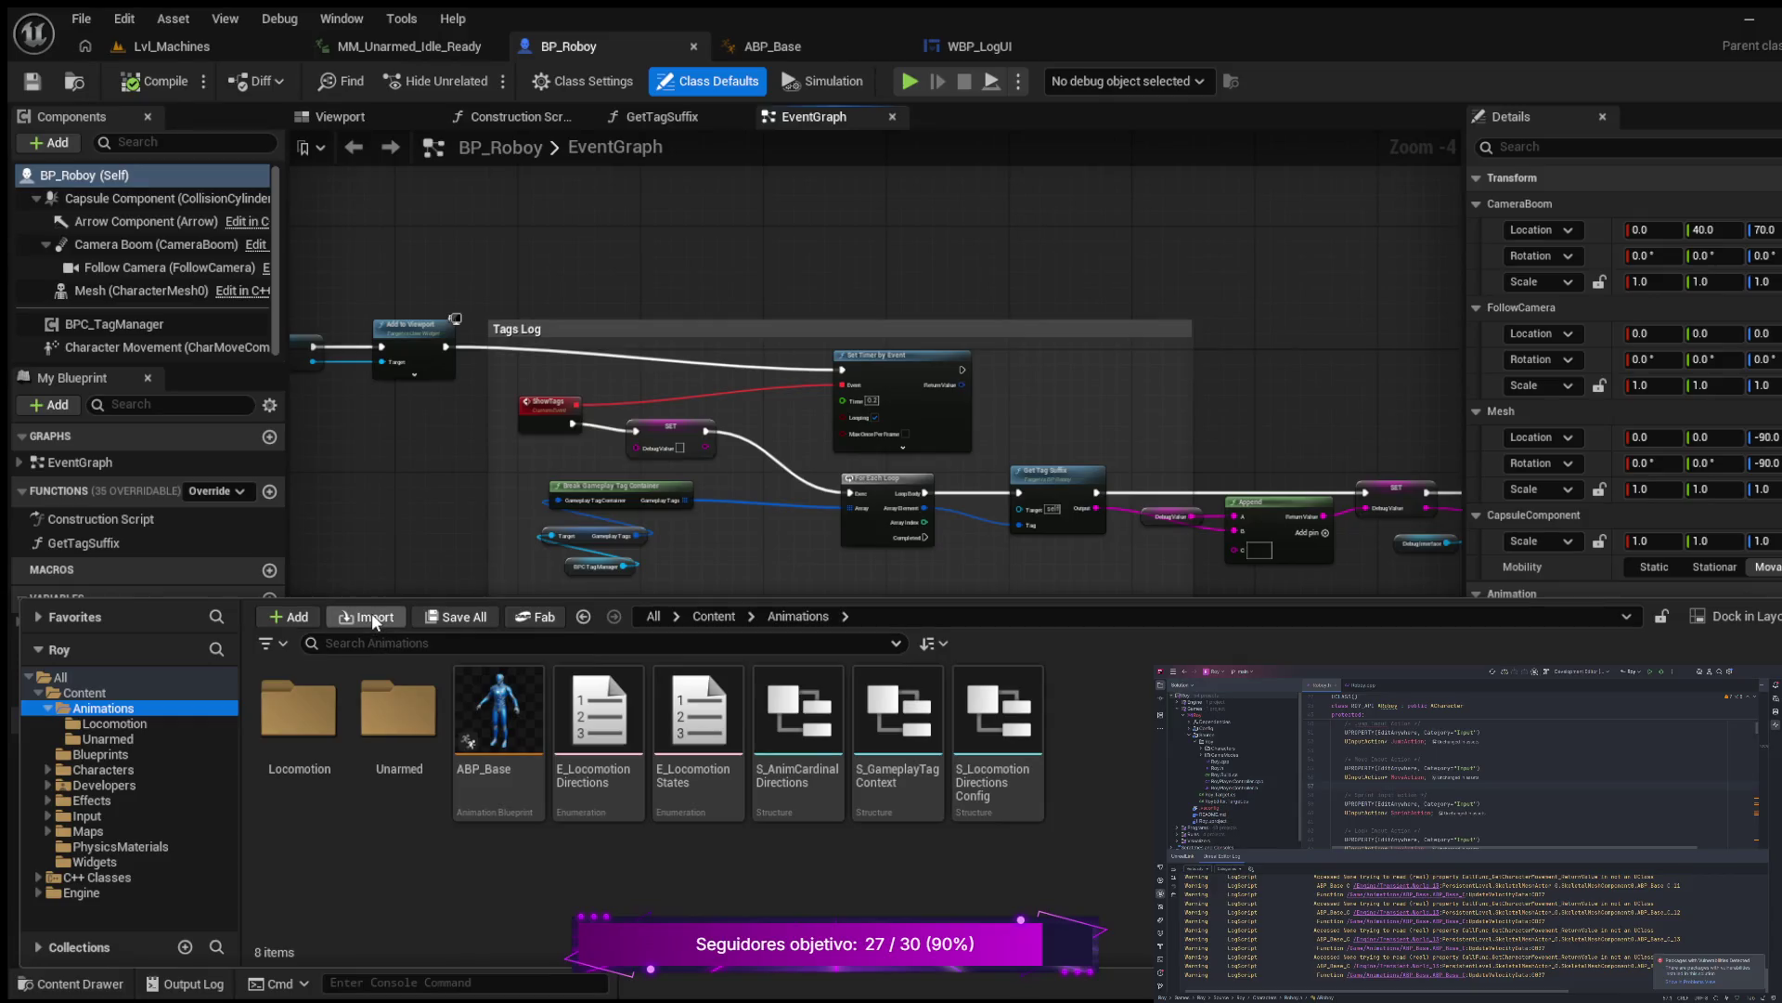
# Step: Browse the Unarmed animations and then the Locomotion folder in the Content Browser
pyautogui.click(397, 711)
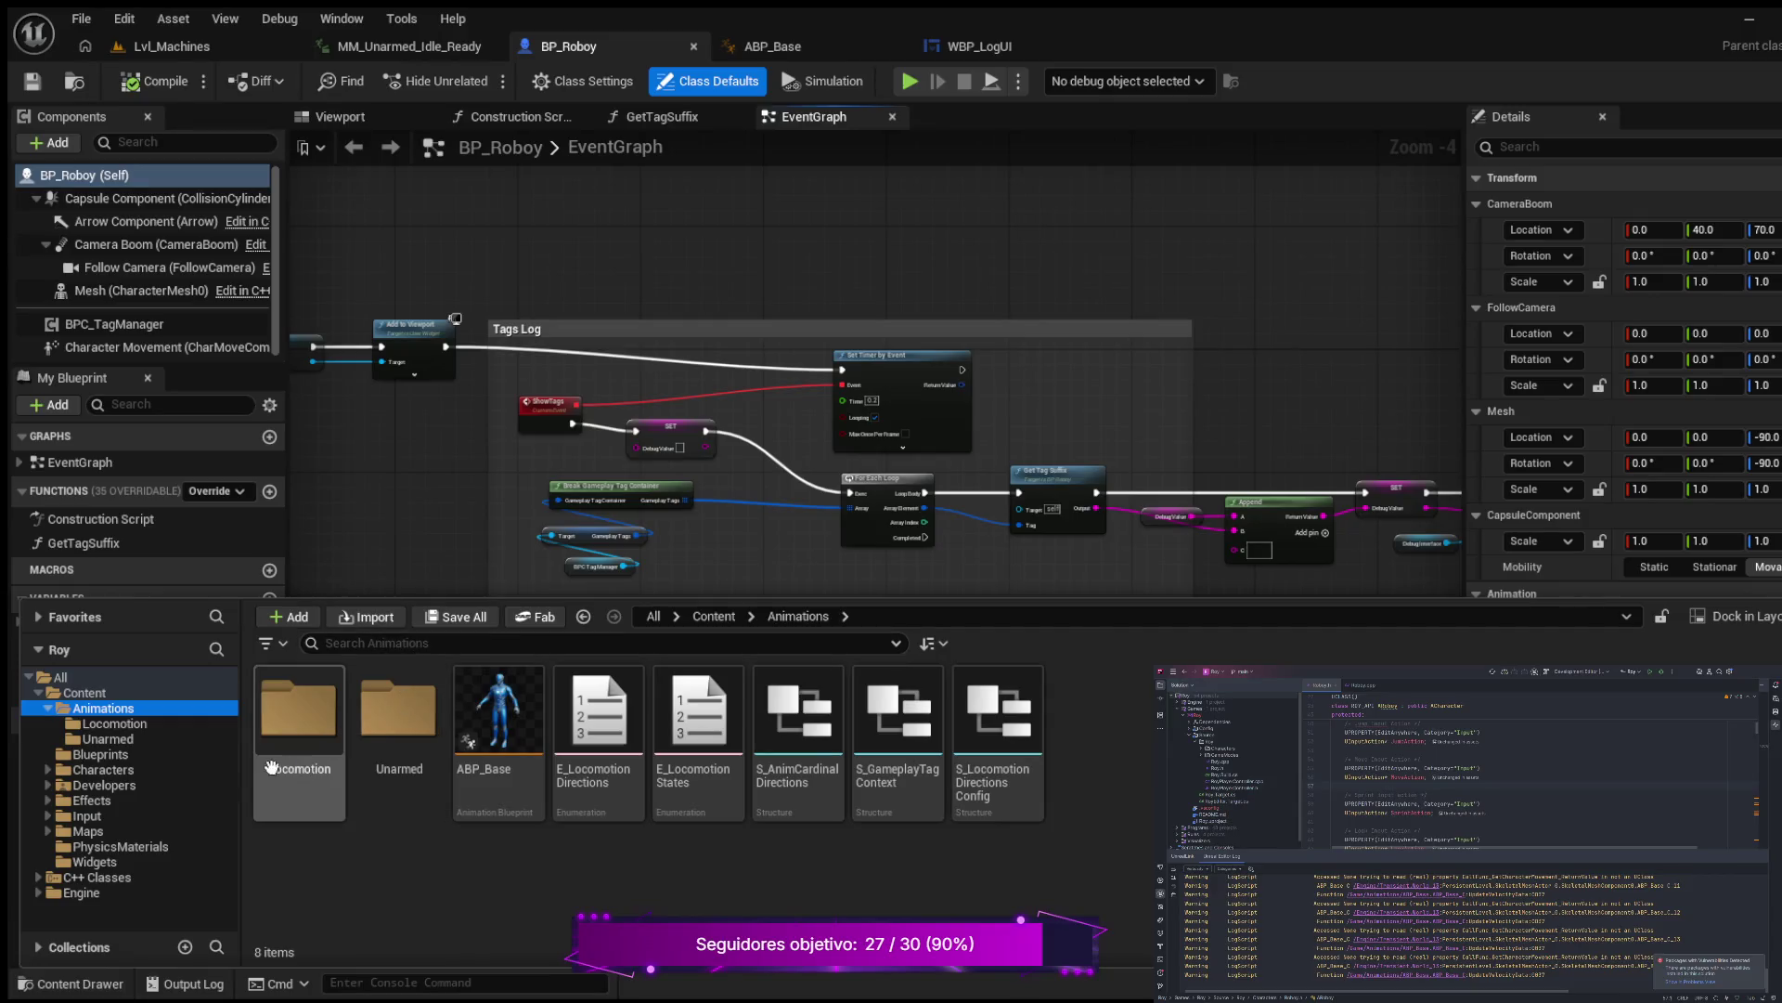
pyautogui.click(126, 722)
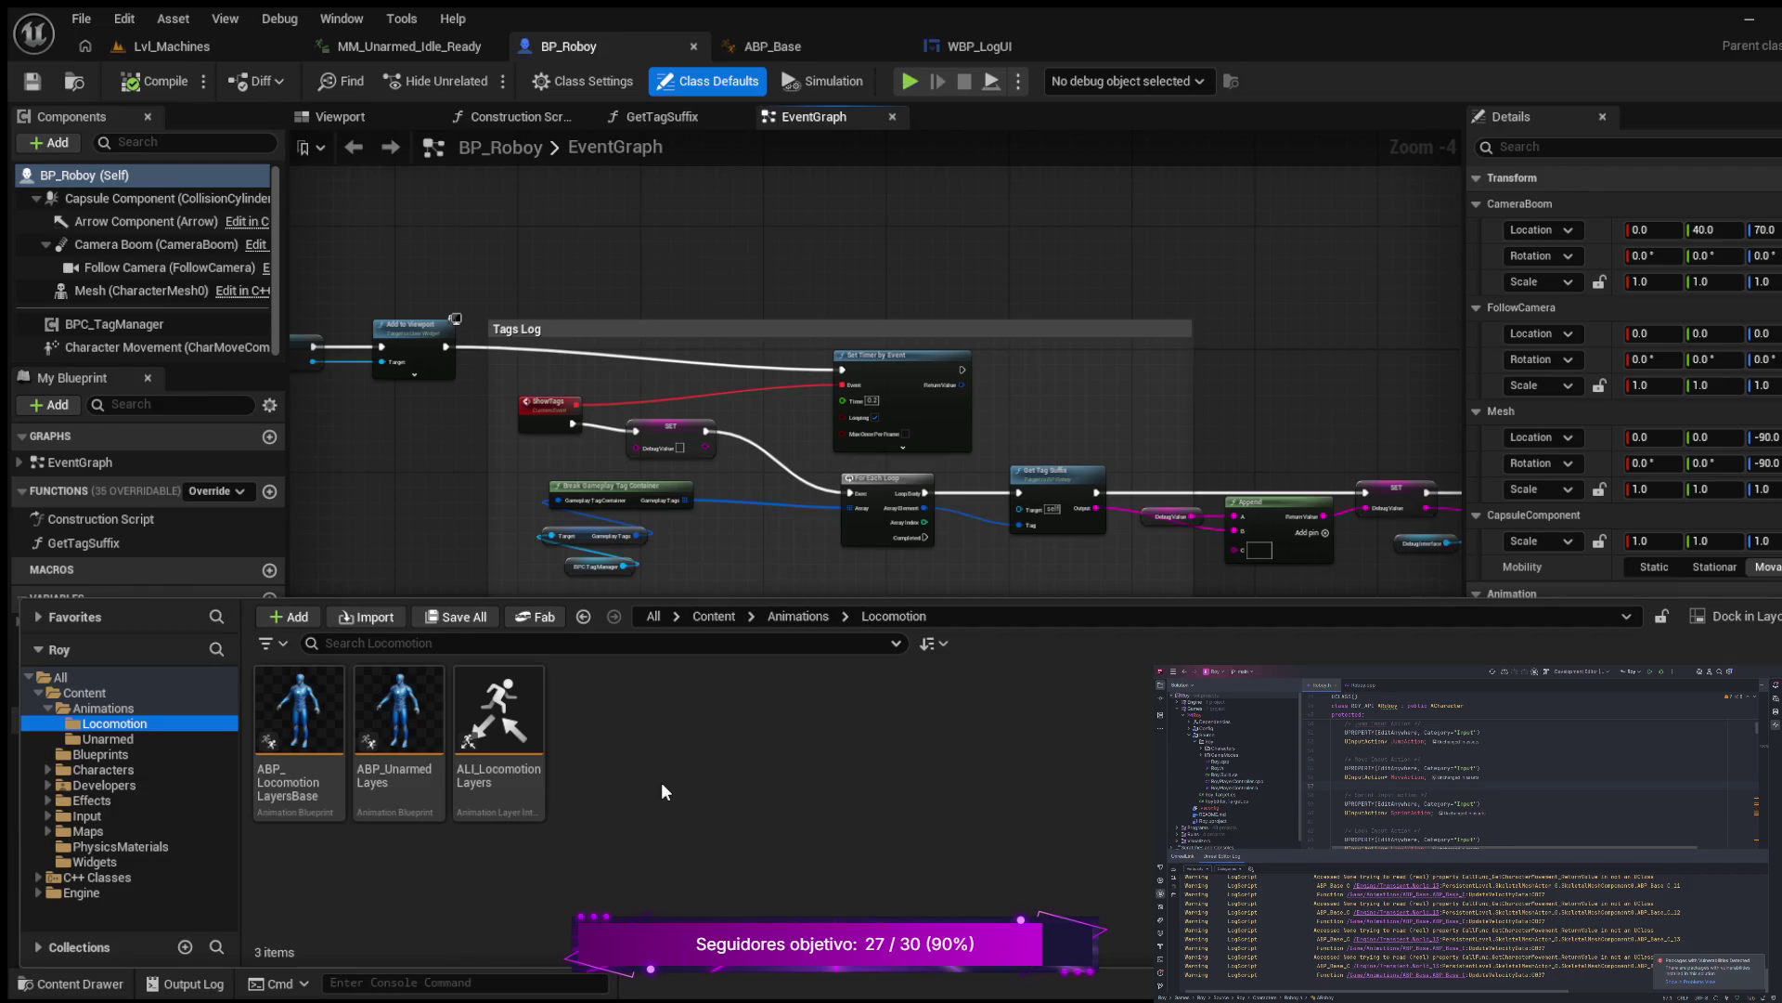
pyautogui.scroll(-1, 1095, 262)
# Step: Pan the EventGraph to Event BeginPlay, then show the Blueprints folder in the Content Drawer
pyautogui.moveTo(688, 223); pyautogui.dragTo(956, 313)
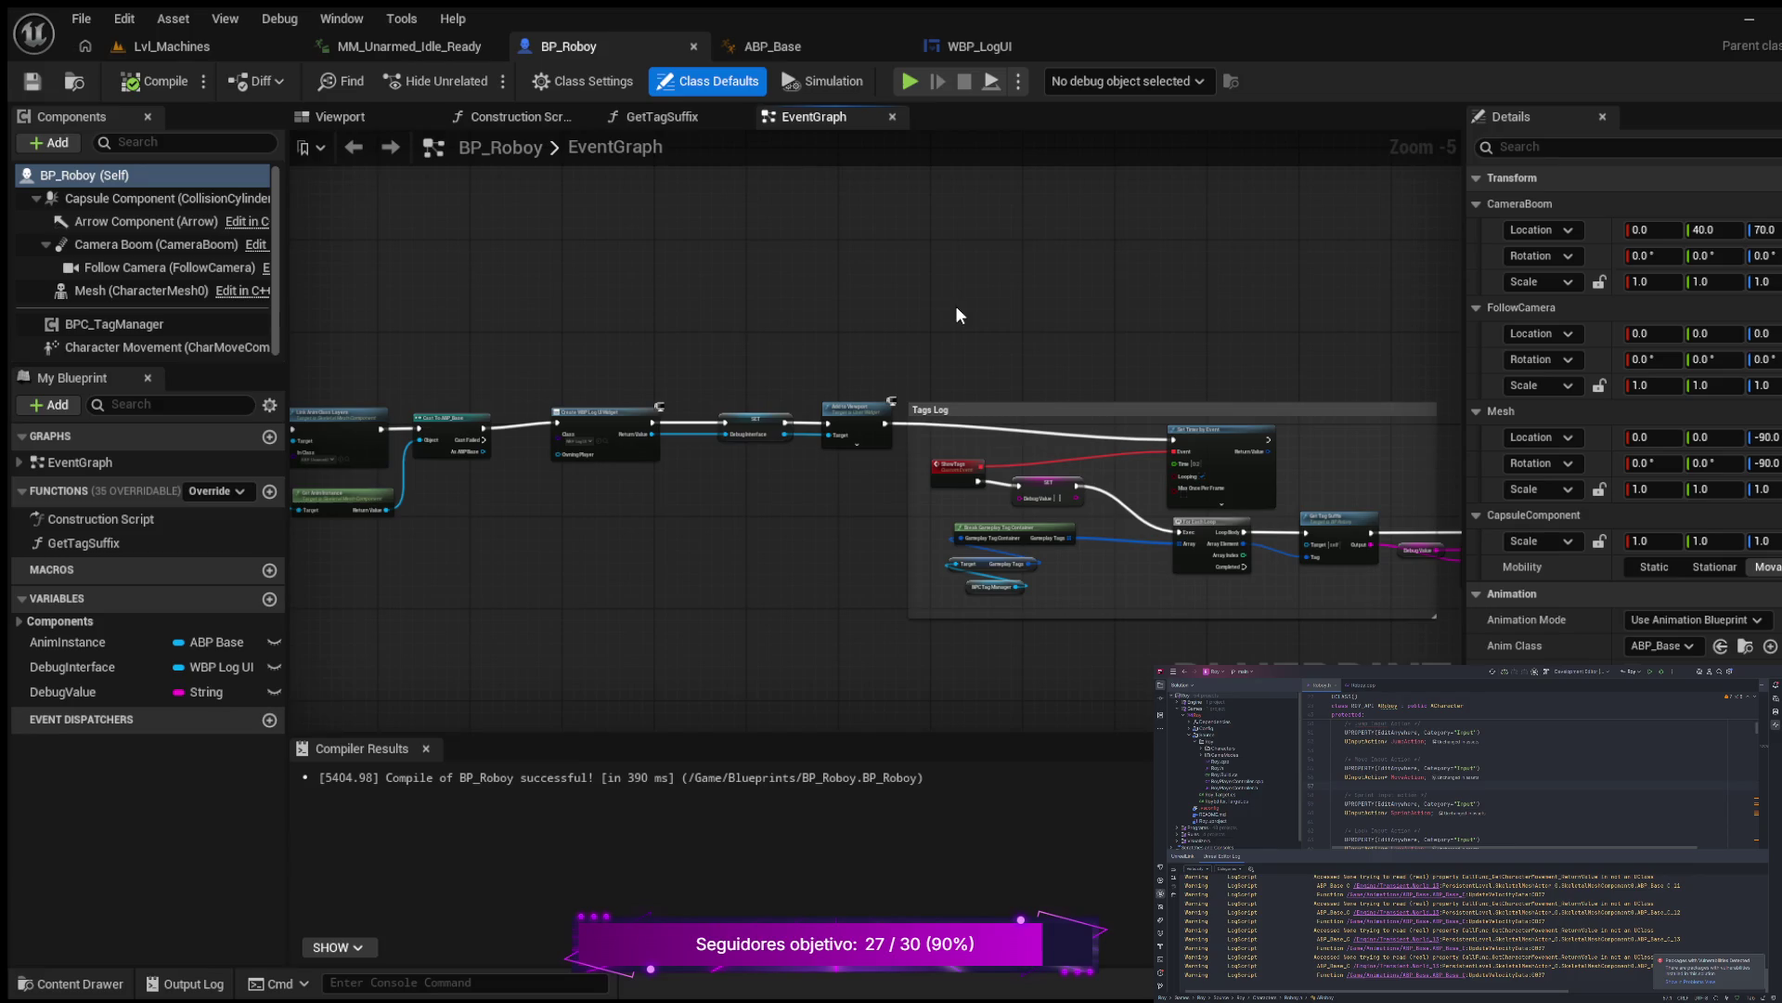
pyautogui.moveTo(488, 336)
pyautogui.mouseDown()
pyautogui.moveTo(1074, 334)
pyautogui.moveTo(899, 302)
pyautogui.moveTo(694, 300)
pyautogui.mouseUp()
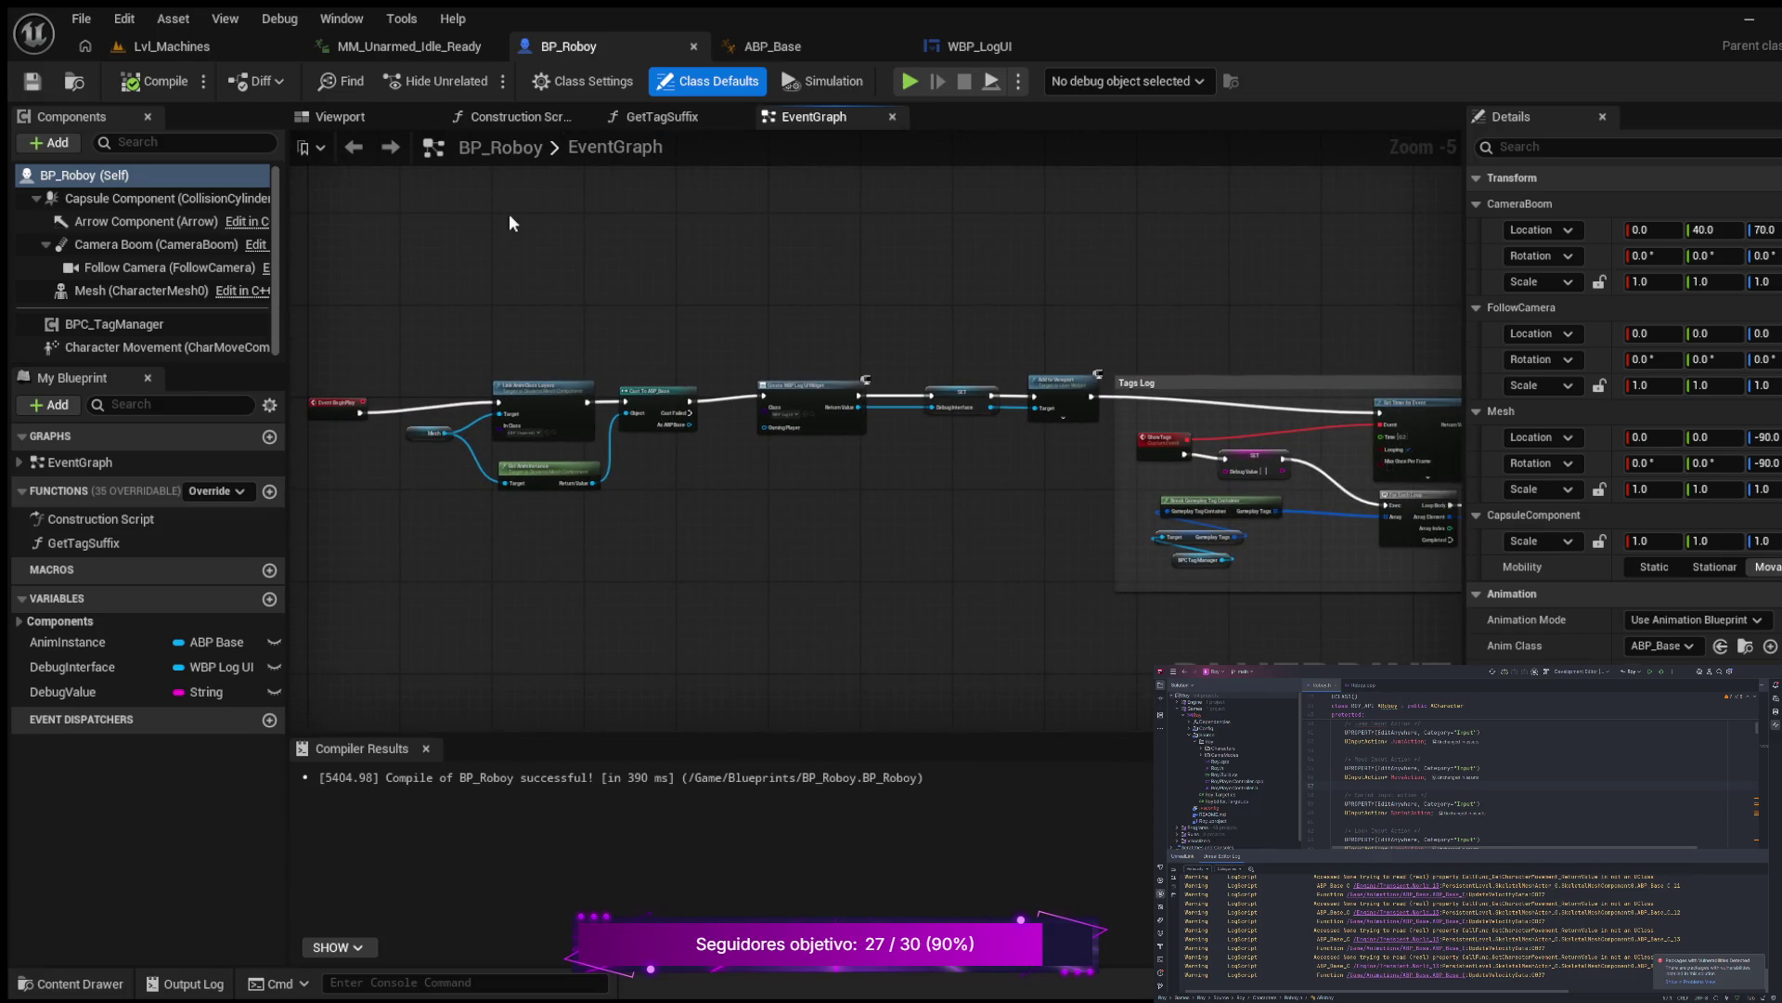
pyautogui.moveTo(507, 261); pyautogui.dragTo(530, 277)
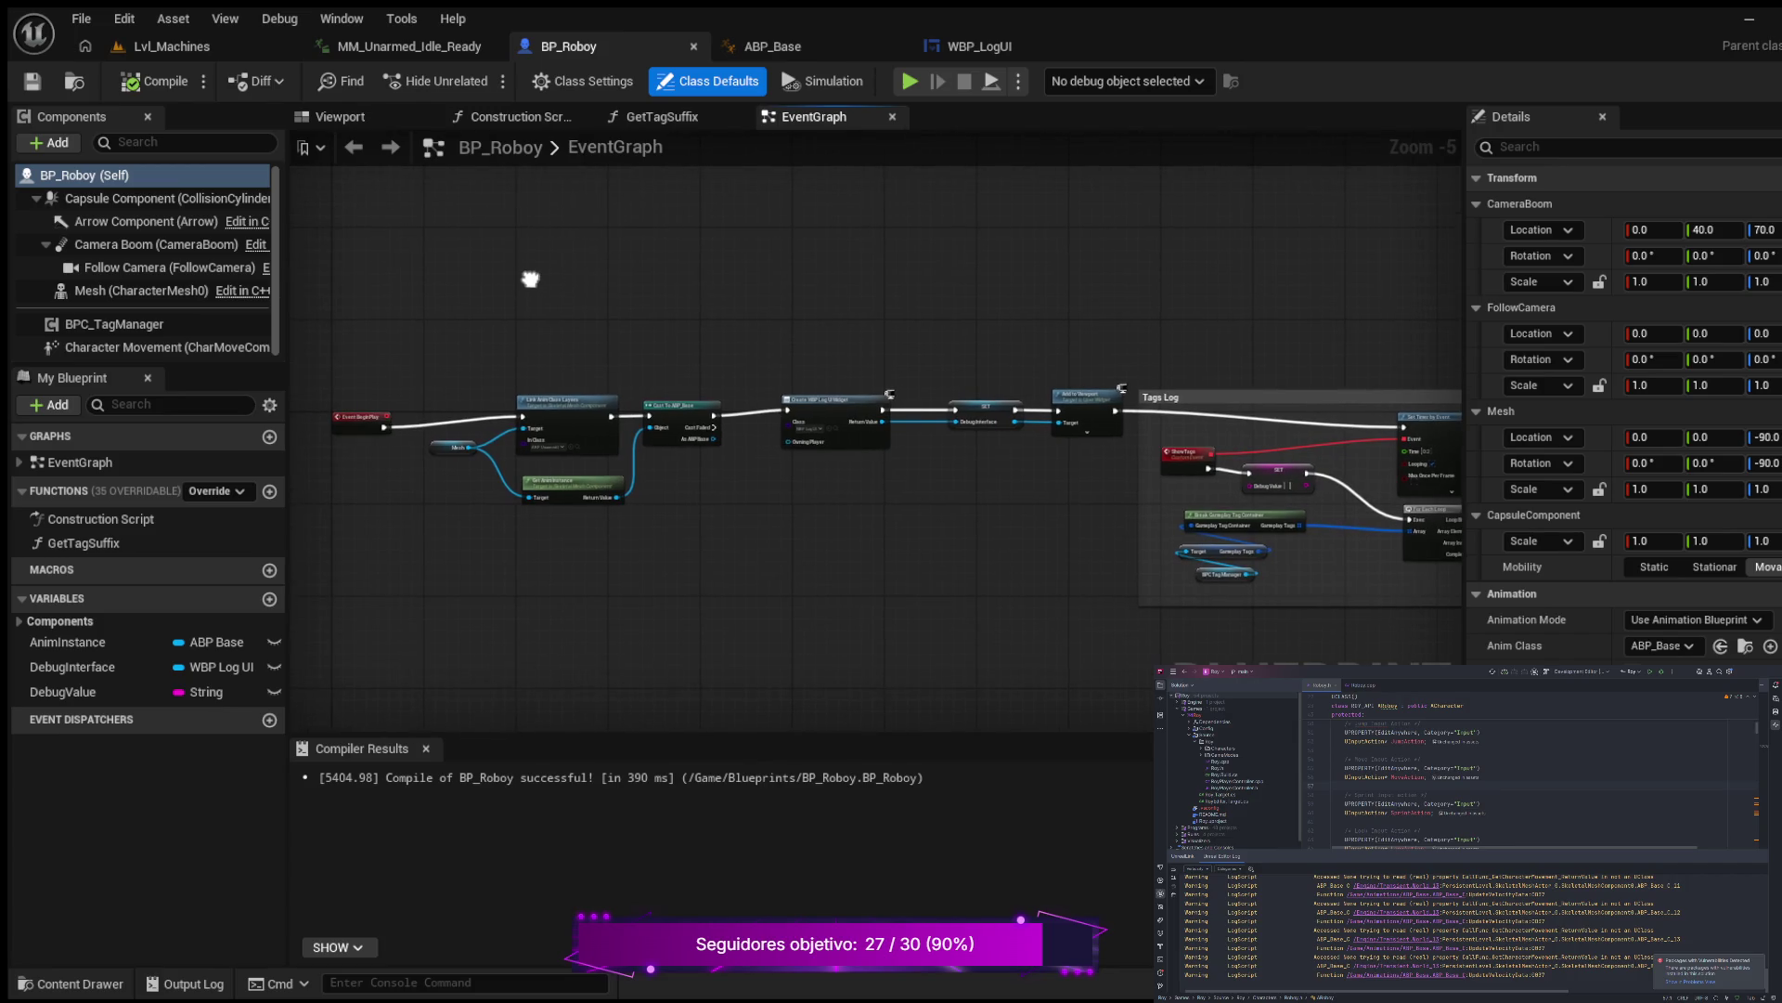
pyautogui.click(69, 983)
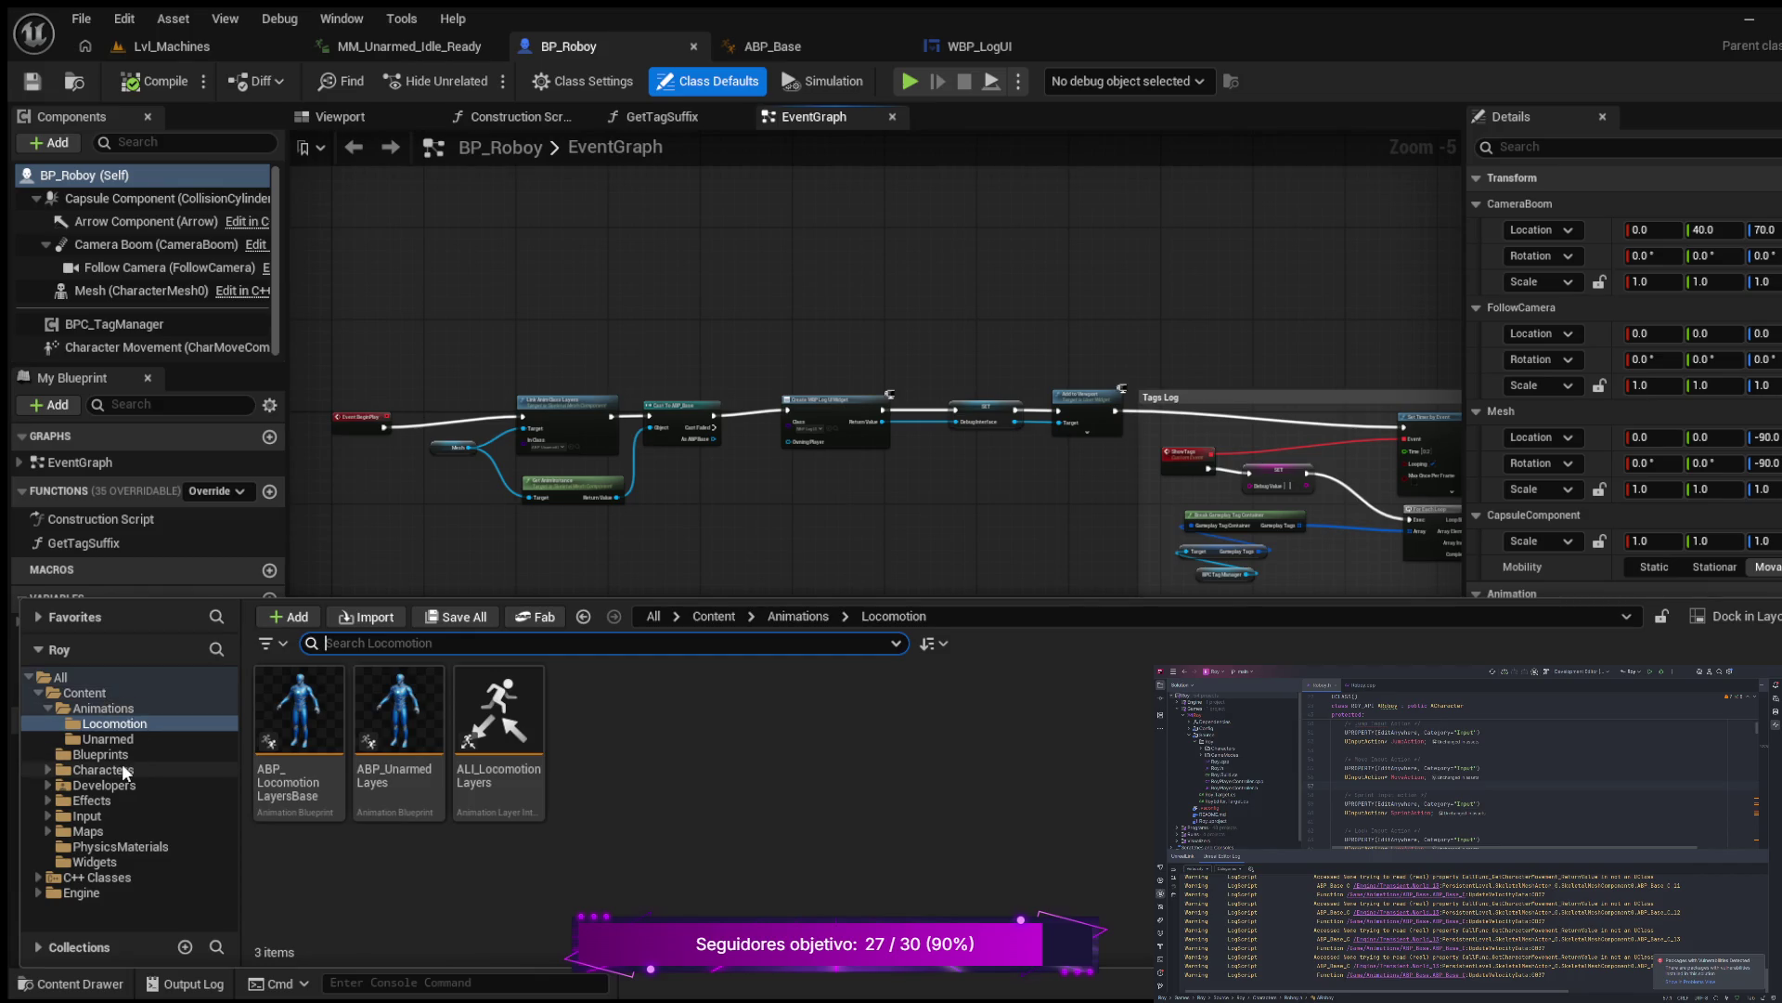
pyautogui.click(115, 755)
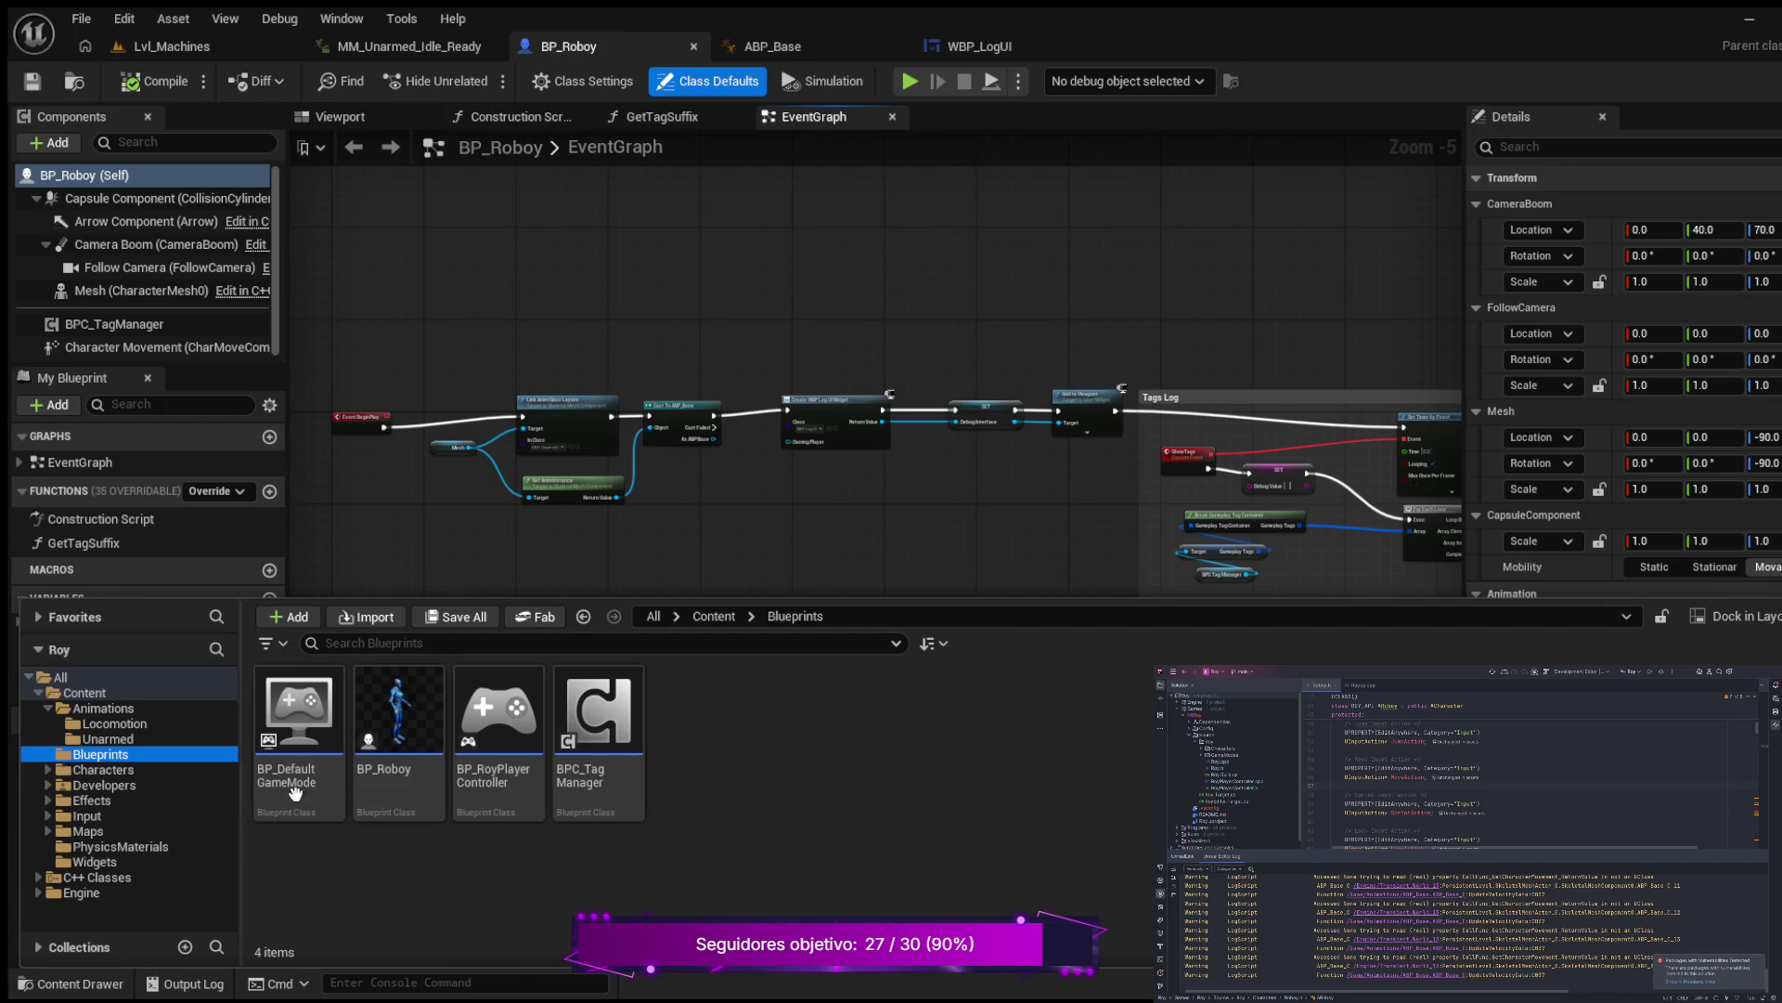
# Step: Open BPC_TagManager in the Blueprint editor and narrow the Details panel slightly
pyautogui.click(590, 703)
pyautogui.doubleClick(590, 703)
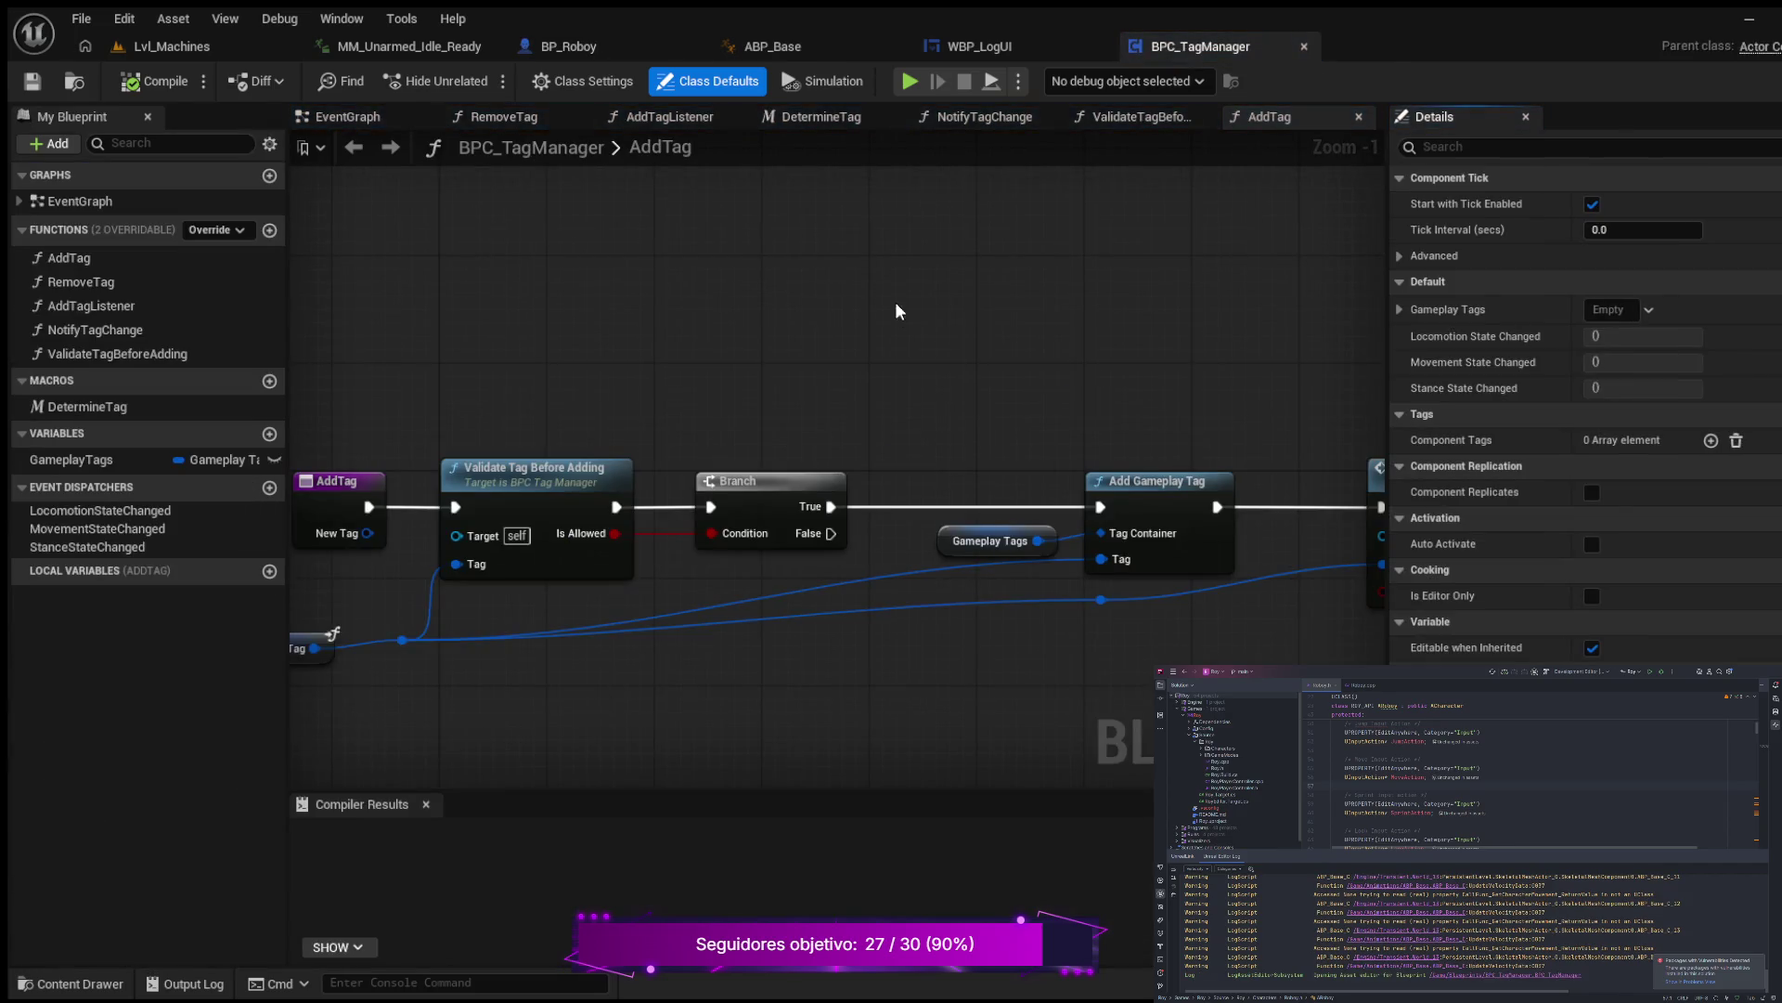
pyautogui.scroll(-2, 873, 316)
pyautogui.scroll(1, 869, 341)
pyautogui.scroll(2, 856, 364)
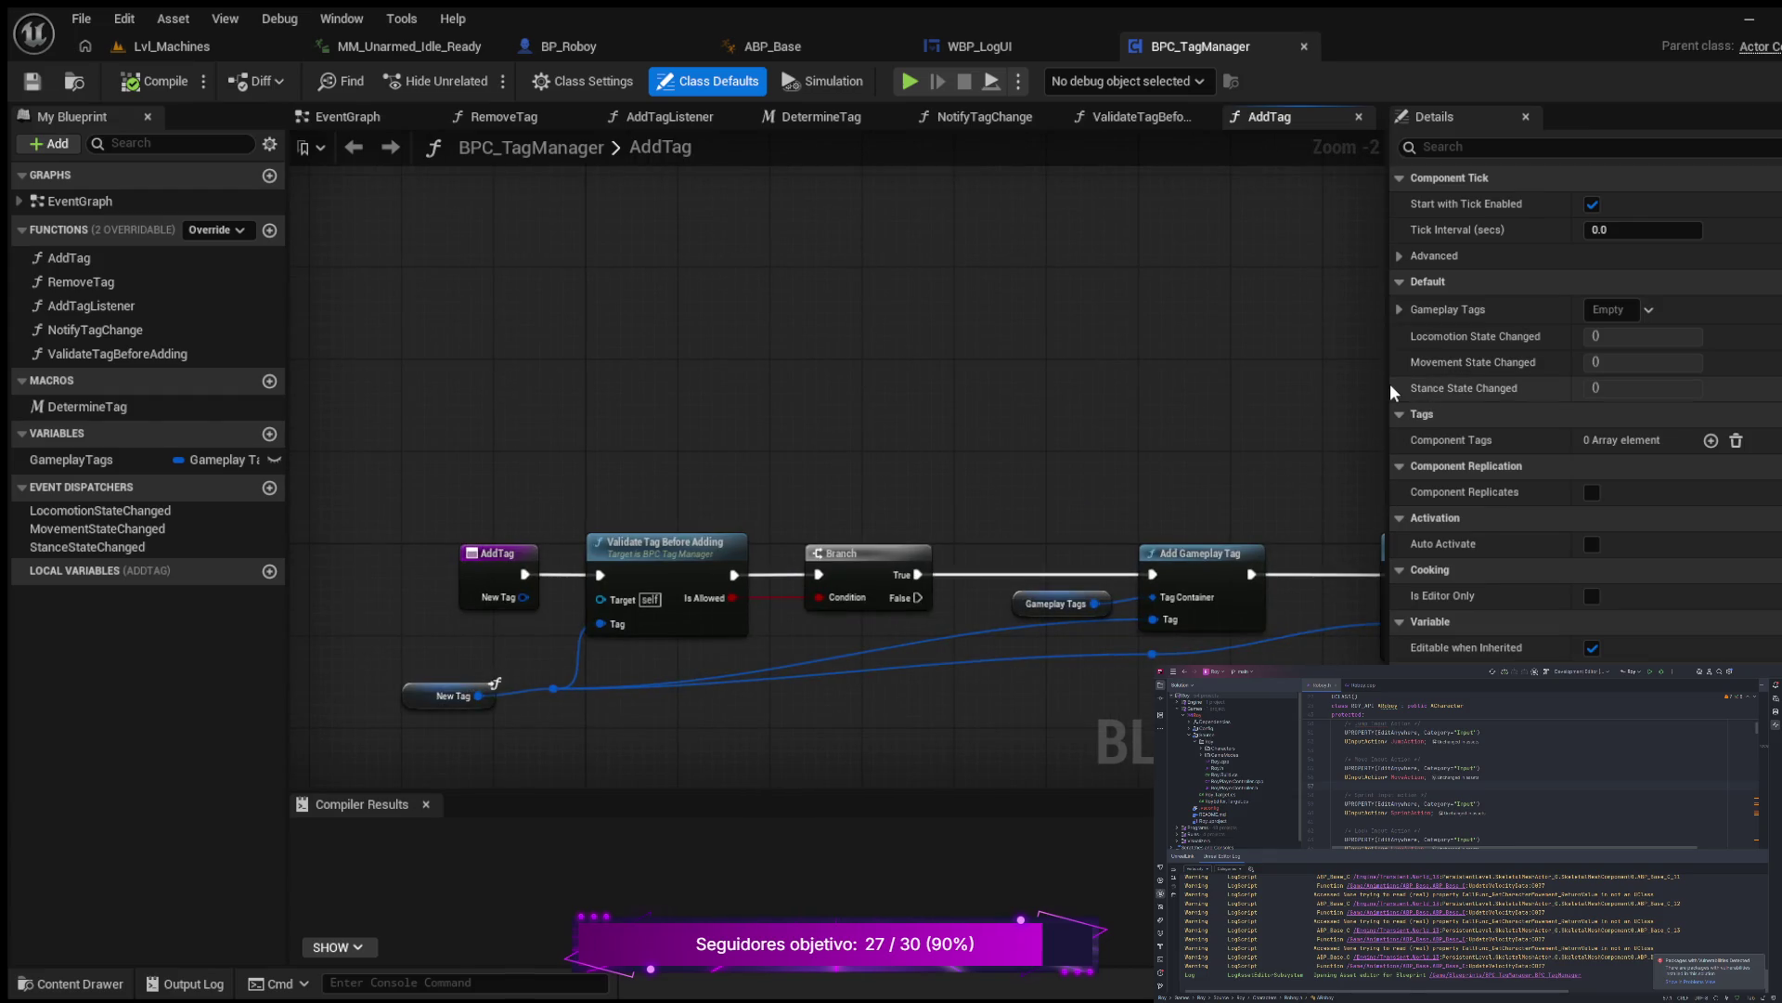
pyautogui.moveTo(1390, 383); pyautogui.dragTo(1590, 388)
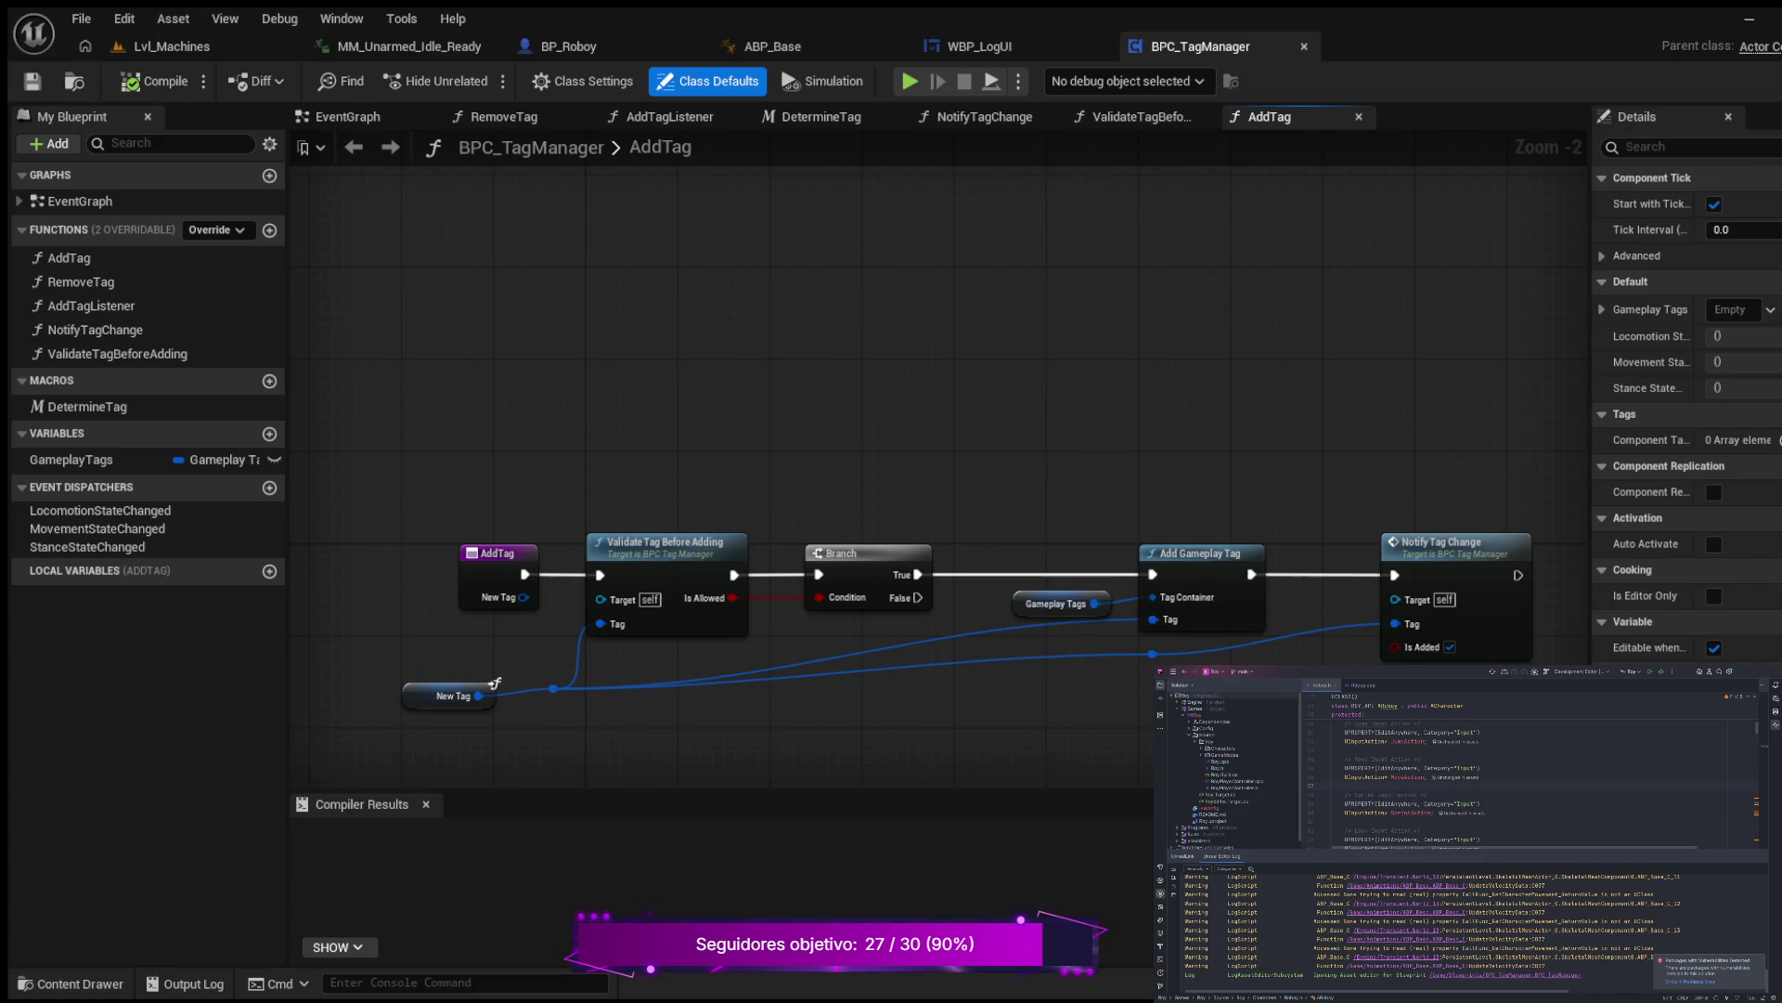
# Step: Recentre the AddTag nodes in view, then add a new function to the blueprint
pyautogui.scroll(-1, 470, 325)
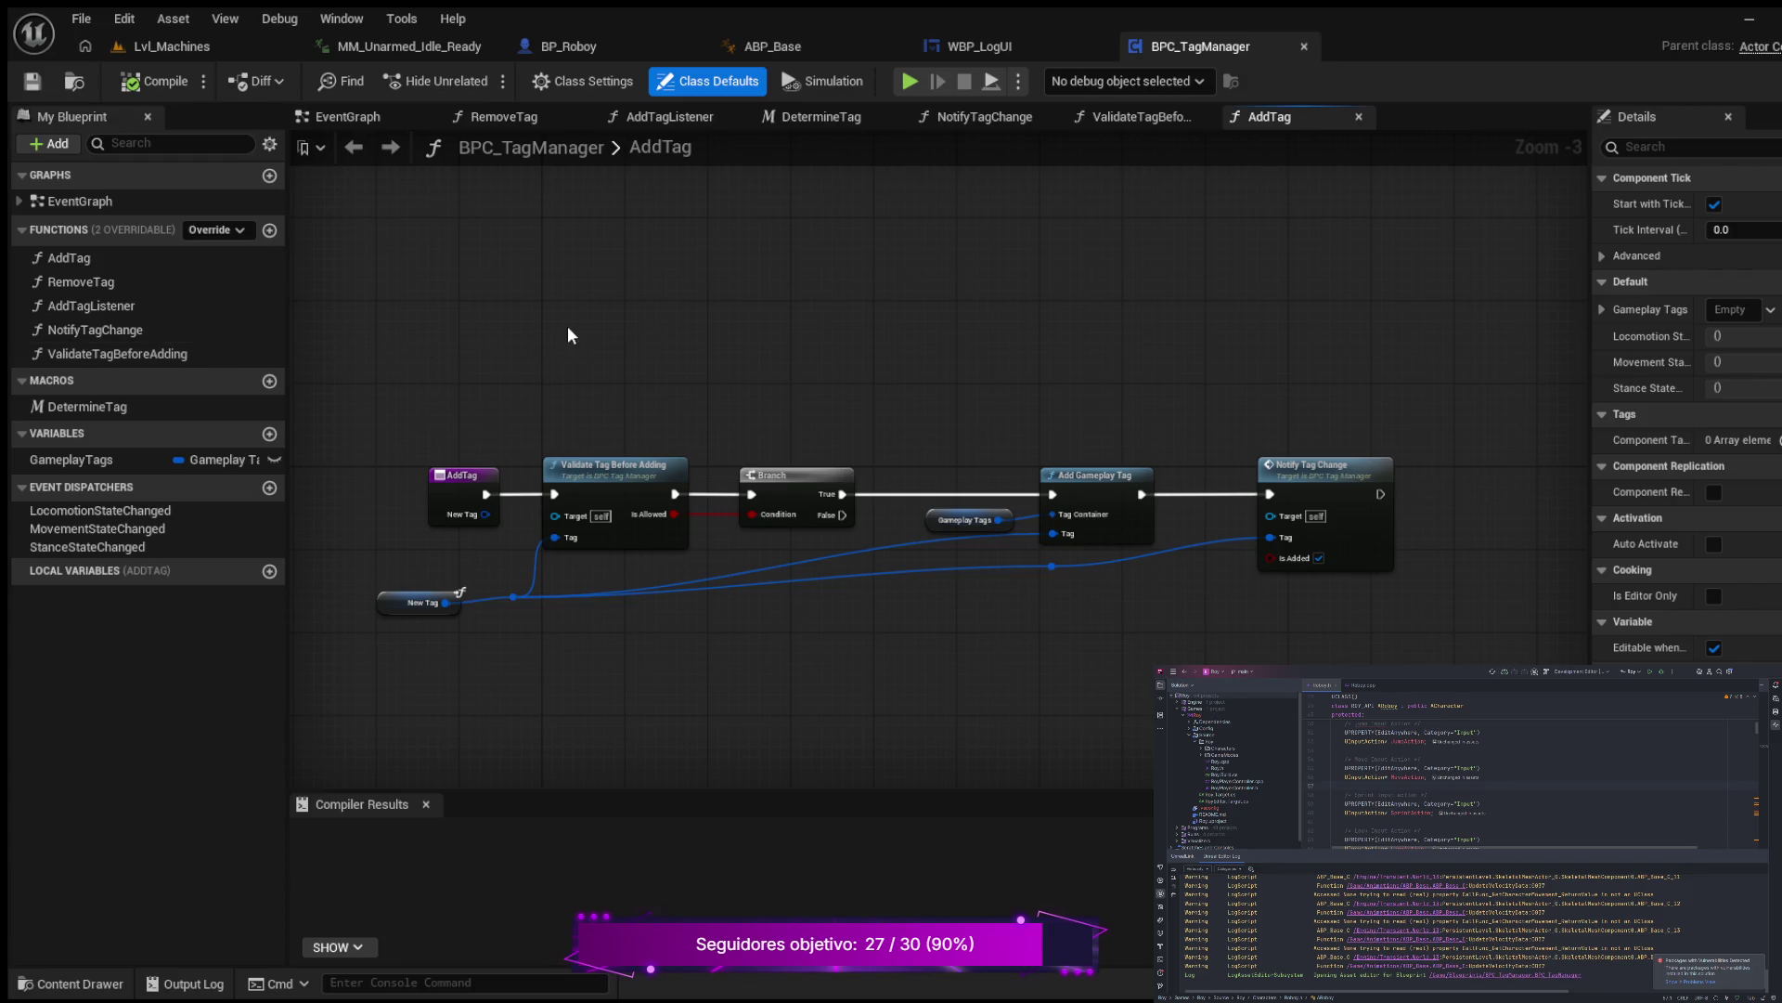
pyautogui.moveTo(568, 334)
pyautogui.mouseDown()
pyautogui.moveTo(615, 341)
pyautogui.moveTo(497, 319)
pyautogui.mouseUp()
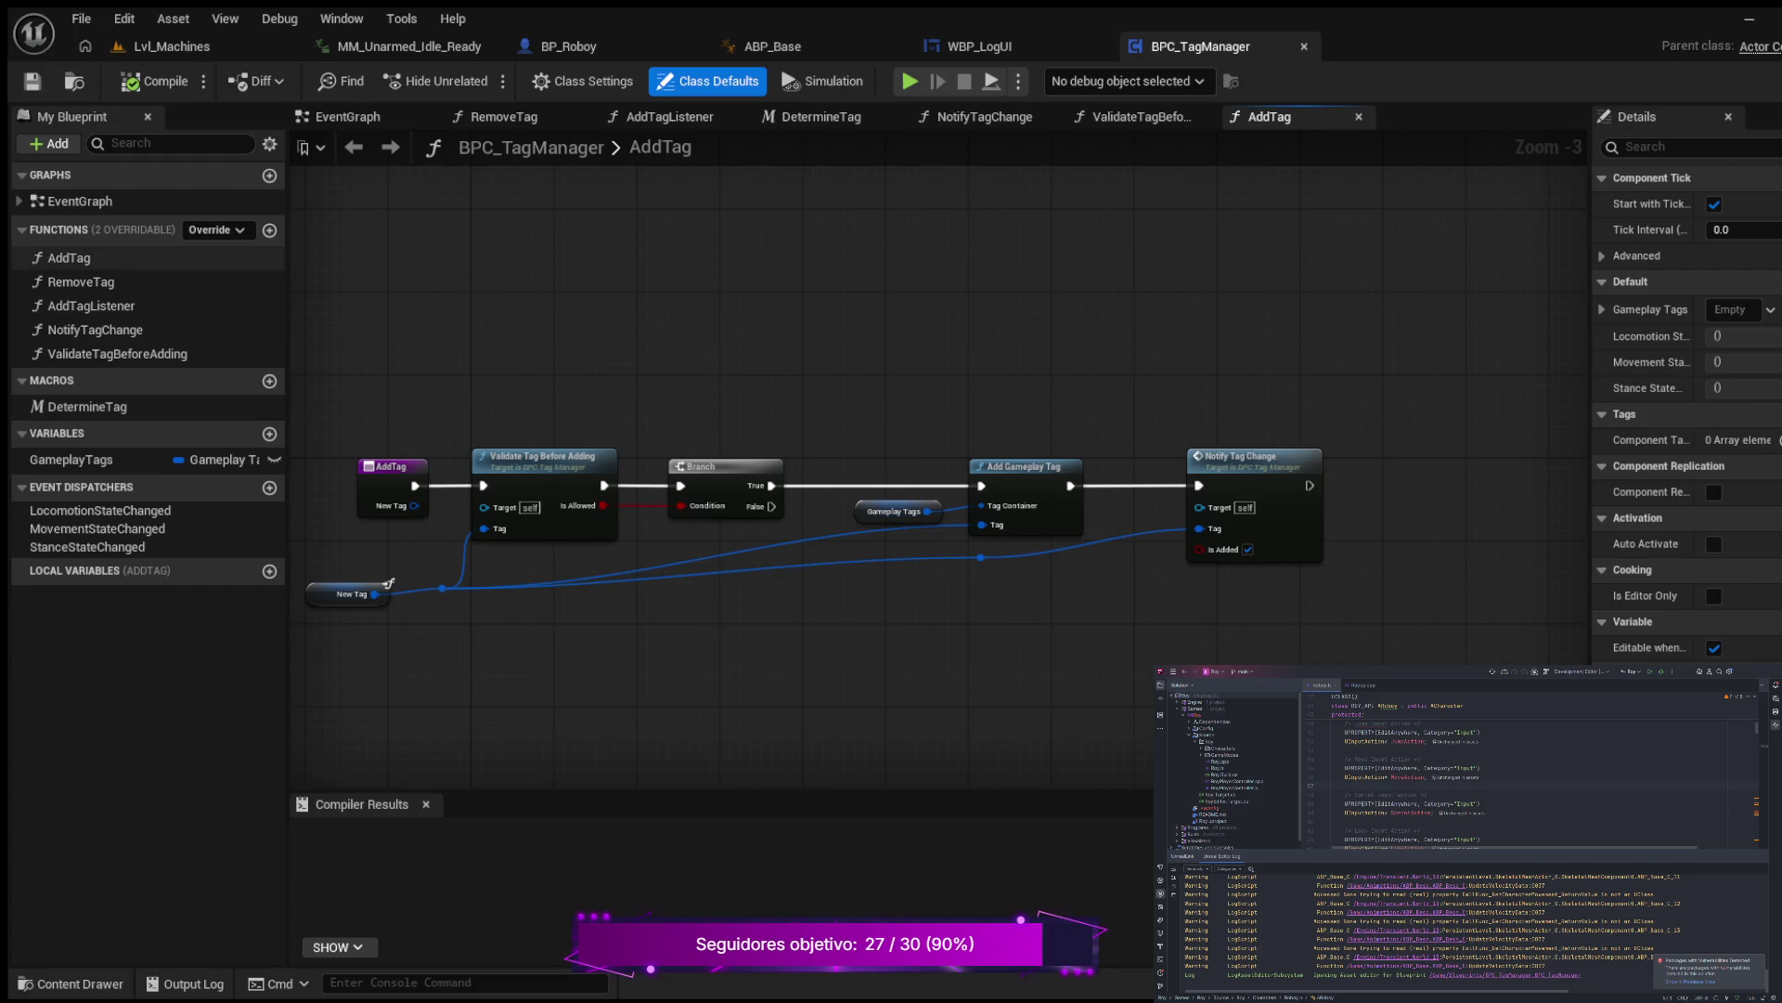
pyautogui.click(270, 229)
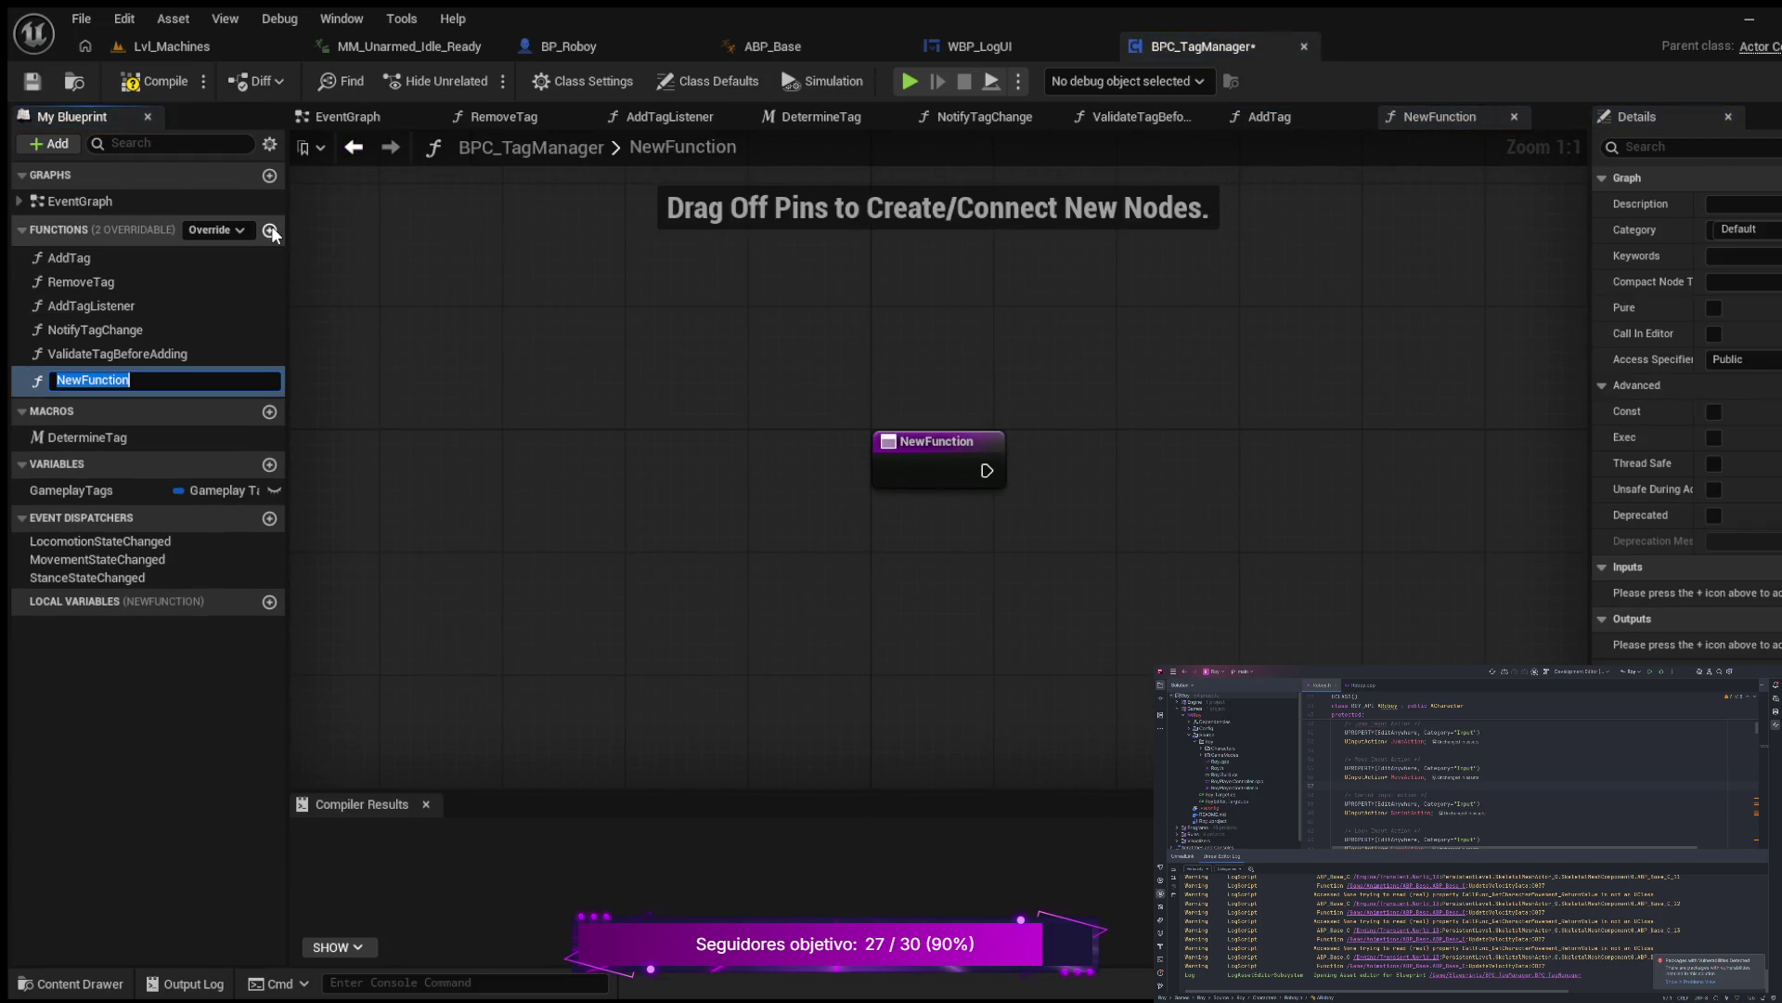
# Step: Name the new function ExclusiveAdd and recentre the graph on its entry node
pyautogui.write('Exc')
pyautogui.write('lusive')
pyautogui.write('A')
pyautogui.write('dd')
pyautogui.press('Return')
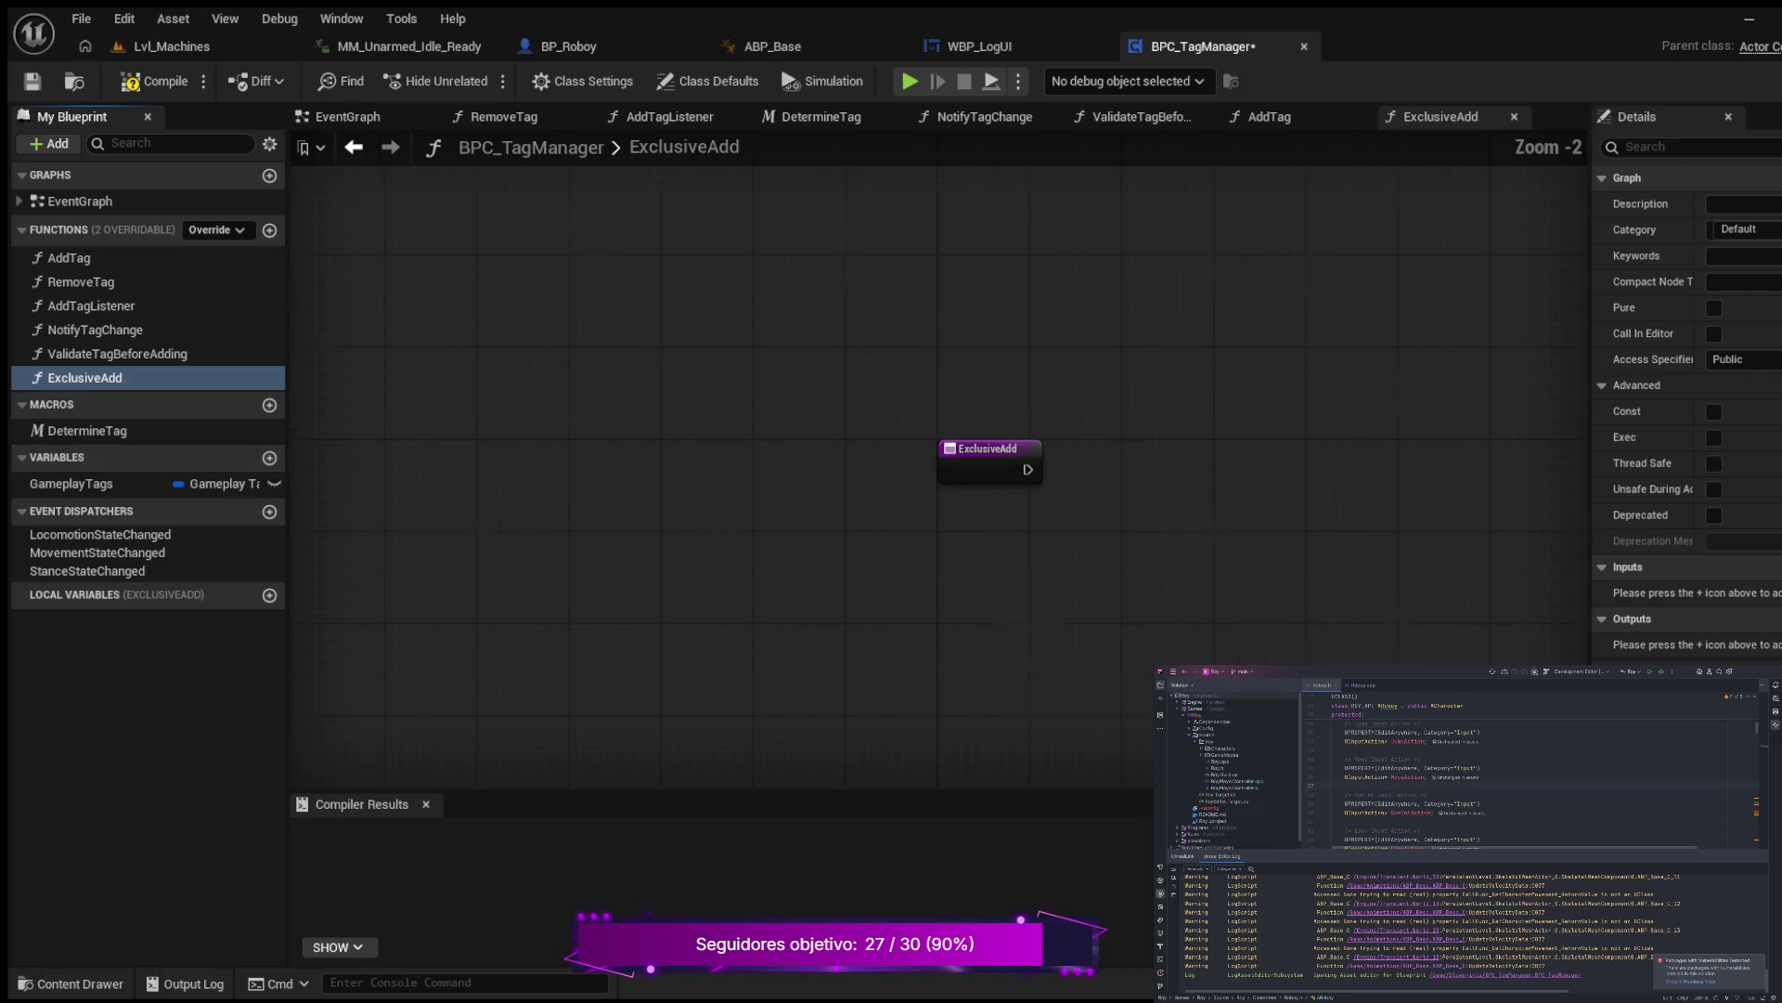
pyautogui.scroll(-2, 1132, 422)
pyautogui.moveTo(1127, 429)
pyautogui.mouseDown()
pyautogui.moveTo(891, 463)
pyautogui.moveTo(690, 448)
pyautogui.mouseUp()
pyautogui.scroll(1, 678, 442)
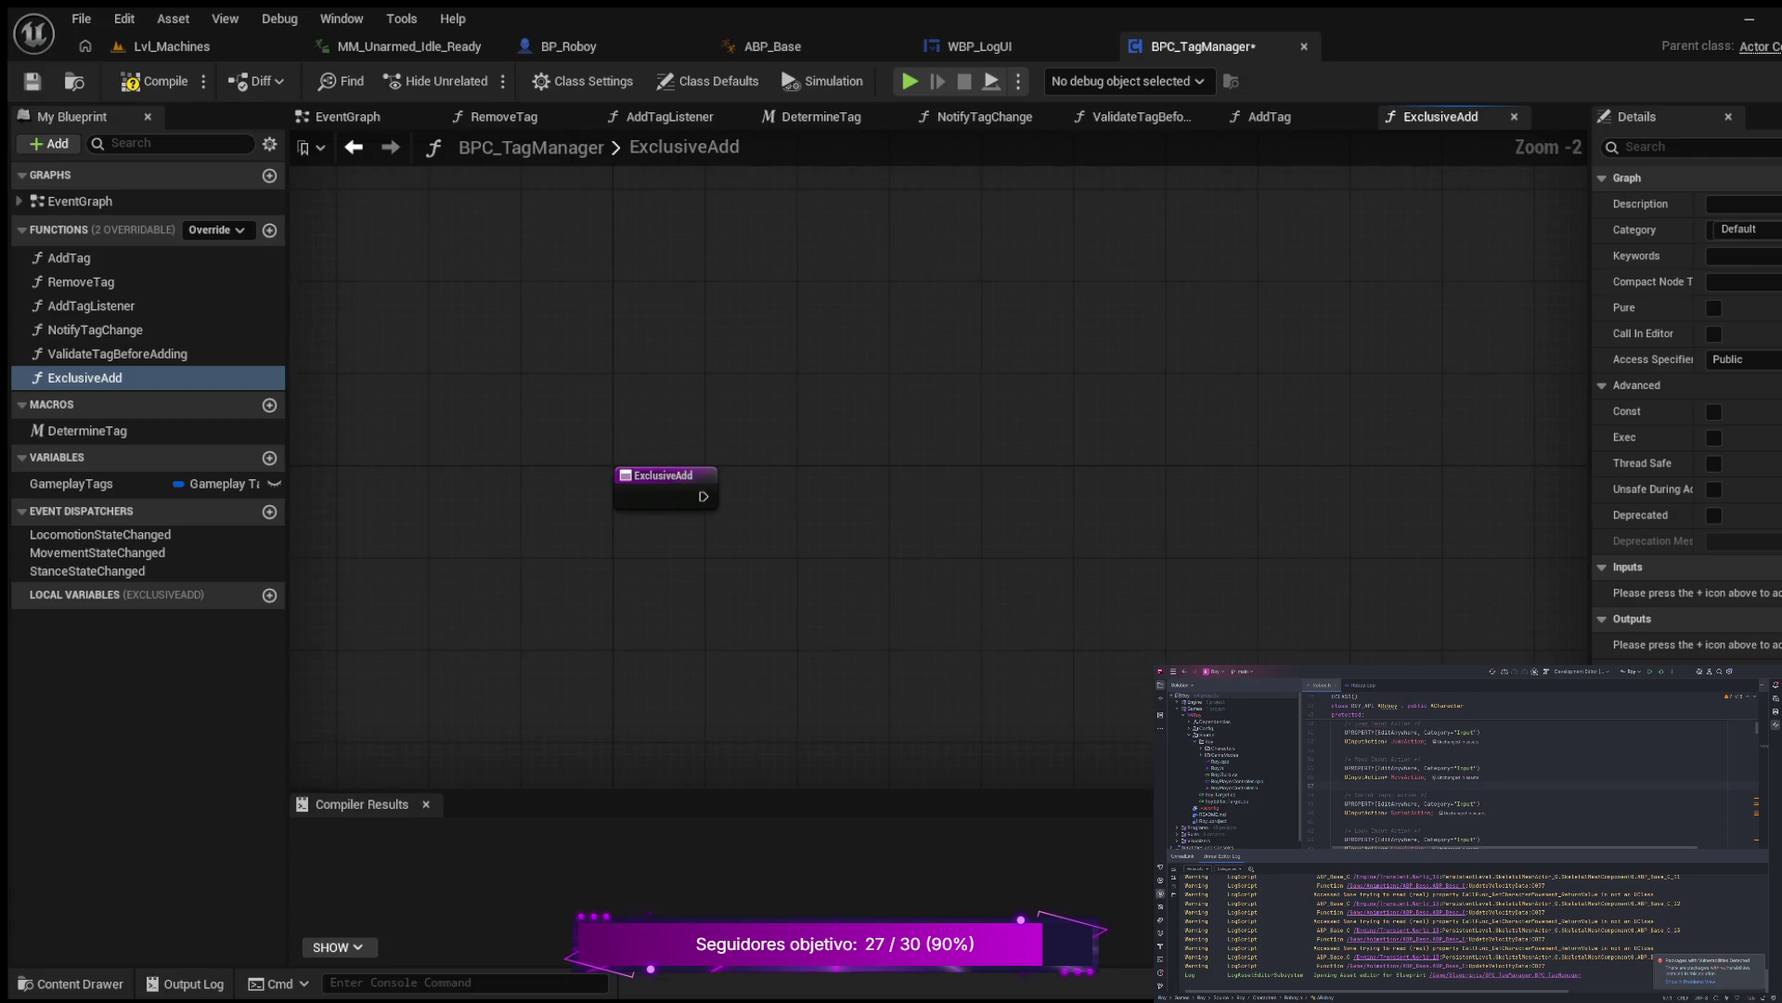
pyautogui.scroll(1, 817, 409)
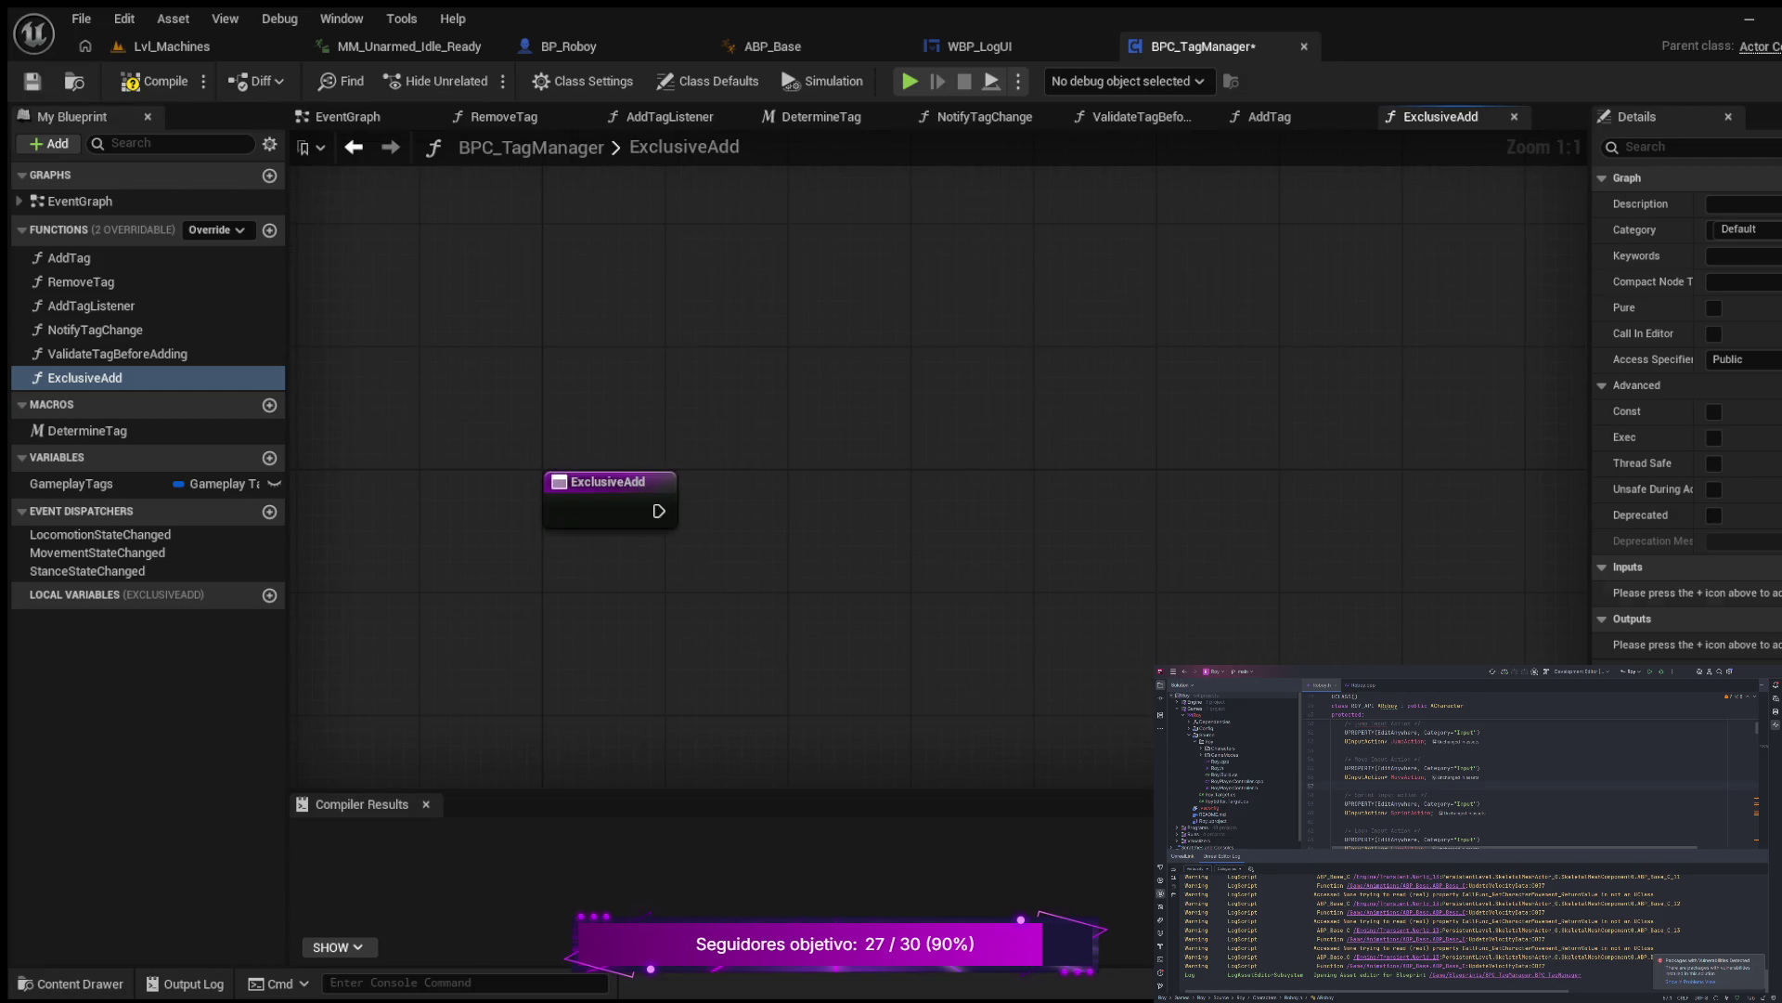
# Step: Add an input named Tag to ExclusiveAdd, change its variable type, and compile
pyautogui.click(1777, 567)
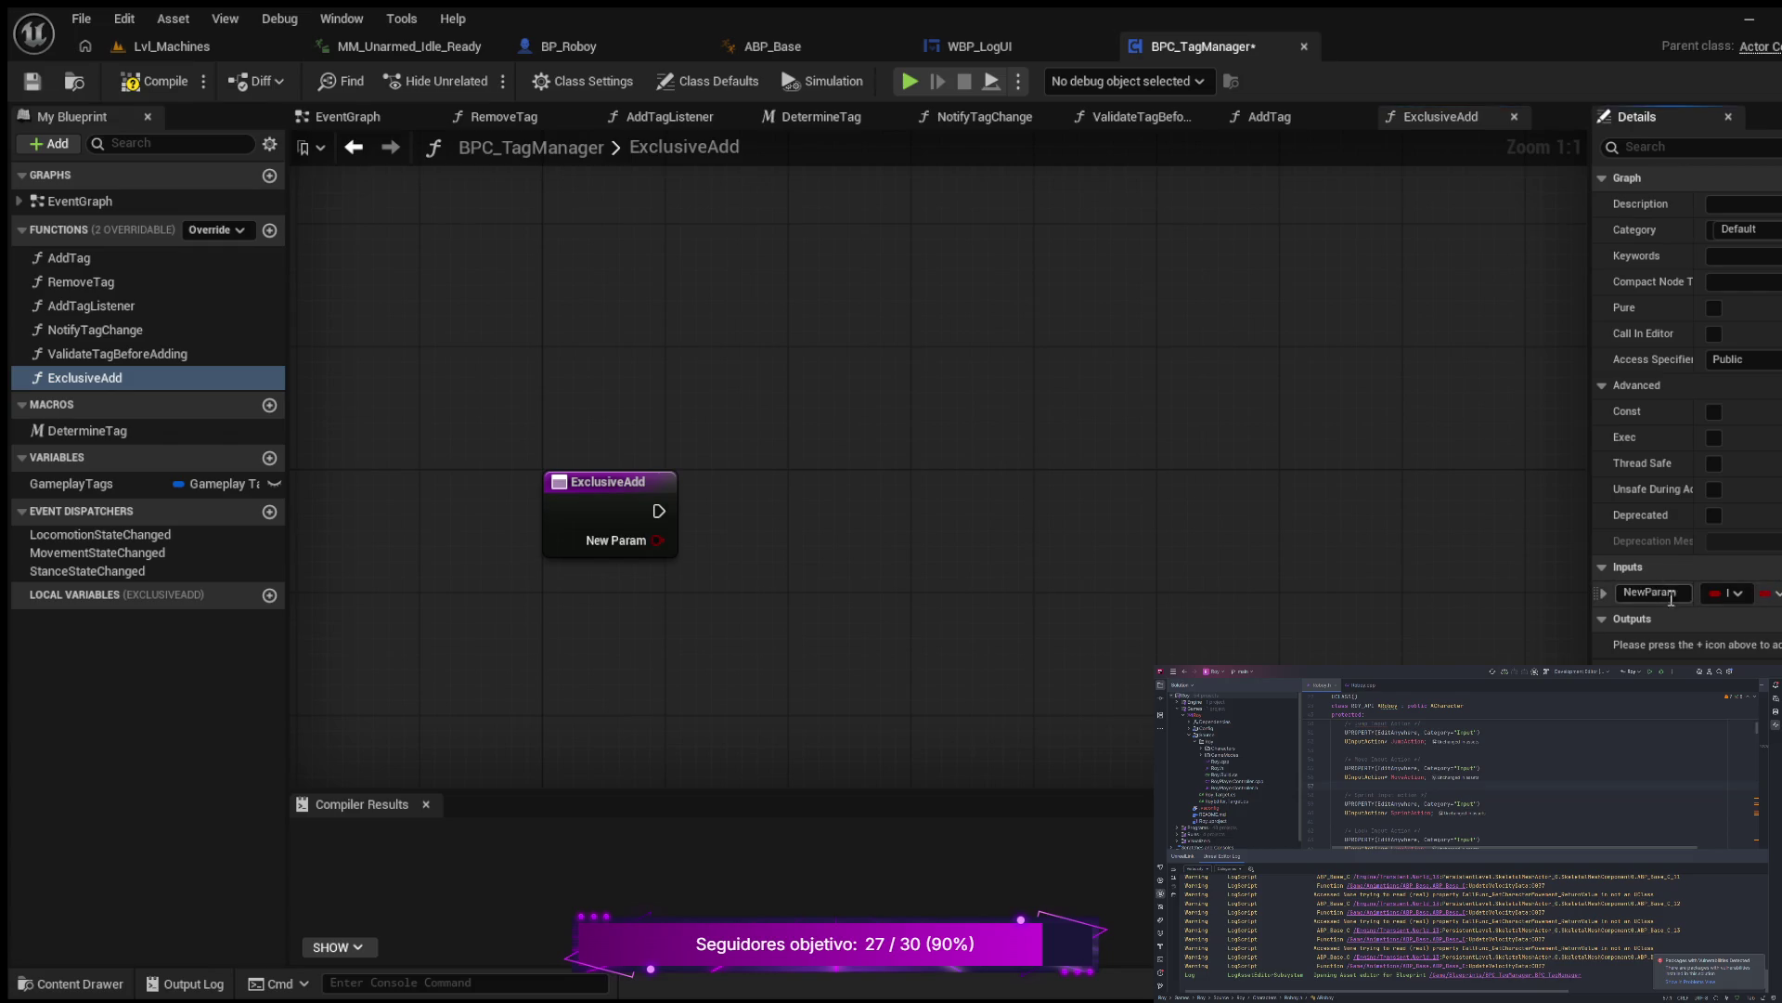
pyautogui.click(1685, 595)
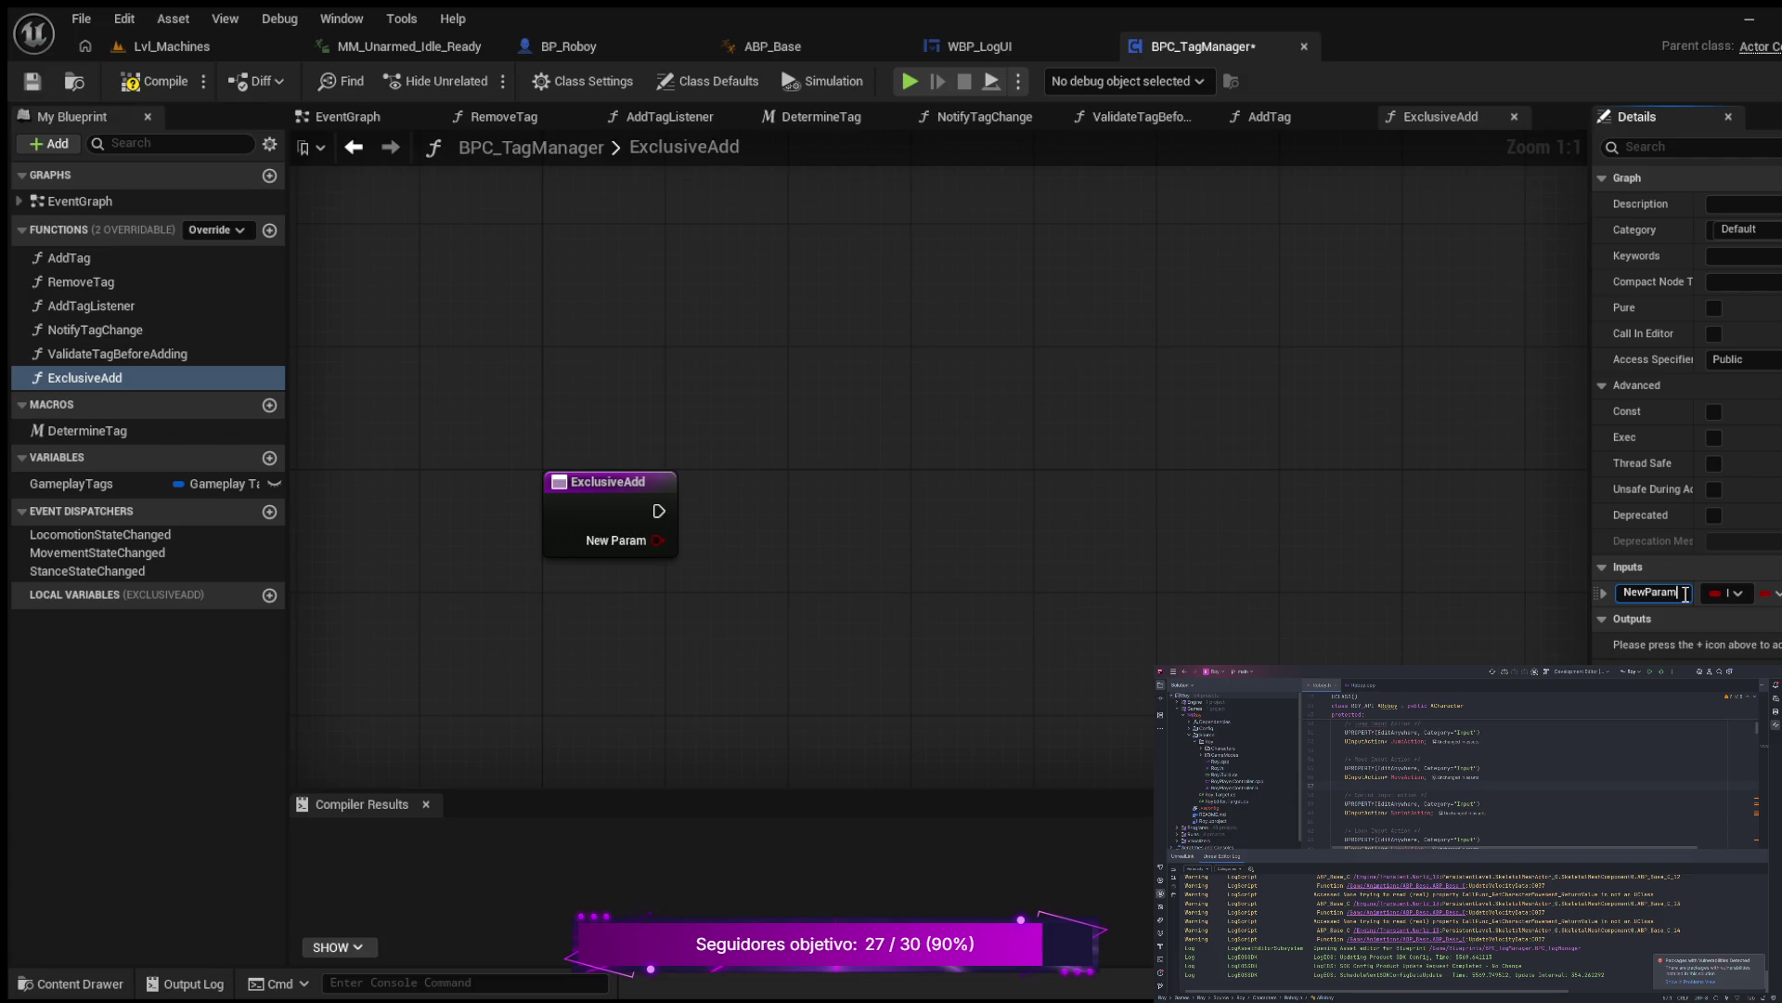
pyautogui.doubleClick(1685, 595)
pyautogui.write('Tag')
pyautogui.press('Return')
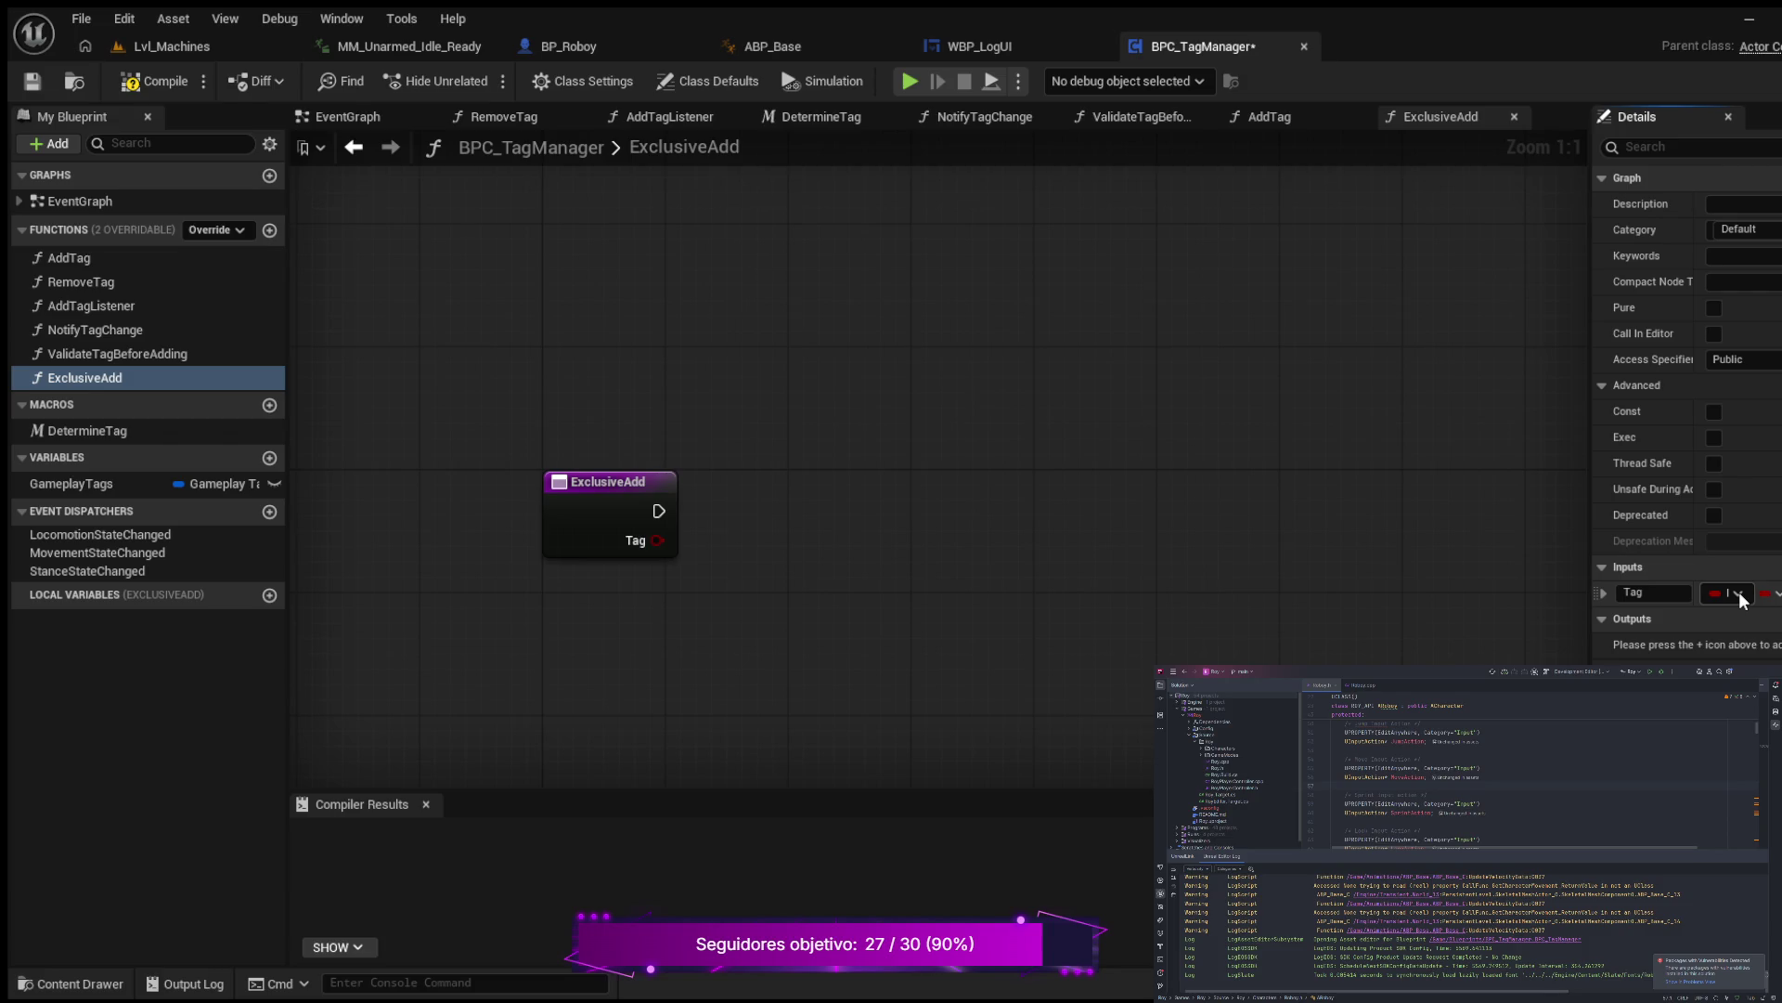
pyautogui.click(1740, 592)
pyautogui.click(154, 81)
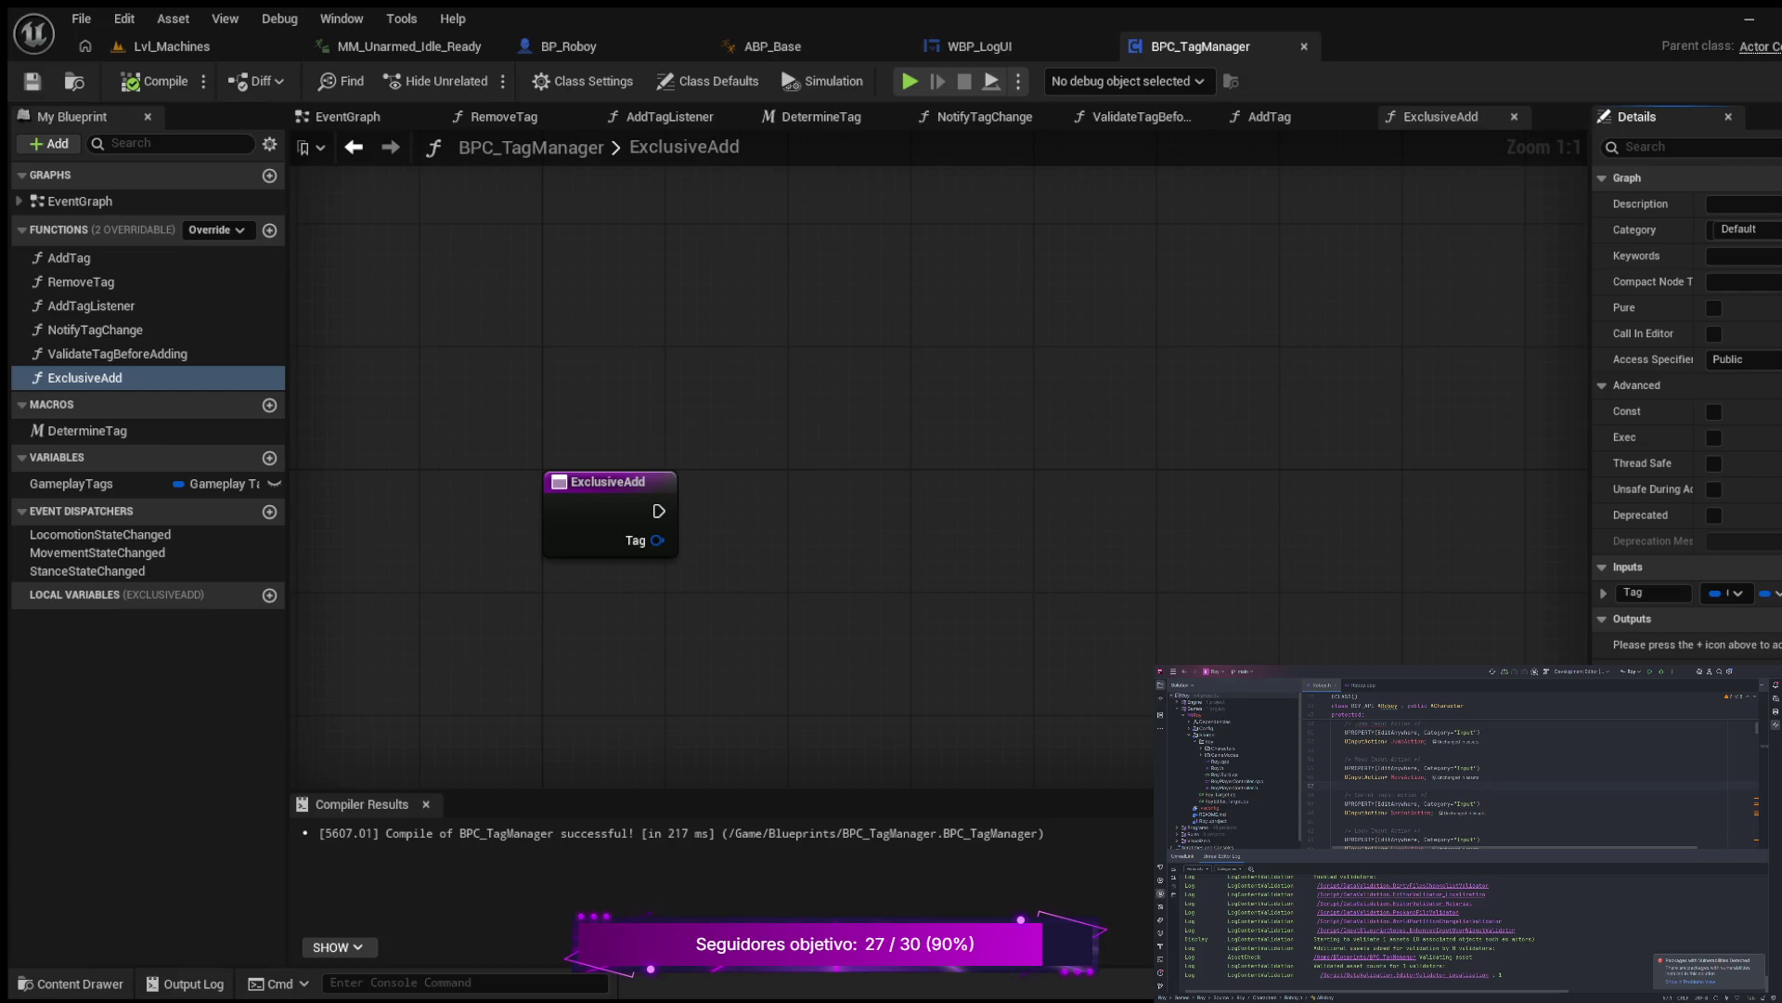
# Step: Open the AddTag graph and select its nodes from Branch to Notify Tag Change
pyautogui.scroll(-3, 518, 394)
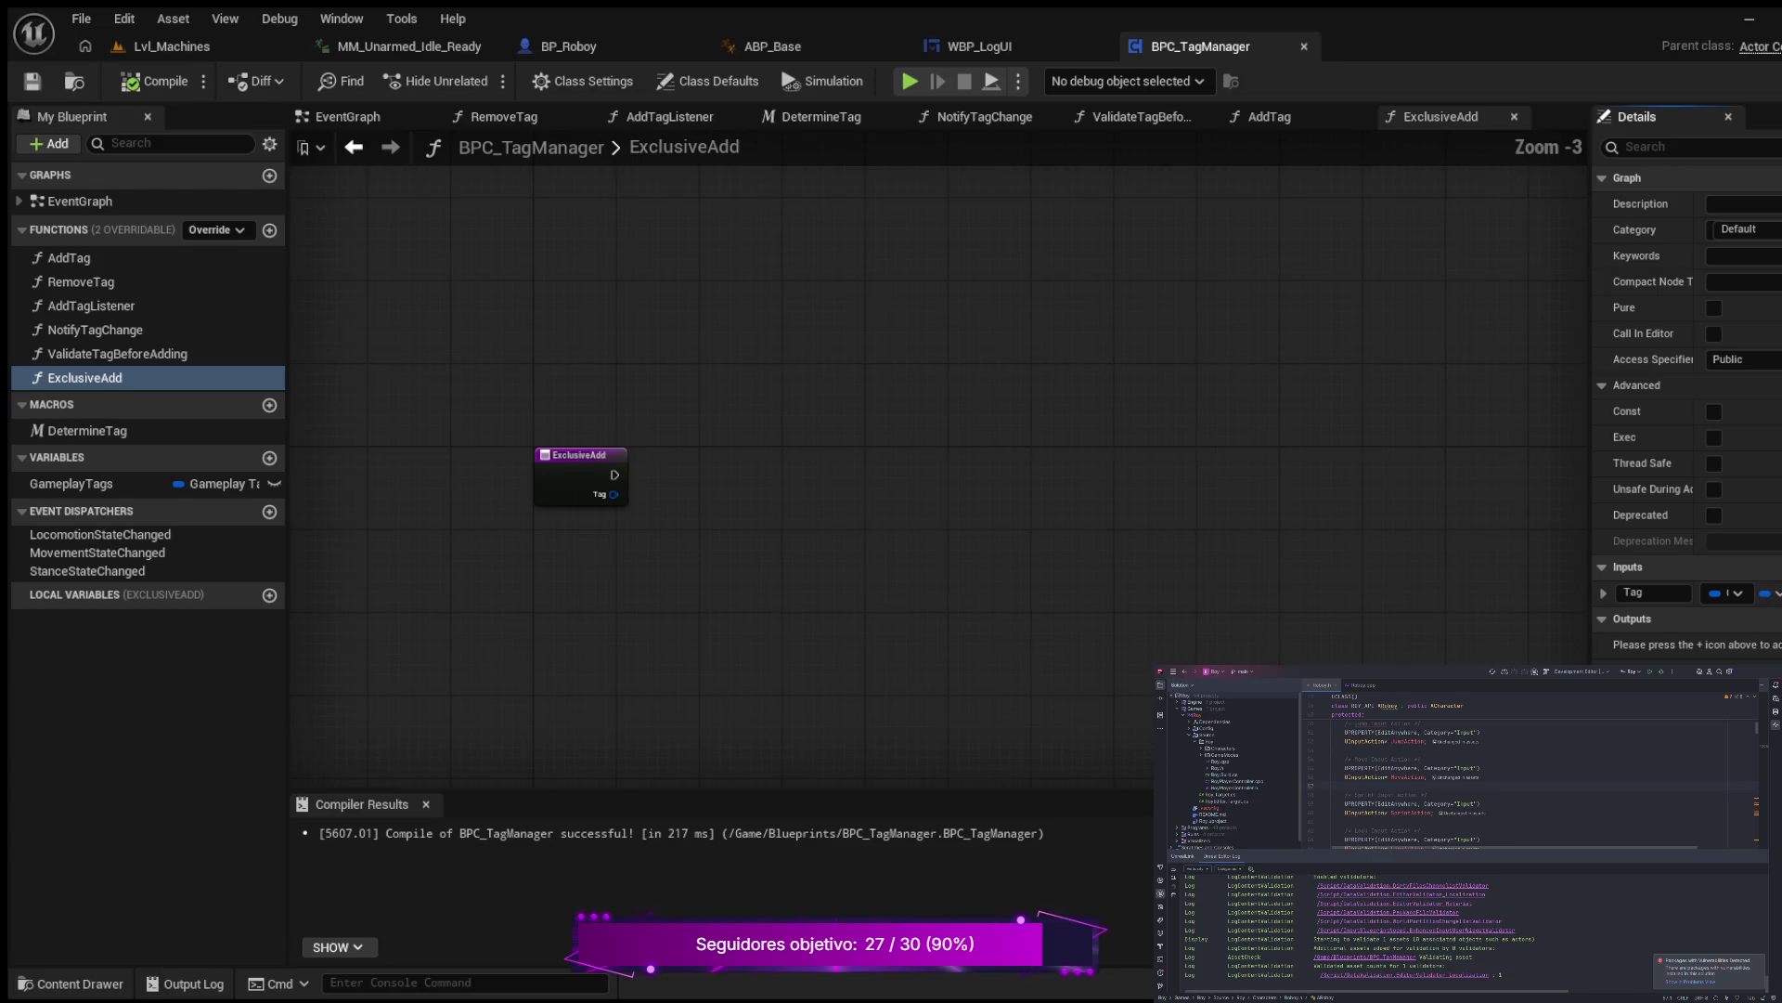
pyautogui.scroll(3, 548, 398)
pyautogui.click(85, 258)
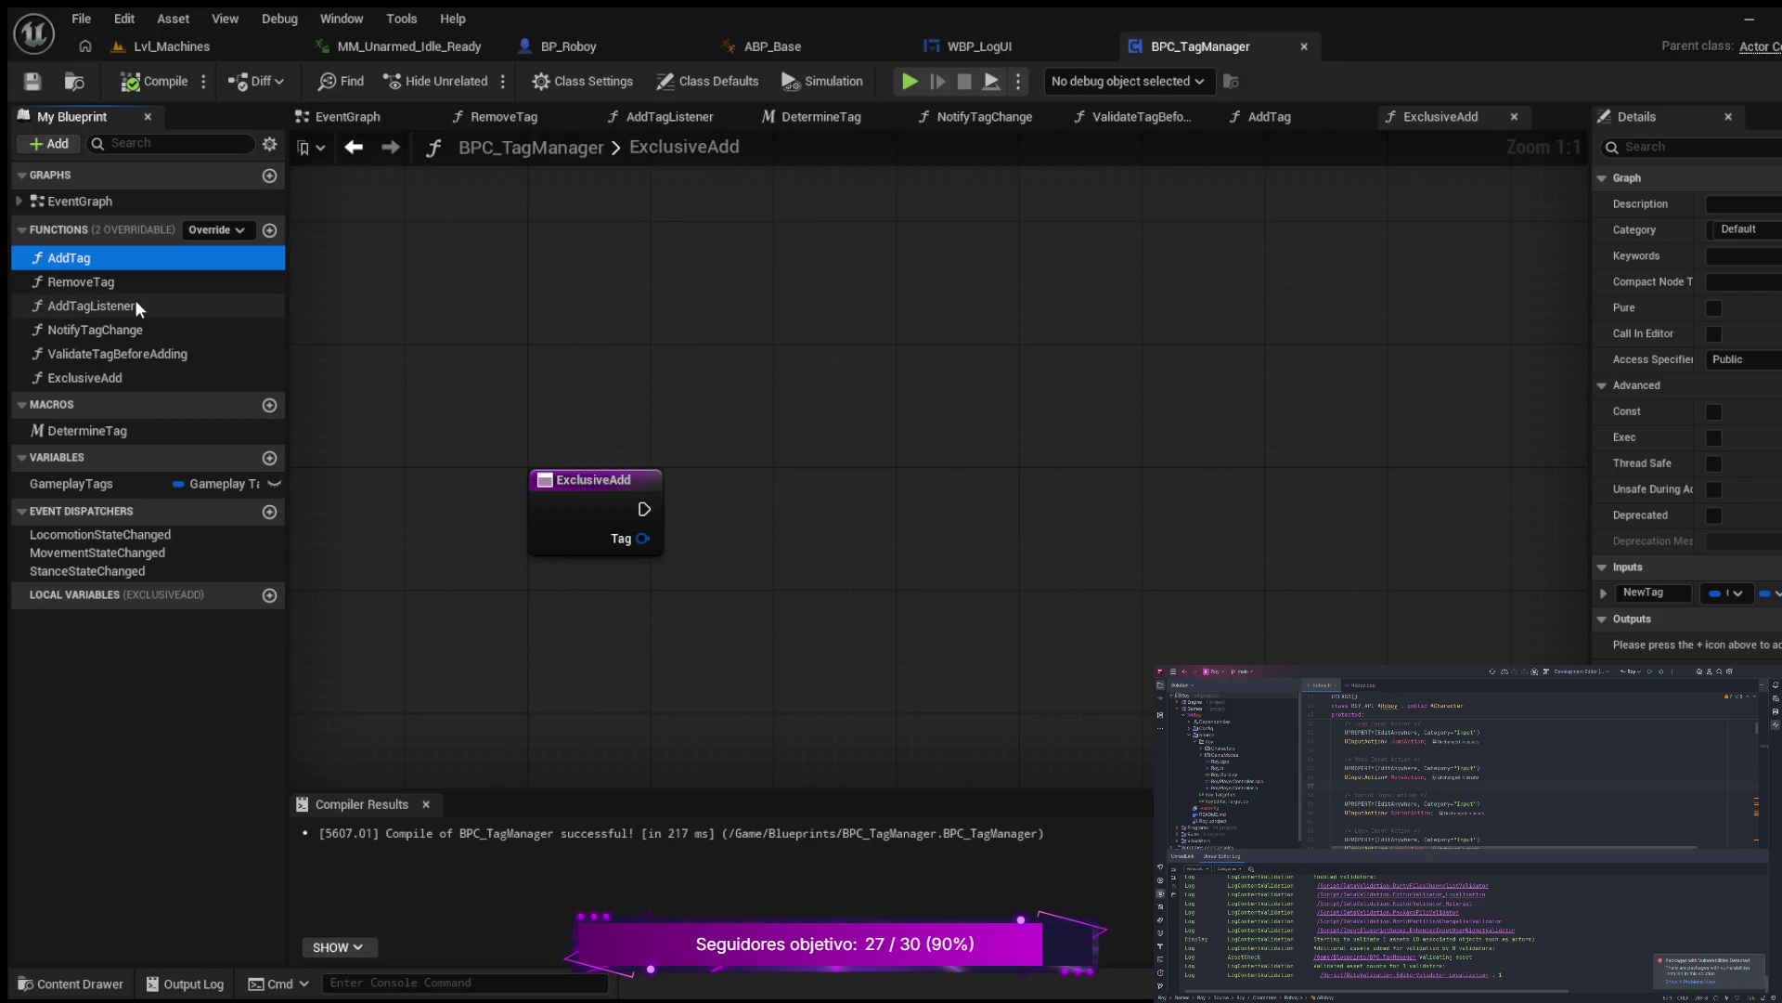
pyautogui.doubleClick(97, 258)
pyautogui.scroll(-2, 501, 383)
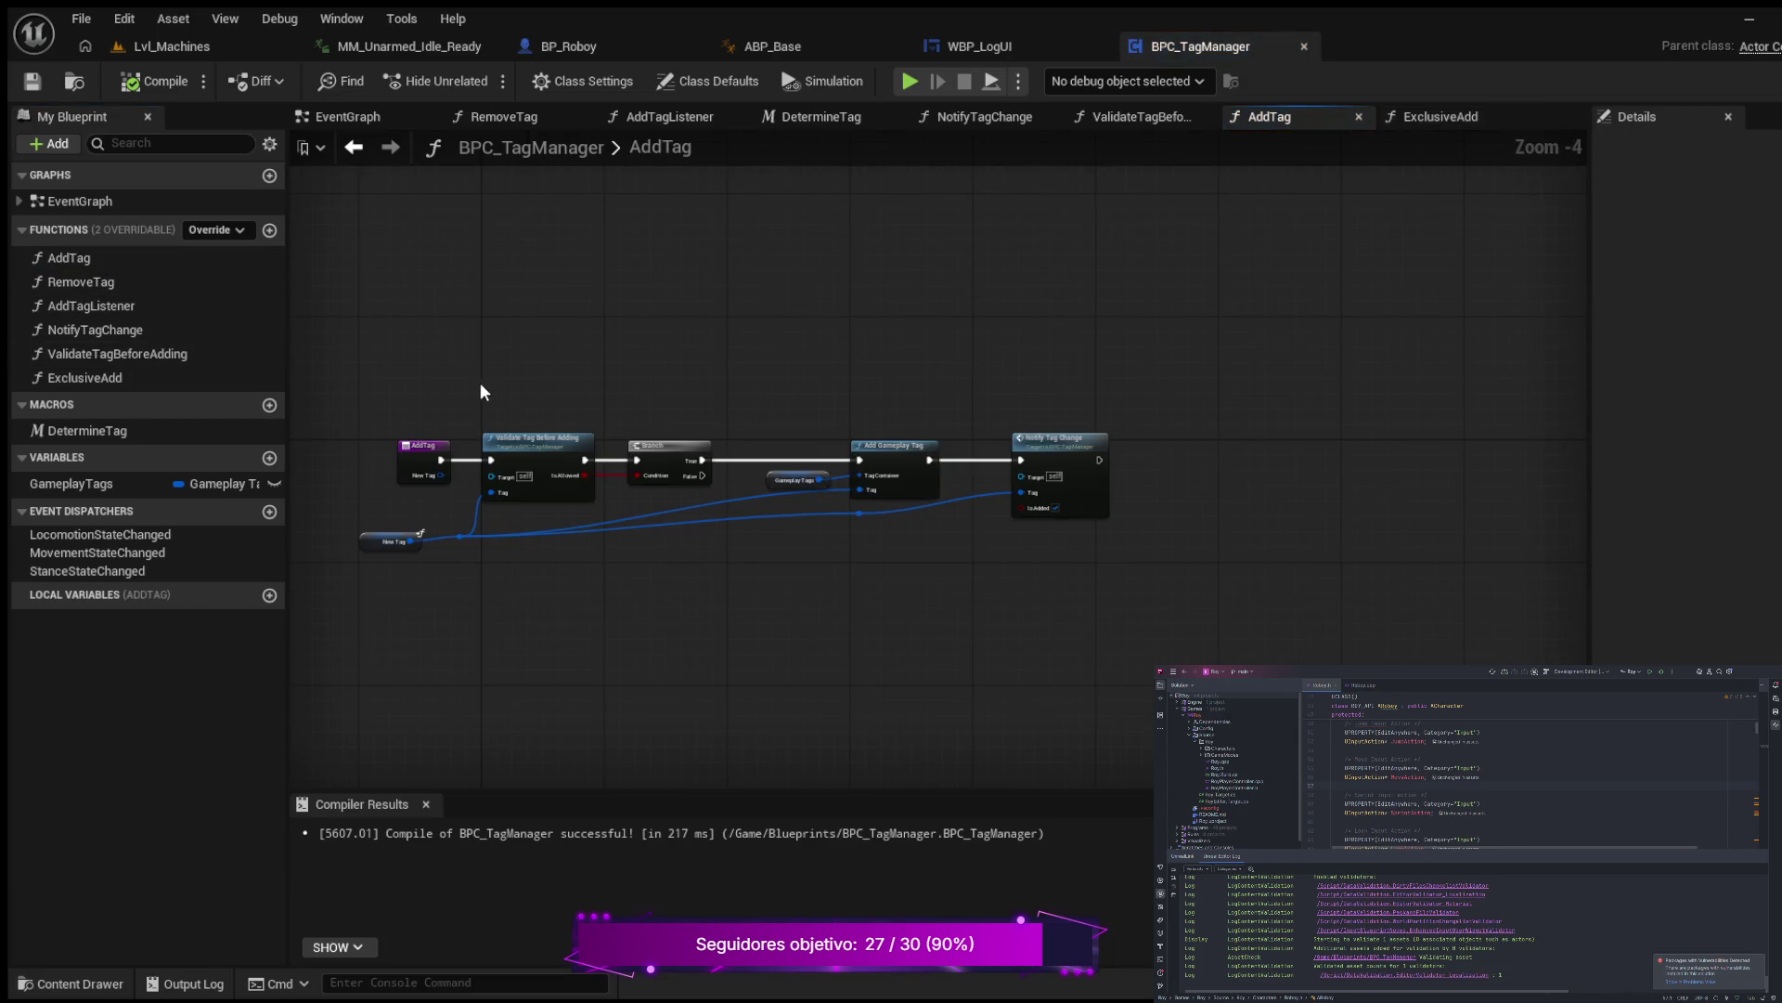
pyautogui.moveTo(440, 362)
pyautogui.mouseDown()
pyautogui.moveTo(527, 353)
pyautogui.moveTo(1155, 644)
pyautogui.moveTo(1406, 616)
pyautogui.mouseUp()
pyautogui.scroll(1, 520, 357)
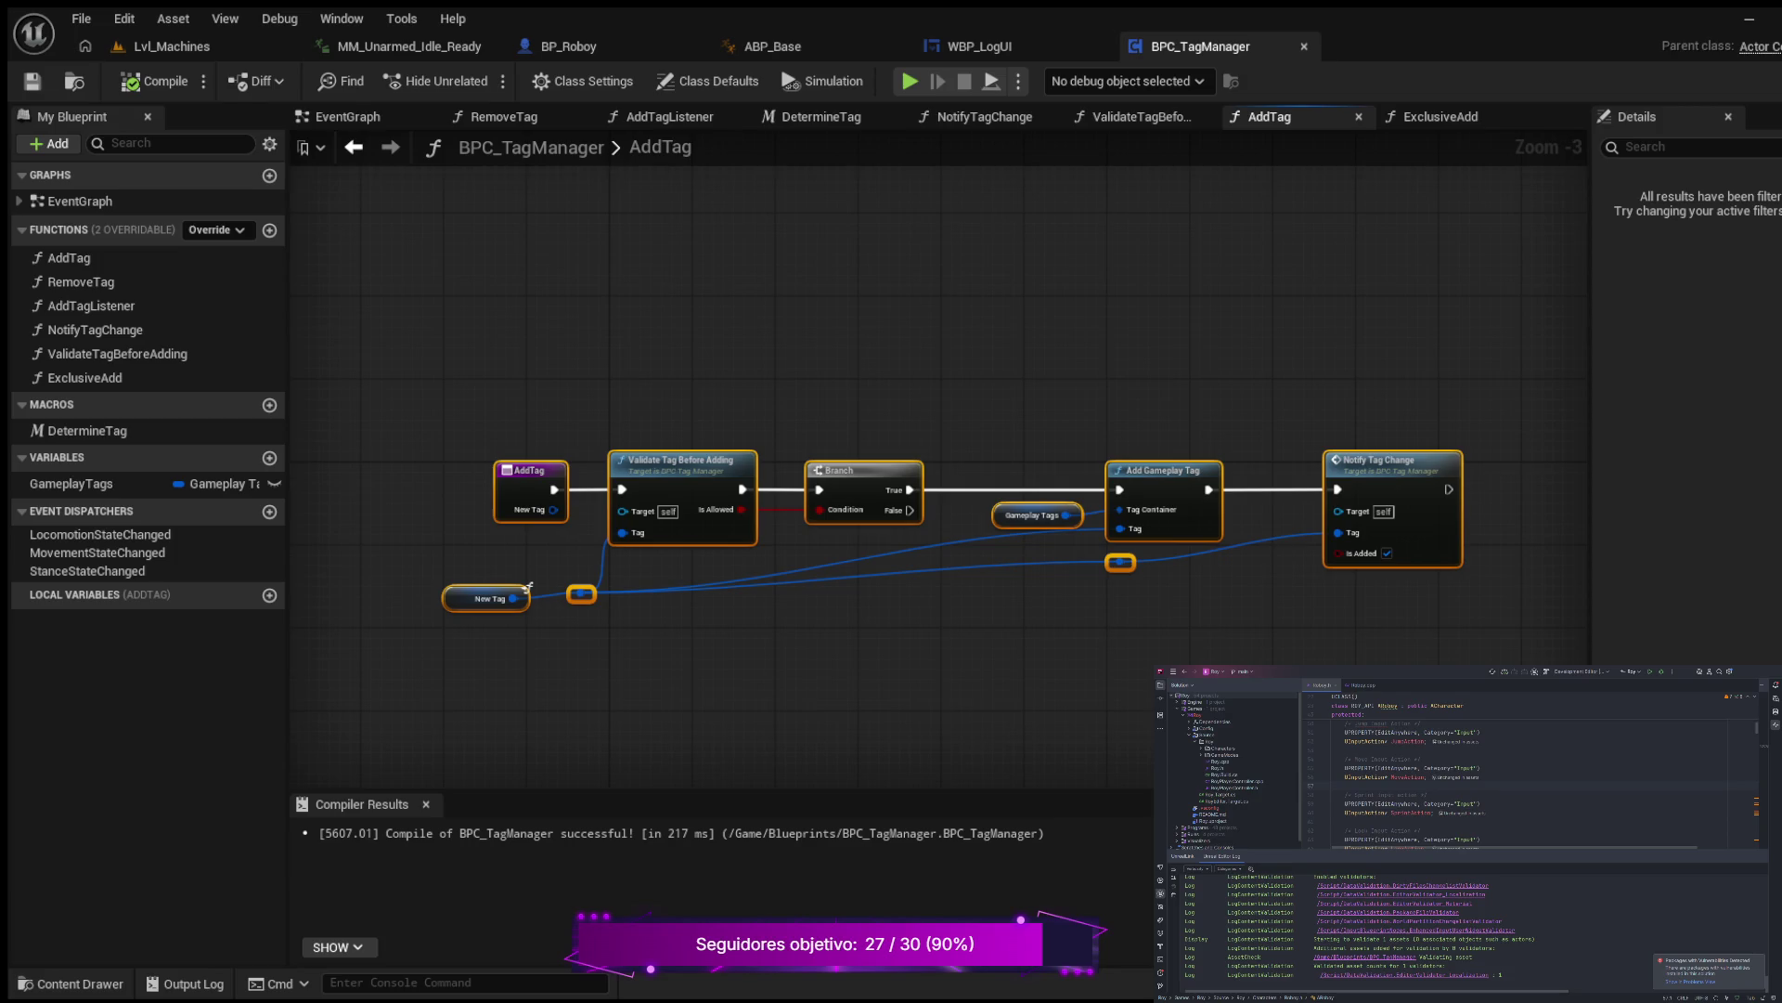
pyautogui.click(499, 388)
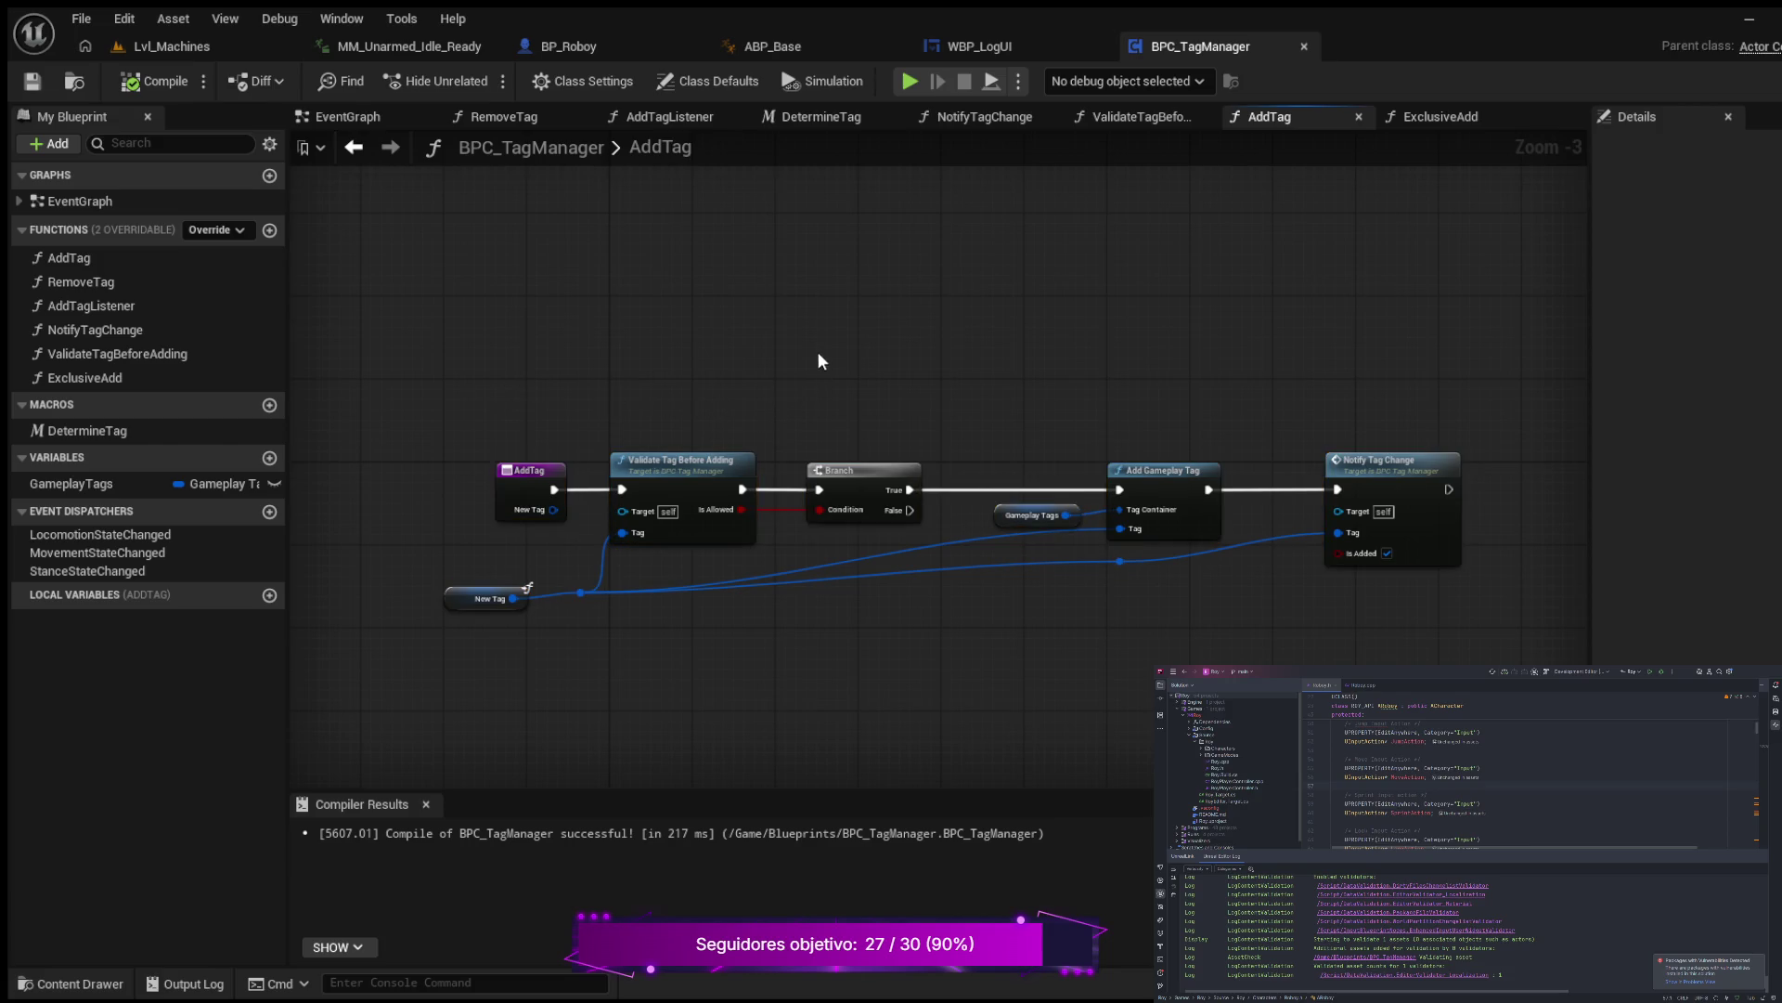
pyautogui.moveTo(818, 358)
pyautogui.mouseDown()
pyautogui.moveTo(1212, 627)
pyautogui.moveTo(1430, 644)
pyautogui.mouseUp()
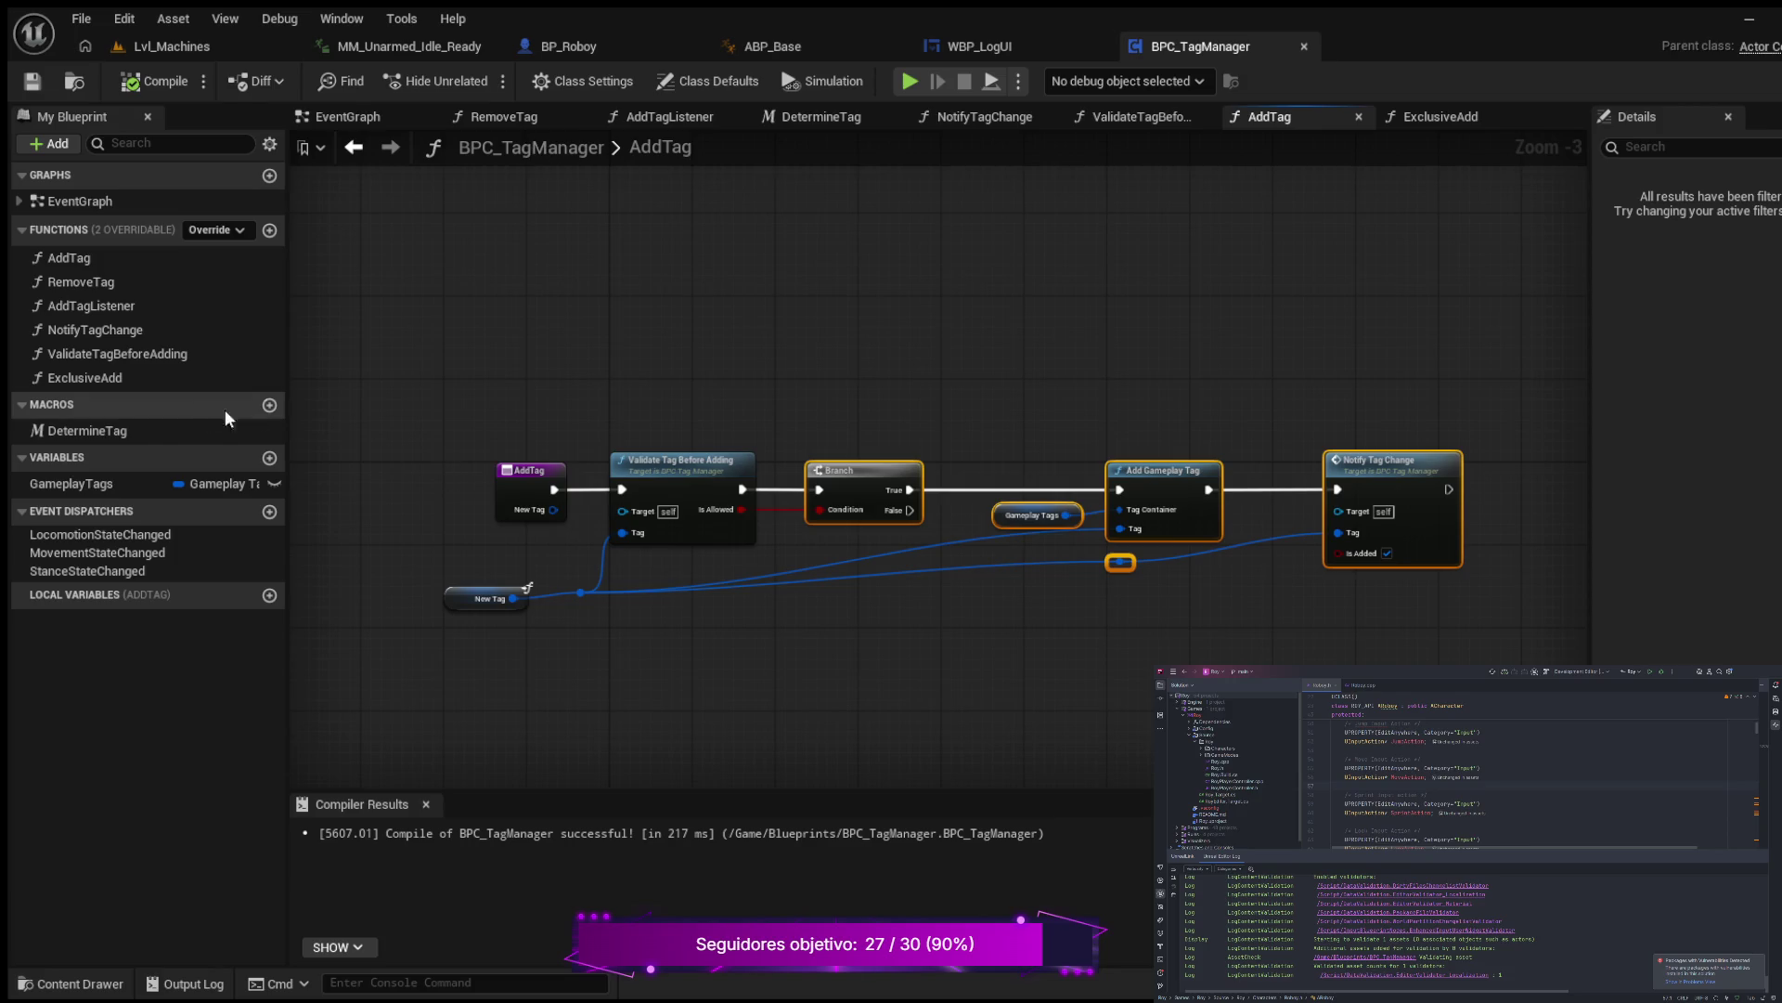
# Step: Reselect AddTag's Branch-to-Notify Tag Change nodes and return to the ExclusiveAdd graph
pyautogui.doubleClick(109, 377)
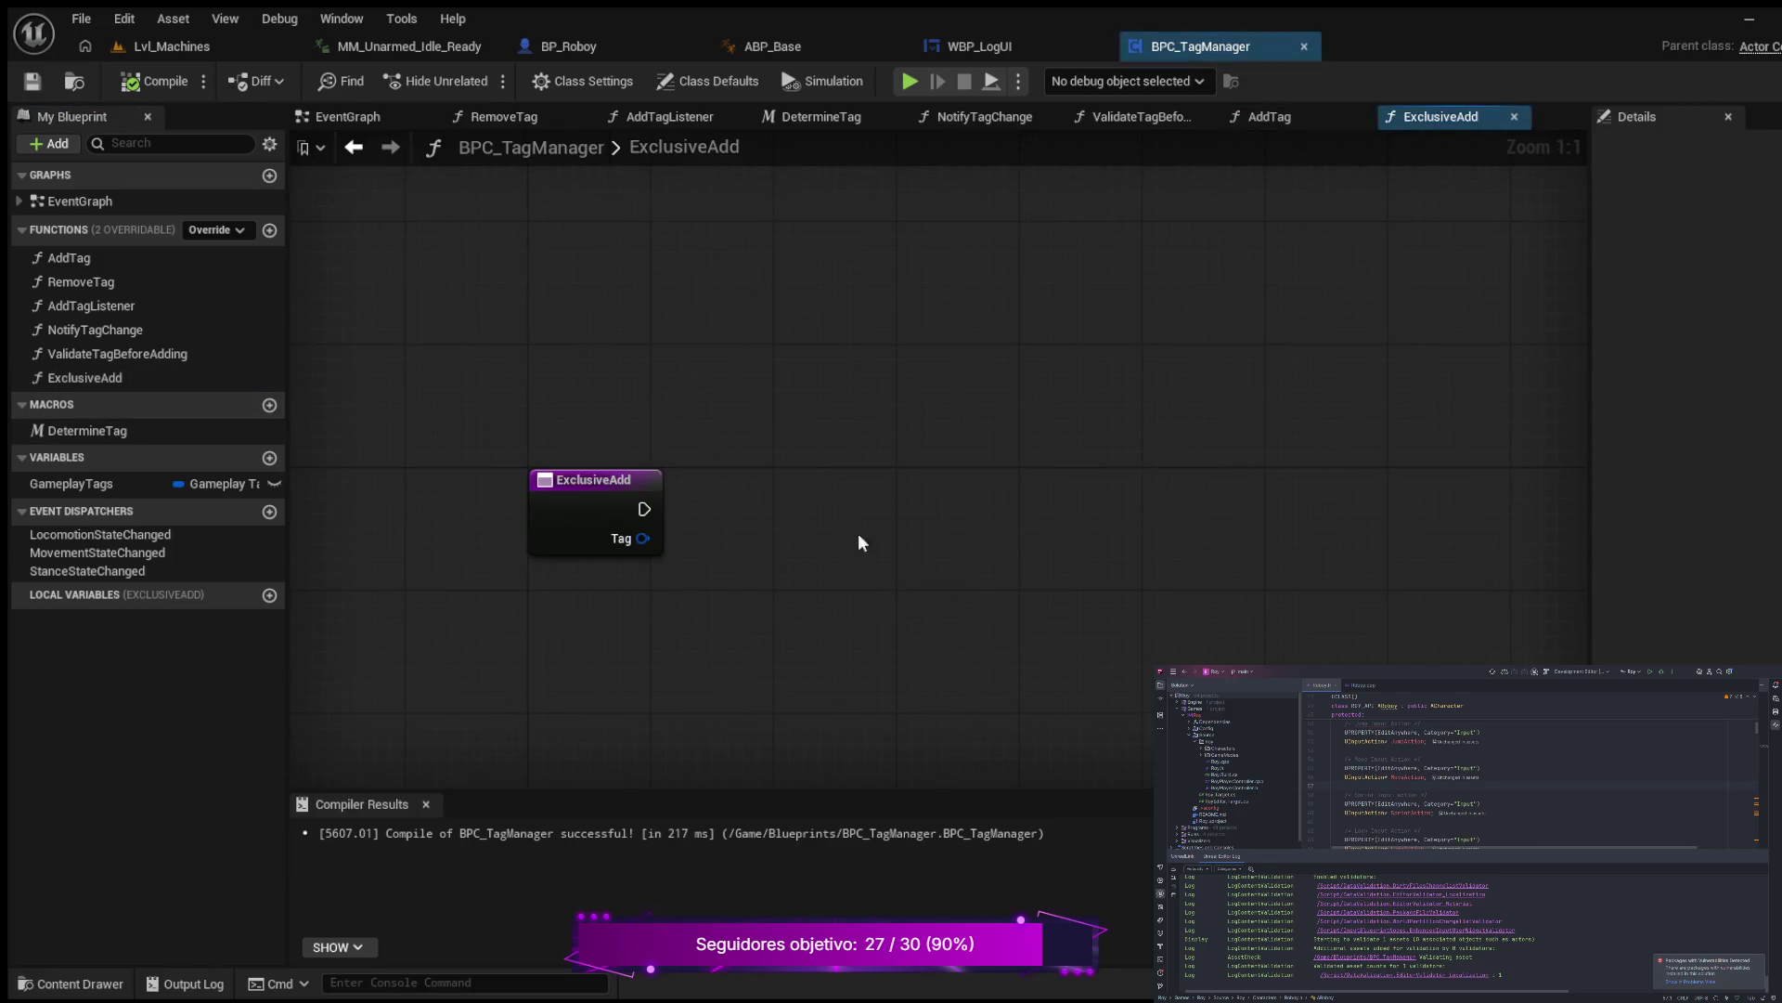
pyautogui.moveTo(1011, 525); pyautogui.dragTo(960, 510)
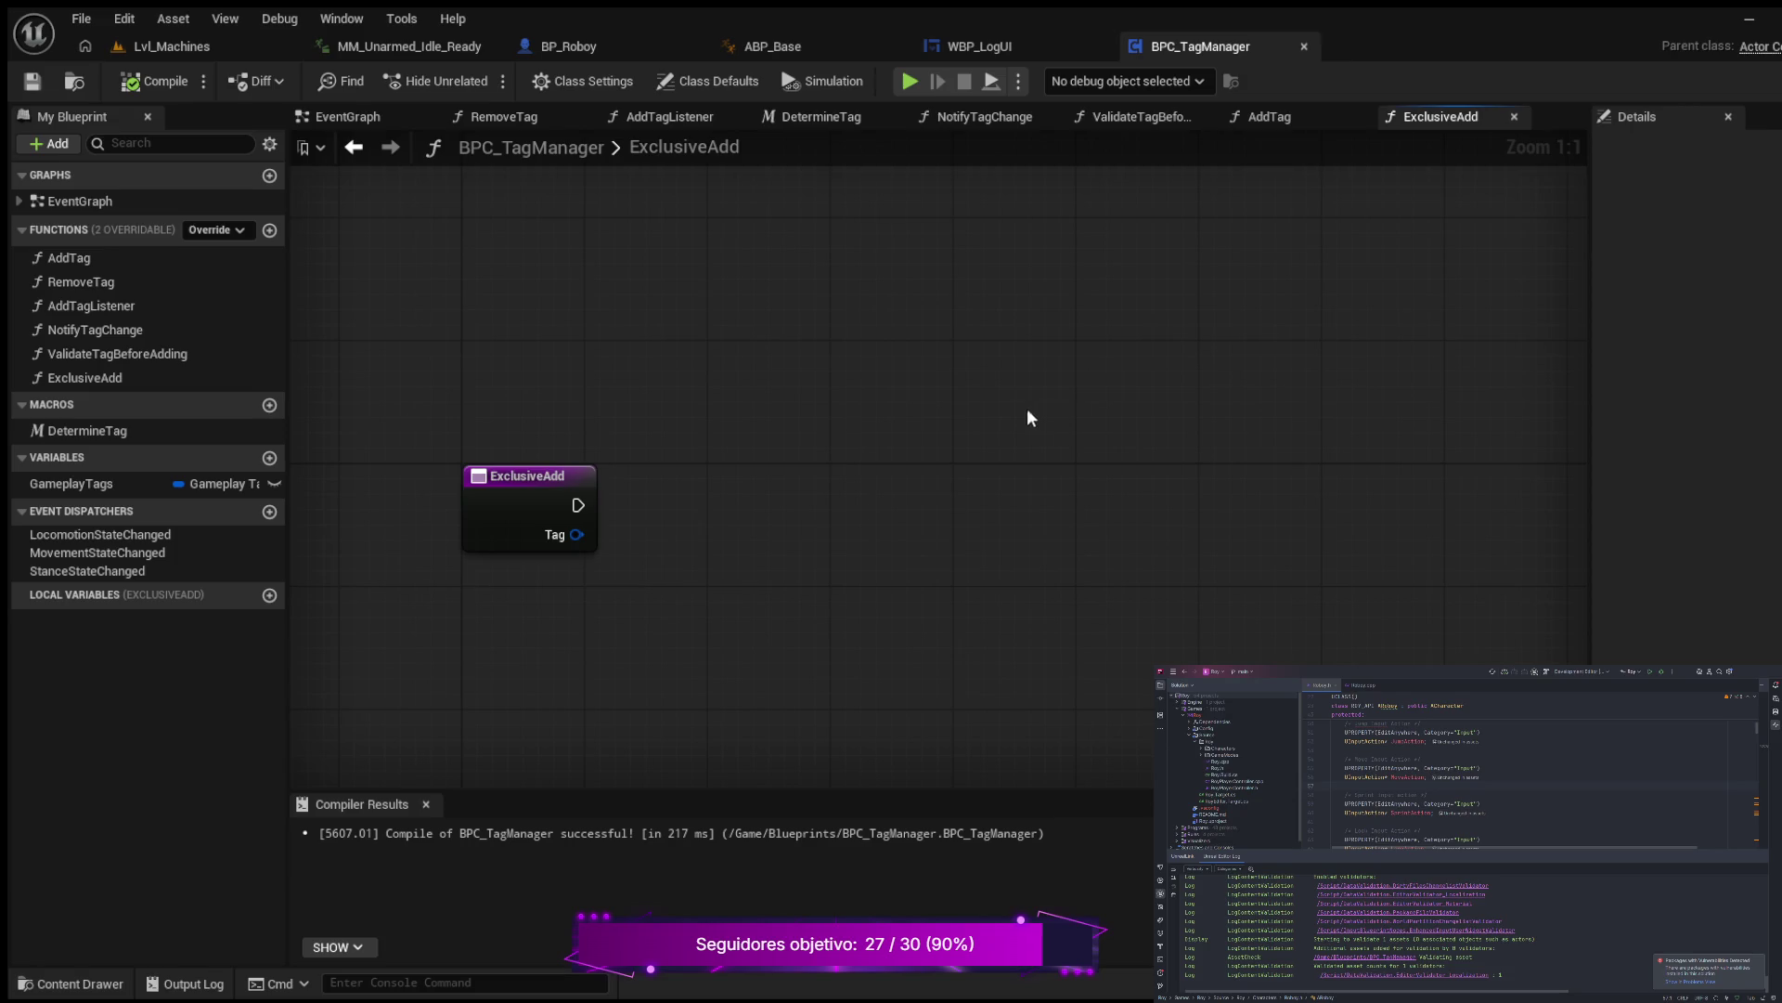
pyautogui.click(127, 377)
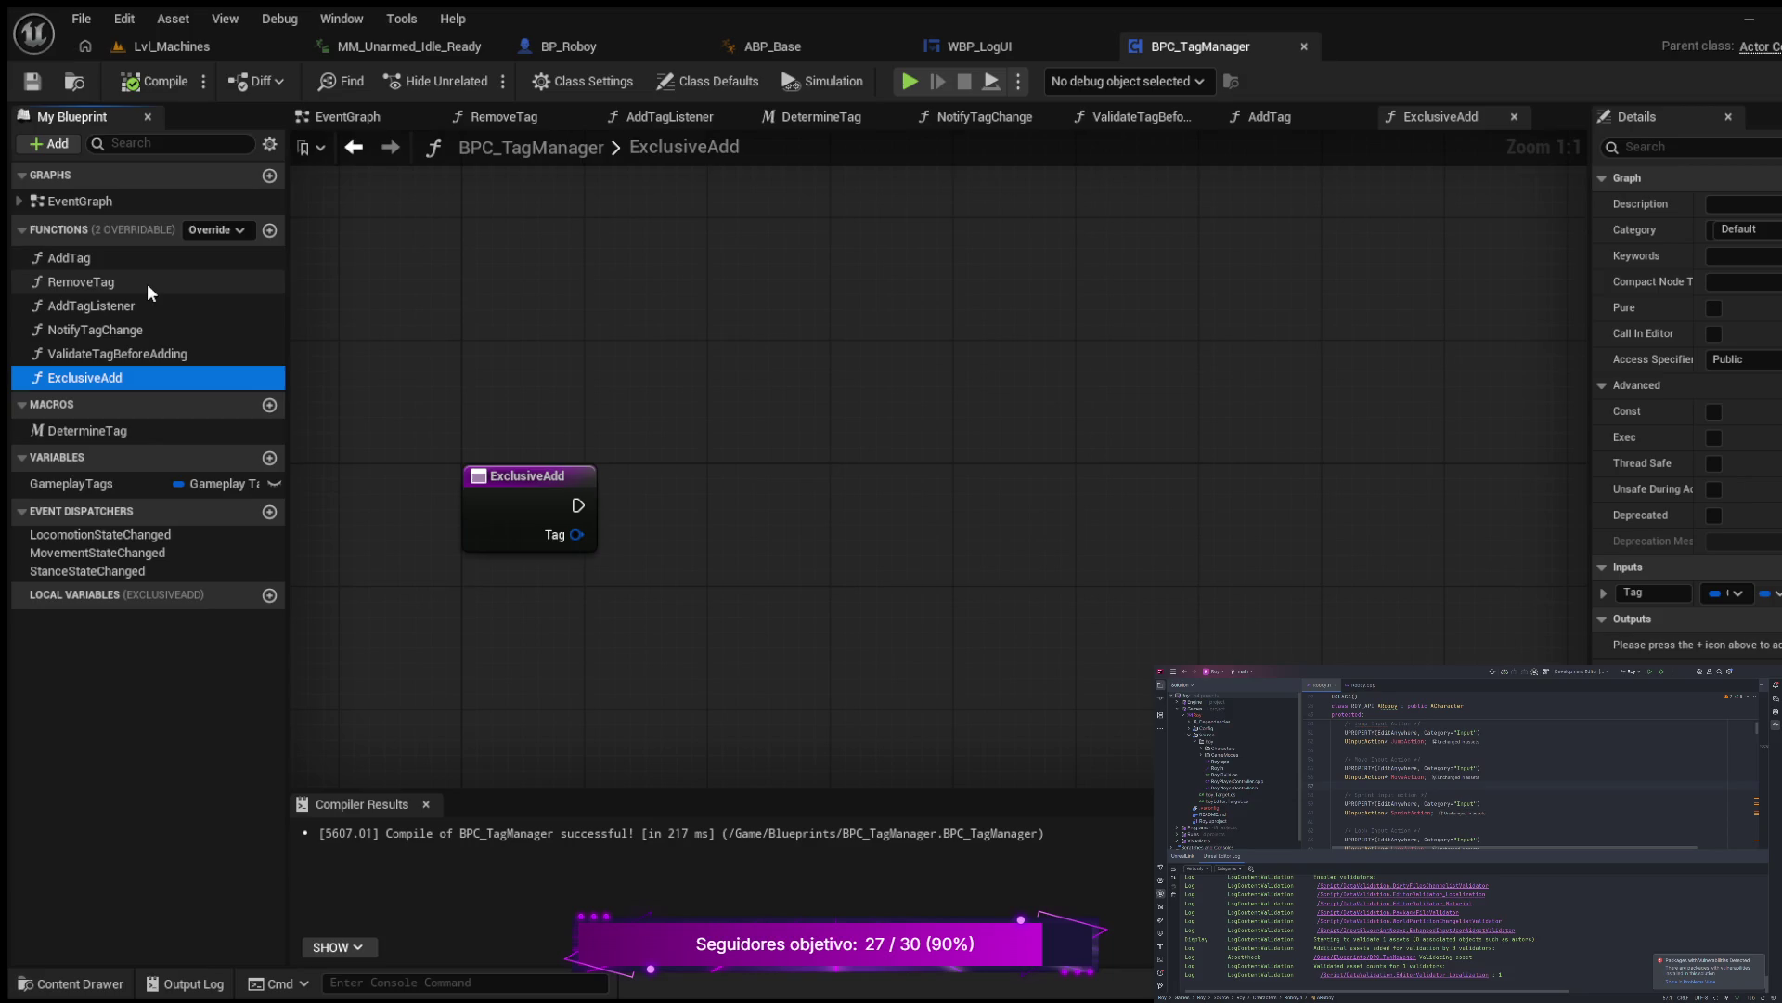
pyautogui.doubleClick(109, 258)
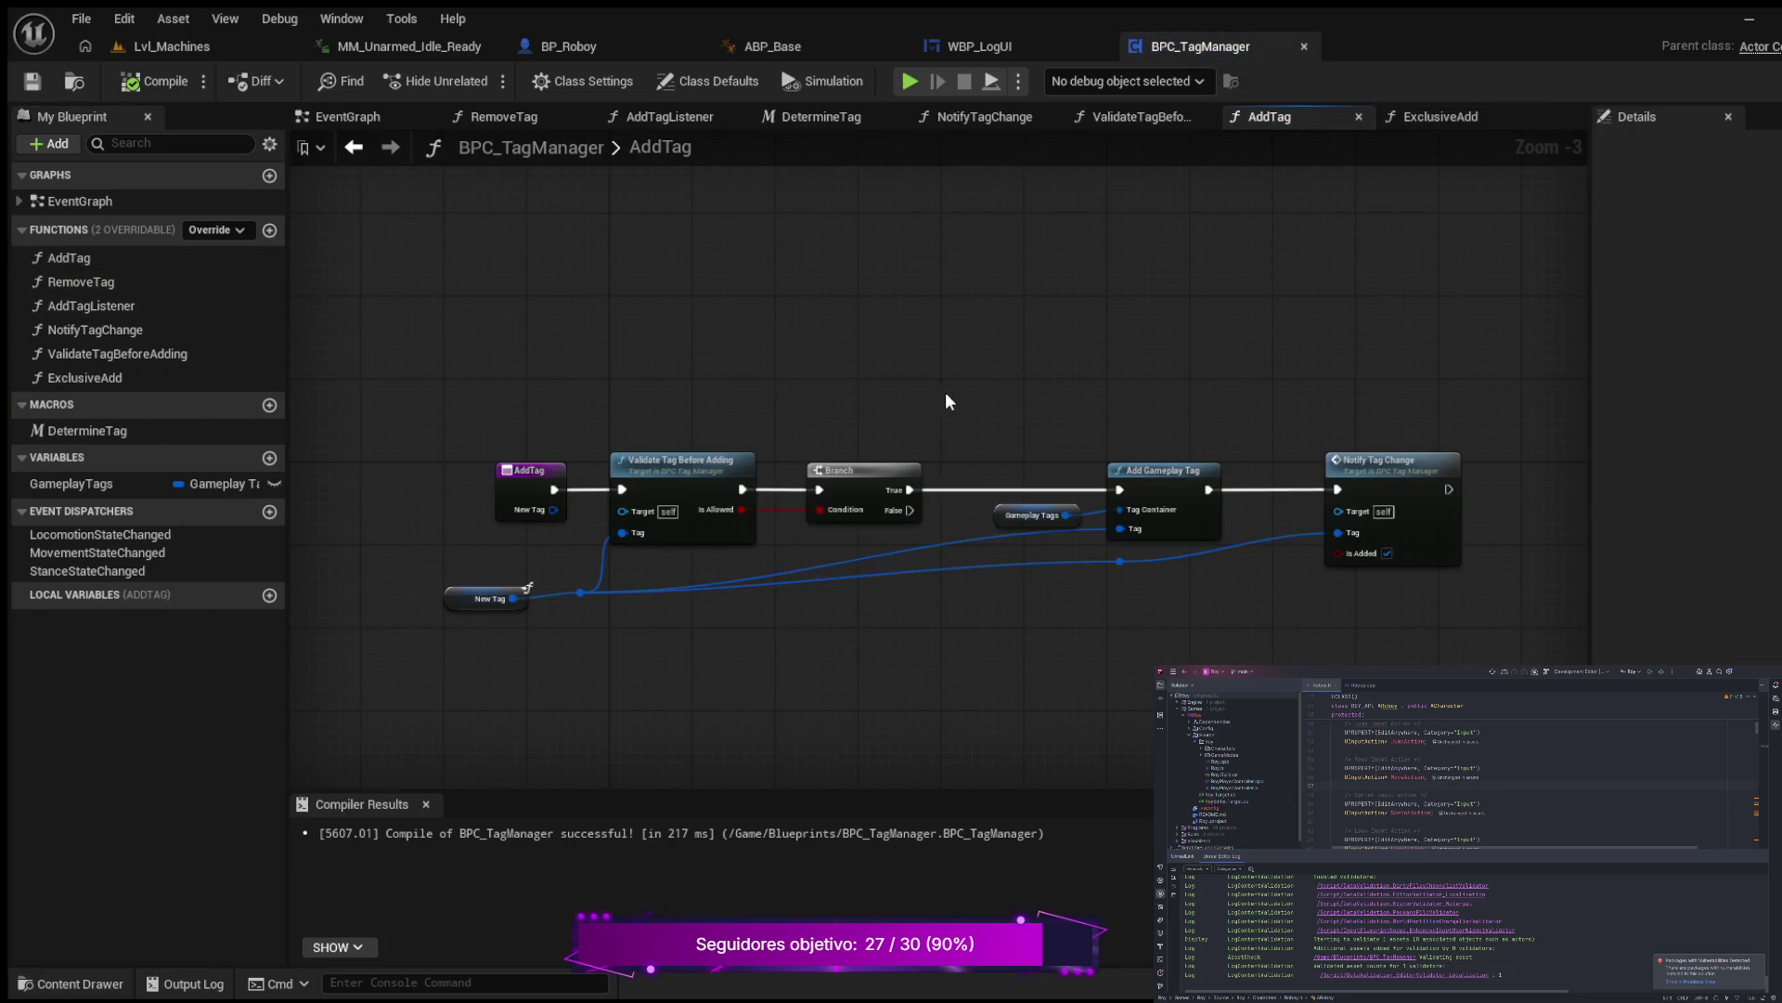
pyautogui.moveTo(882, 370)
pyautogui.mouseDown()
pyautogui.moveTo(1207, 594)
pyautogui.moveTo(1420, 604)
pyautogui.mouseUp()
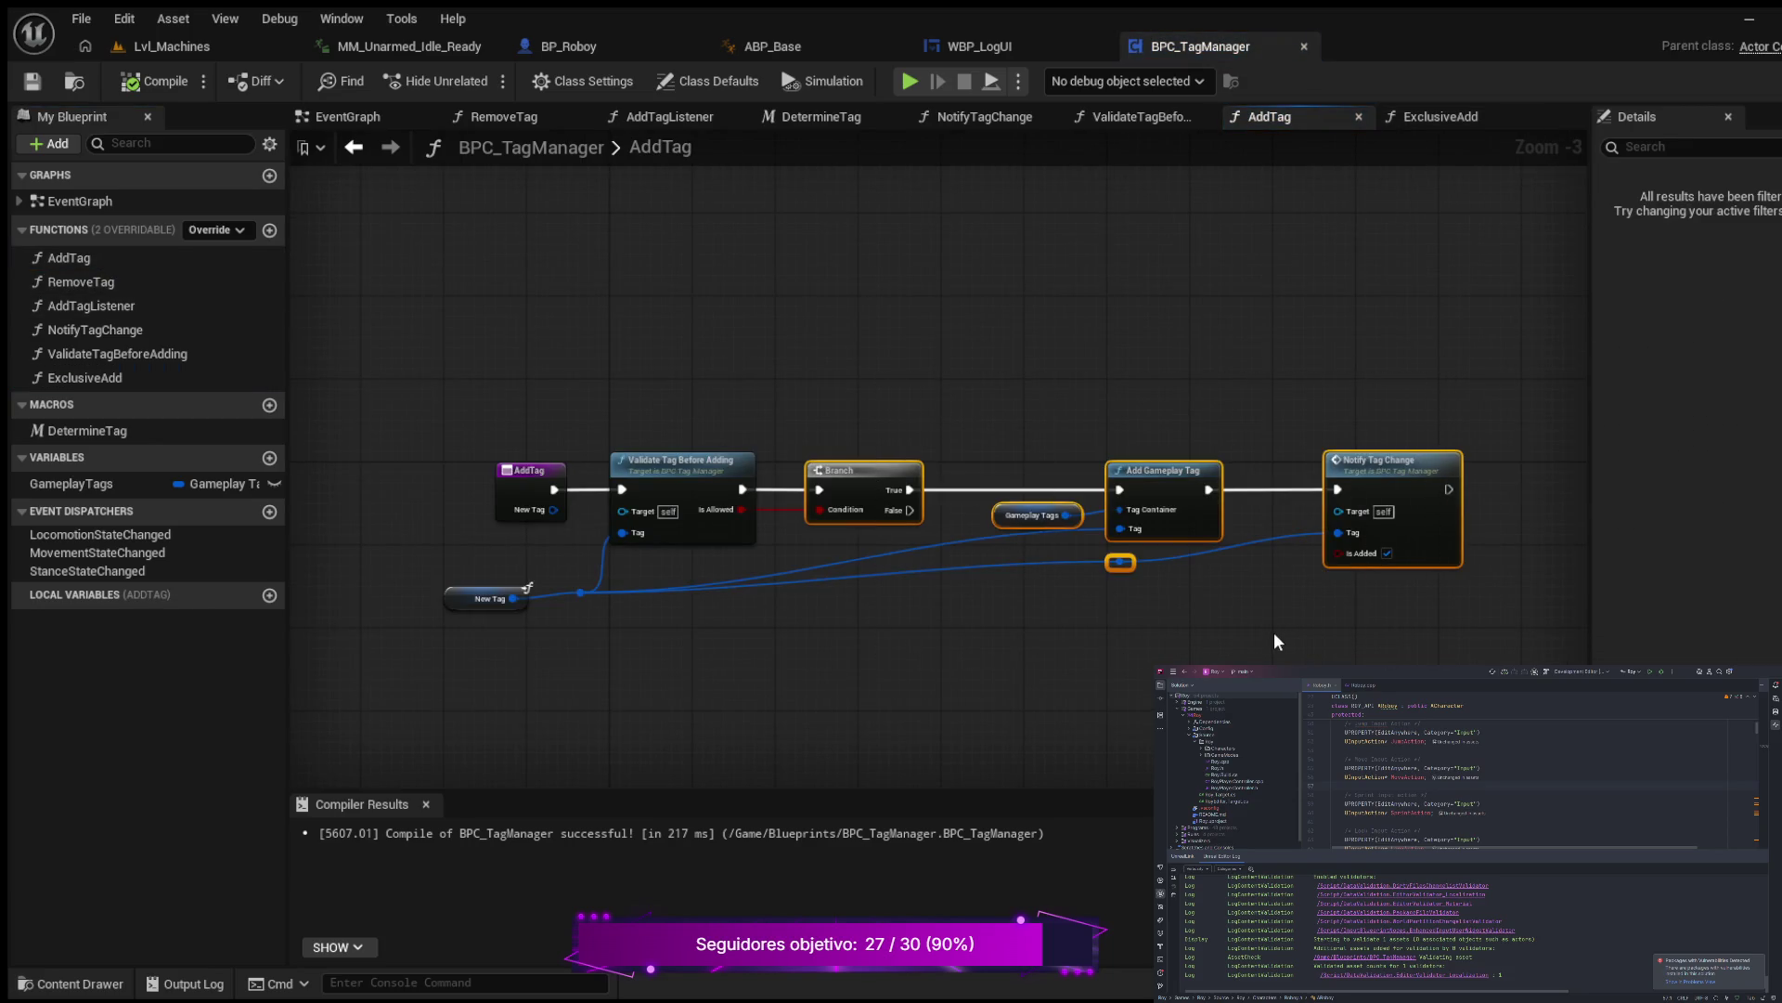
pyautogui.doubleClick(107, 376)
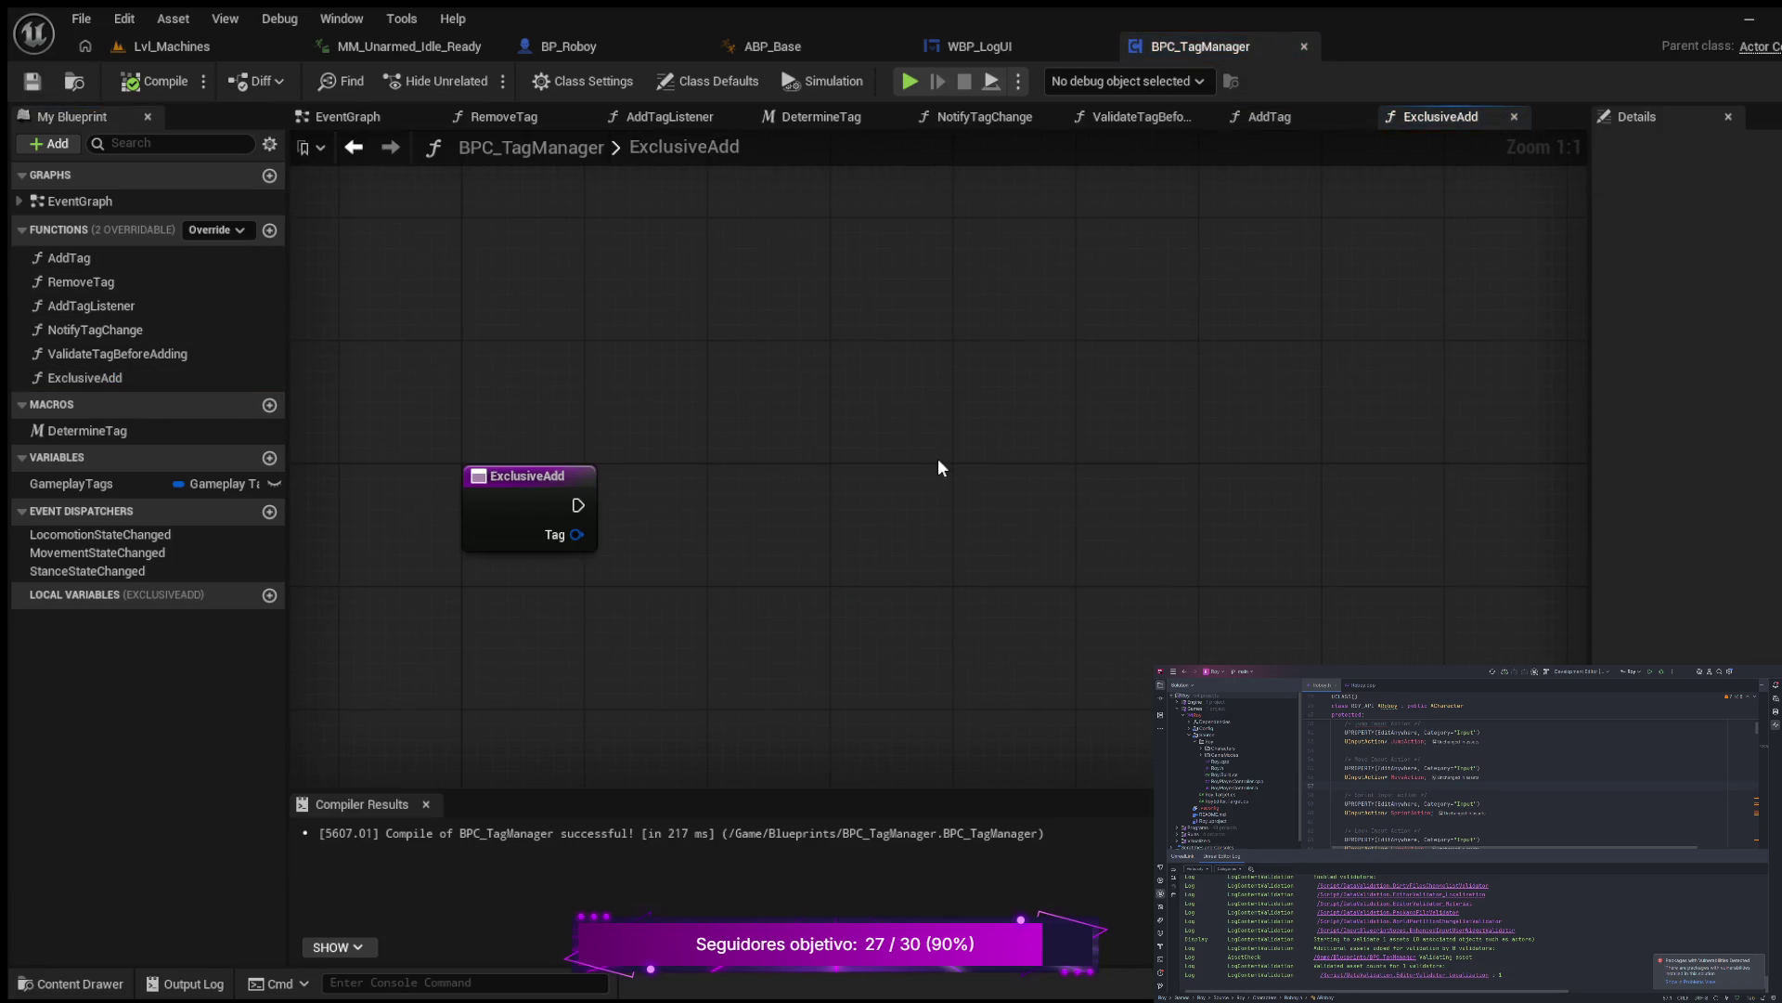
# Step: Paste the copied add-tag nodes into ExclusiveAdd and shift them right of the entry node
pyautogui.hotkey('ctrl', 'v')
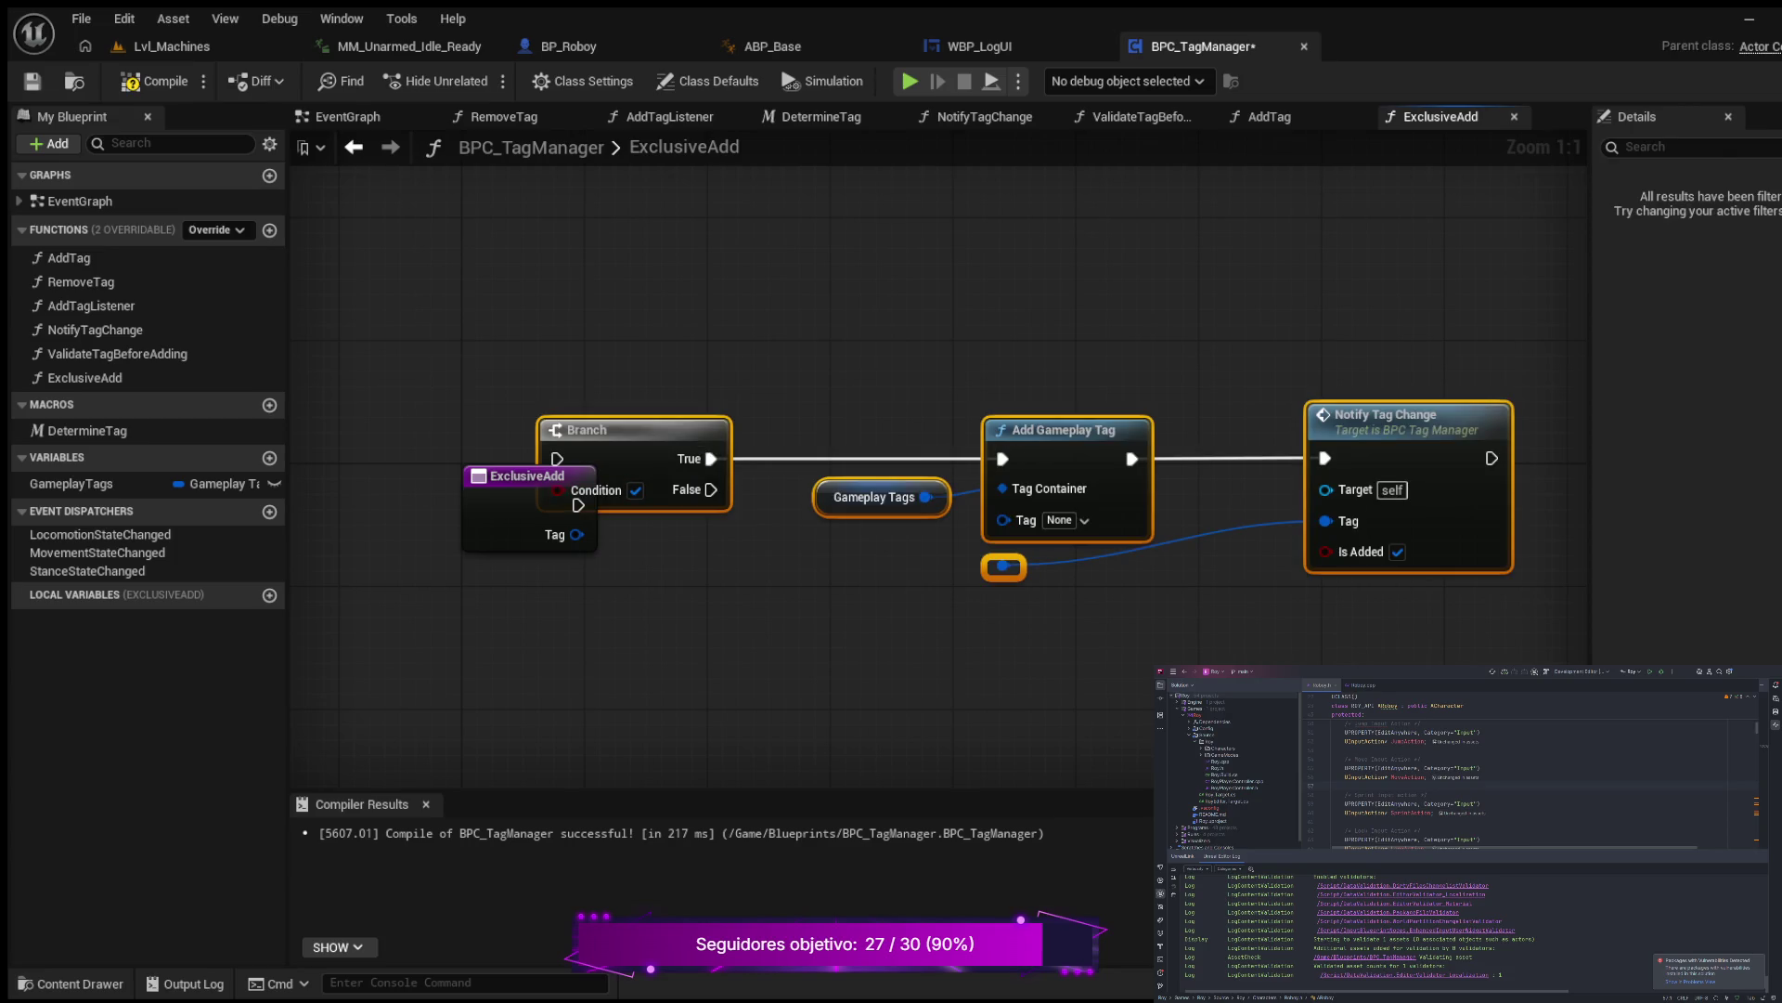
pyautogui.moveTo(513, 497); pyautogui.dragTo(388, 448)
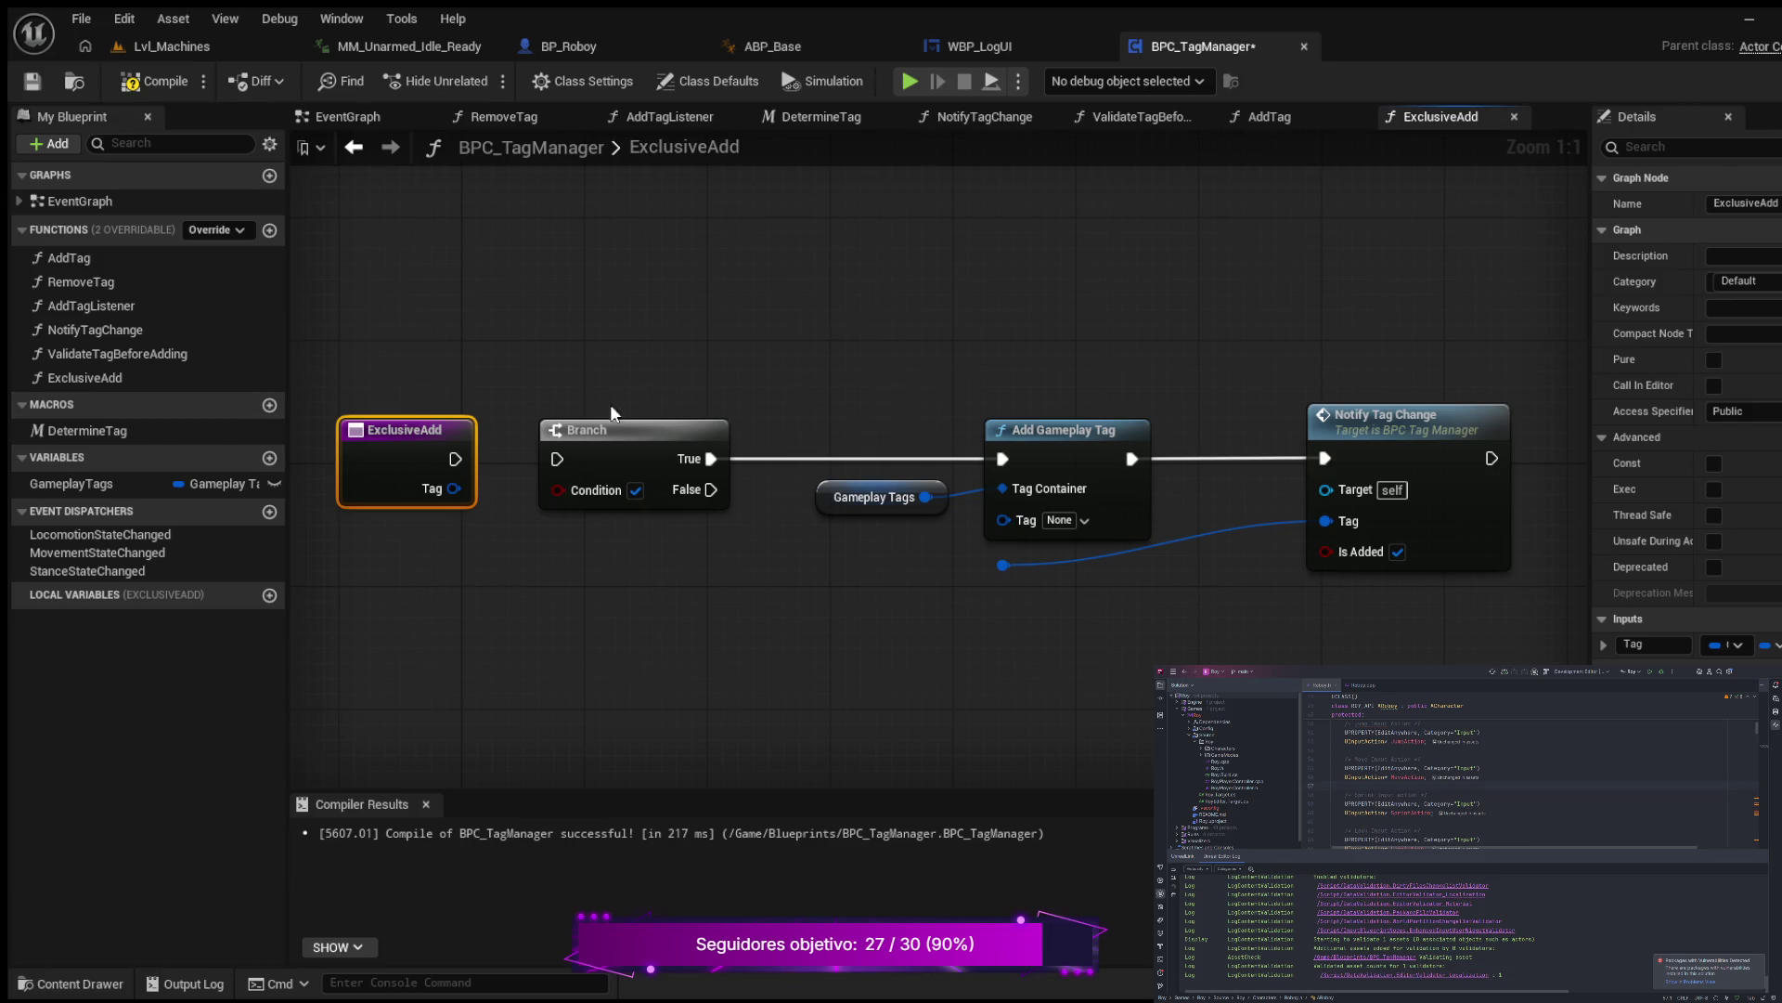
pyautogui.moveTo(635, 336); pyautogui.dragTo(1476, 591)
pyautogui.moveTo(1133, 443); pyautogui.dragTo(1298, 434)
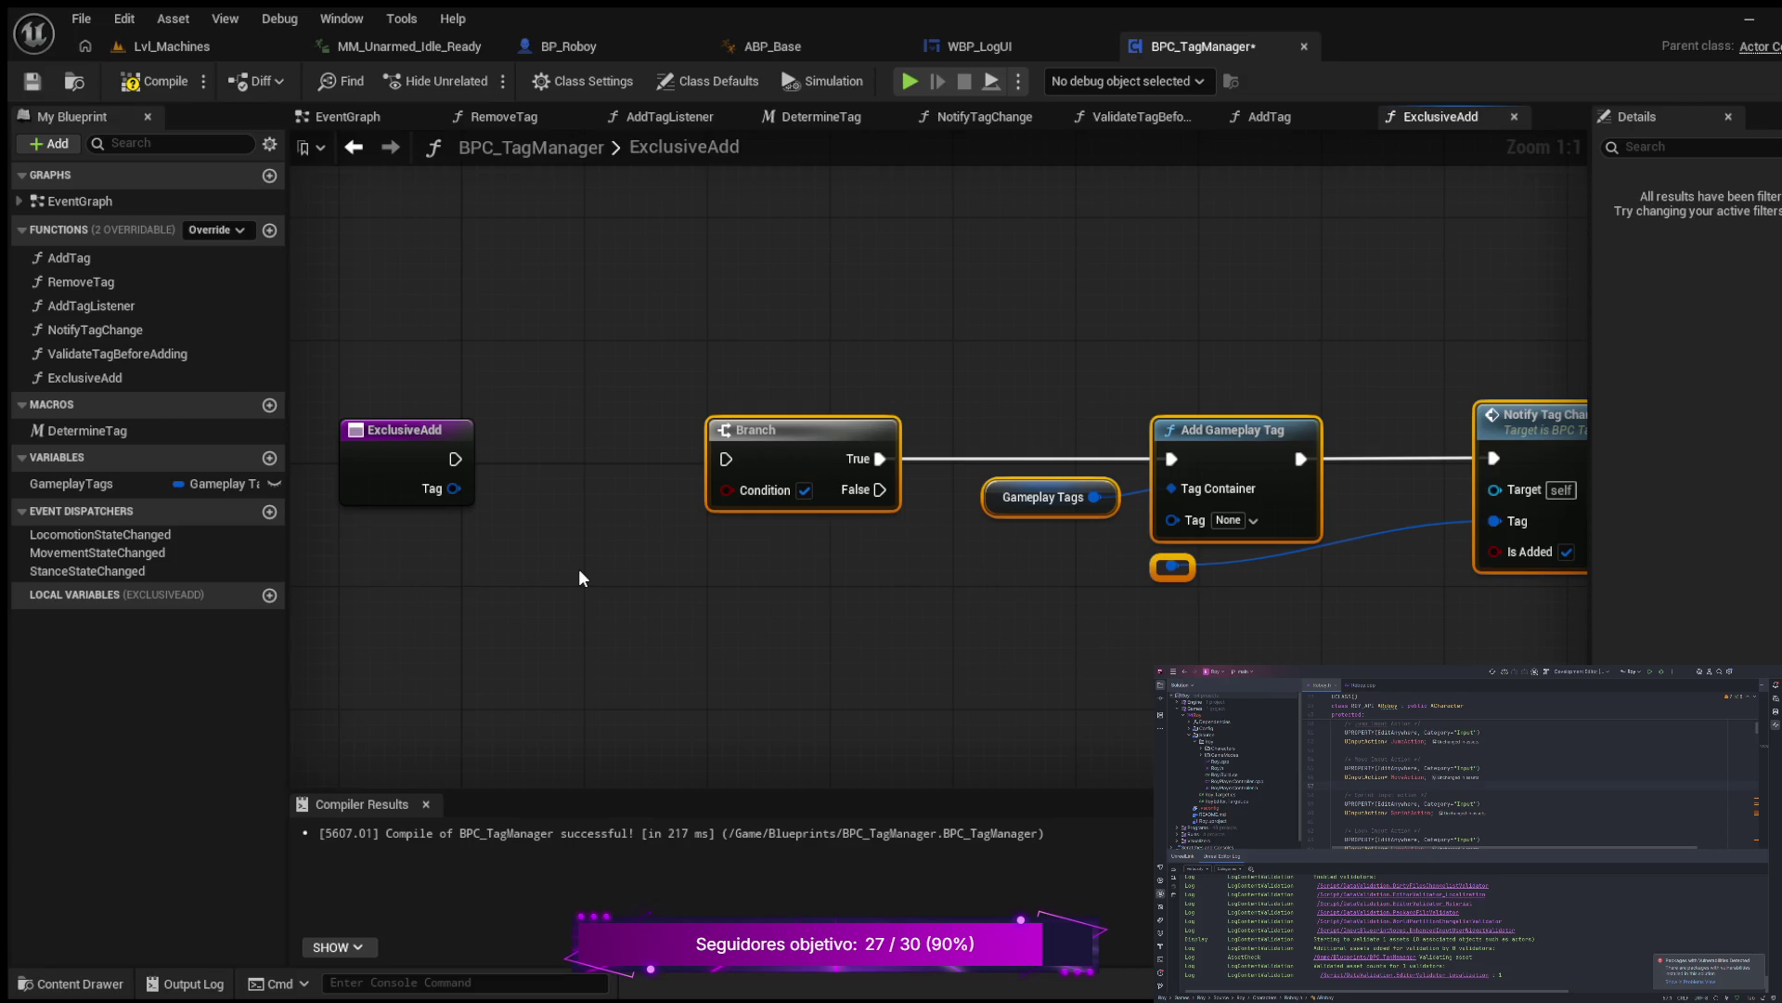
# Step: Add Is Gameplay Tag Valid, wiring Tag into it and its result into the Branch Condition
pyautogui.hotkey('ctrl', 'v')
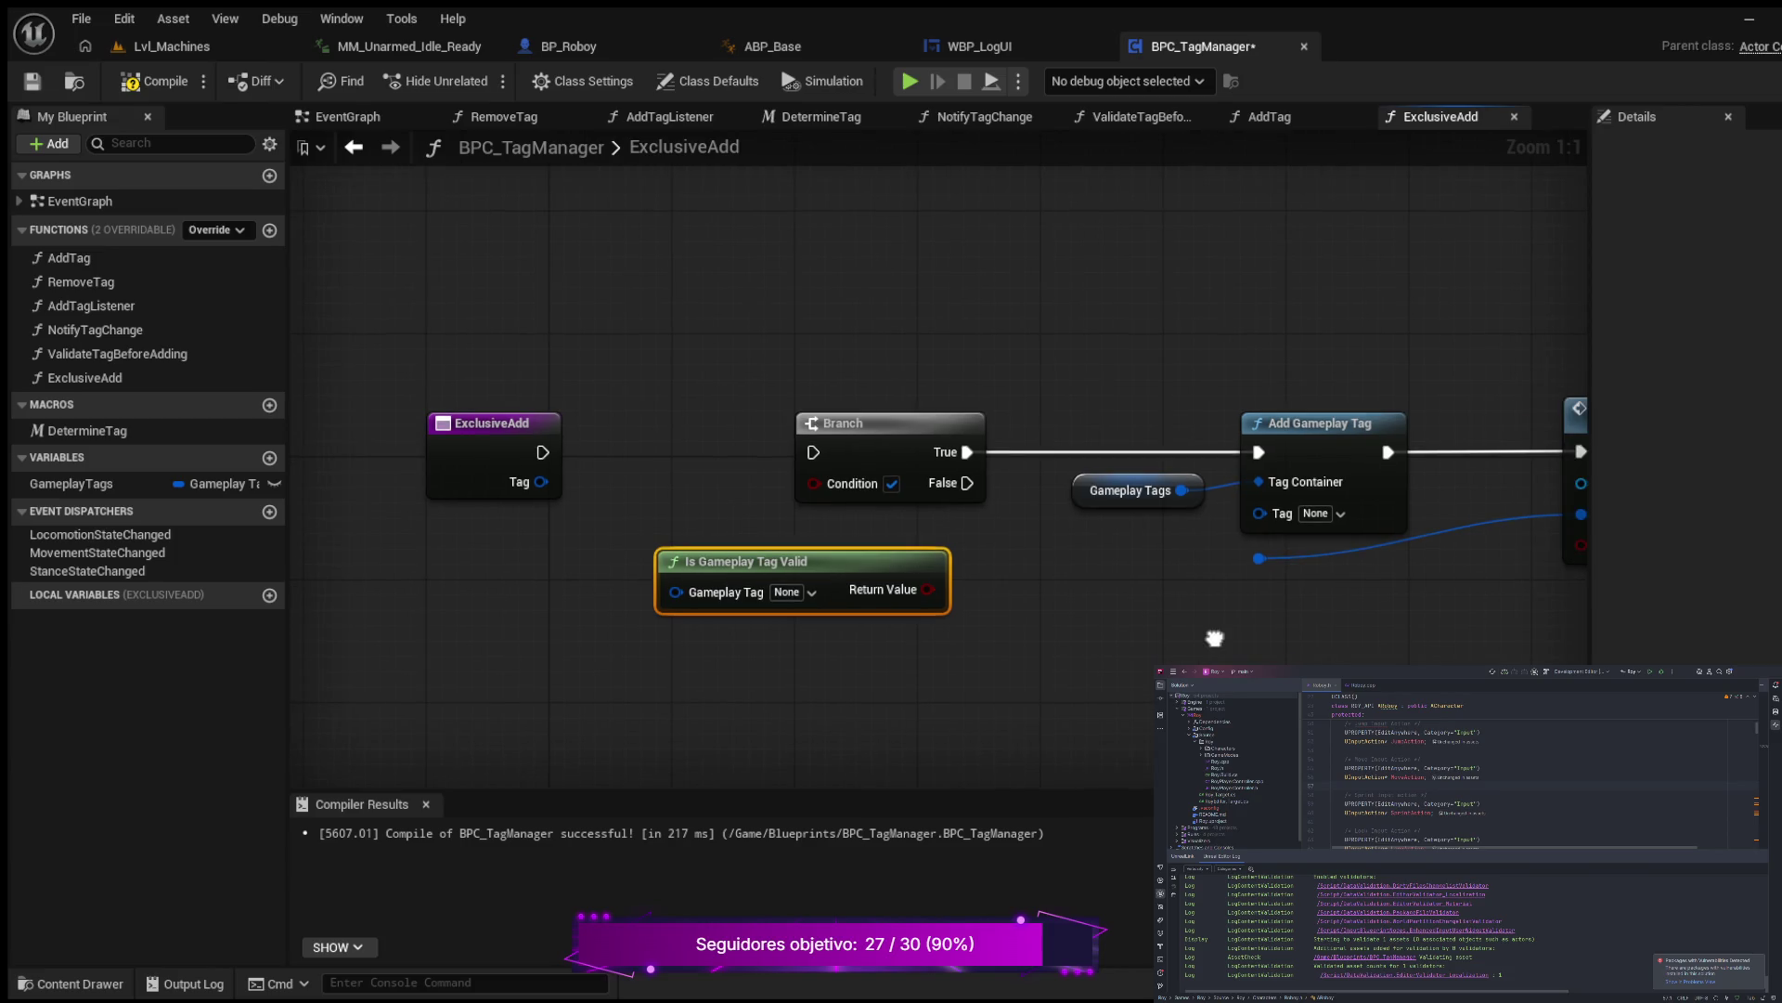
pyautogui.moveTo(481, 427); pyautogui.dragTo(448, 427)
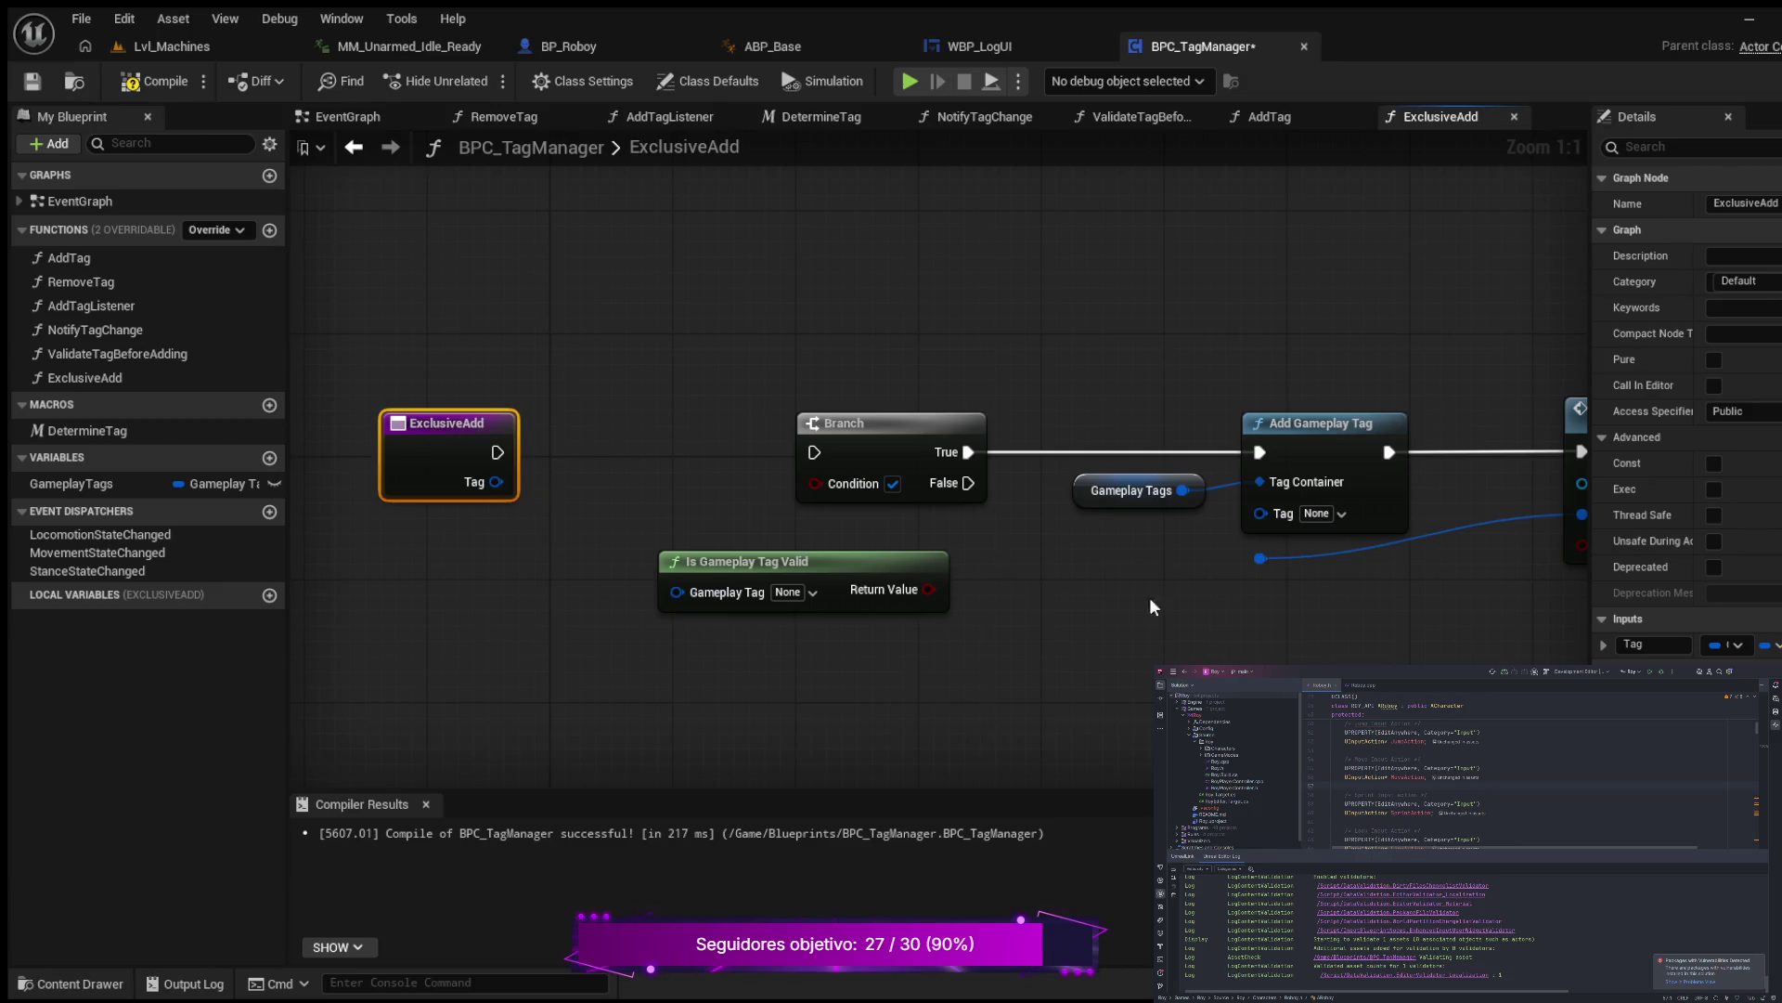
pyautogui.scroll(-2, 1152, 570)
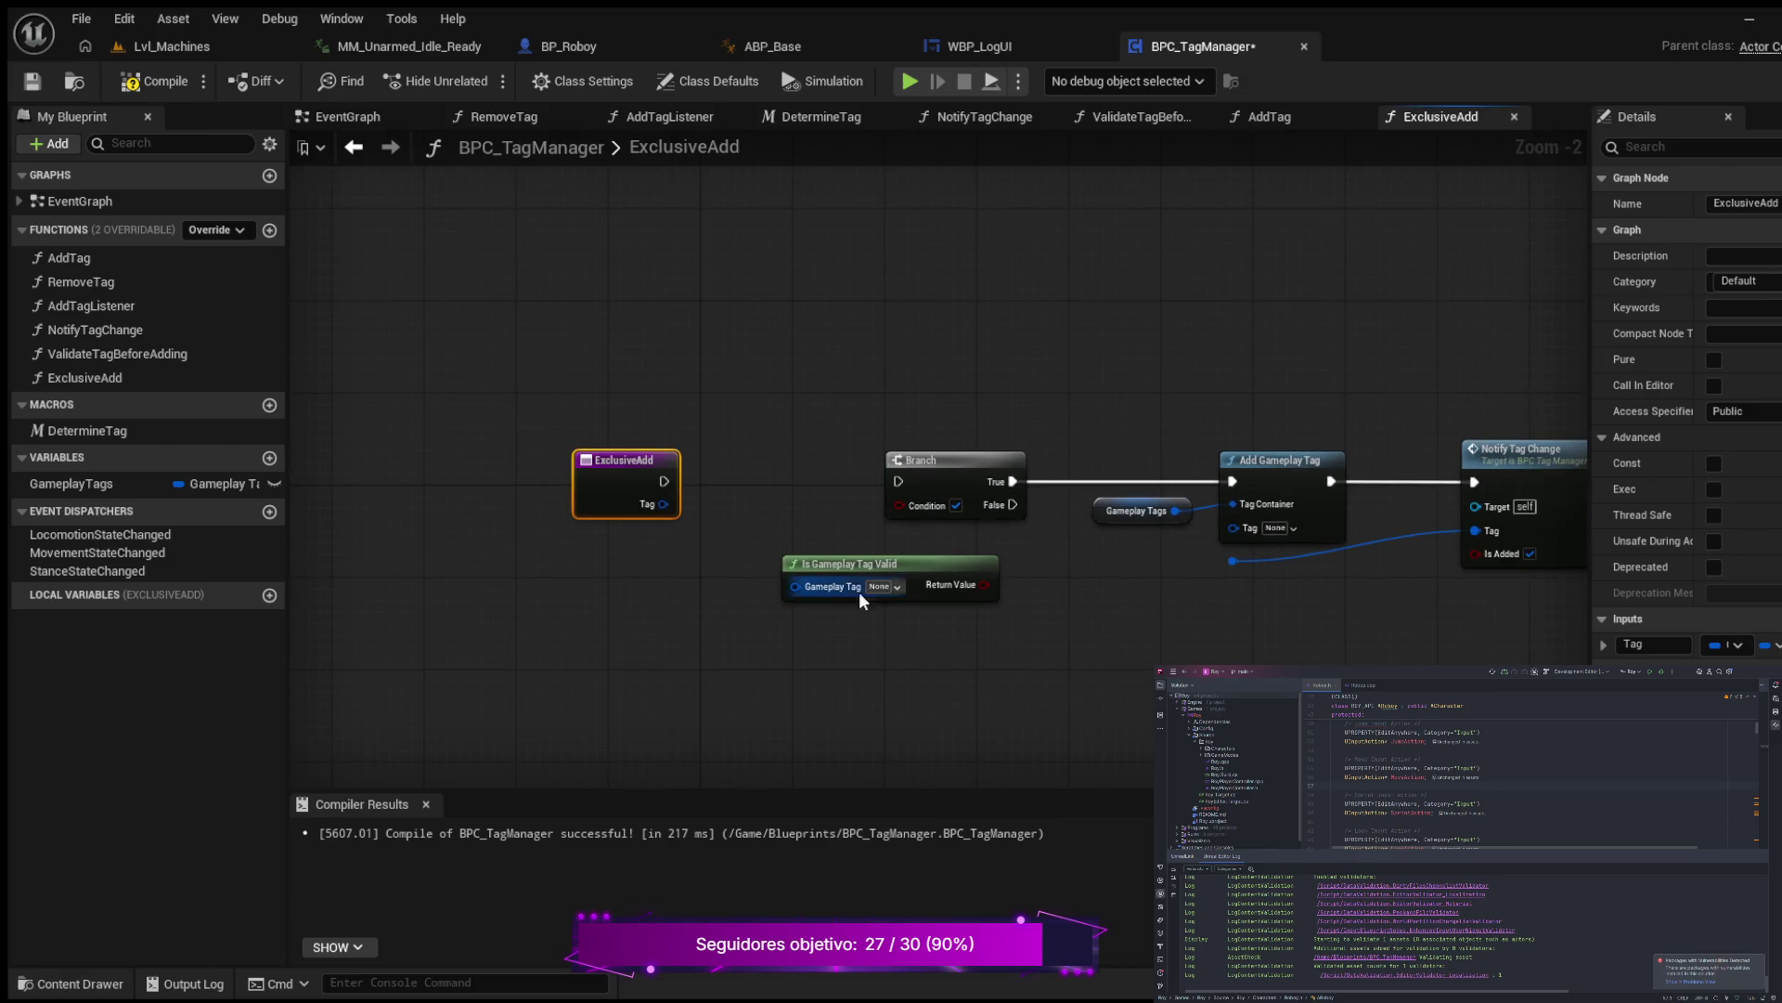
pyautogui.moveTo(601, 476); pyautogui.dragTo(442, 478)
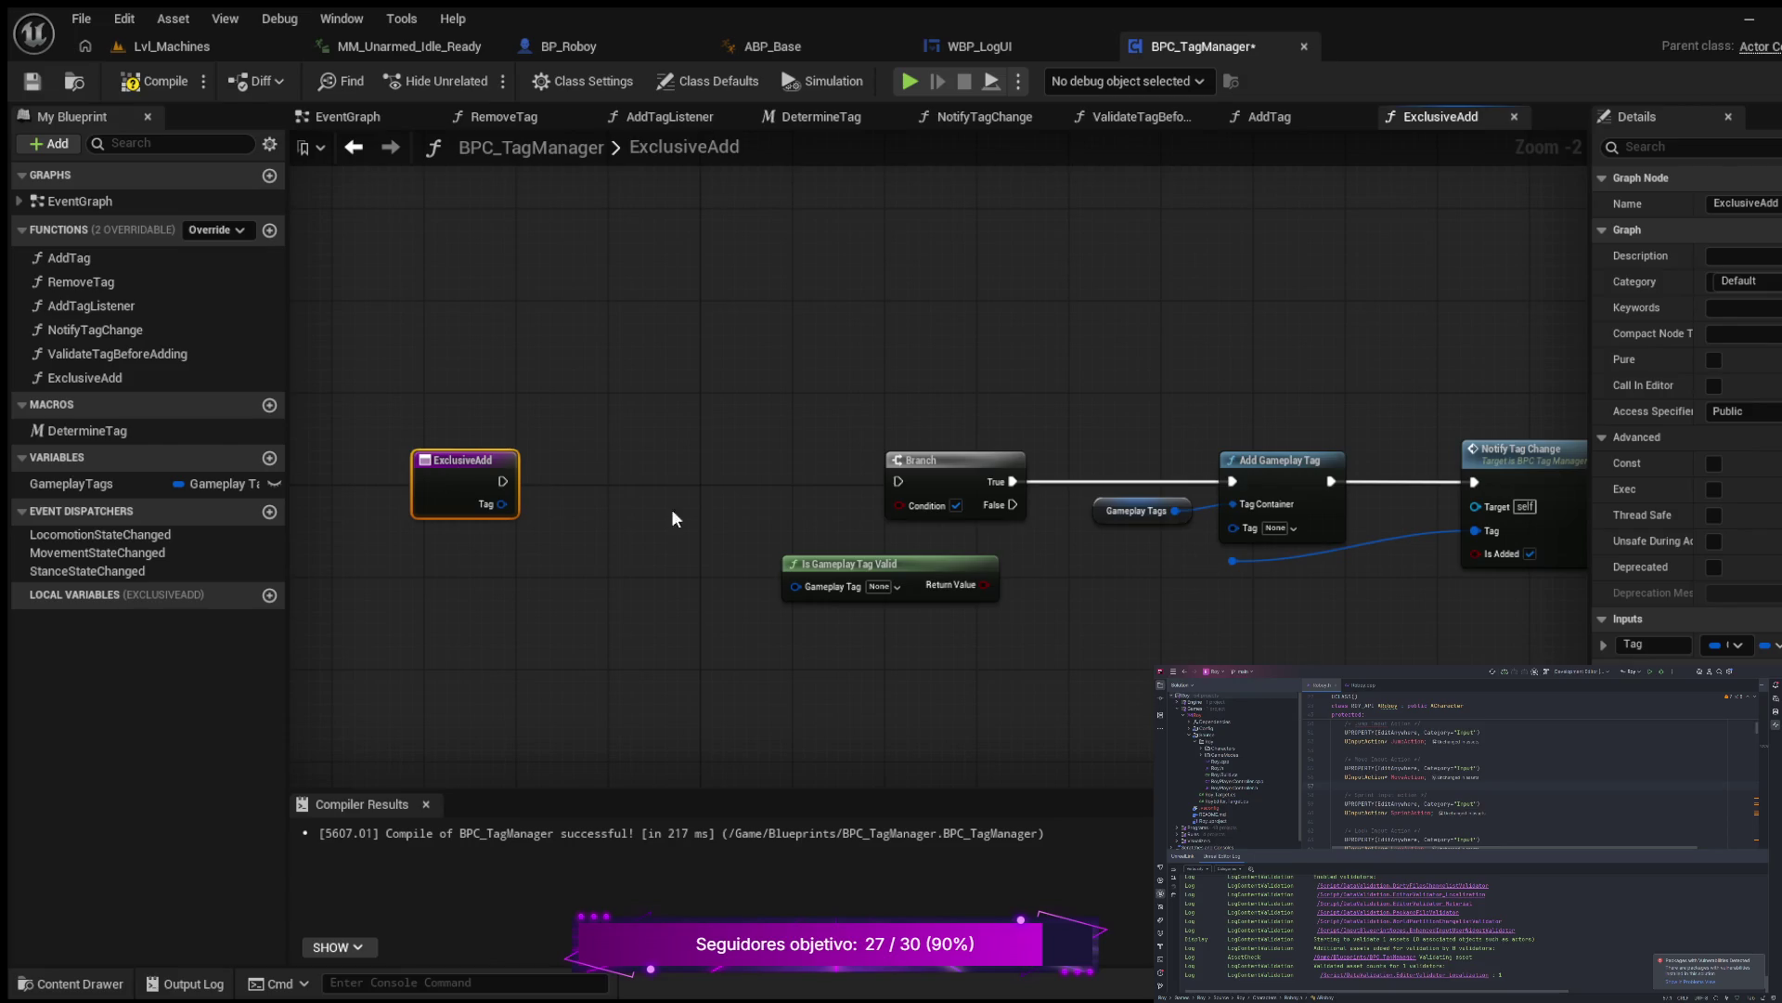
pyautogui.moveTo(917, 565)
pyautogui.mouseDown()
pyautogui.moveTo(707, 473)
pyautogui.moveTo(683, 516)
pyautogui.mouseUp()
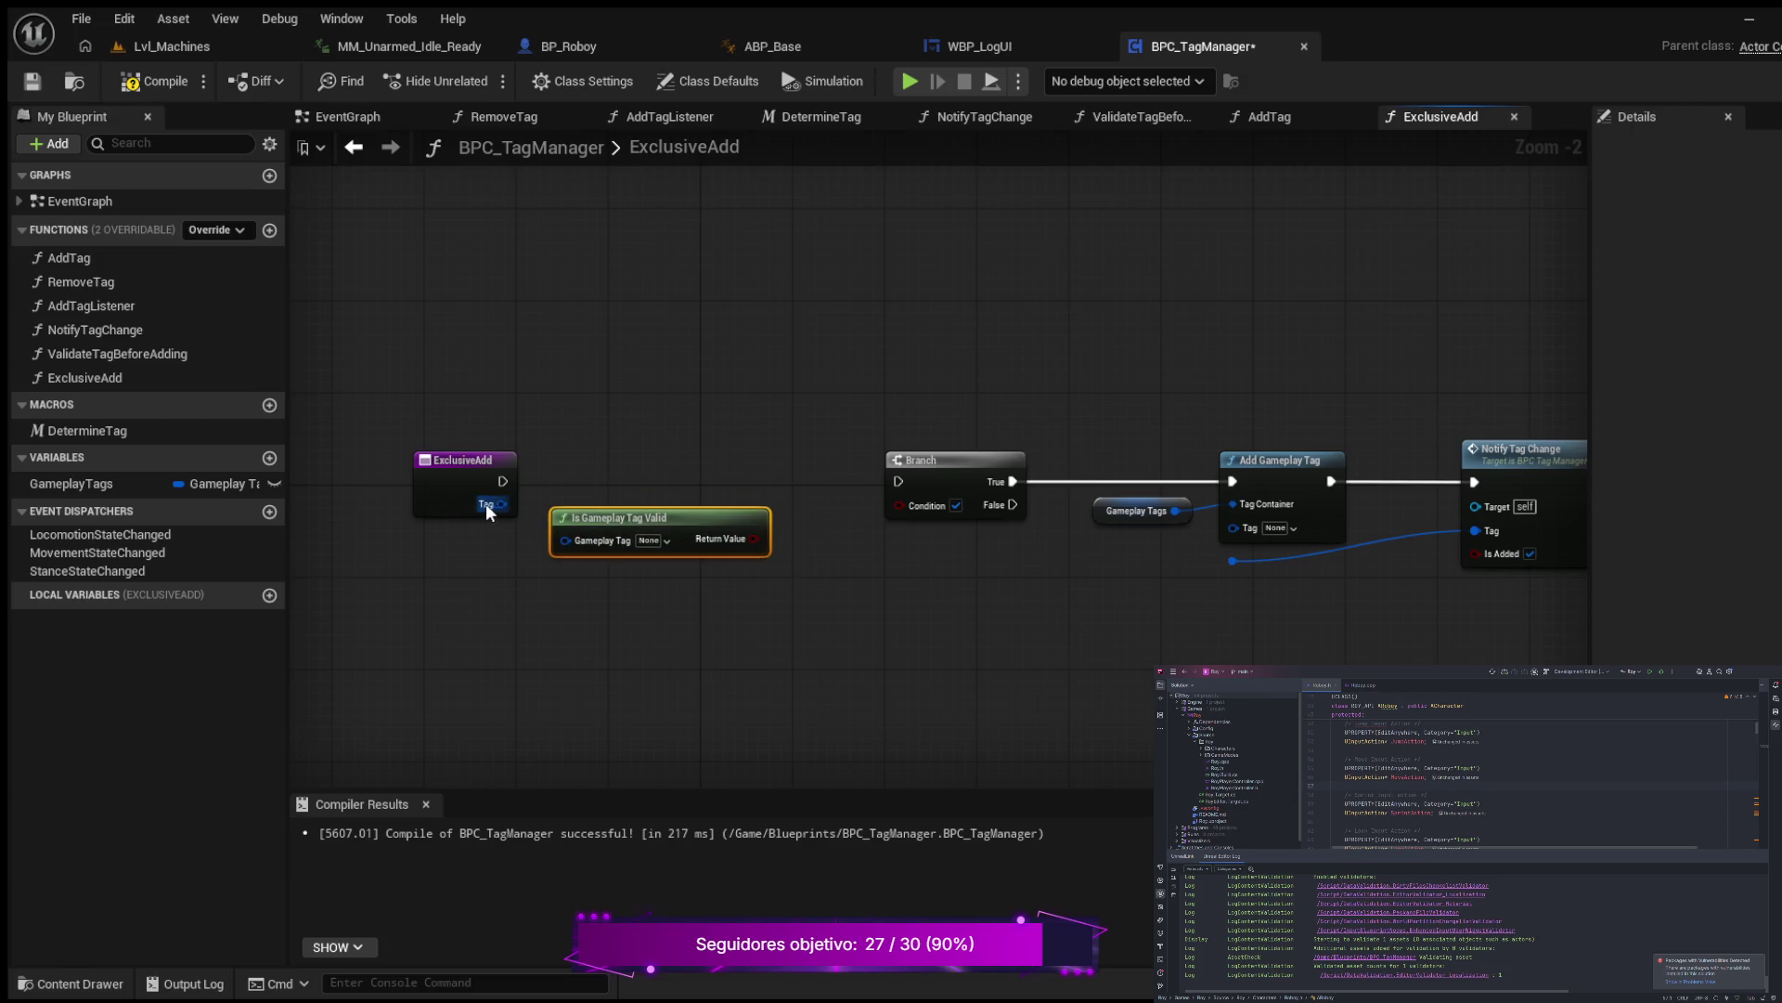
pyautogui.moveTo(501, 503); pyautogui.dragTo(561, 540)
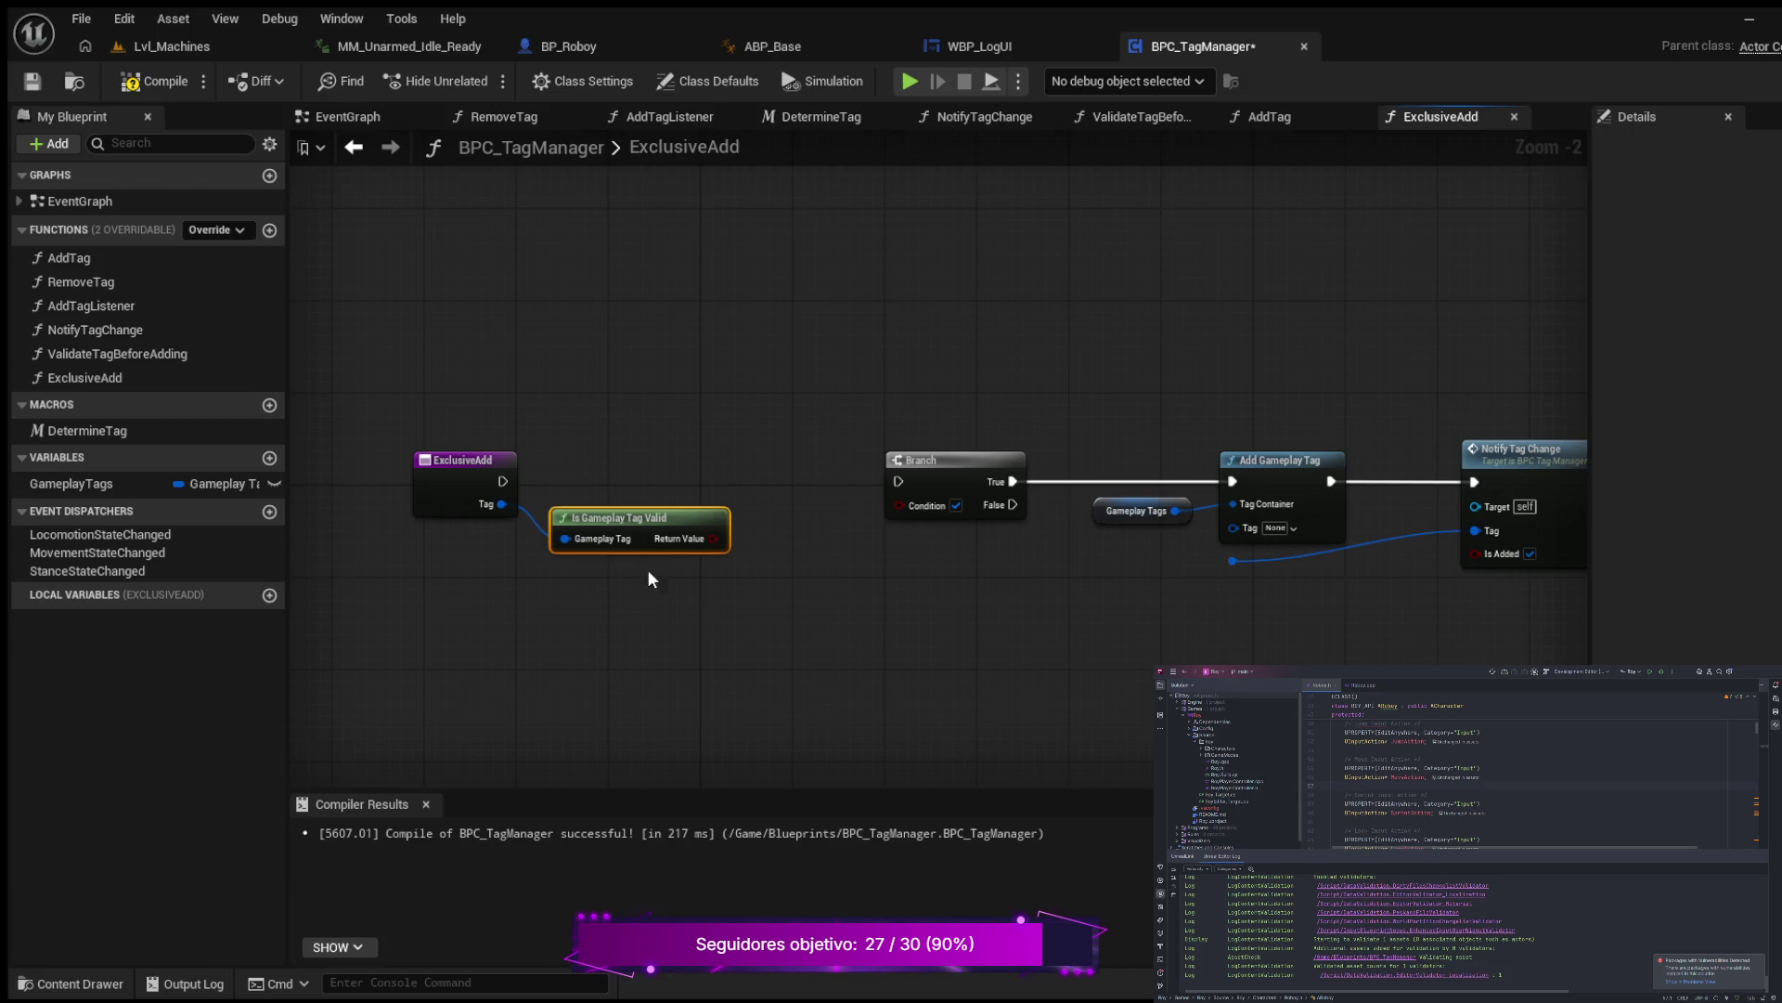
pyautogui.moveTo(711, 538); pyautogui.dragTo(900, 507)
pyautogui.moveTo(1023, 607); pyautogui.dragTo(939, 572)
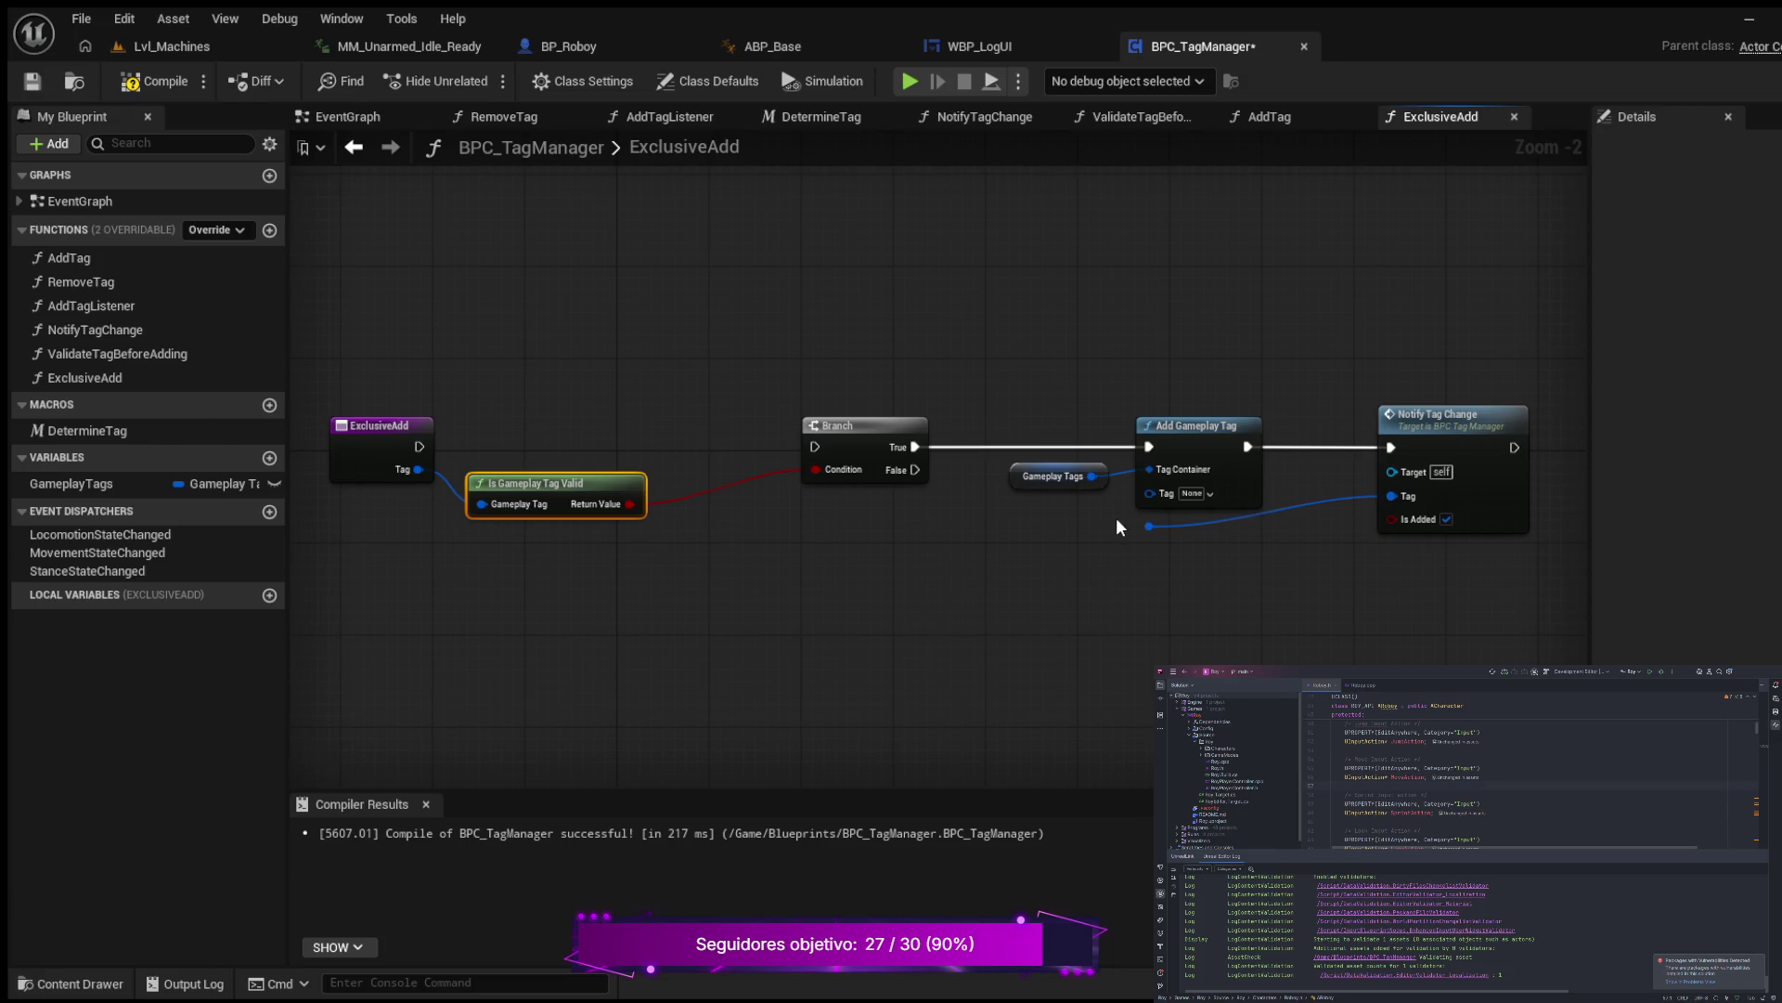
# Step: Reroute the Tag wire through new knots to Add Gameplay Tag and Notify Tag Change
pyautogui.click(1150, 527)
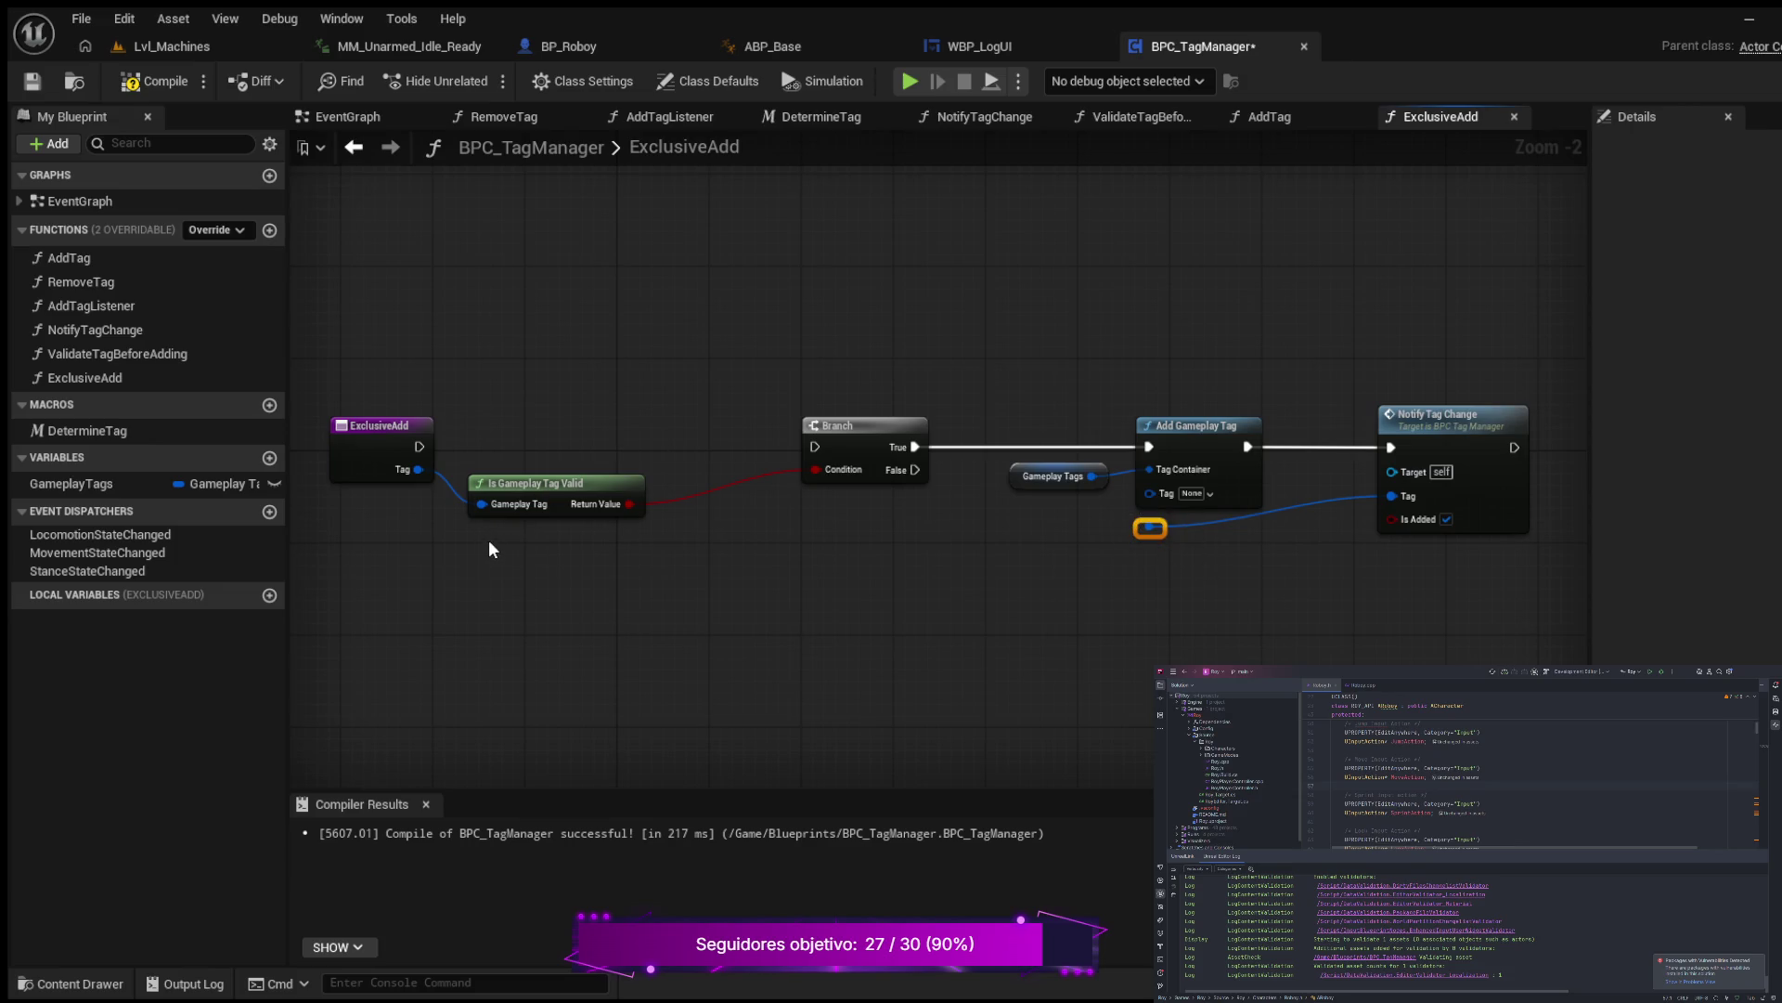
pyautogui.doubleClick(448, 490)
pyautogui.moveTo(448, 483)
pyautogui.mouseDown()
pyautogui.moveTo(465, 543)
pyautogui.moveTo(999, 635)
pyautogui.moveTo(1054, 568)
pyautogui.moveTo(1149, 528)
pyautogui.mouseUp()
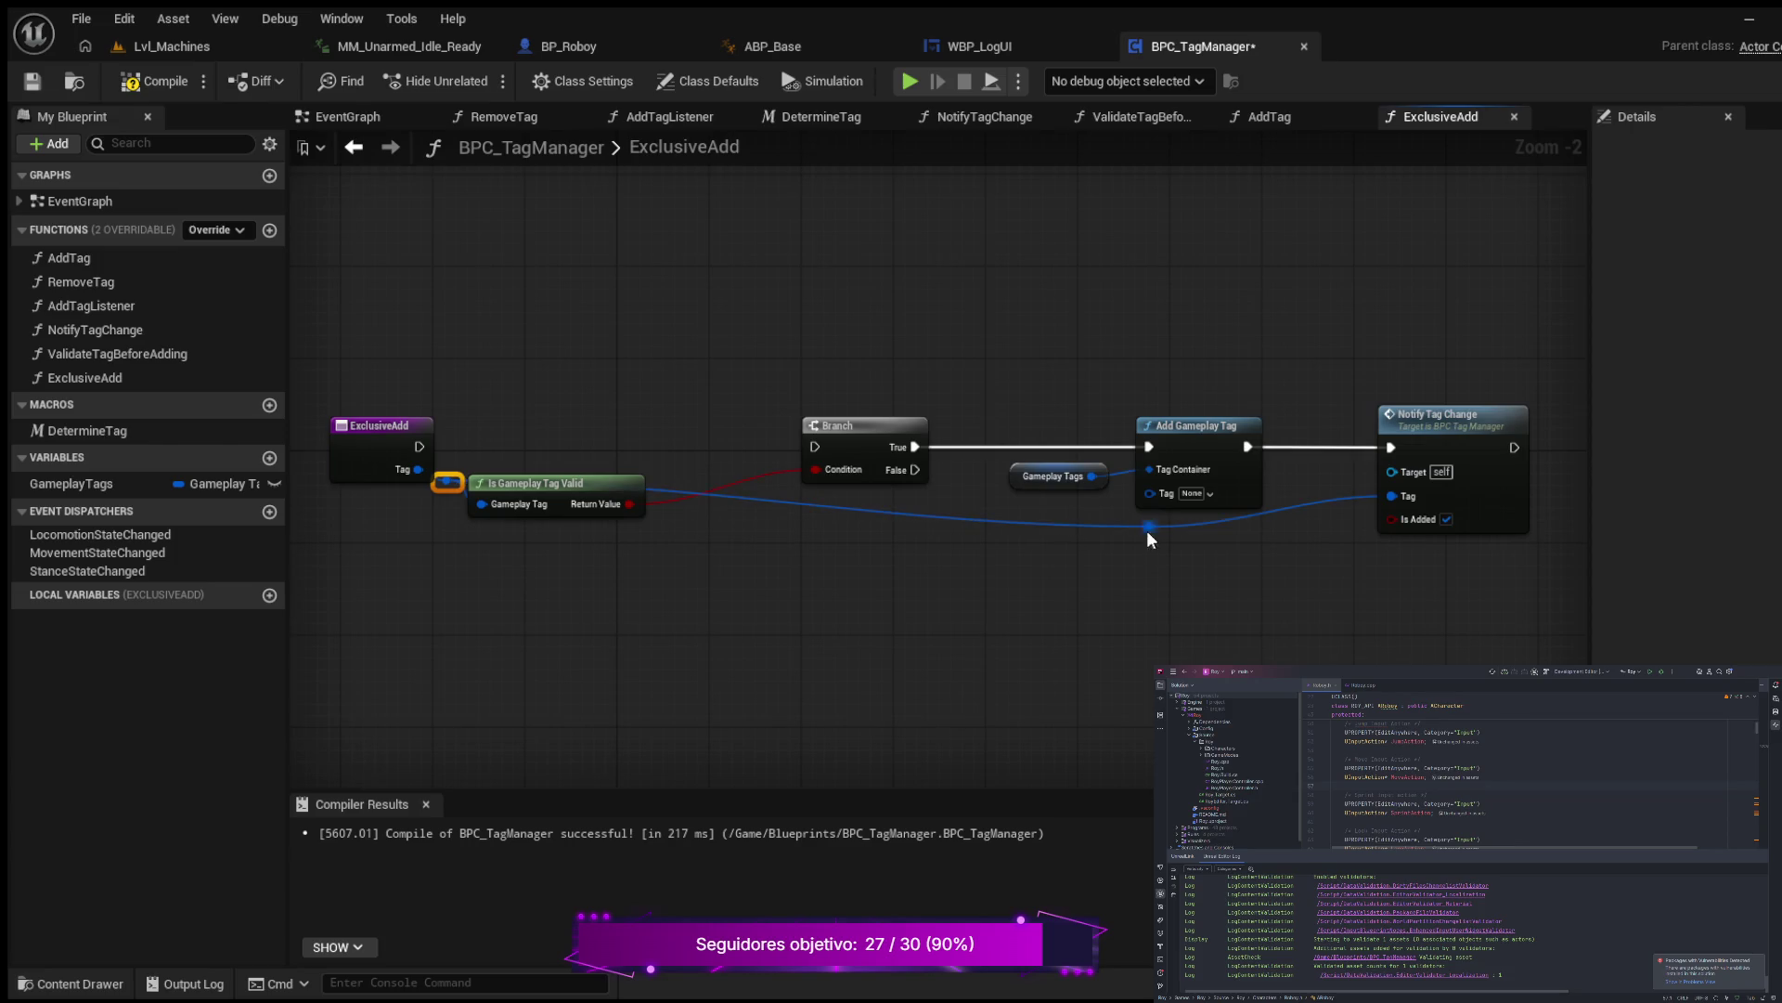
pyautogui.press('Delete')
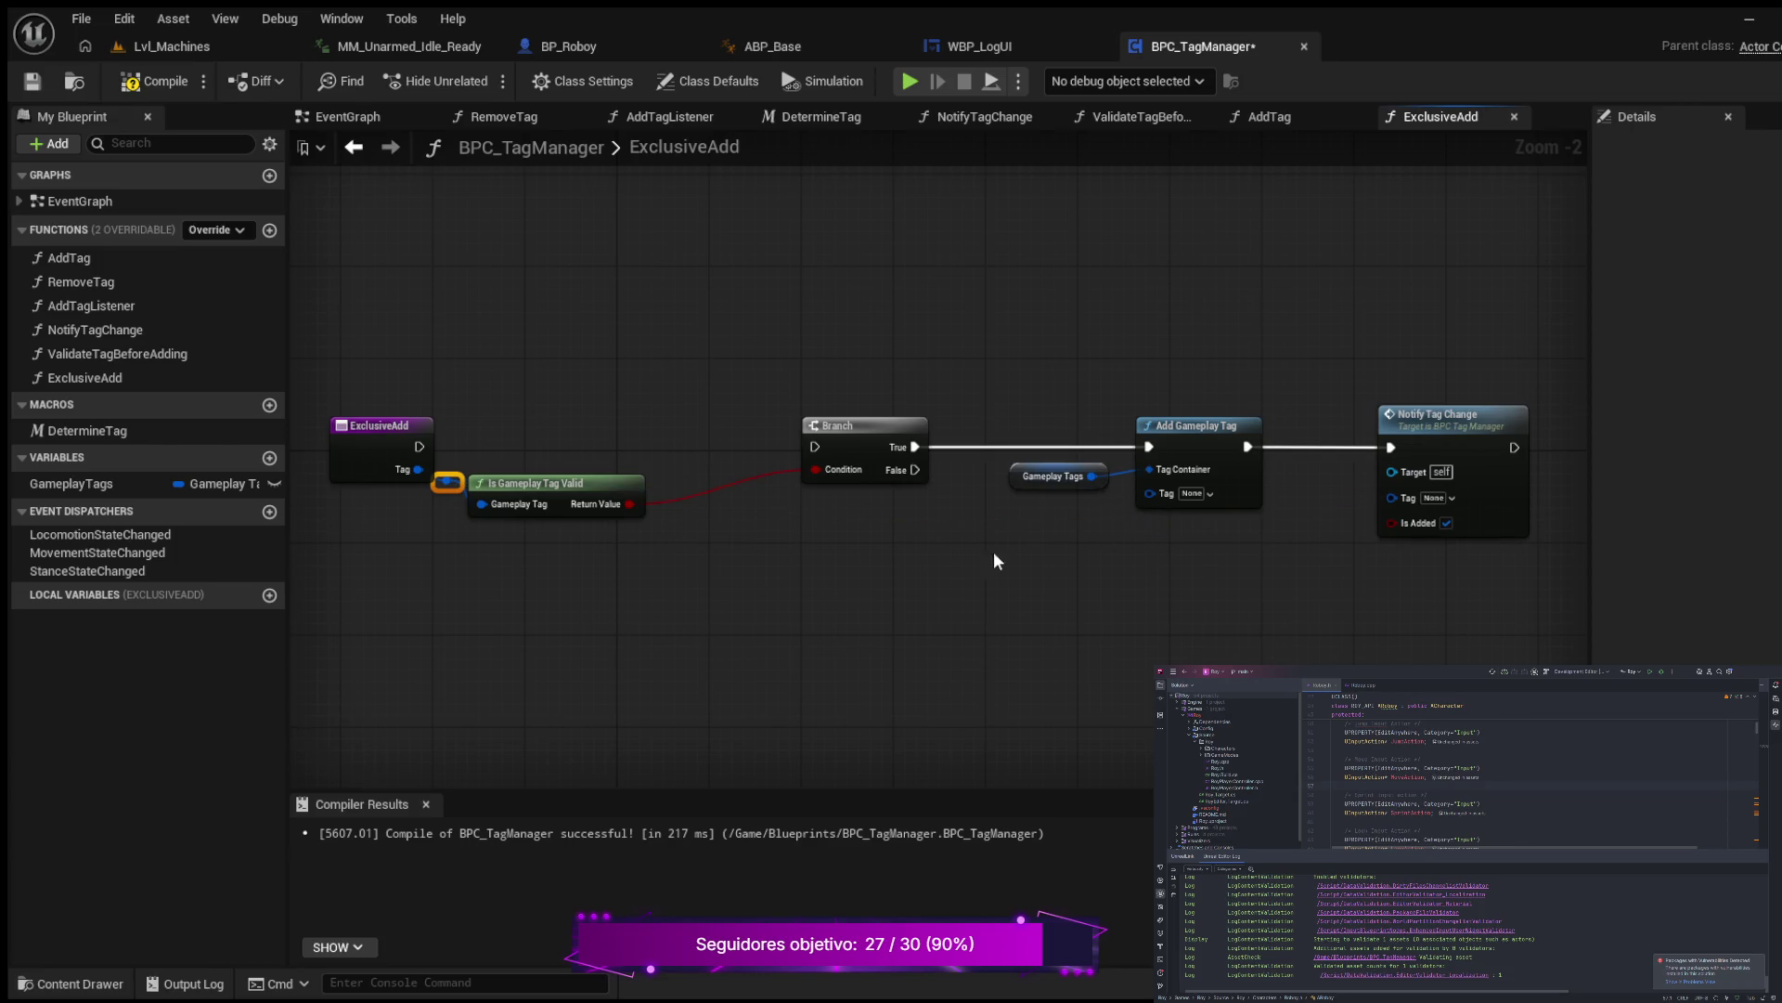
pyautogui.moveTo(365, 429); pyautogui.dragTo(329, 475)
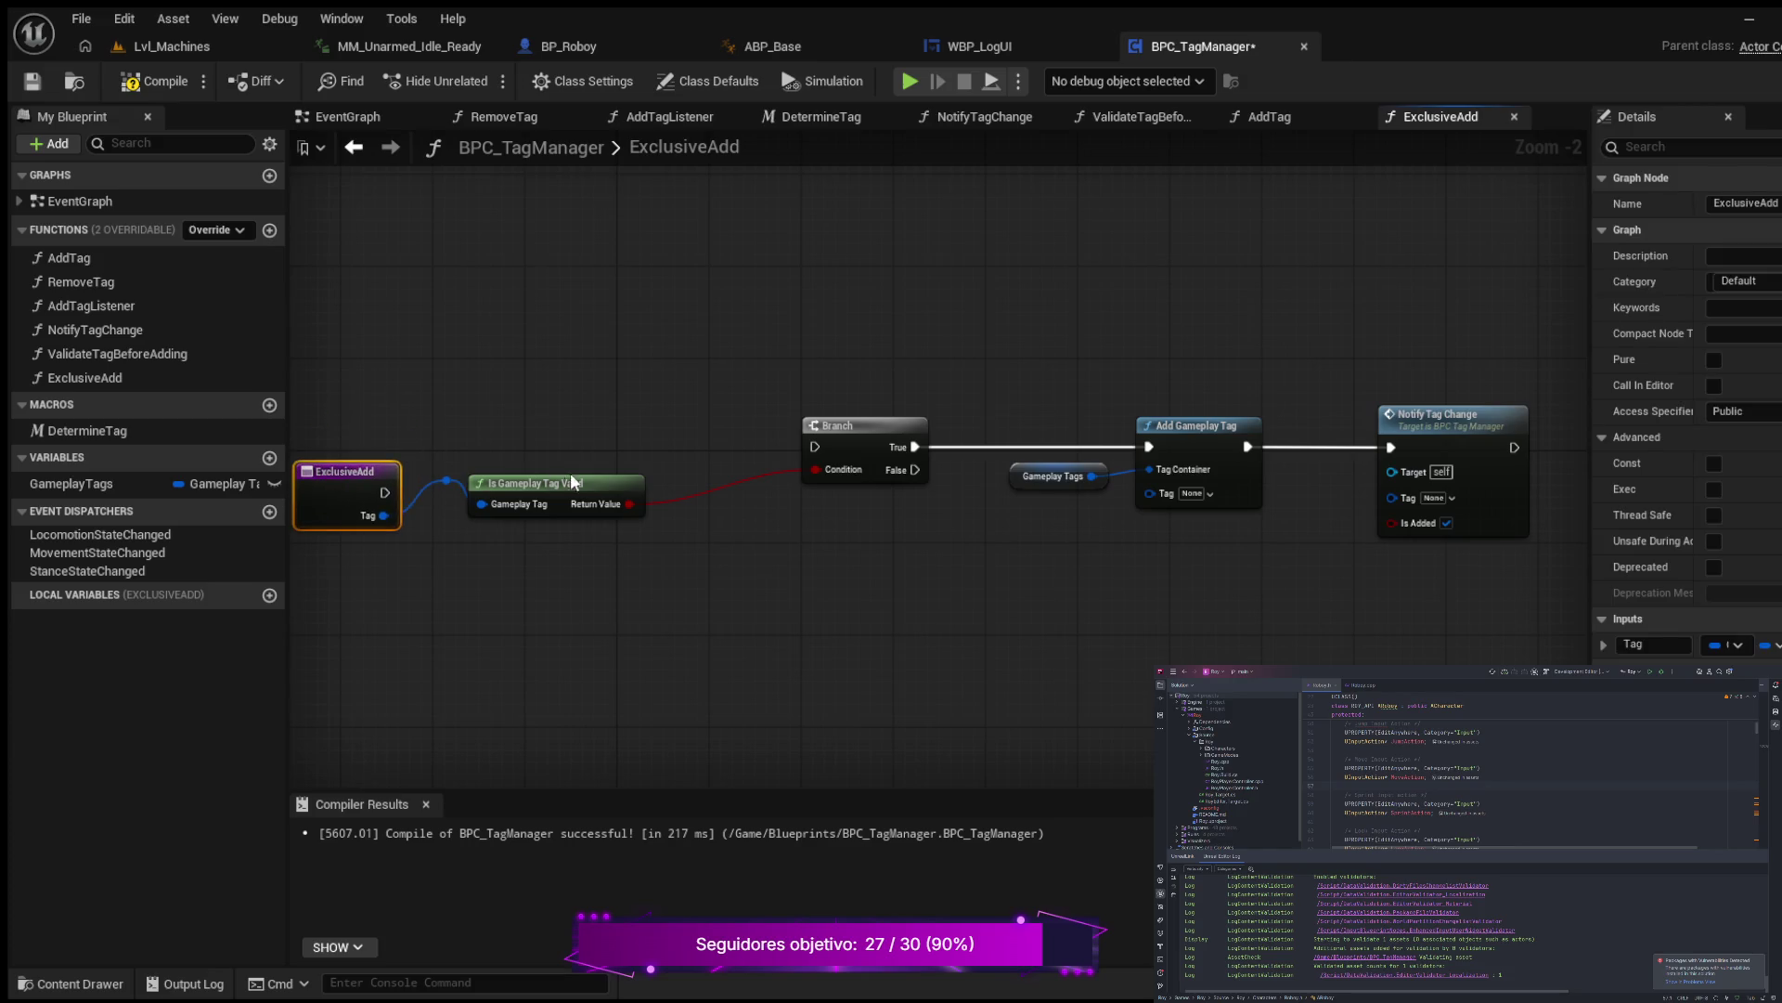
pyautogui.moveTo(615, 483)
pyautogui.mouseDown()
pyautogui.moveTo(632, 482)
pyautogui.moveTo(648, 424)
pyautogui.mouseUp()
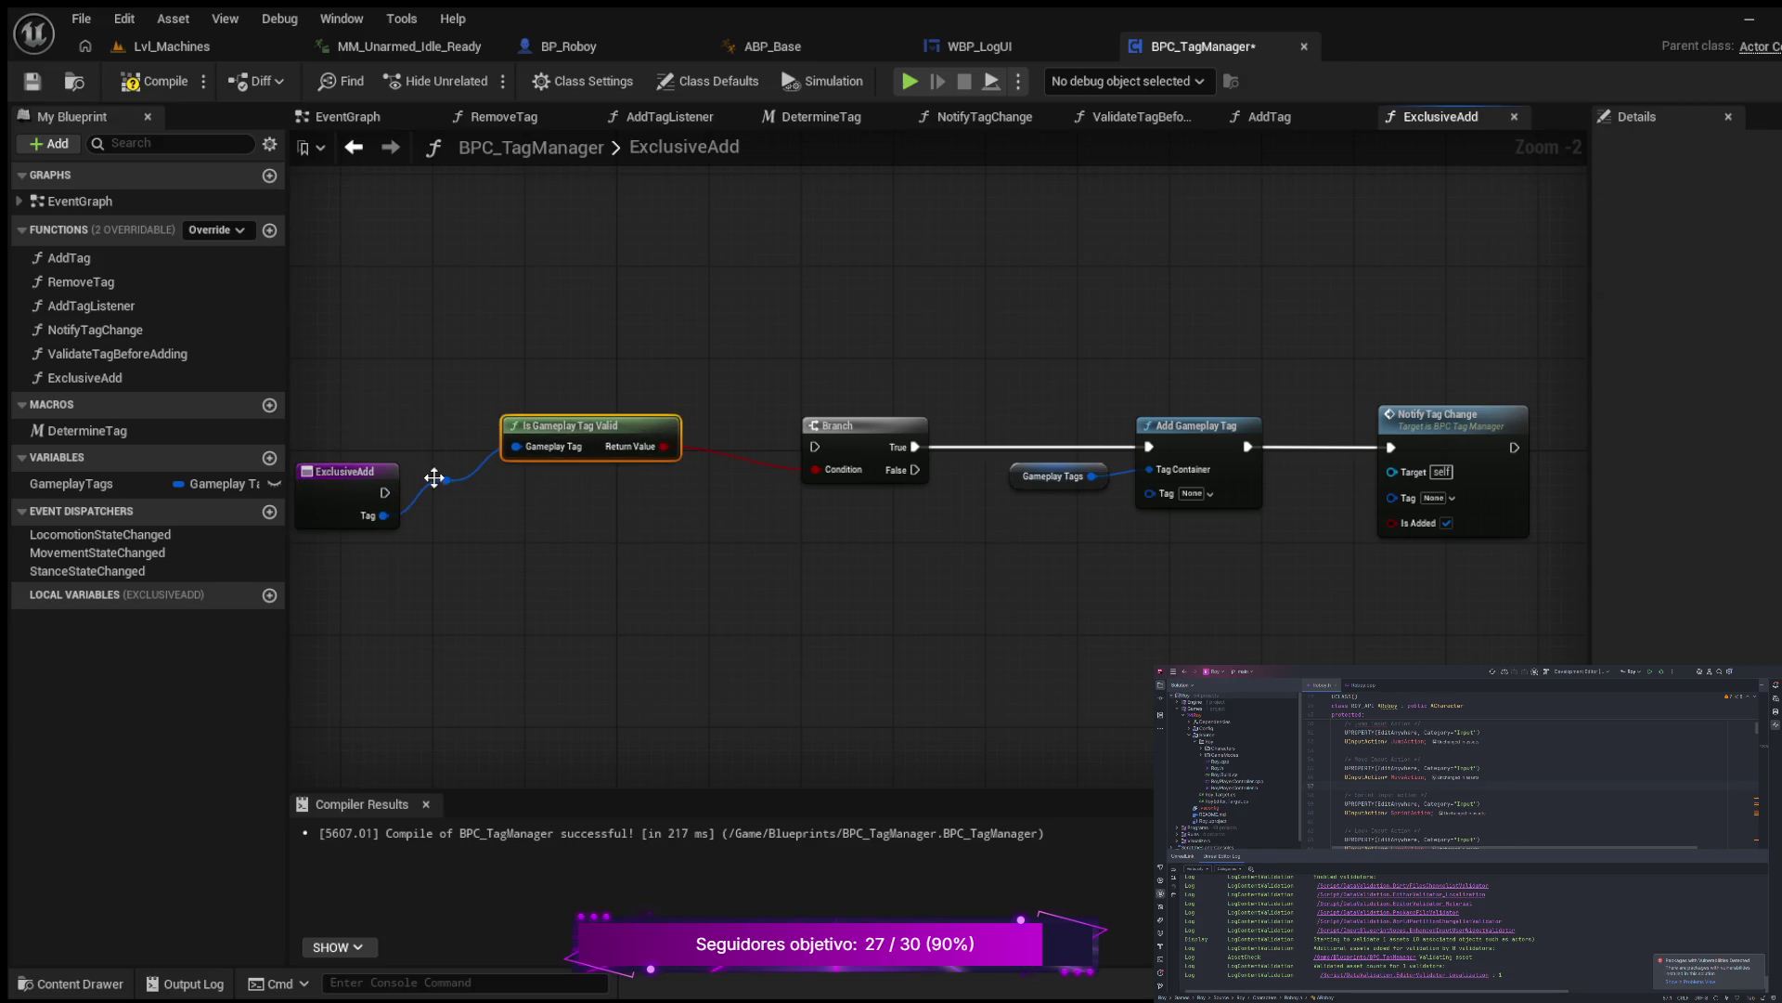
pyautogui.moveTo(446, 479)
pyautogui.mouseDown()
pyautogui.moveTo(883, 618)
pyautogui.moveTo(1127, 557)
pyautogui.moveTo(1145, 496)
pyautogui.mouseUp()
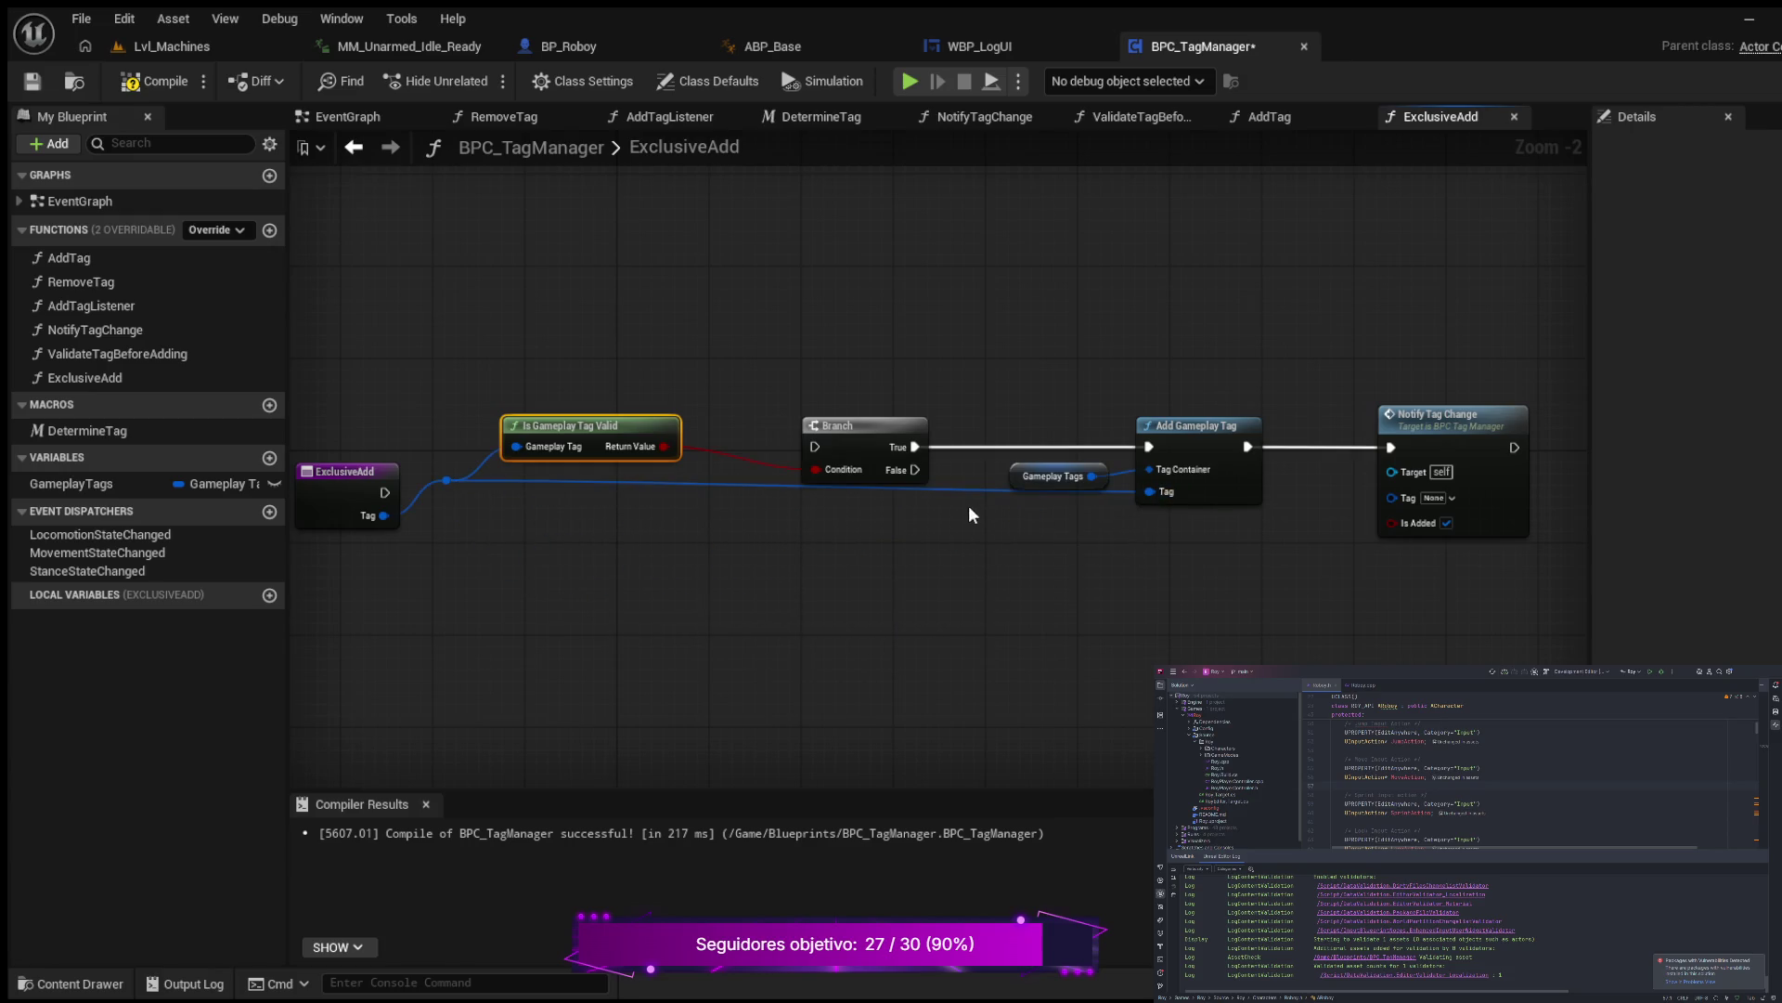
pyautogui.doubleClick(960, 489)
pyautogui.moveTo(966, 490)
pyautogui.mouseDown()
pyautogui.moveTo(984, 590)
pyautogui.moveTo(1049, 564)
pyautogui.moveTo(1034, 557)
pyautogui.moveTo(1377, 543)
pyautogui.moveTo(1385, 497)
pyautogui.mouseUp()
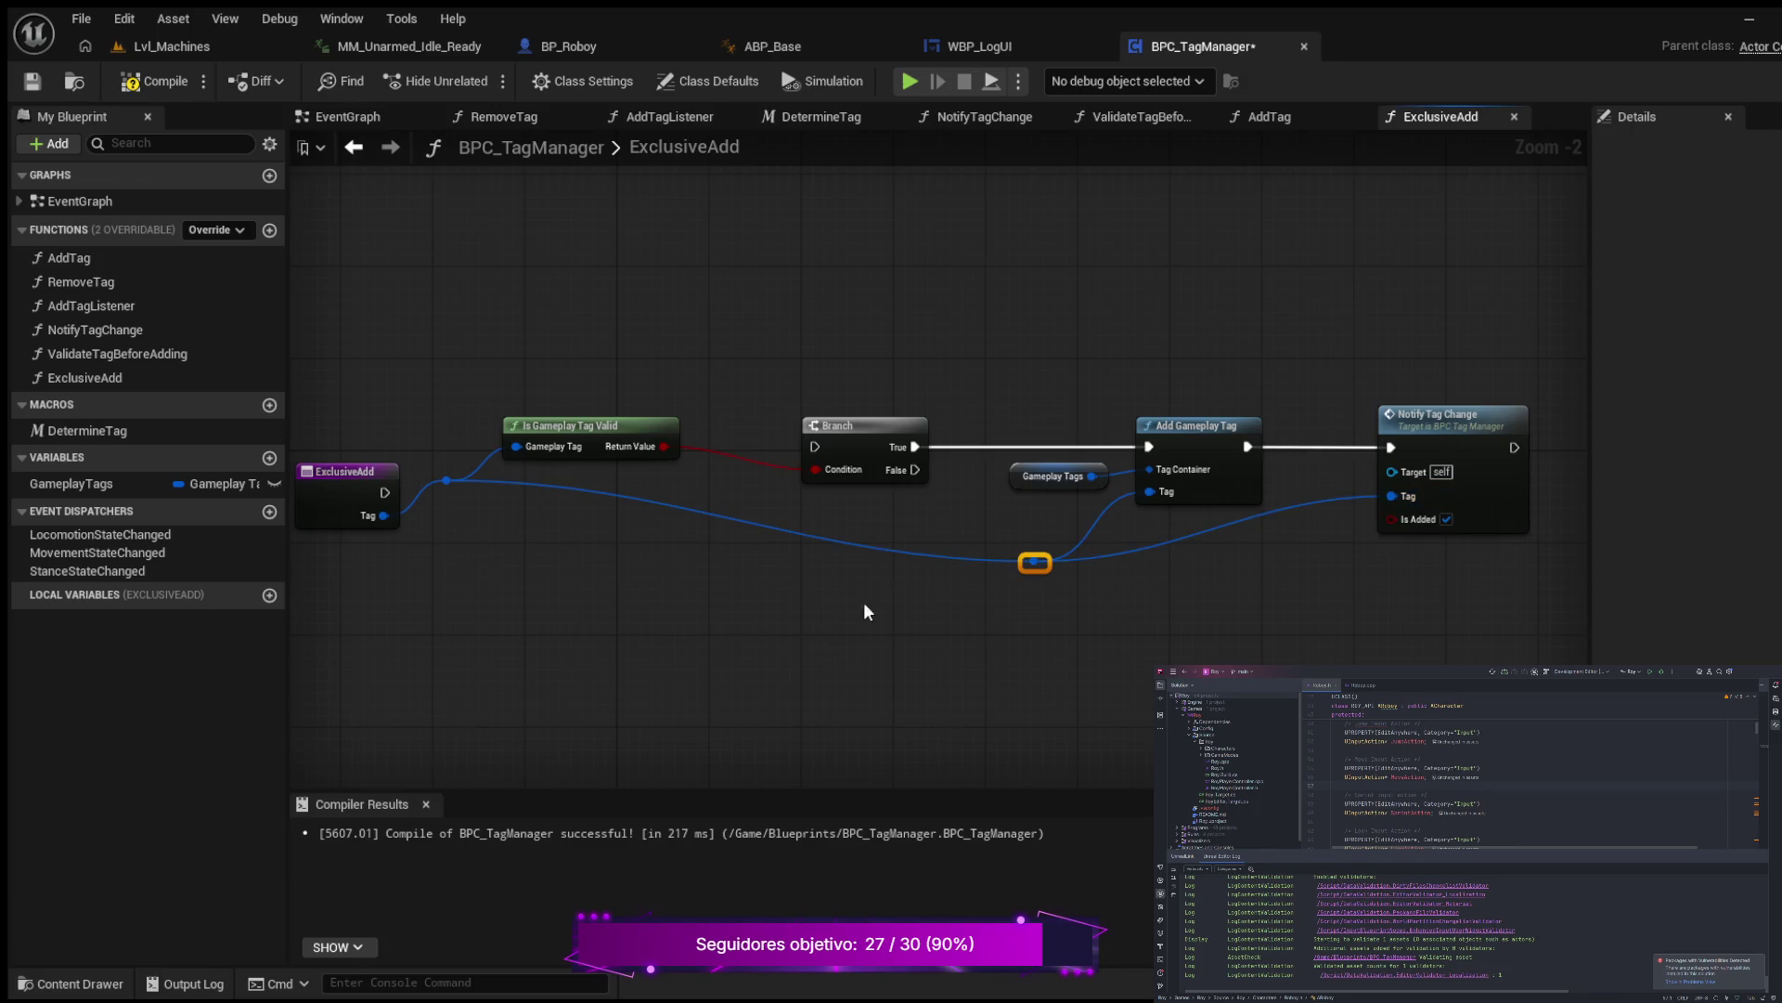
# Step: Select all ExclusiveAdd nodes and straighten their connections with Q
pyautogui.scroll(-2, 863, 611)
pyautogui.moveTo(433, 412)
pyautogui.mouseDown()
pyautogui.moveTo(776, 609)
pyautogui.moveTo(1433, 644)
pyautogui.mouseUp()
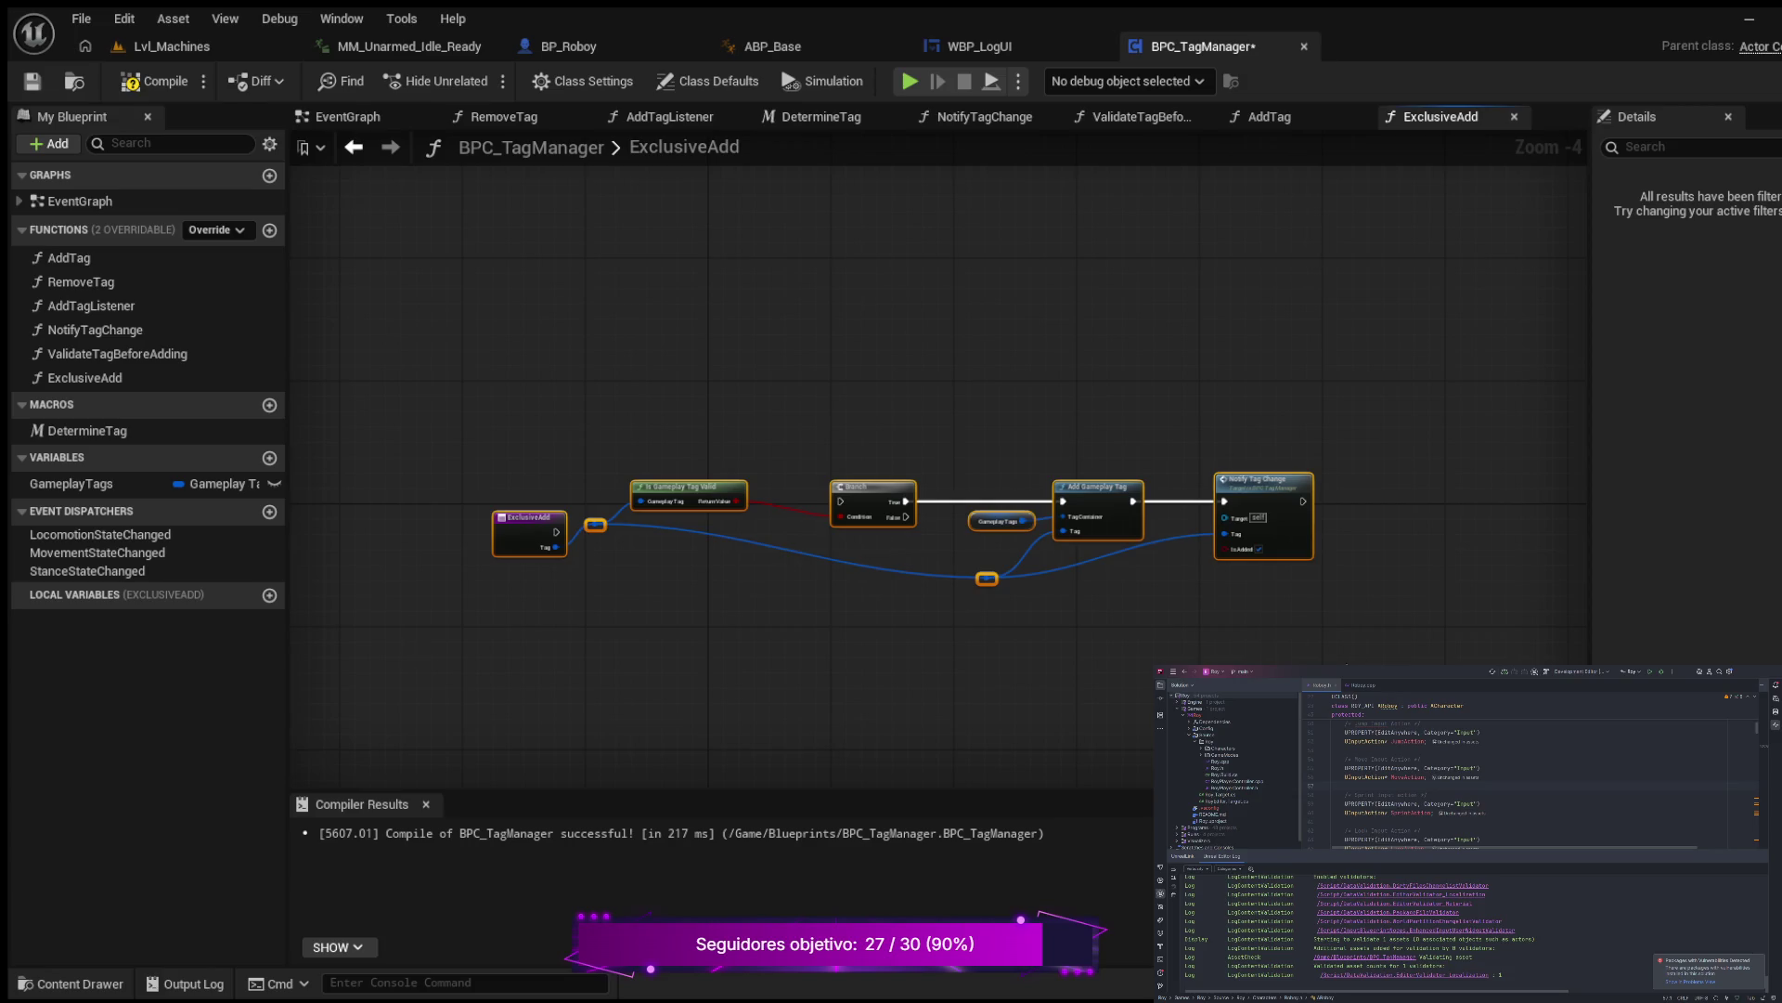
pyautogui.press('q')
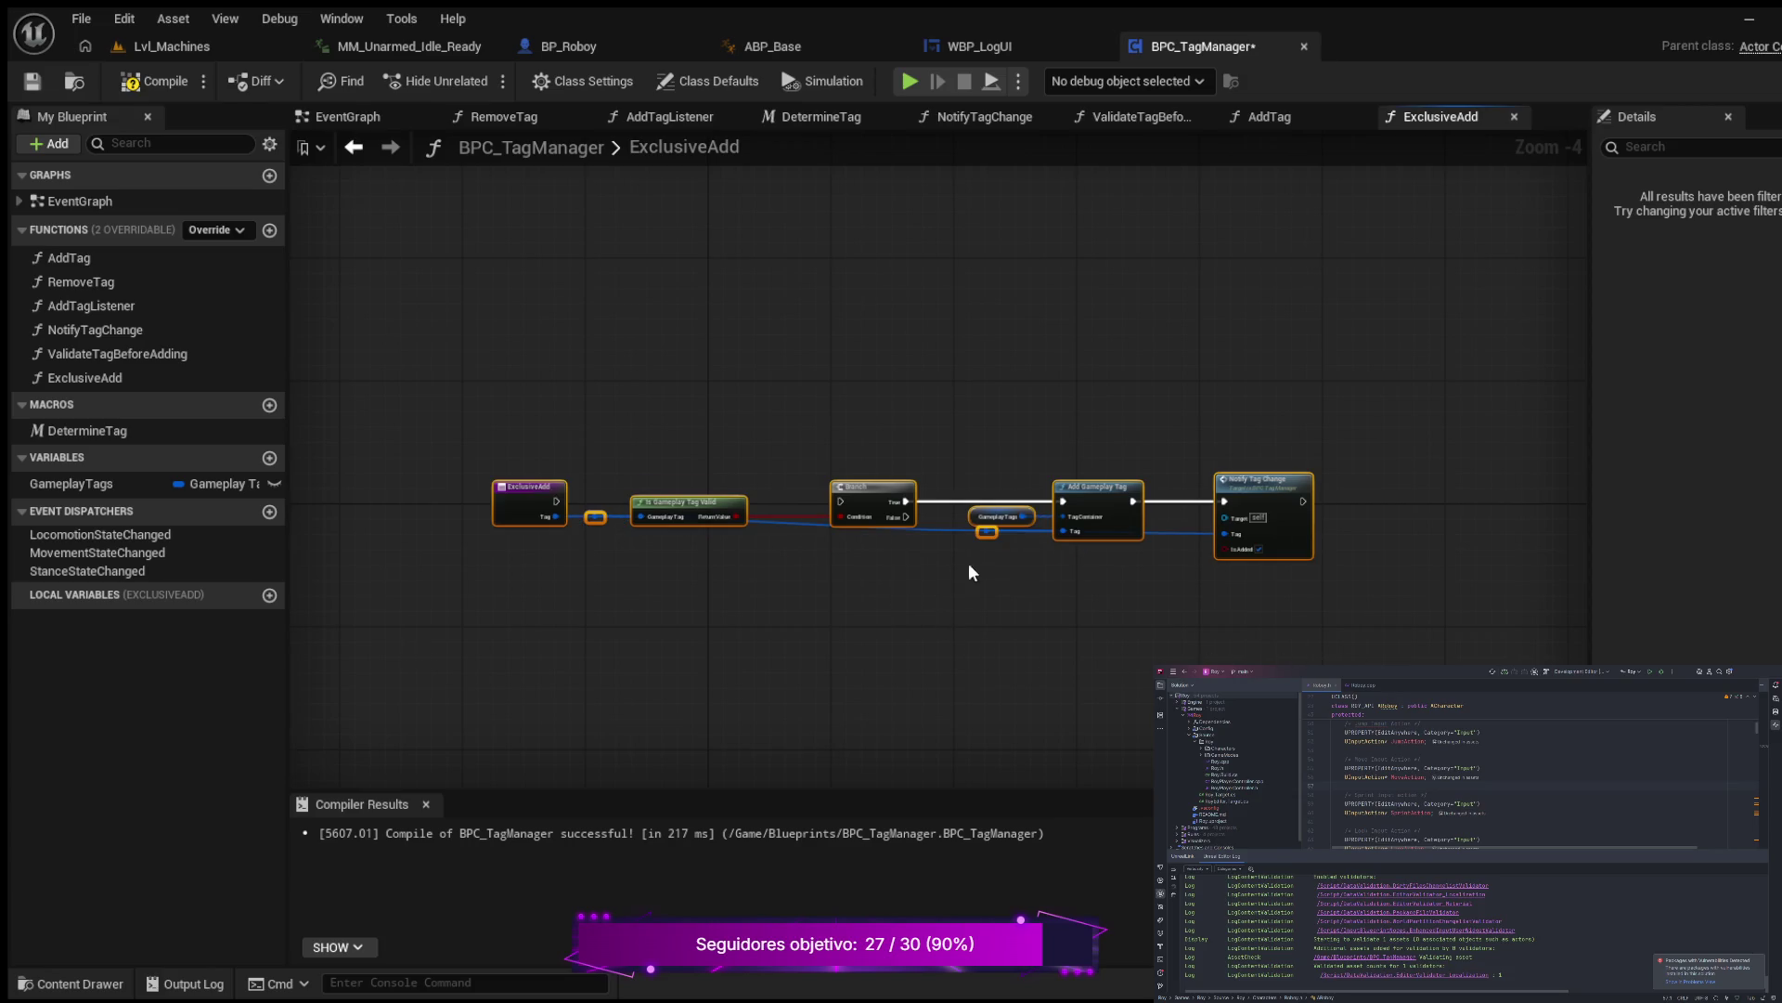
pyautogui.moveTo(986, 531); pyautogui.dragTo(977, 549)
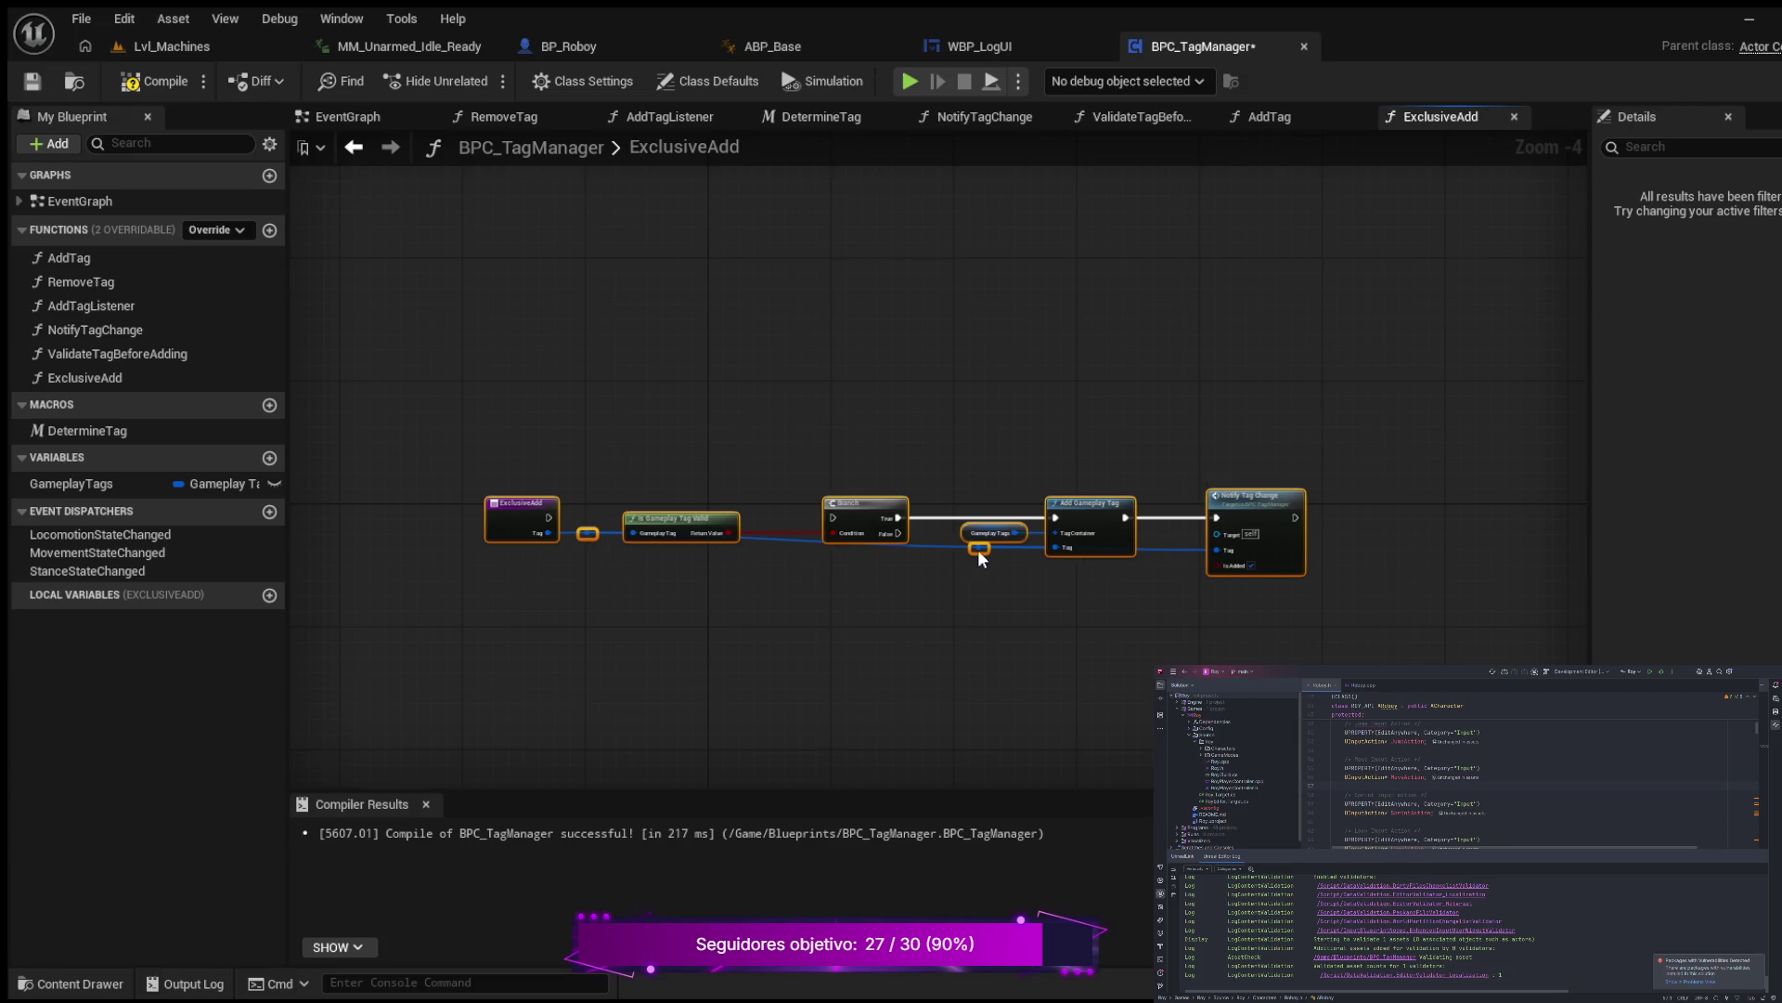
pyautogui.click(967, 571)
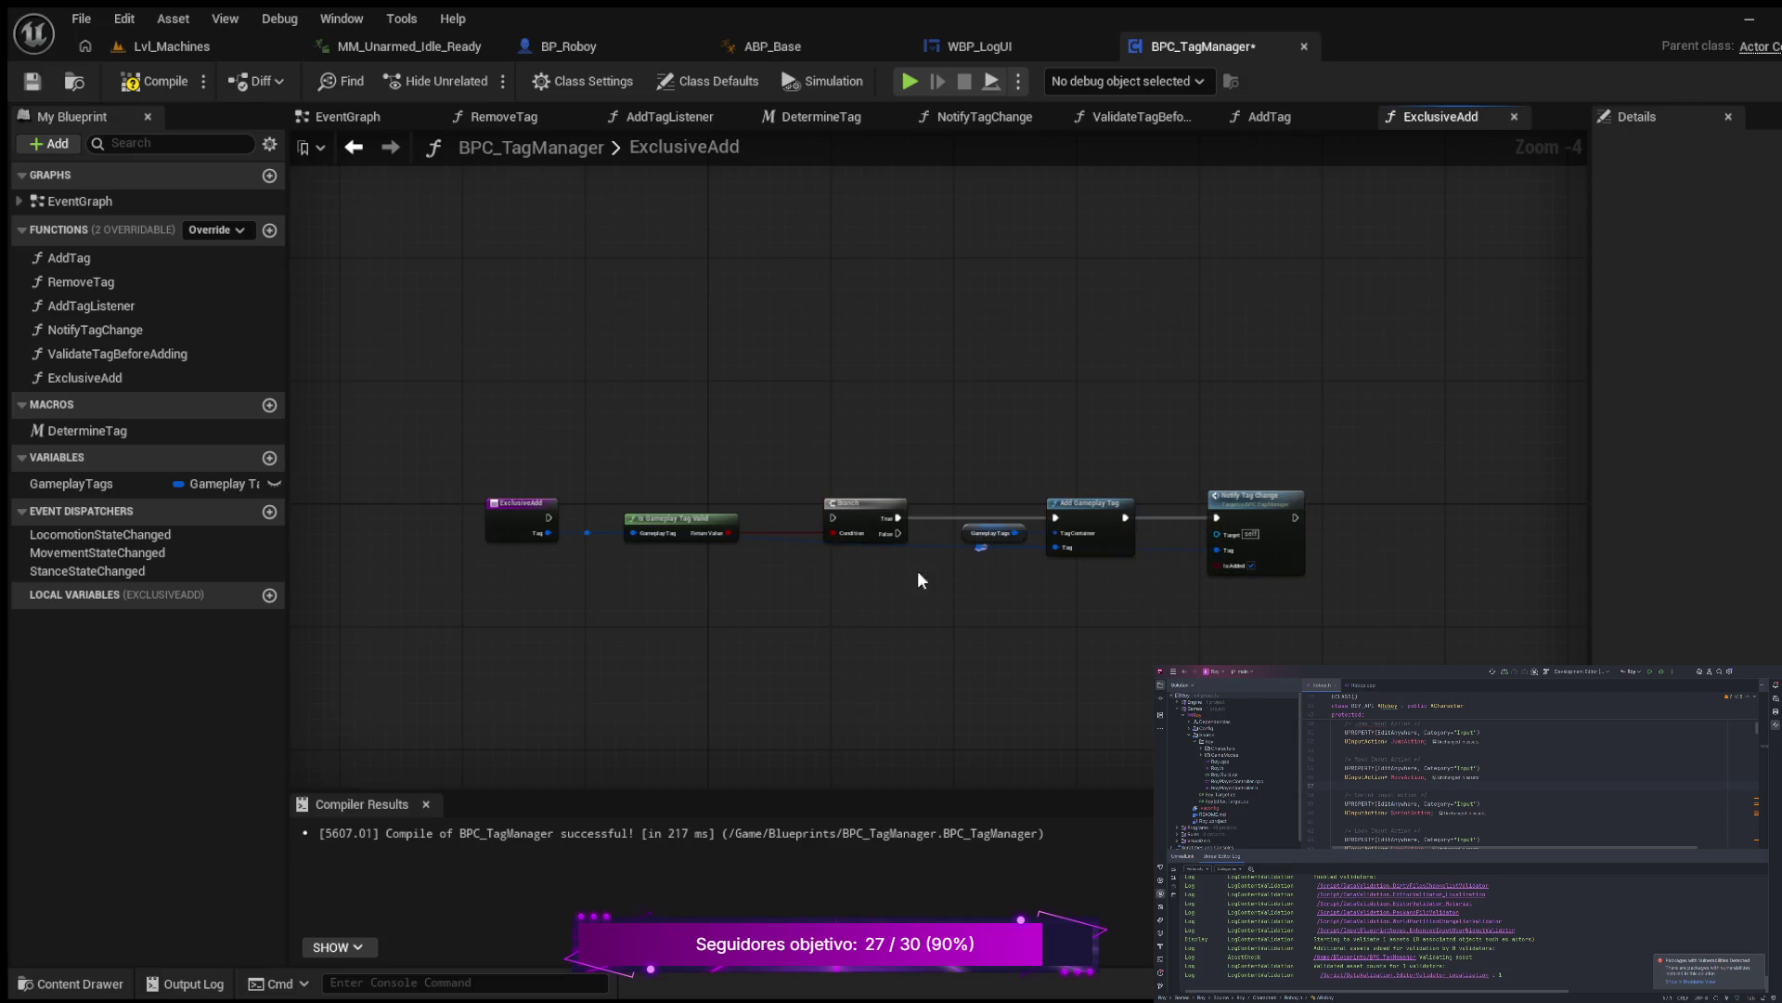
# Step: Line up the Tag reroute knots and entry node, then compile the Blueprint
pyautogui.scroll(2, 994, 618)
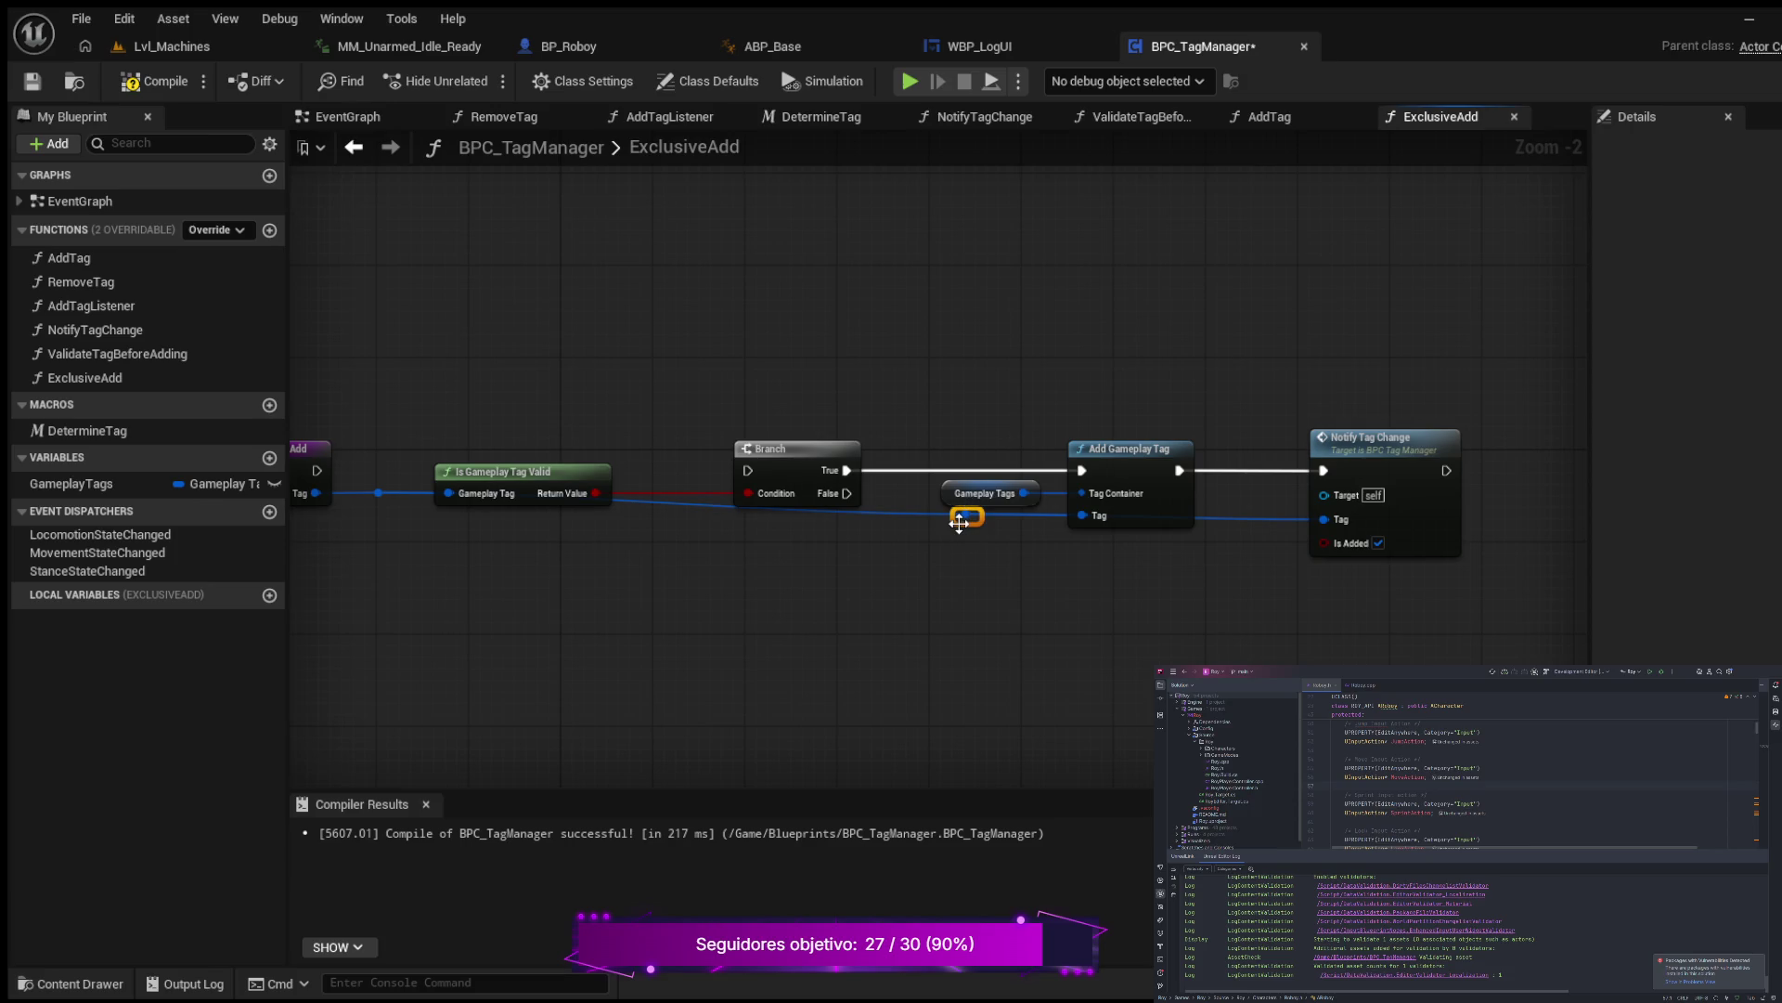
pyautogui.moveTo(961, 526); pyautogui.dragTo(823, 559)
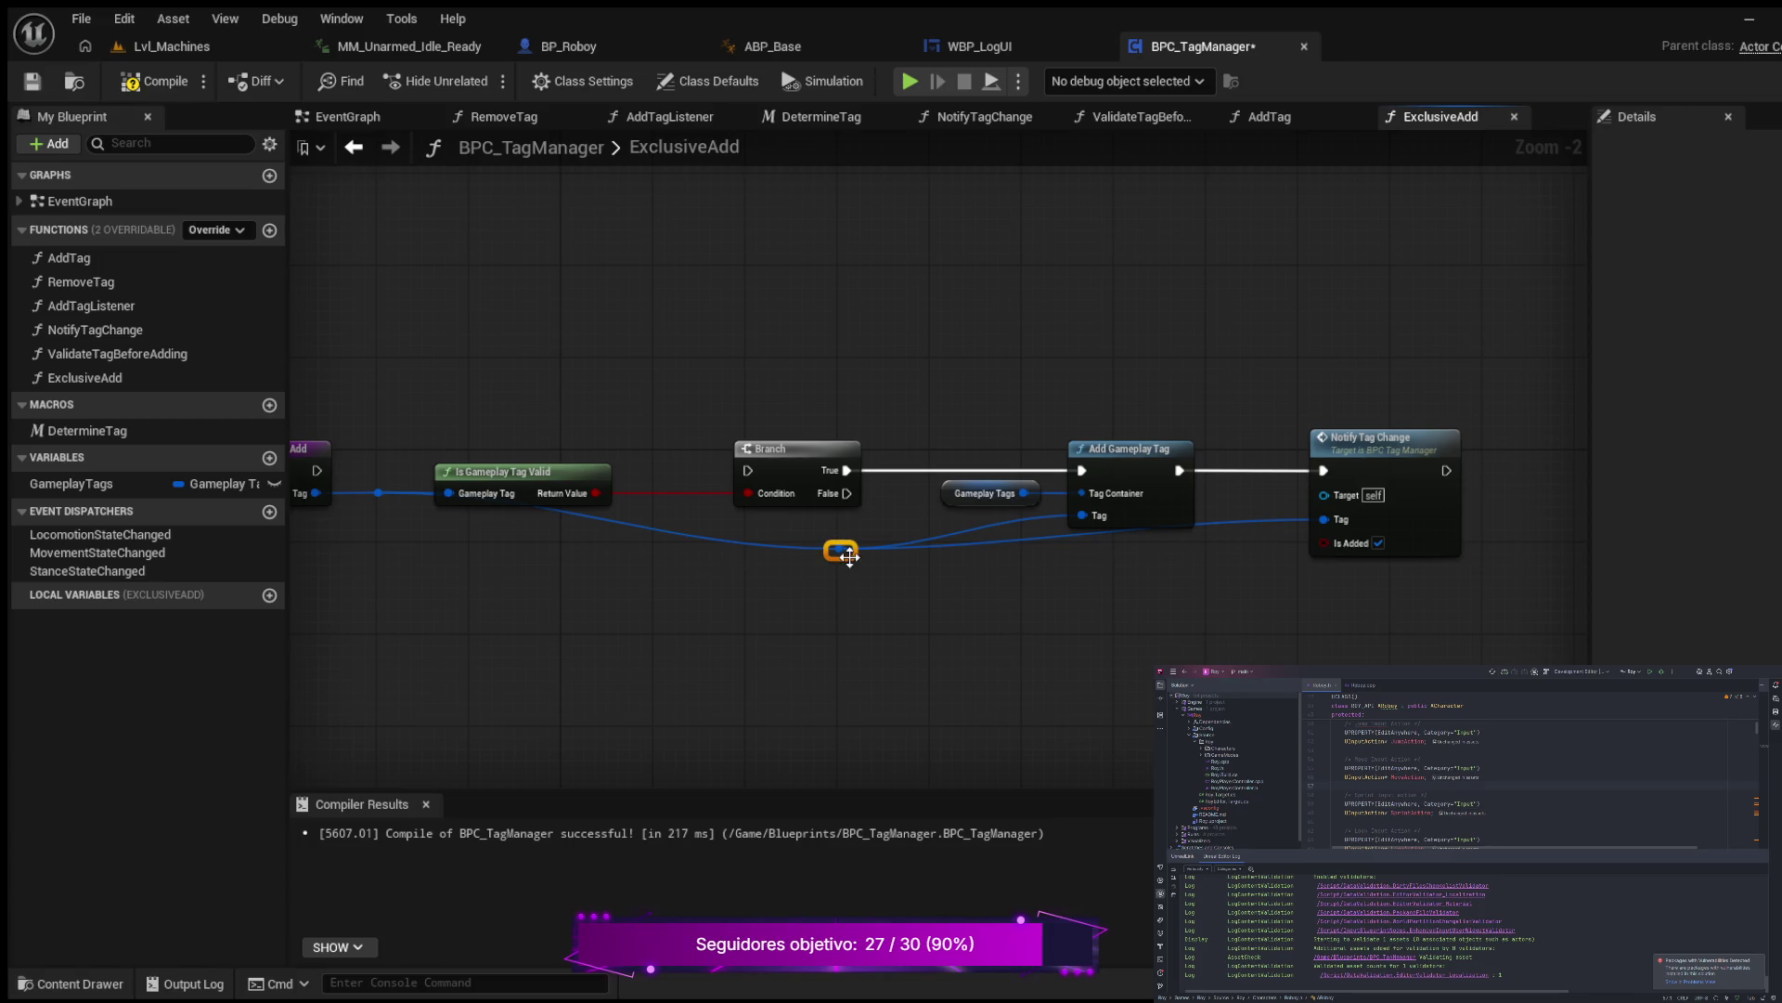
pyautogui.moveTo(853, 562); pyautogui.dragTo(1007, 560)
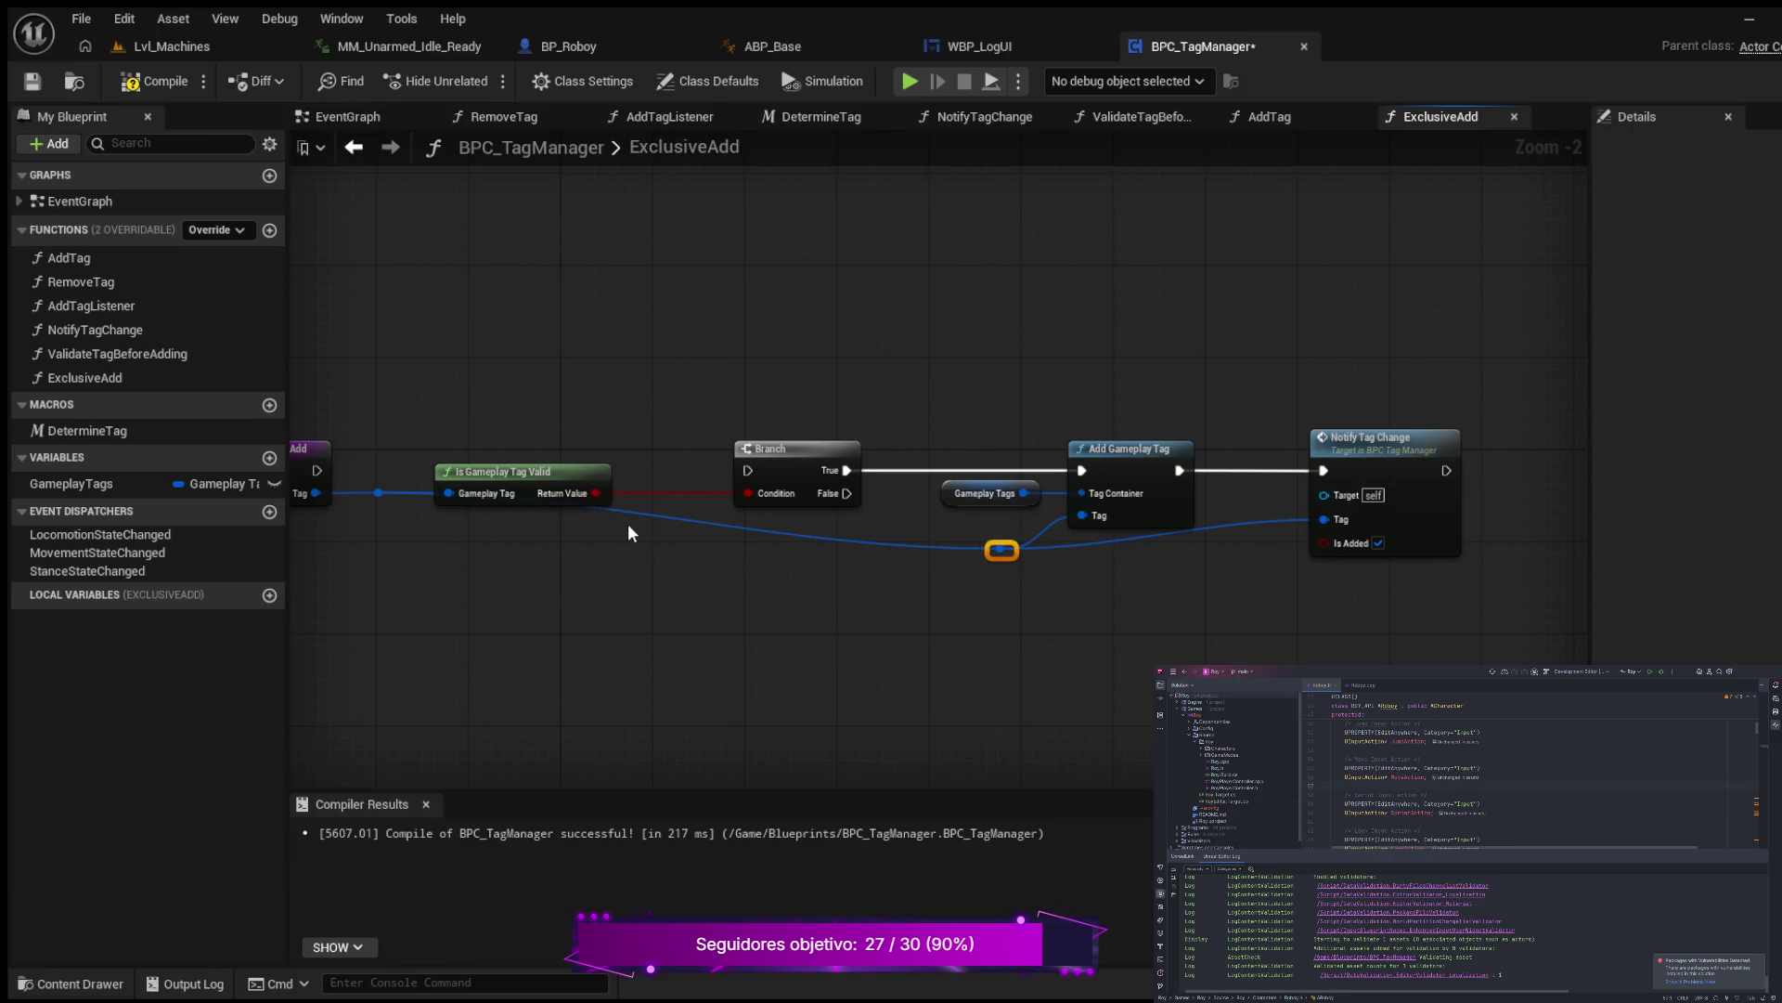
pyautogui.click(377, 492)
pyautogui.moveTo(390, 498)
pyautogui.mouseDown()
pyautogui.moveTo(409, 560)
pyautogui.moveTo(684, 557)
pyautogui.mouseUp()
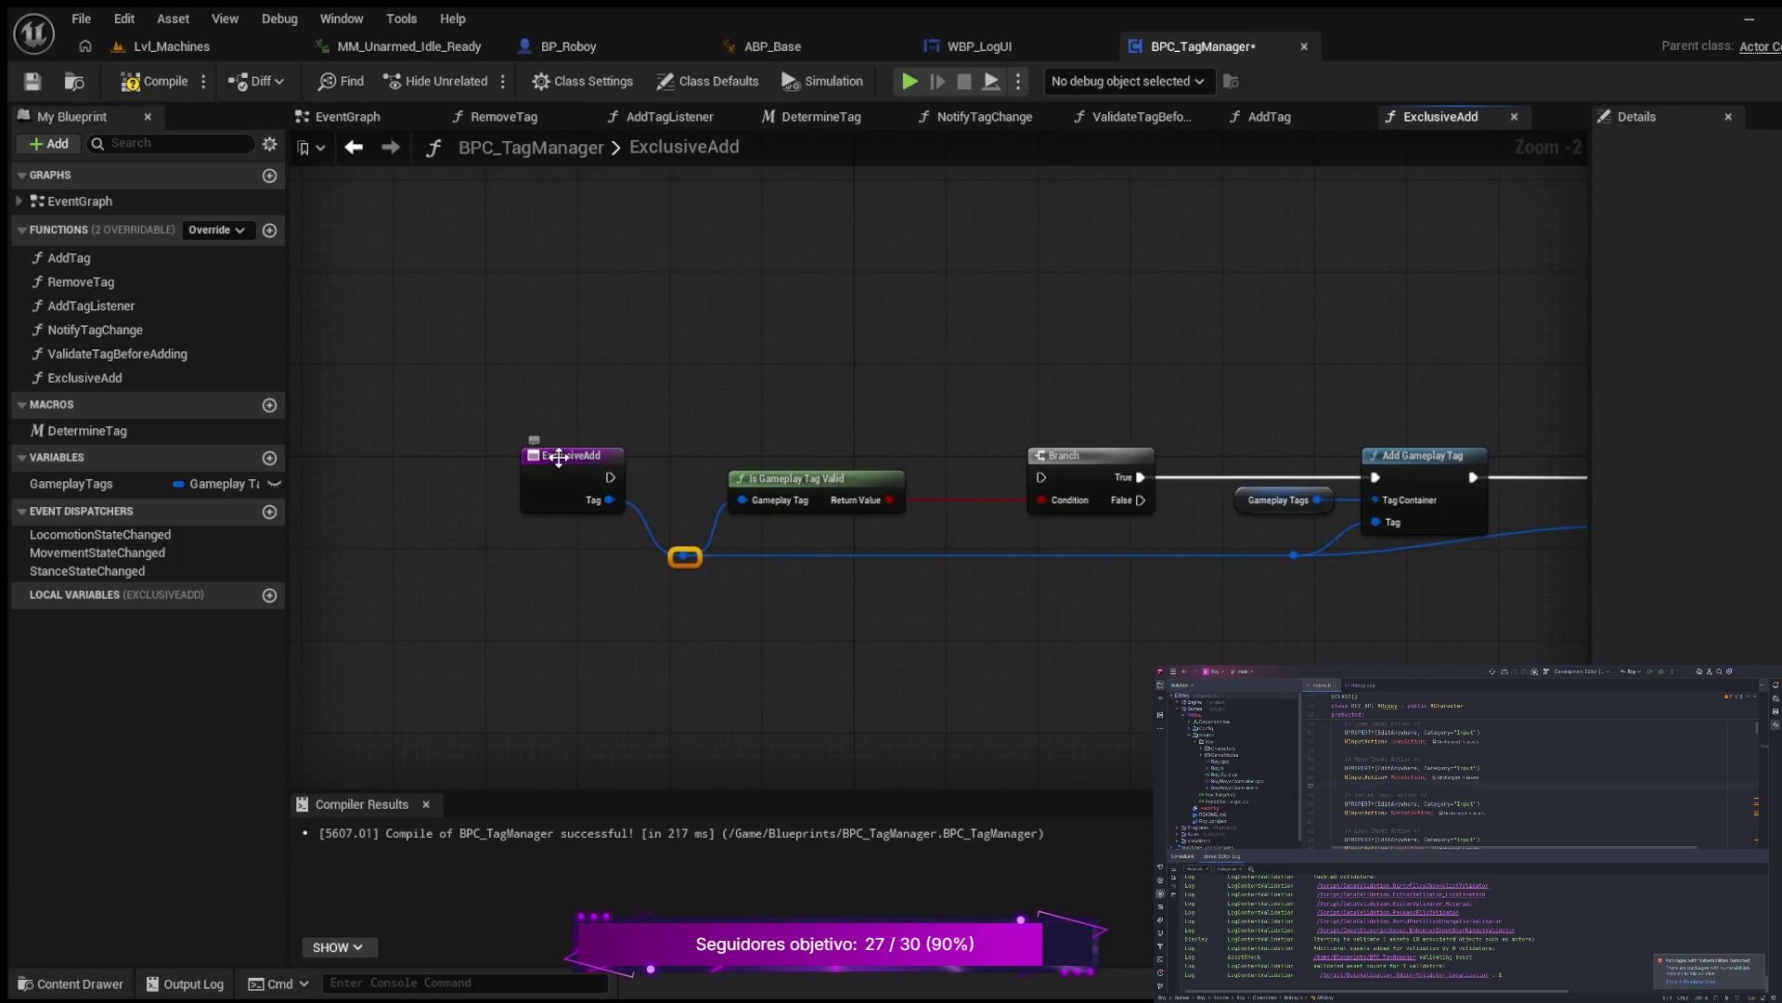
pyautogui.moveTo(559, 457); pyautogui.dragTo(474, 511)
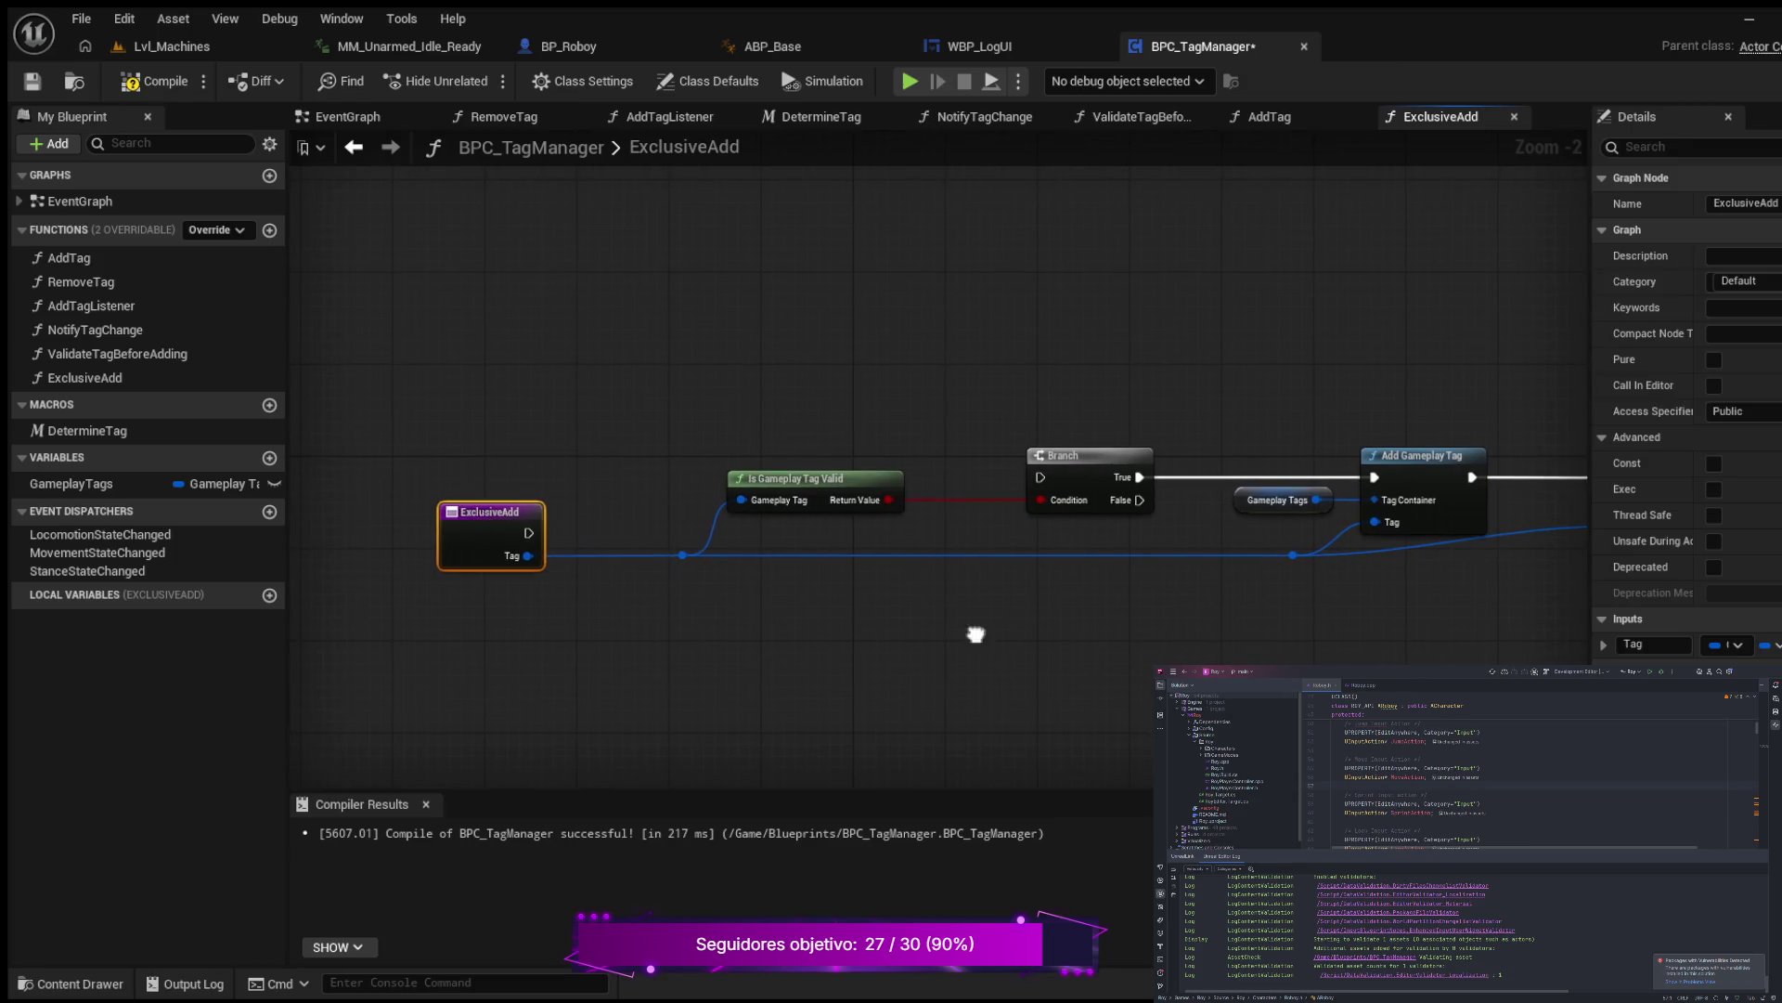
pyautogui.moveTo(976, 634); pyautogui.dragTo(744, 621)
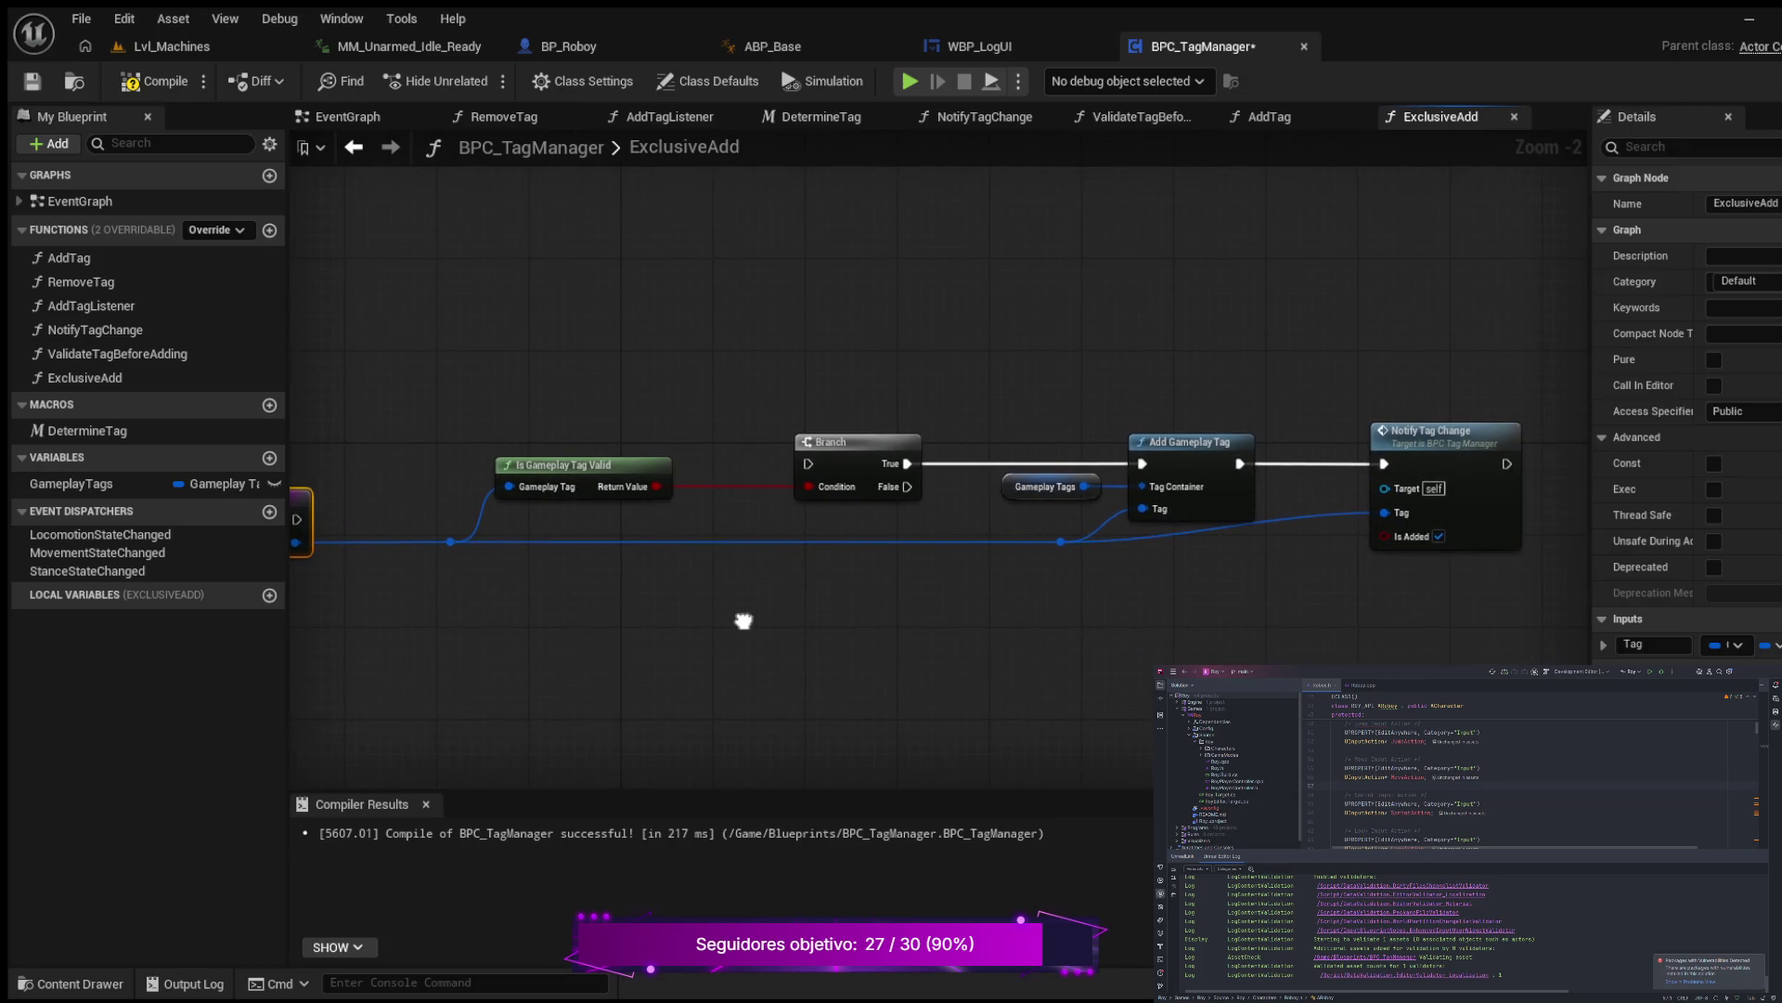
pyautogui.click(165, 83)
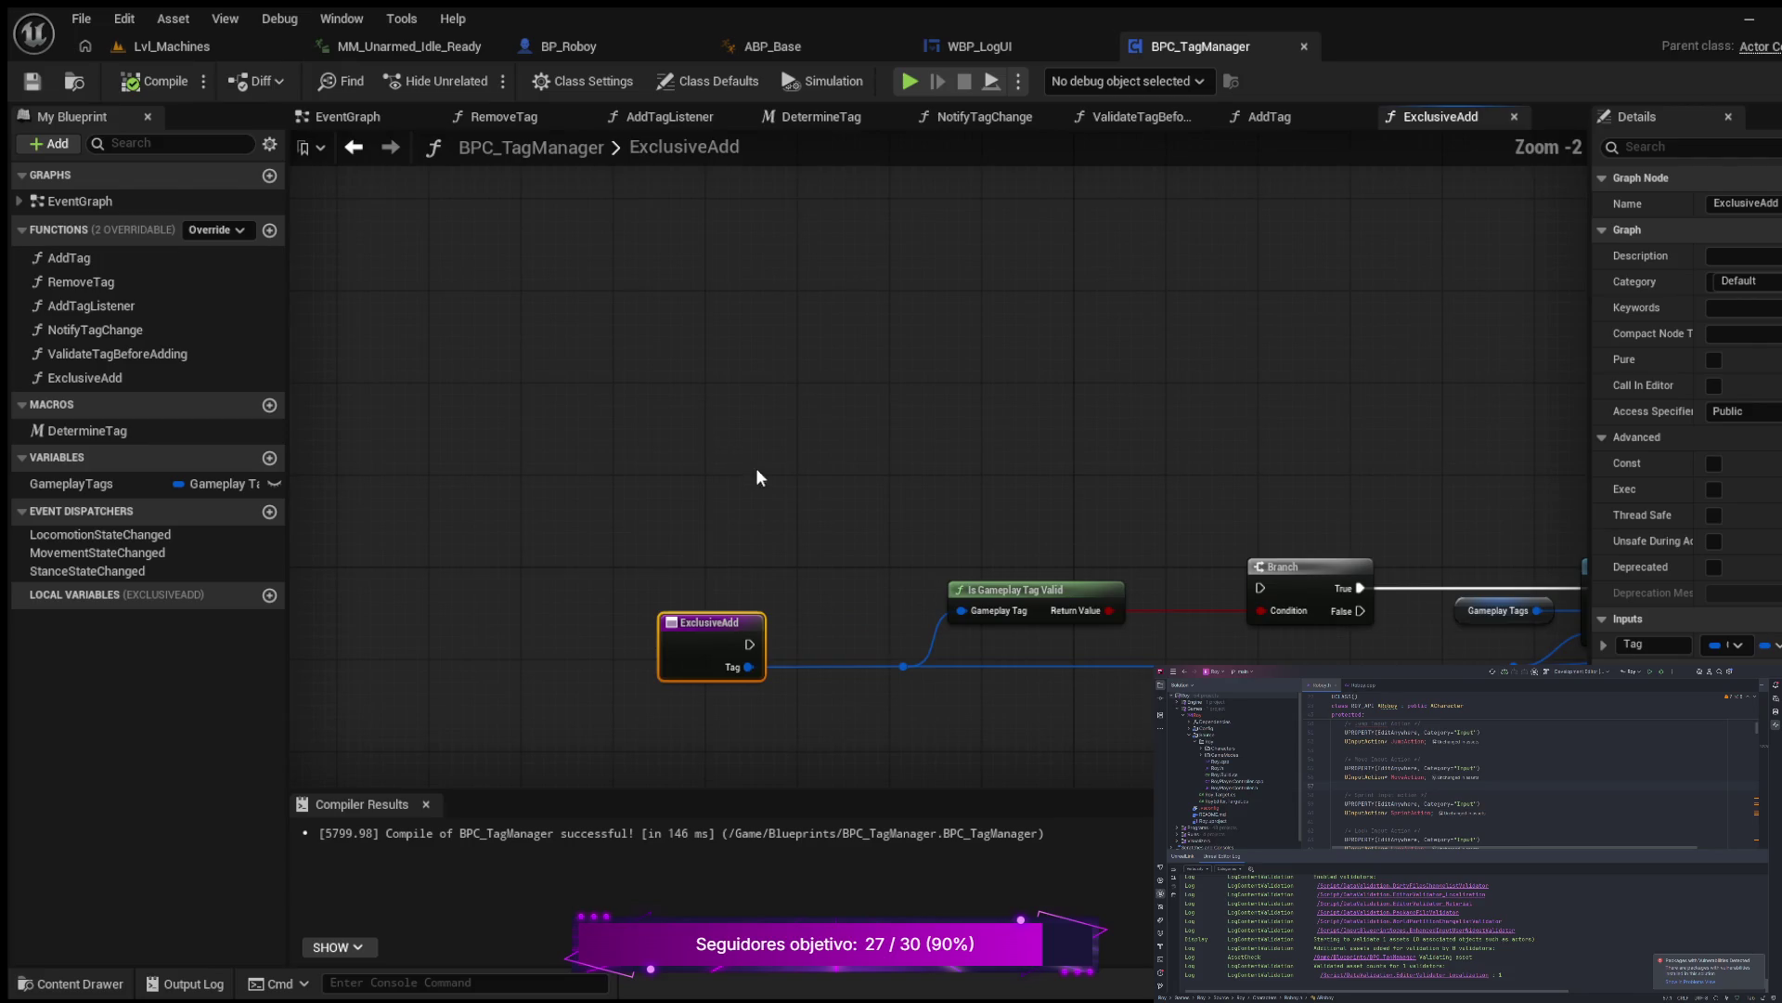
# Step: Connect ExclusiveAdd's entry exec to the Branch, compile, and add another new function
pyautogui.moveTo(756, 478); pyautogui.dragTo(688, 379)
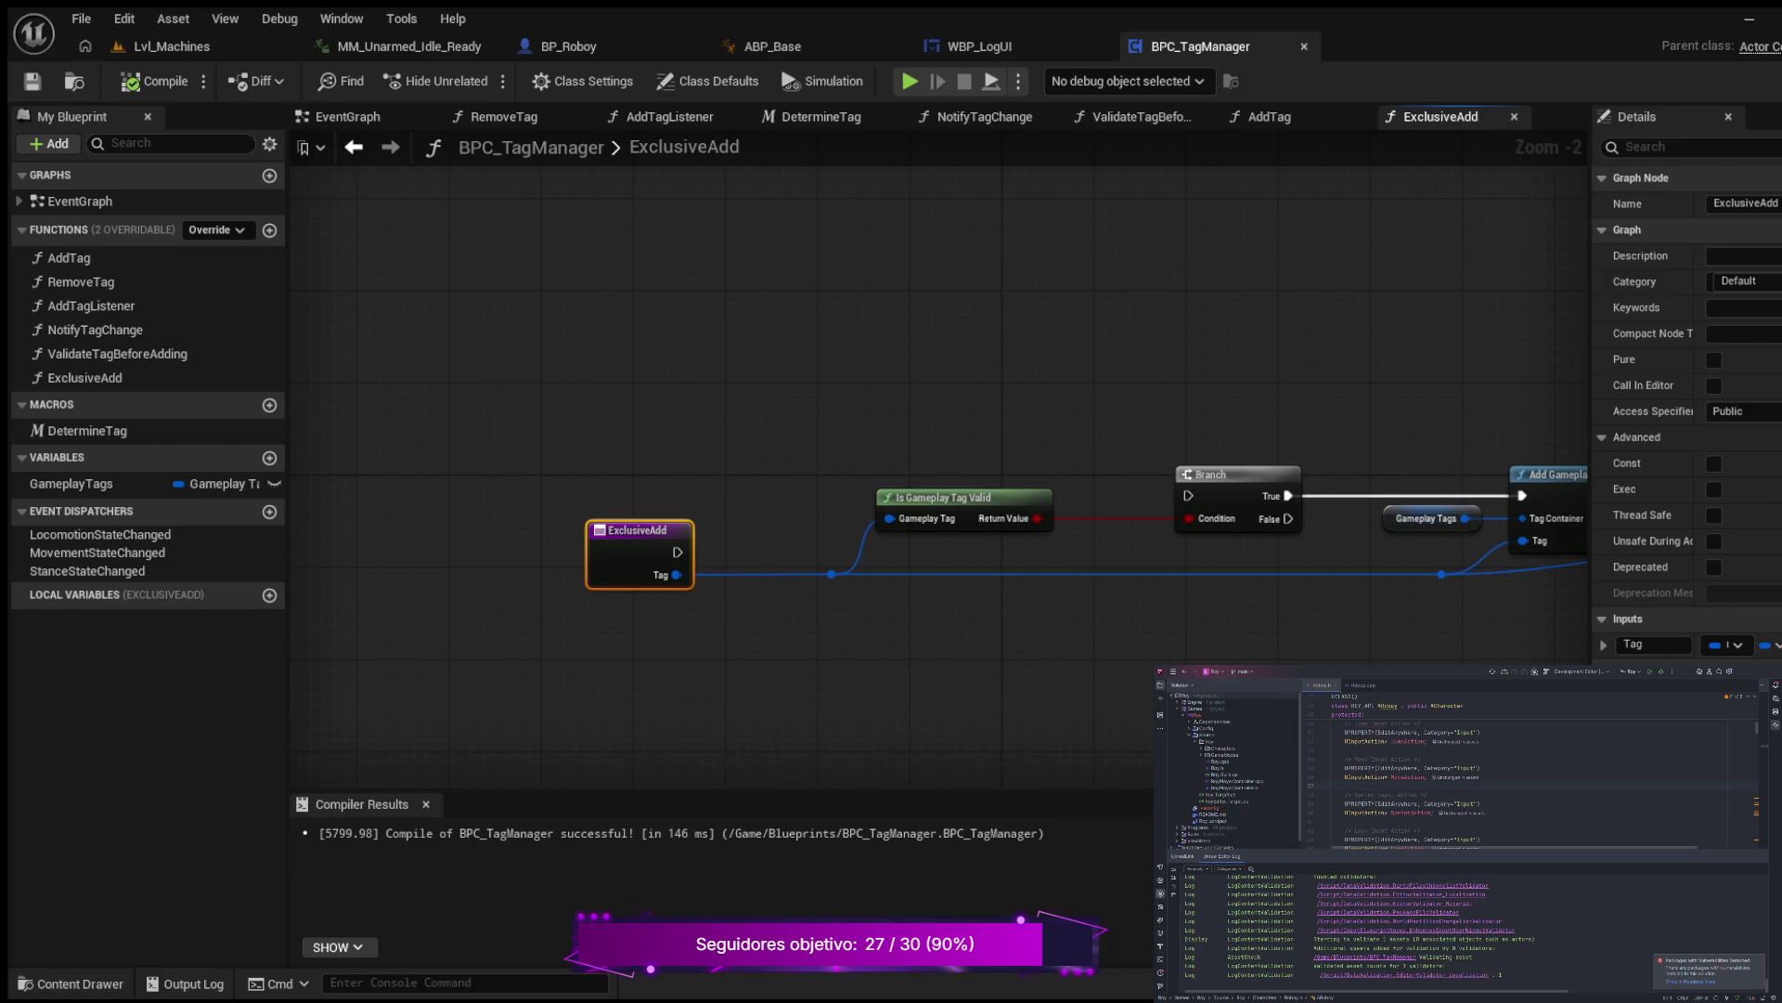
pyautogui.moveTo(1004, 496); pyautogui.dragTo(982, 622)
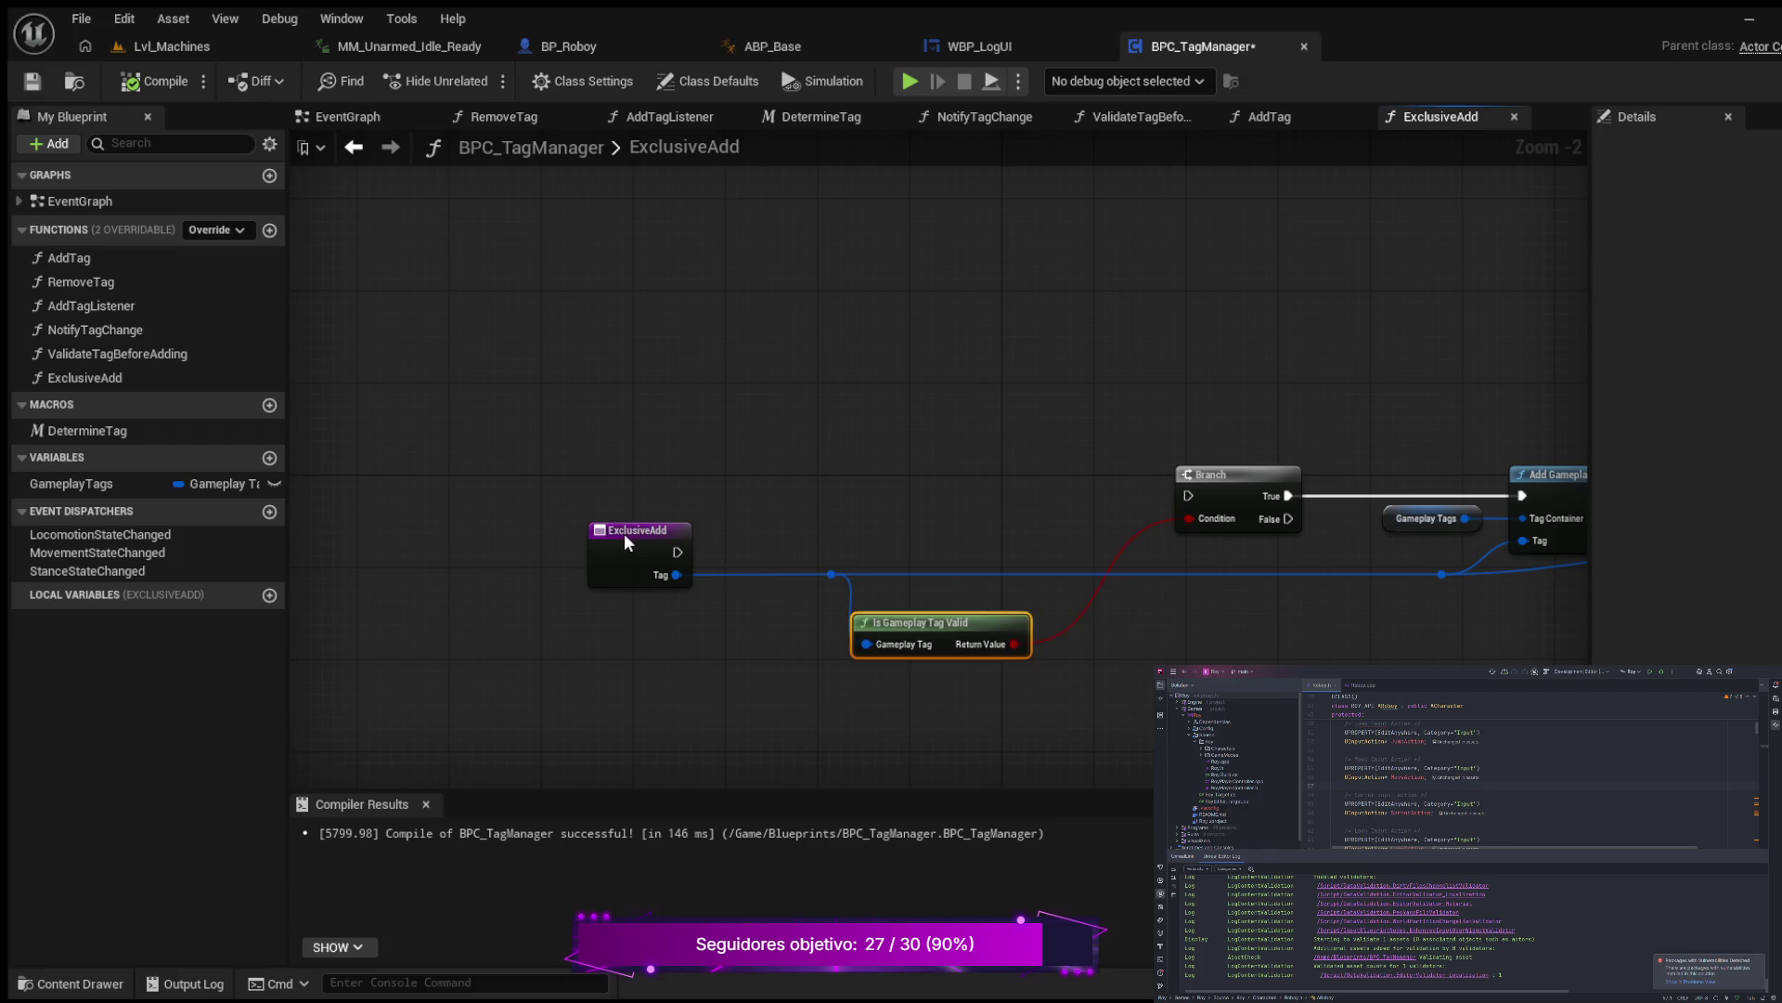
pyautogui.moveTo(625, 536)
pyautogui.mouseDown()
pyautogui.moveTo(750, 548)
pyautogui.moveTo(1181, 496)
pyautogui.mouseUp()
pyautogui.moveTo(680, 540)
pyautogui.mouseDown()
pyautogui.moveTo(693, 486)
pyautogui.moveTo(737, 471)
pyautogui.mouseUp()
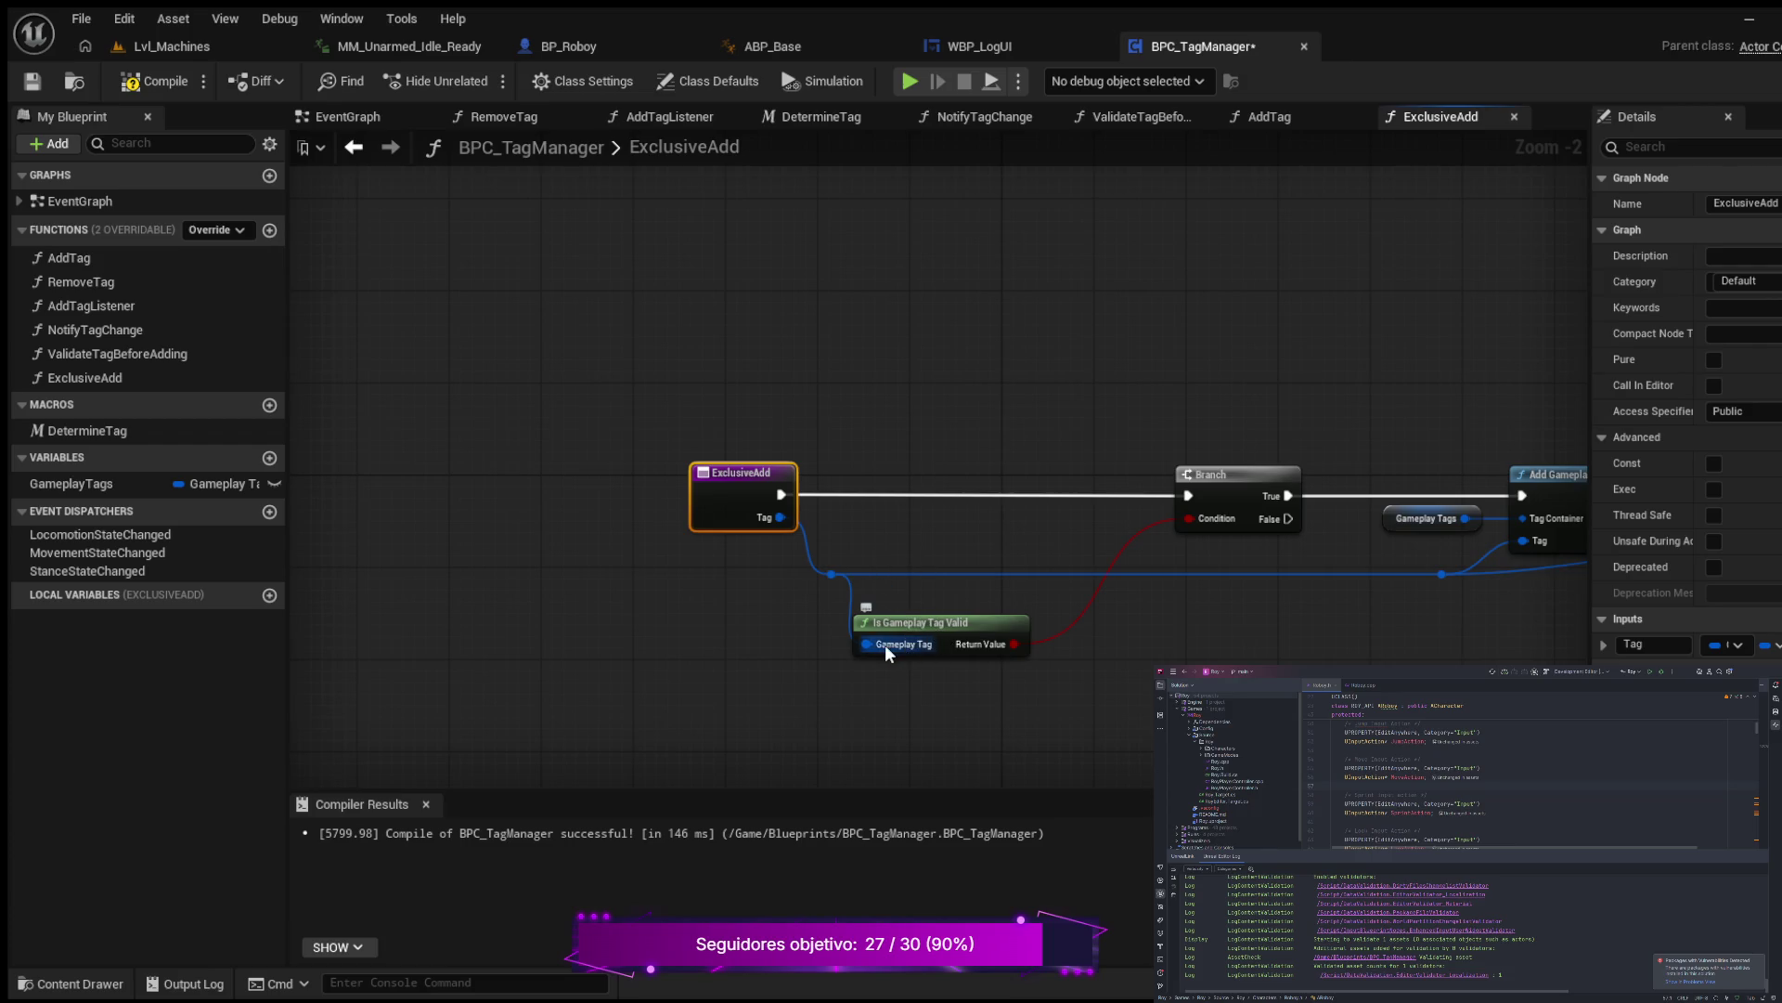
pyautogui.click(164, 93)
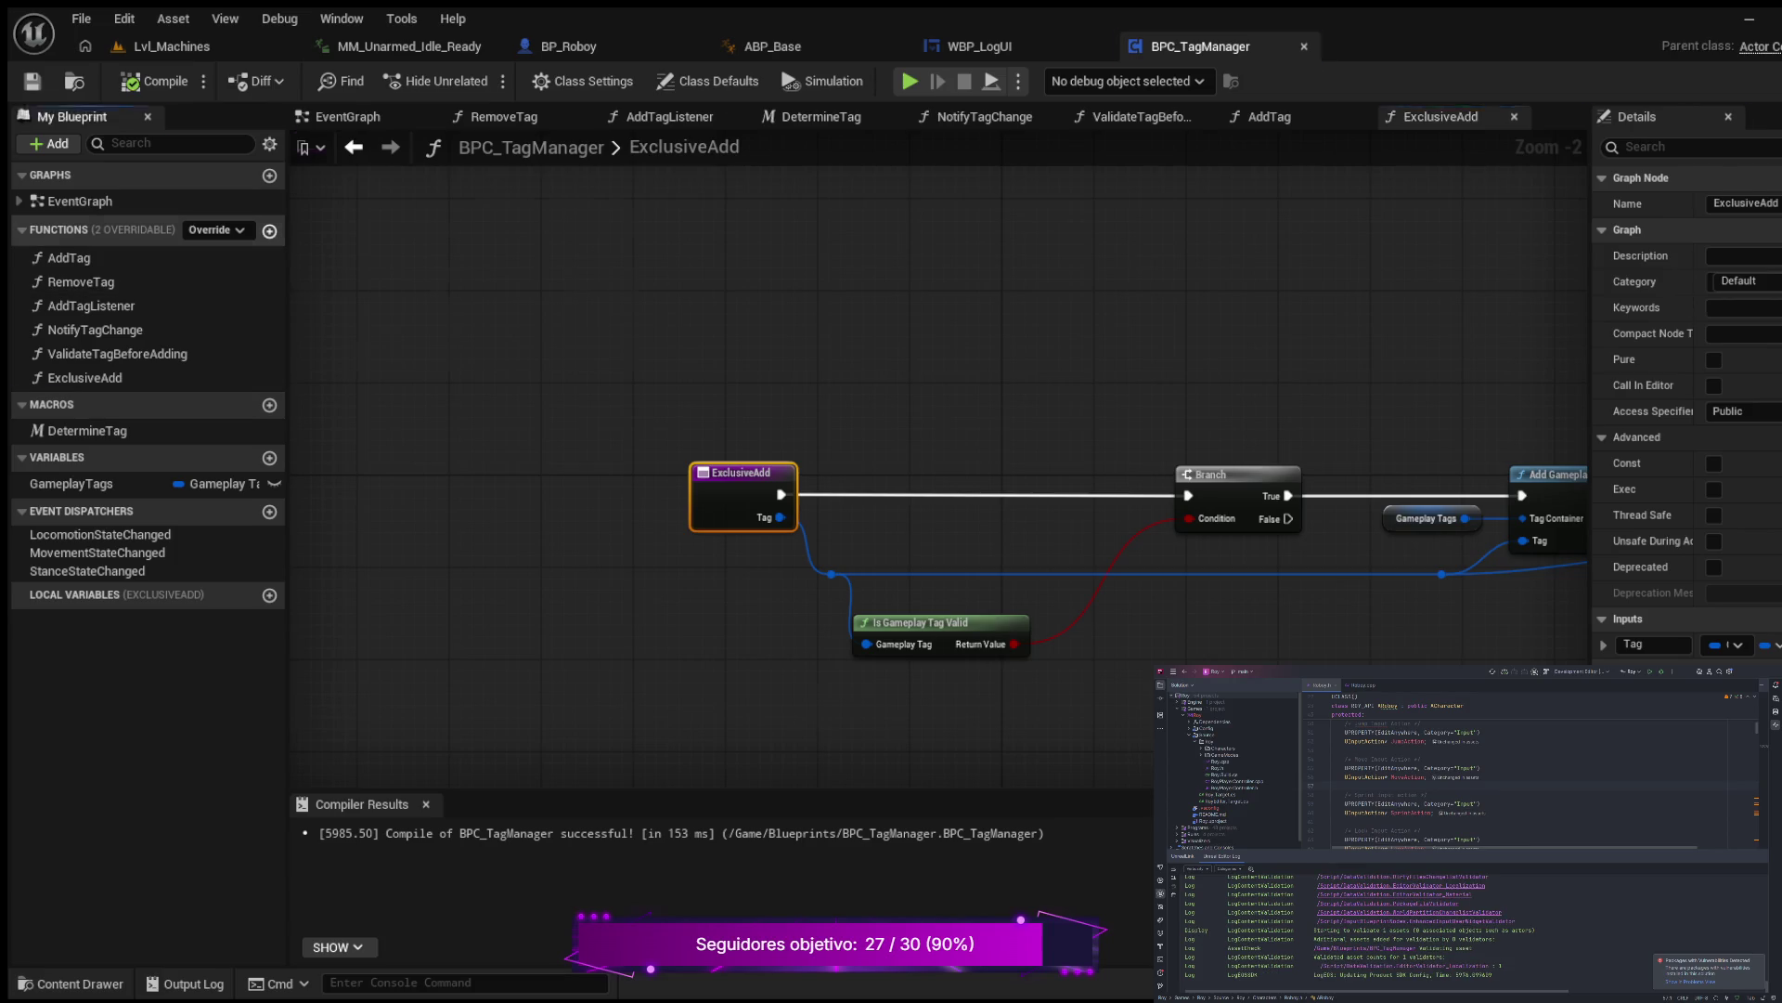
pyautogui.click(269, 230)
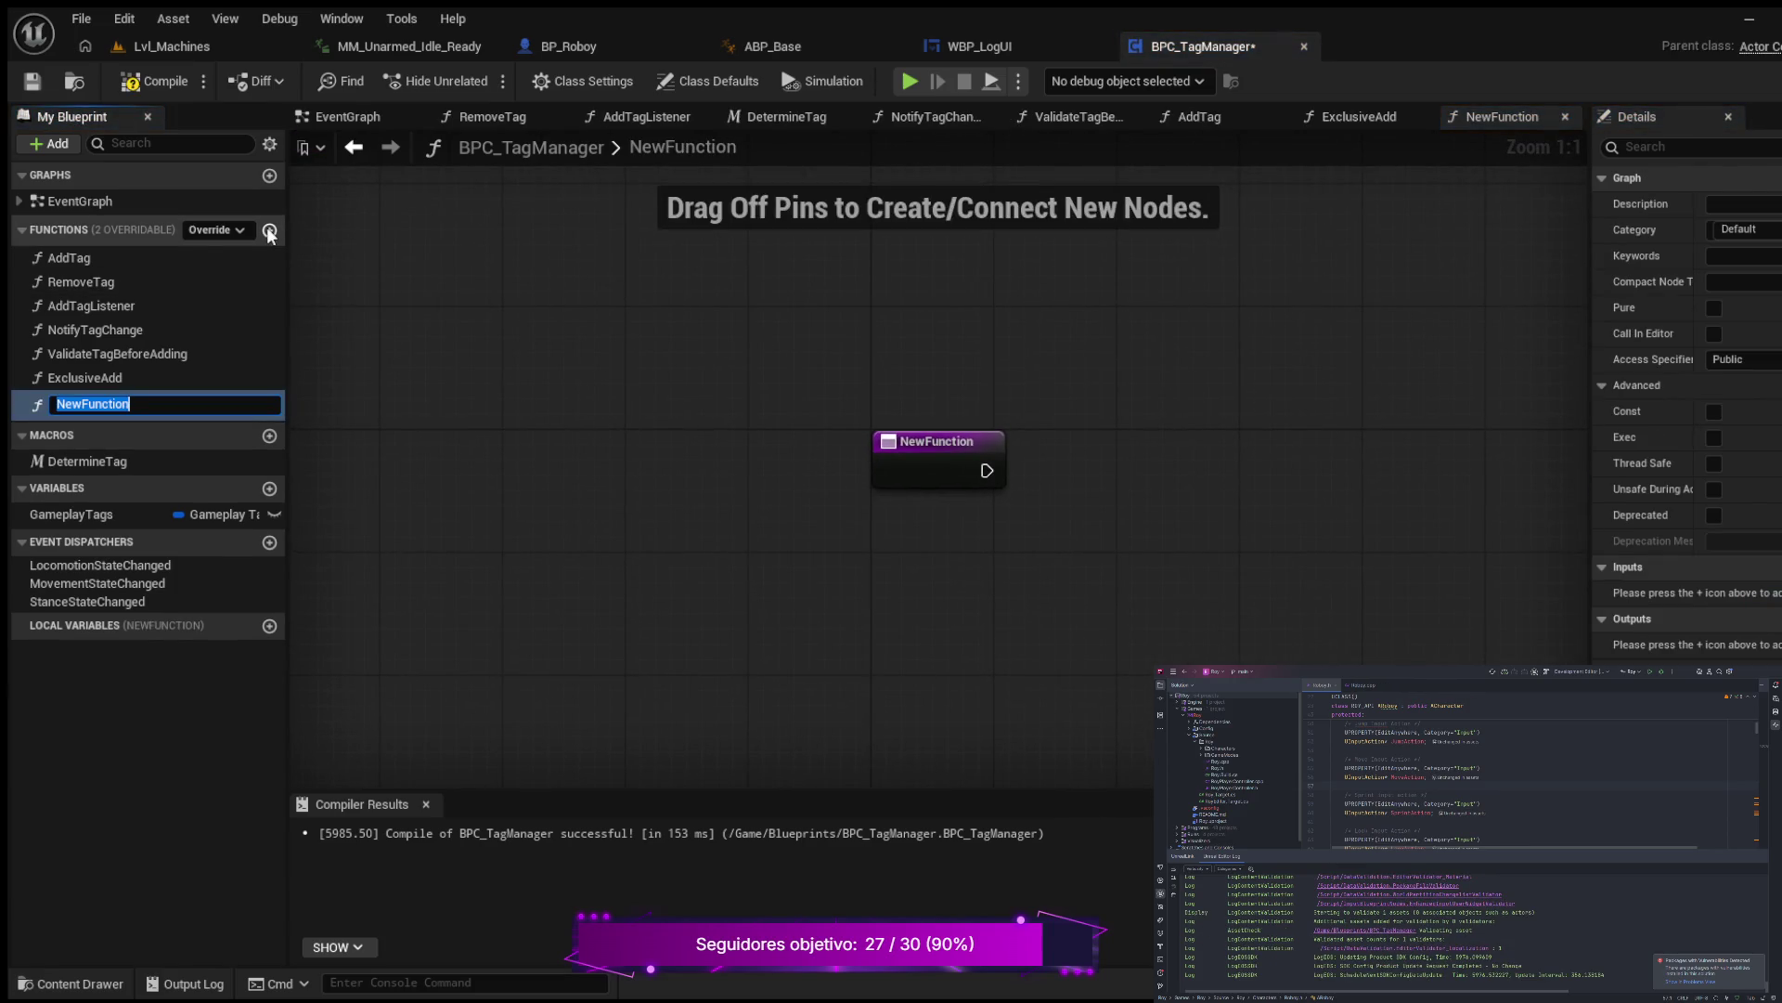
# Step: Rename the new function ExclusiveRemove and give it one input named Tag
pyautogui.write('ExclusiveRe')
pyautogui.write('move')
pyautogui.press('Return')
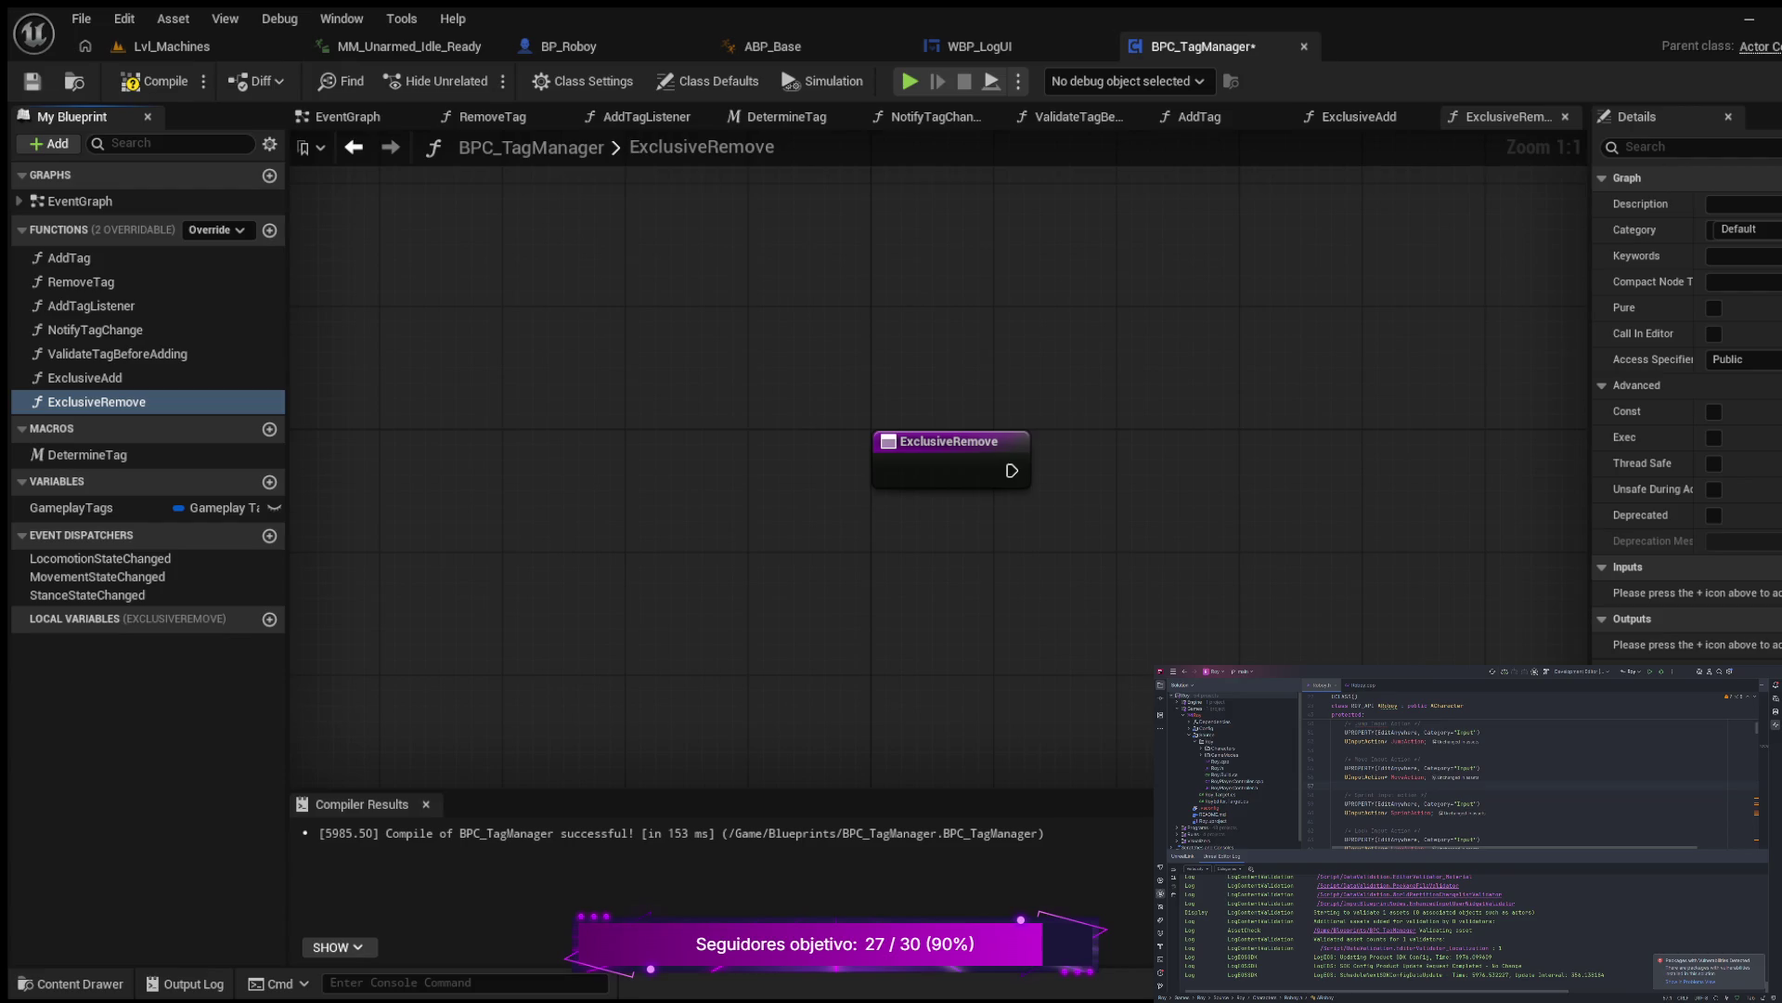
pyautogui.click(1778, 566)
pyautogui.click(1683, 592)
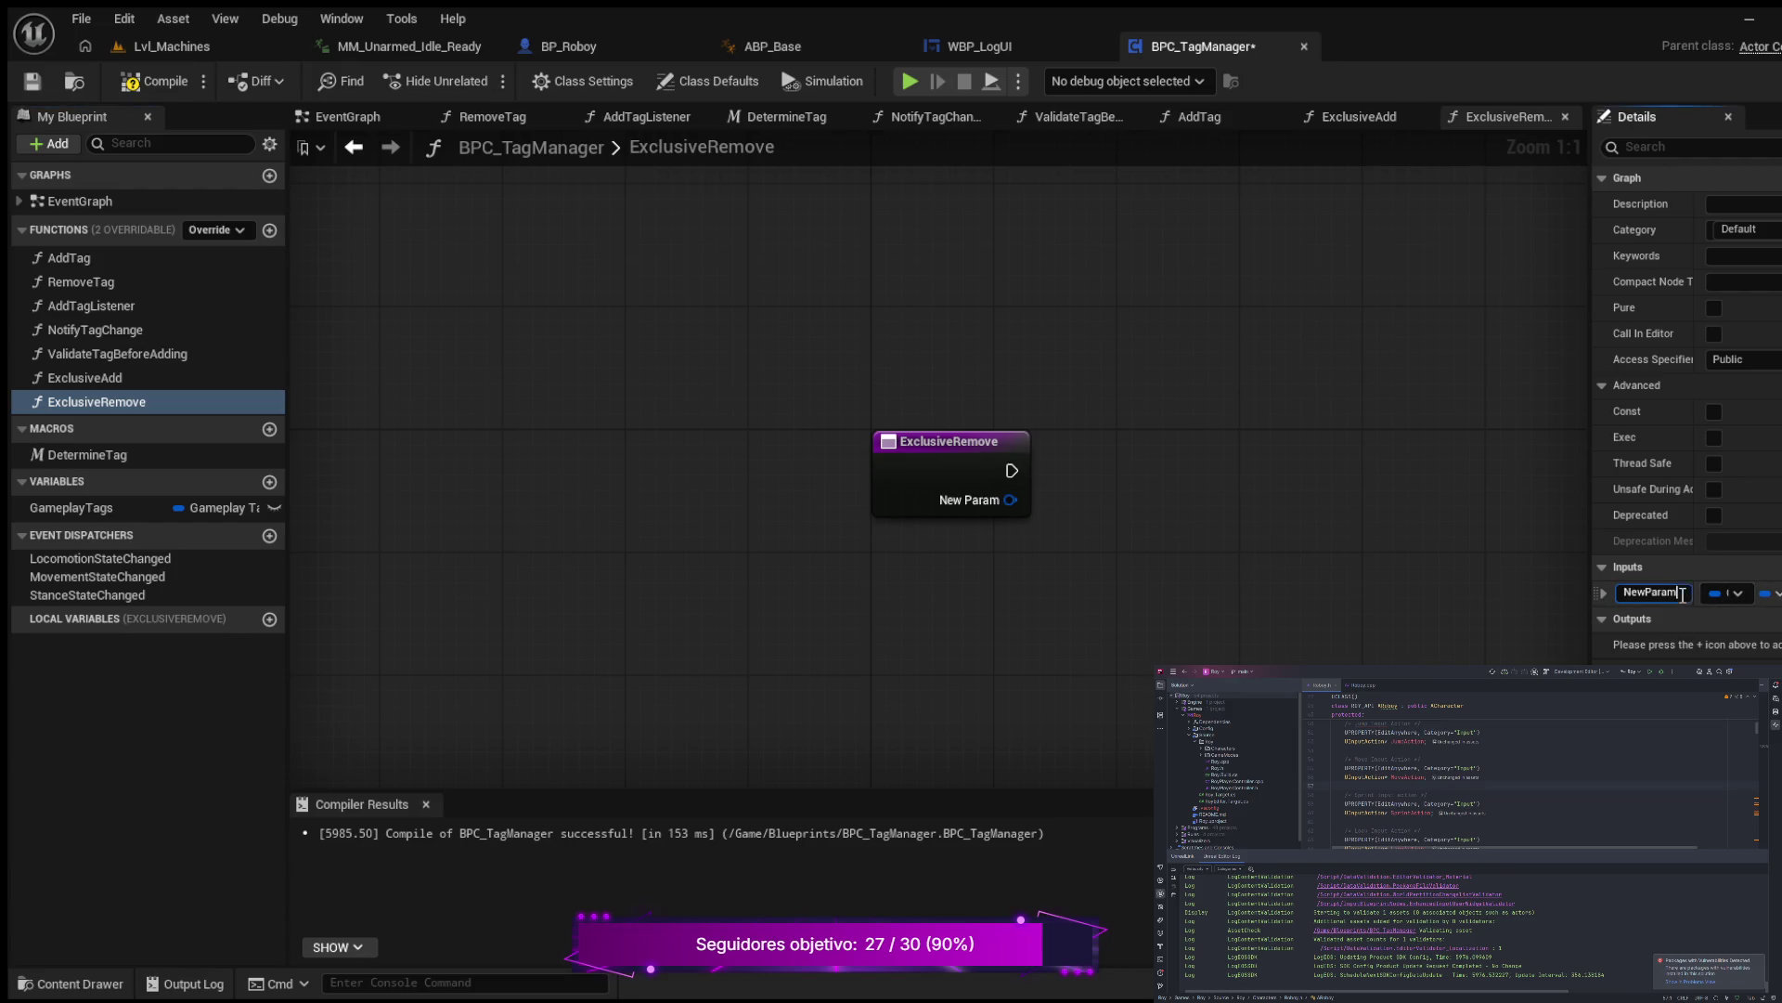
pyautogui.hotkey('ctrl', 'a')
pyautogui.write('Tag')
pyautogui.press('Return')
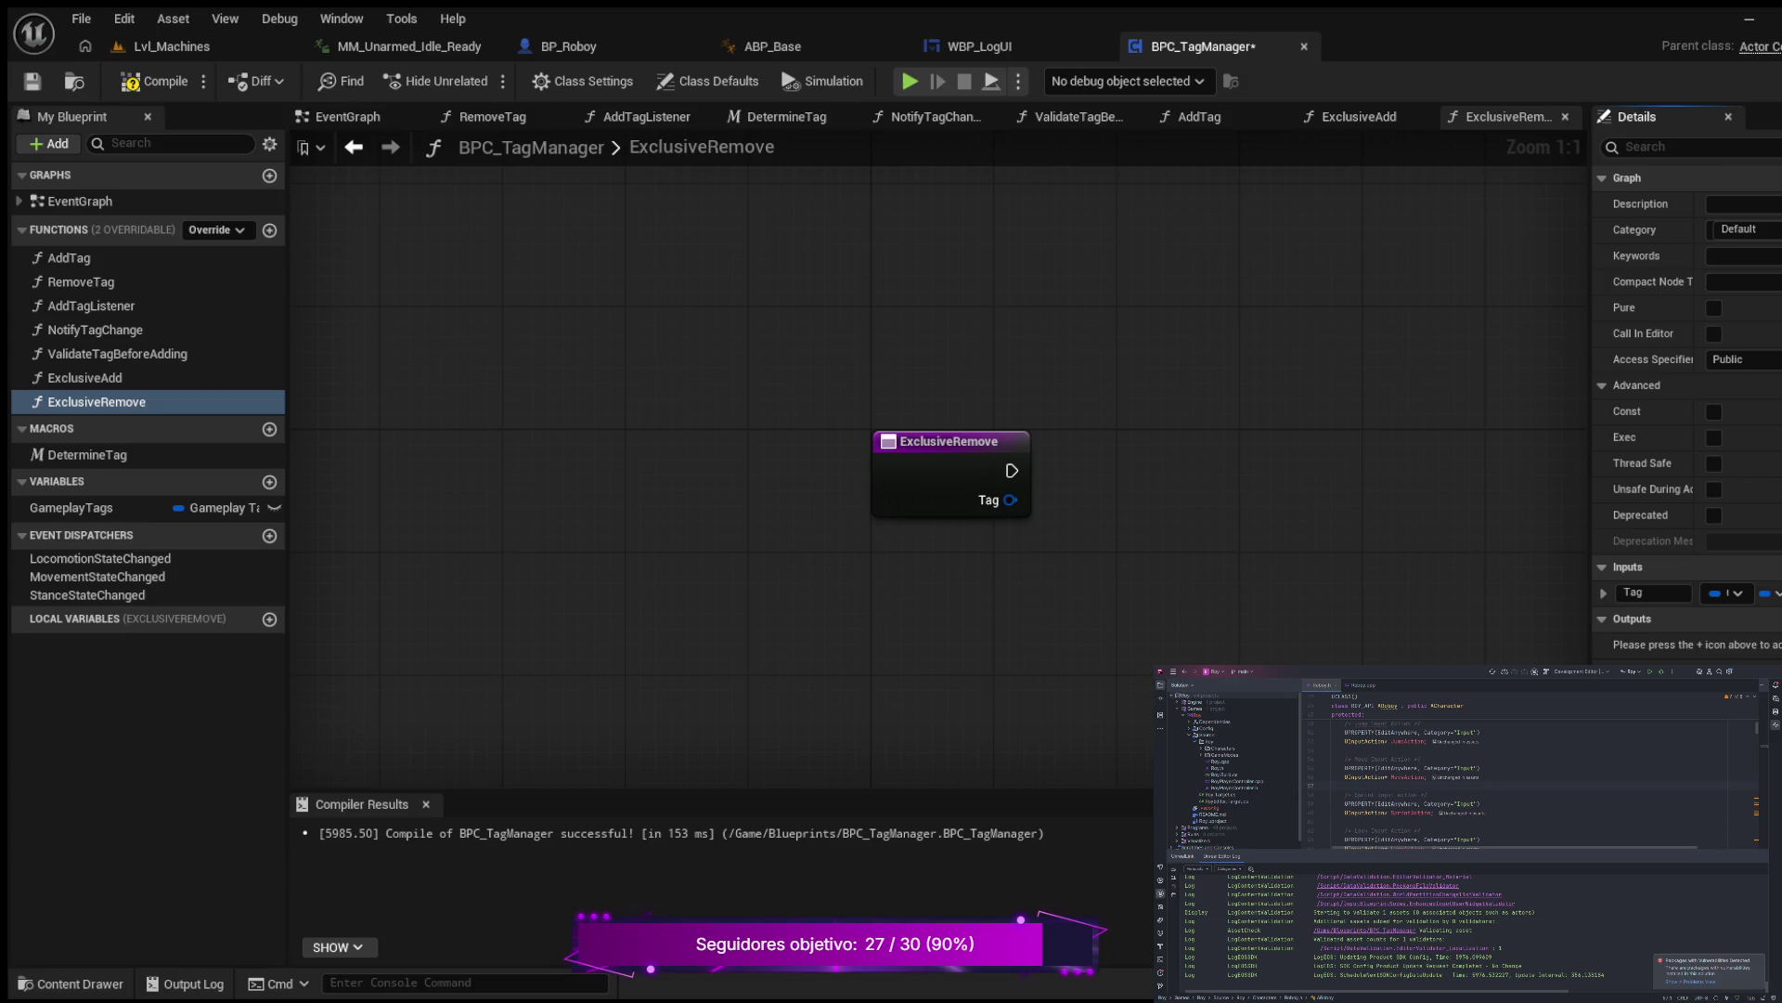
# Step: Copy RemoveTag's Gameplay Tags, Remove Gameplay Tag and Notify Tag Change nodes into ExclusiveRemove
pyautogui.moveTo(816, 377); pyautogui.dragTo(728, 465)
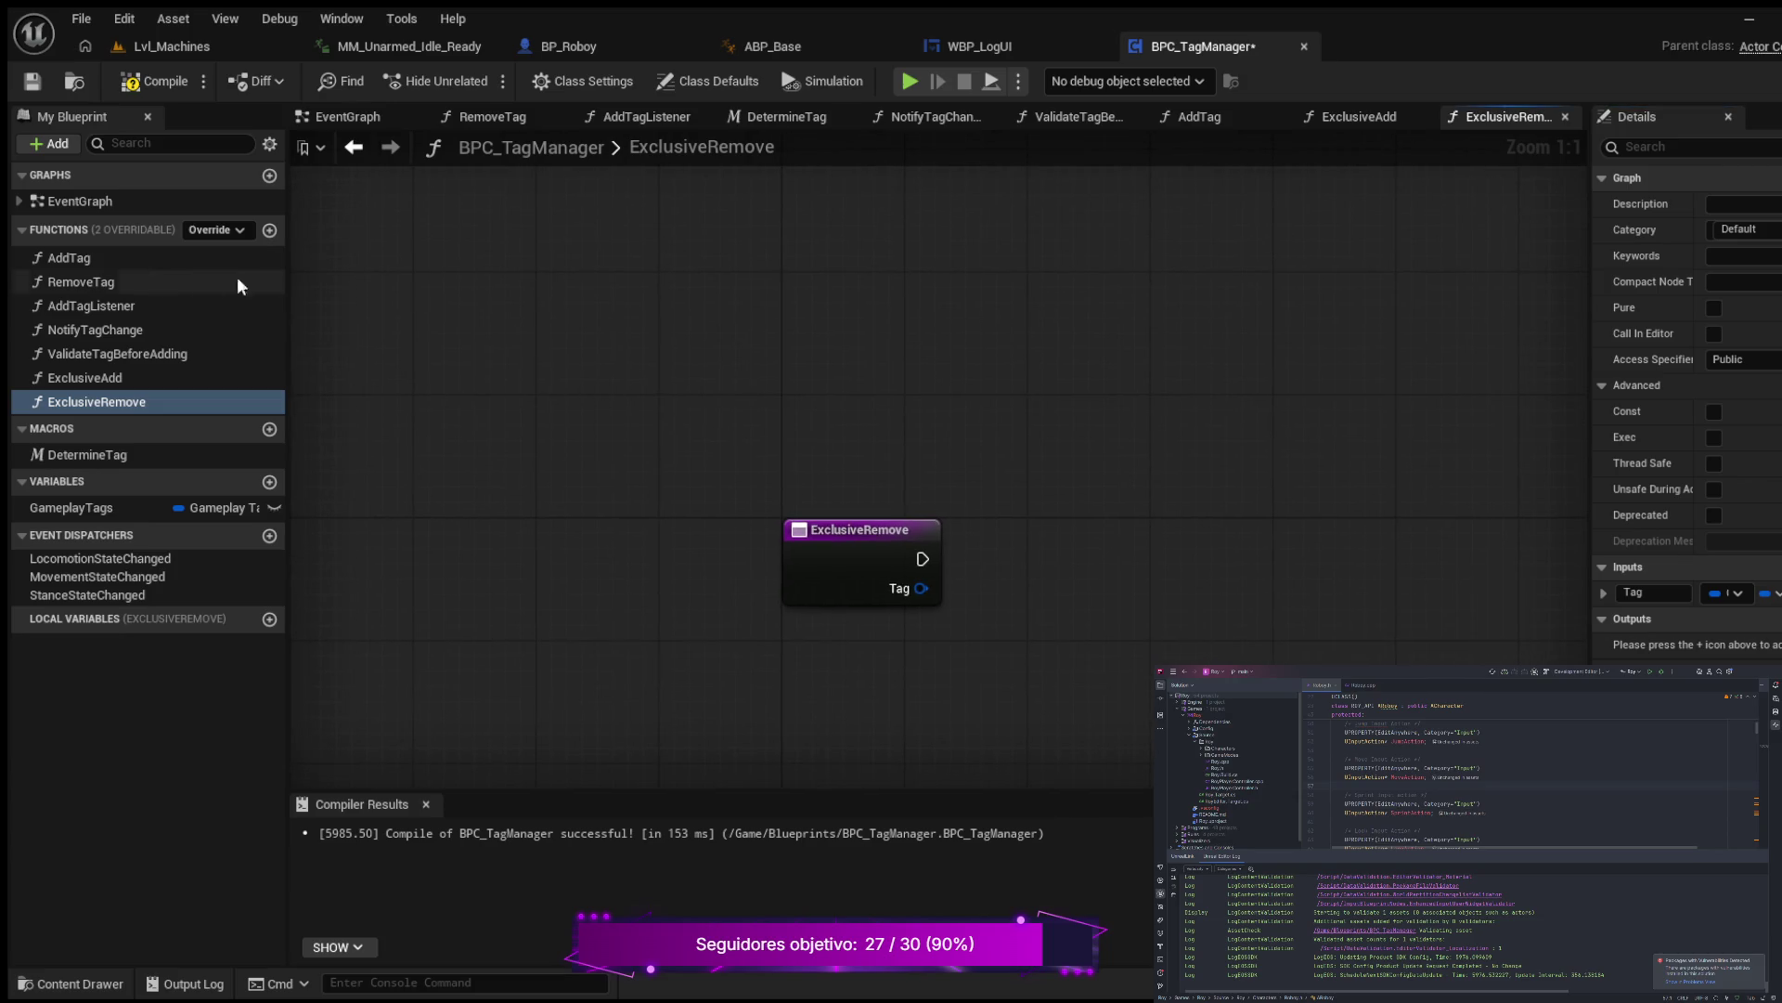
pyautogui.doubleClick(84, 281)
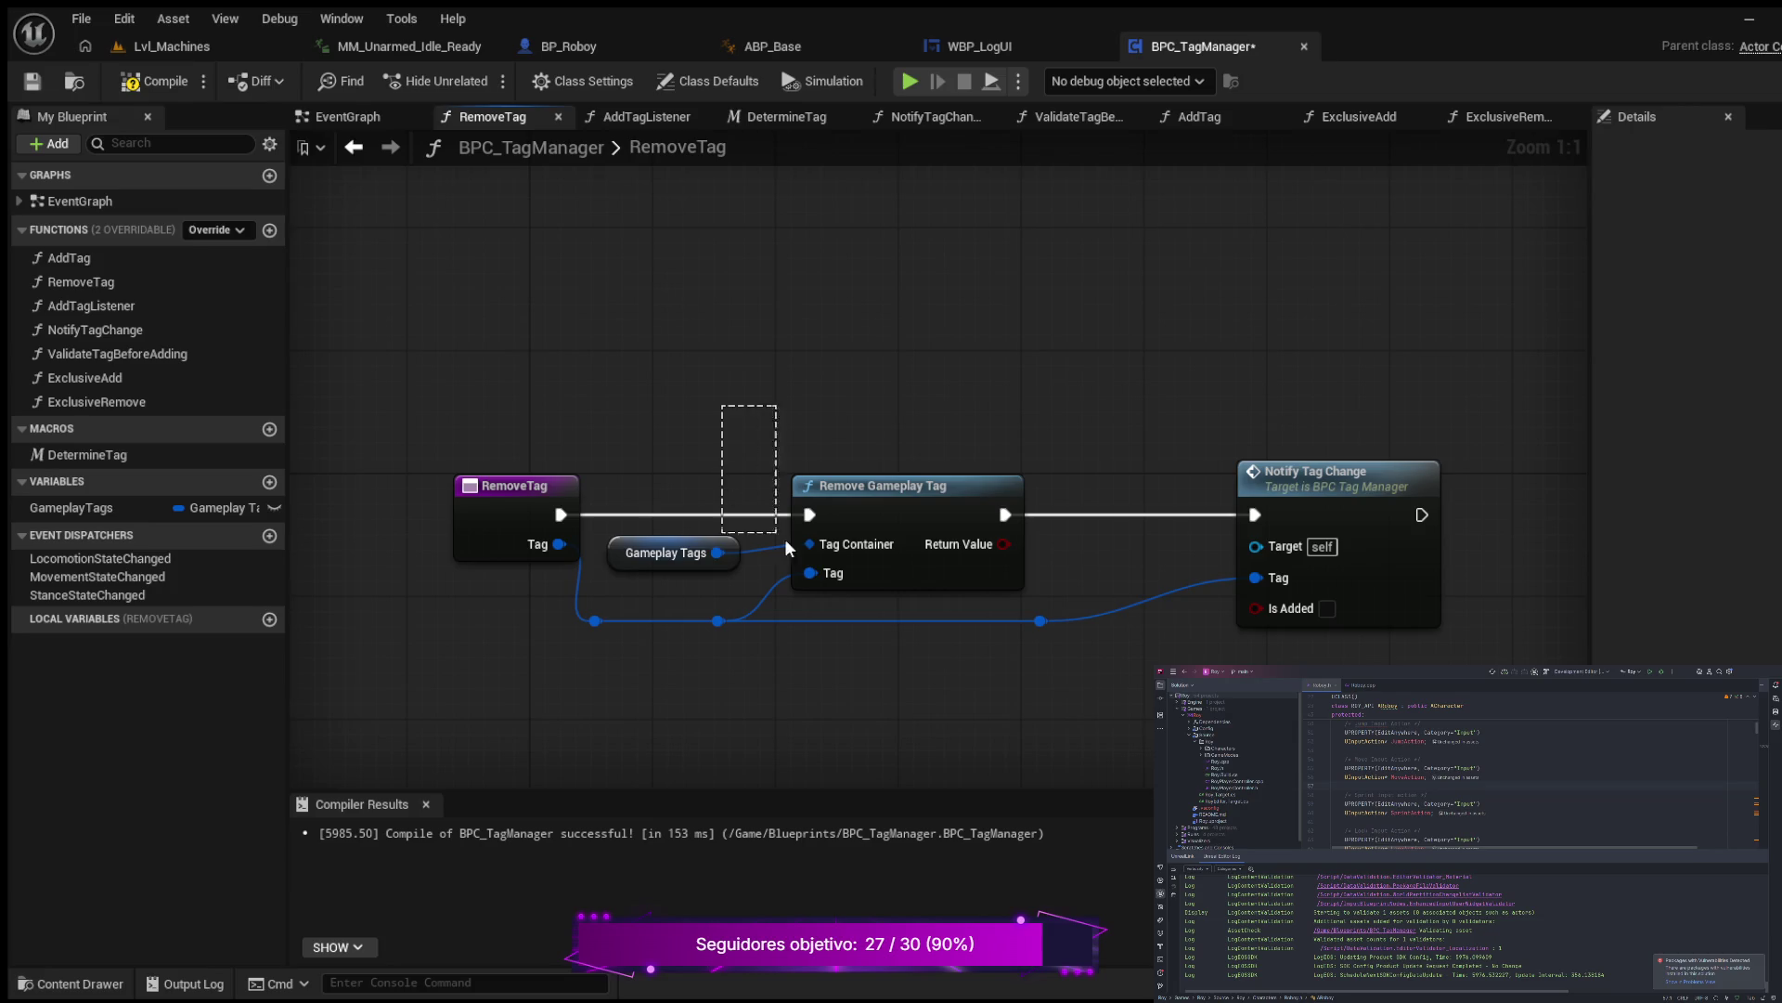
pyautogui.moveTo(785, 547); pyautogui.dragTo(1328, 650)
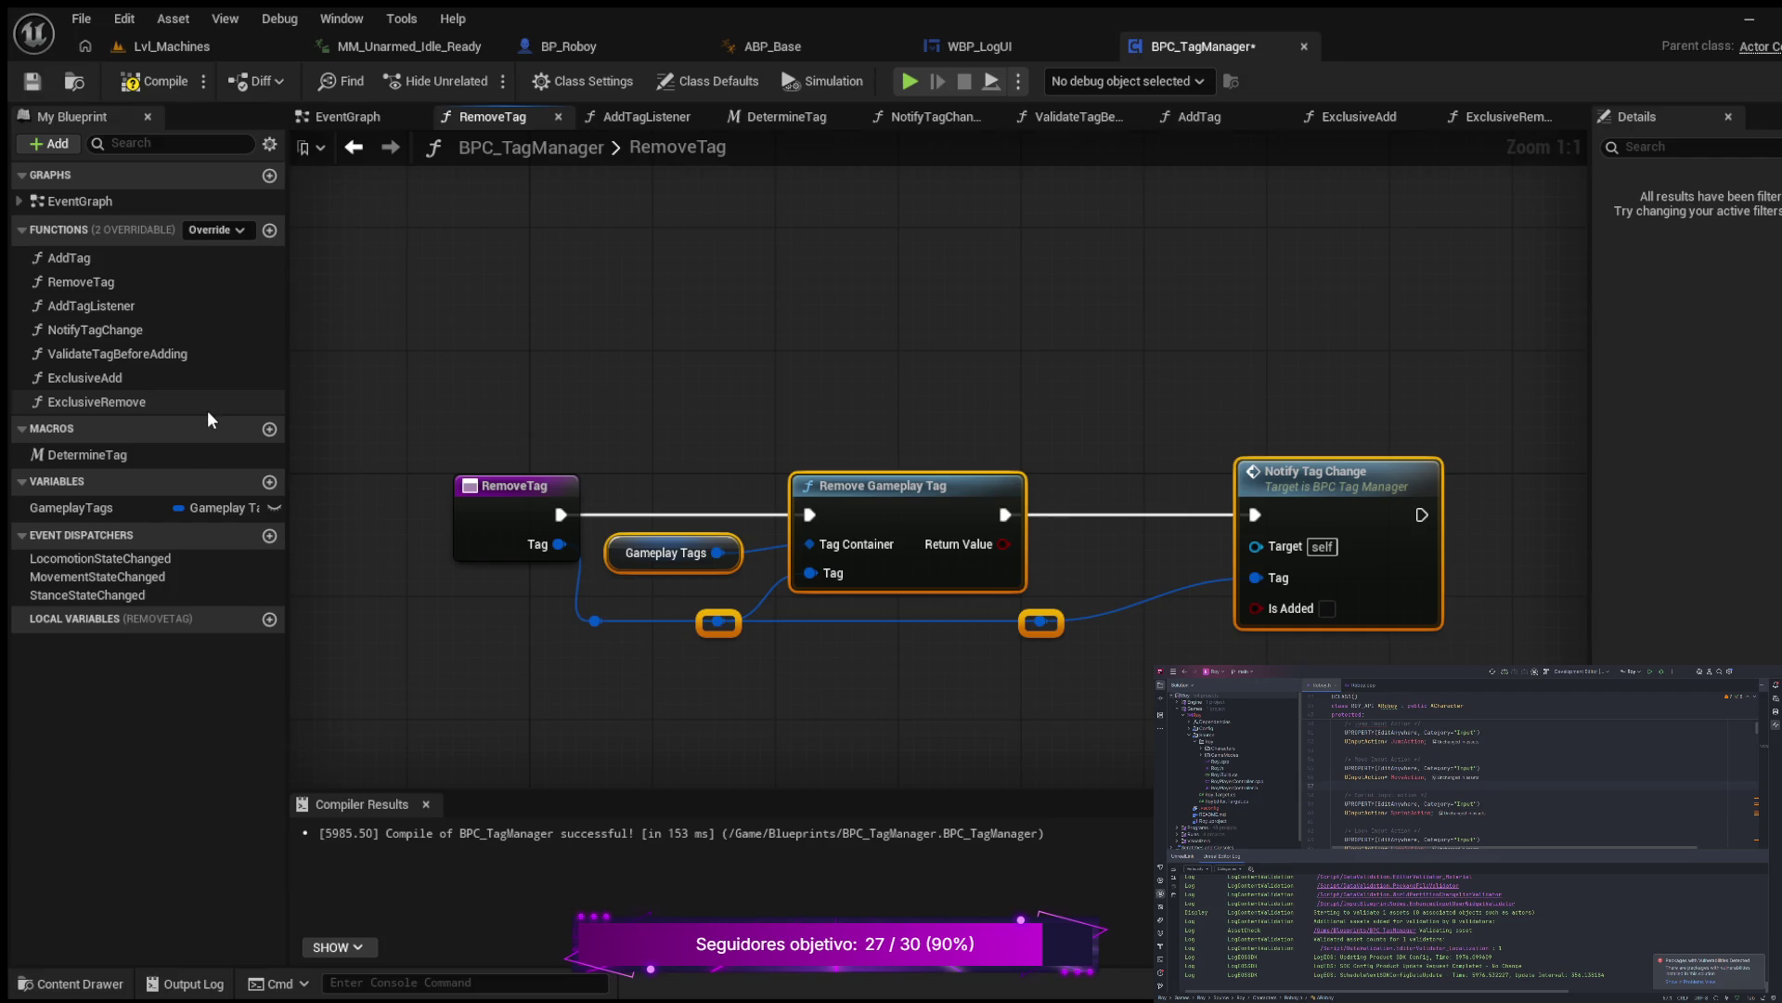
pyautogui.doubleClick(124, 397)
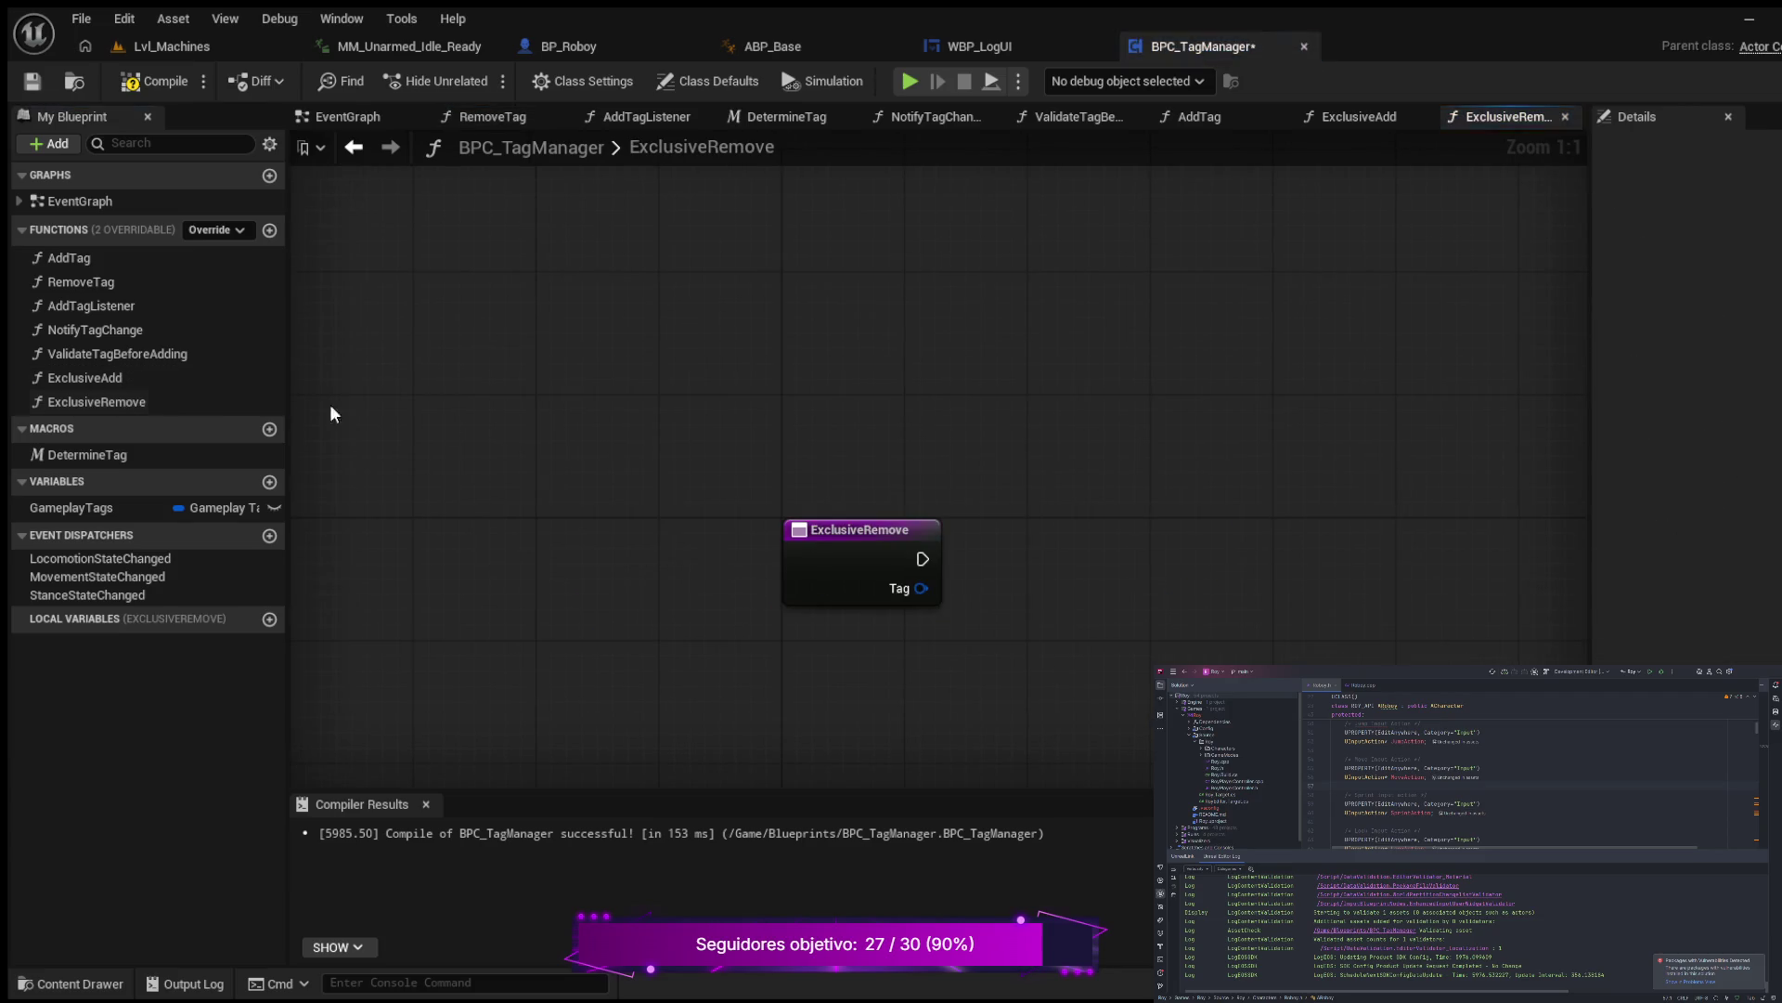
pyautogui.moveTo(1082, 429); pyautogui.dragTo(964, 460)
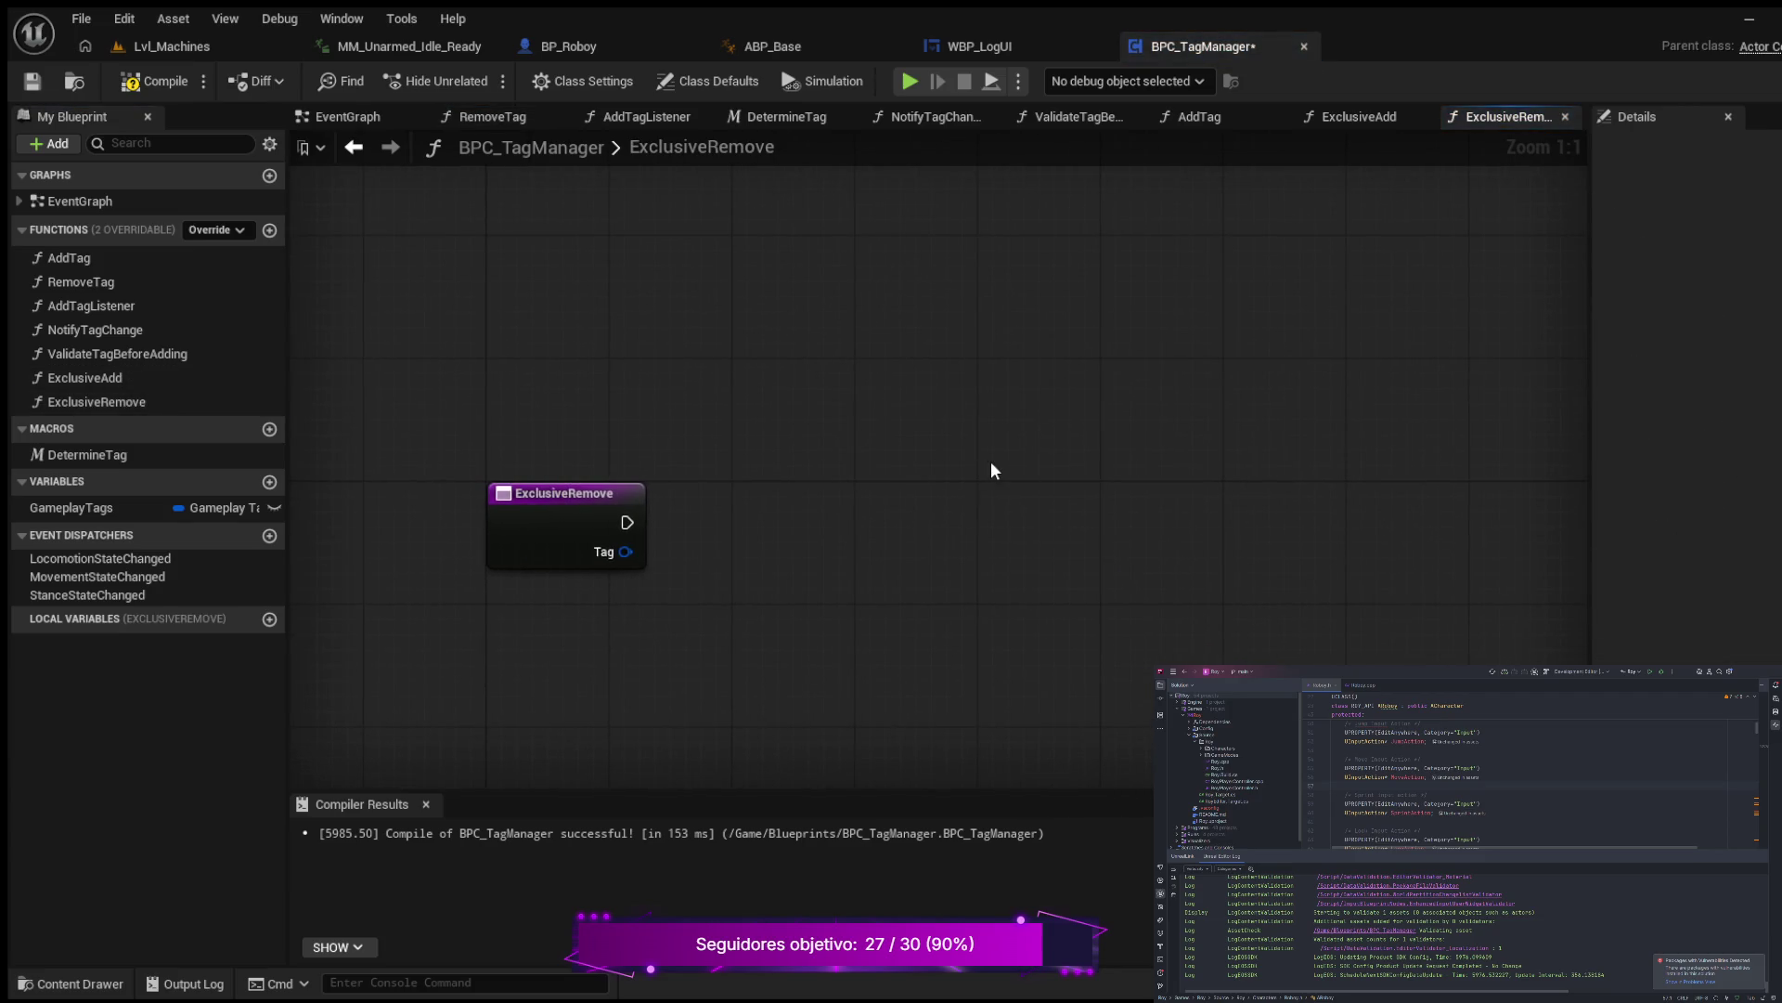
pyautogui.hotkey('ctrl', 'v')
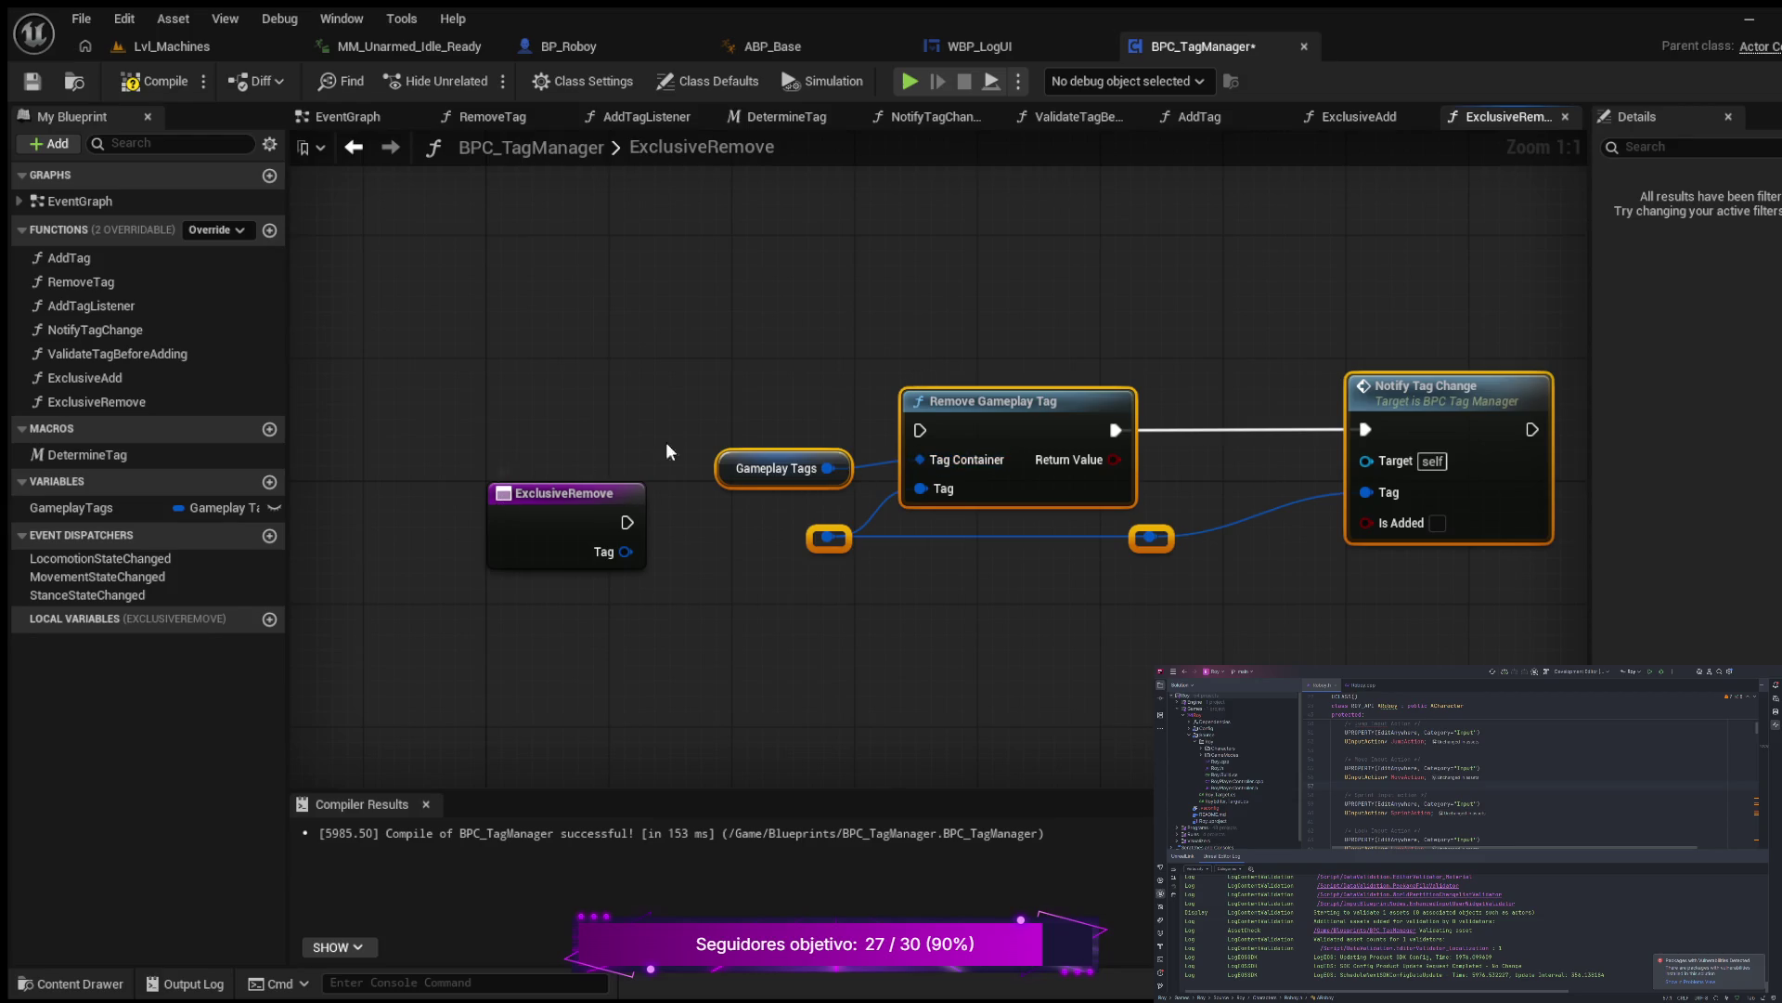
# Step: Wire the ExclusiveRemove entry's exec and Tag pins into the pasted Remove Gameplay Tag nodes
pyautogui.click(913, 357)
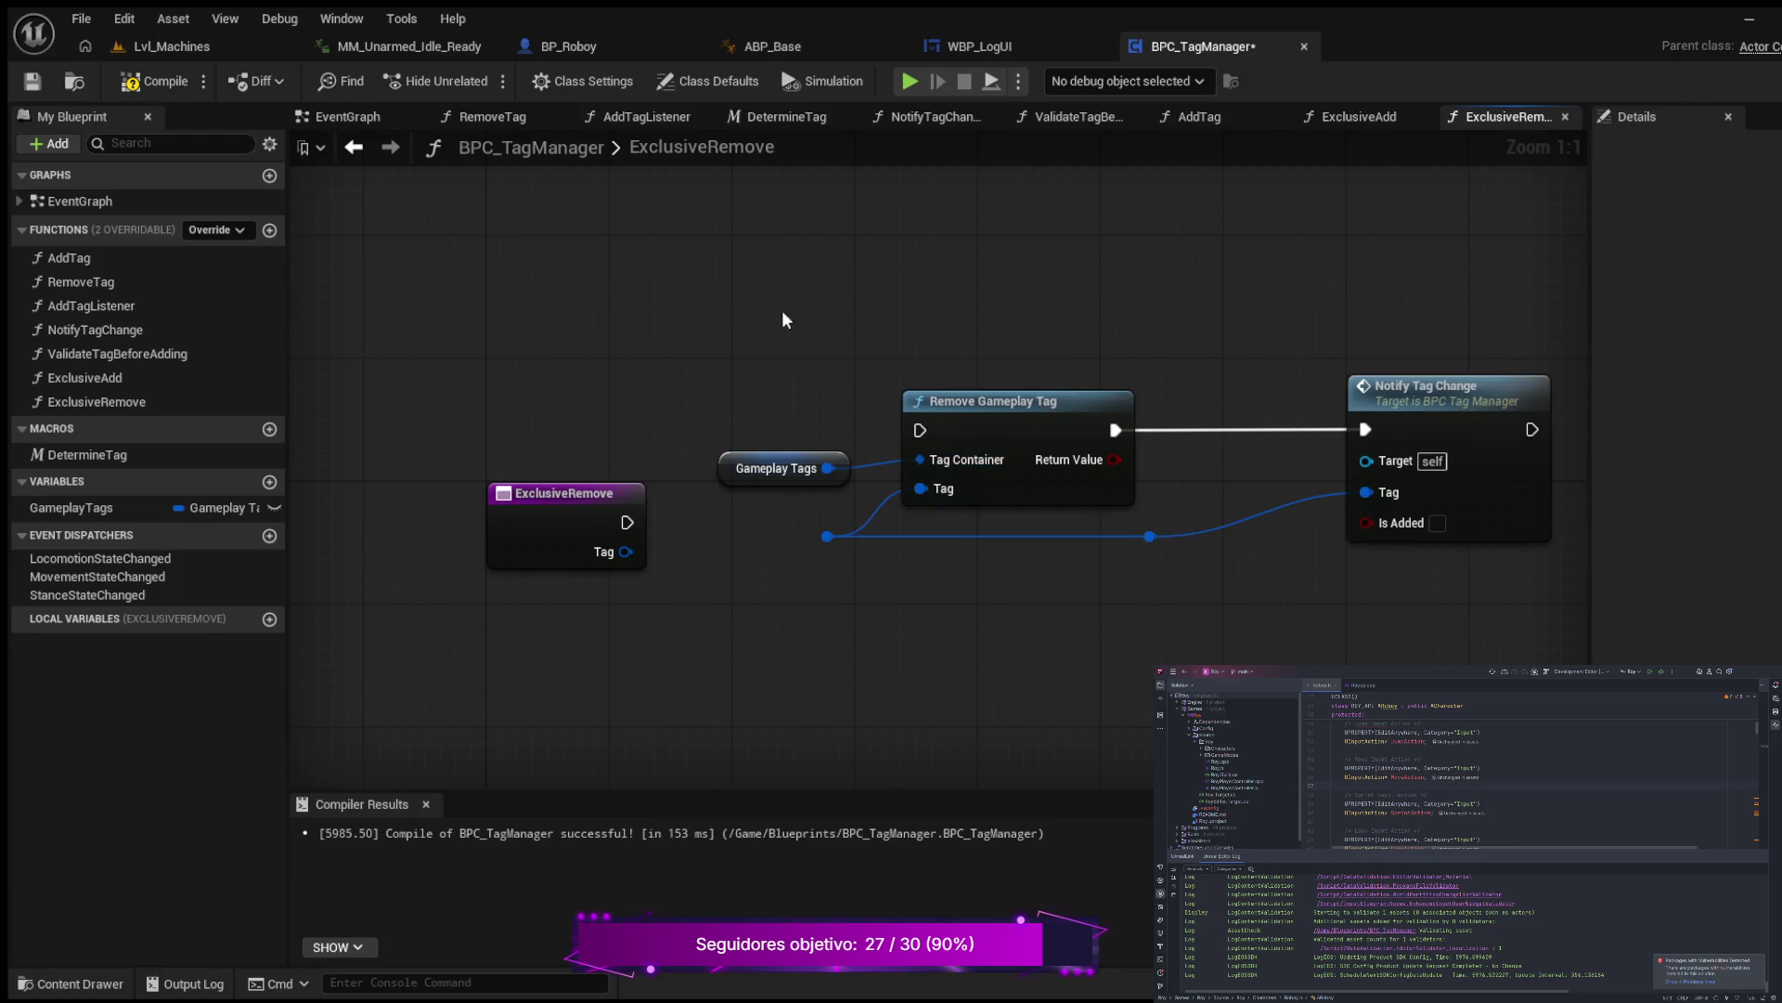
pyautogui.moveTo(781, 310); pyautogui.dragTo(1541, 520)
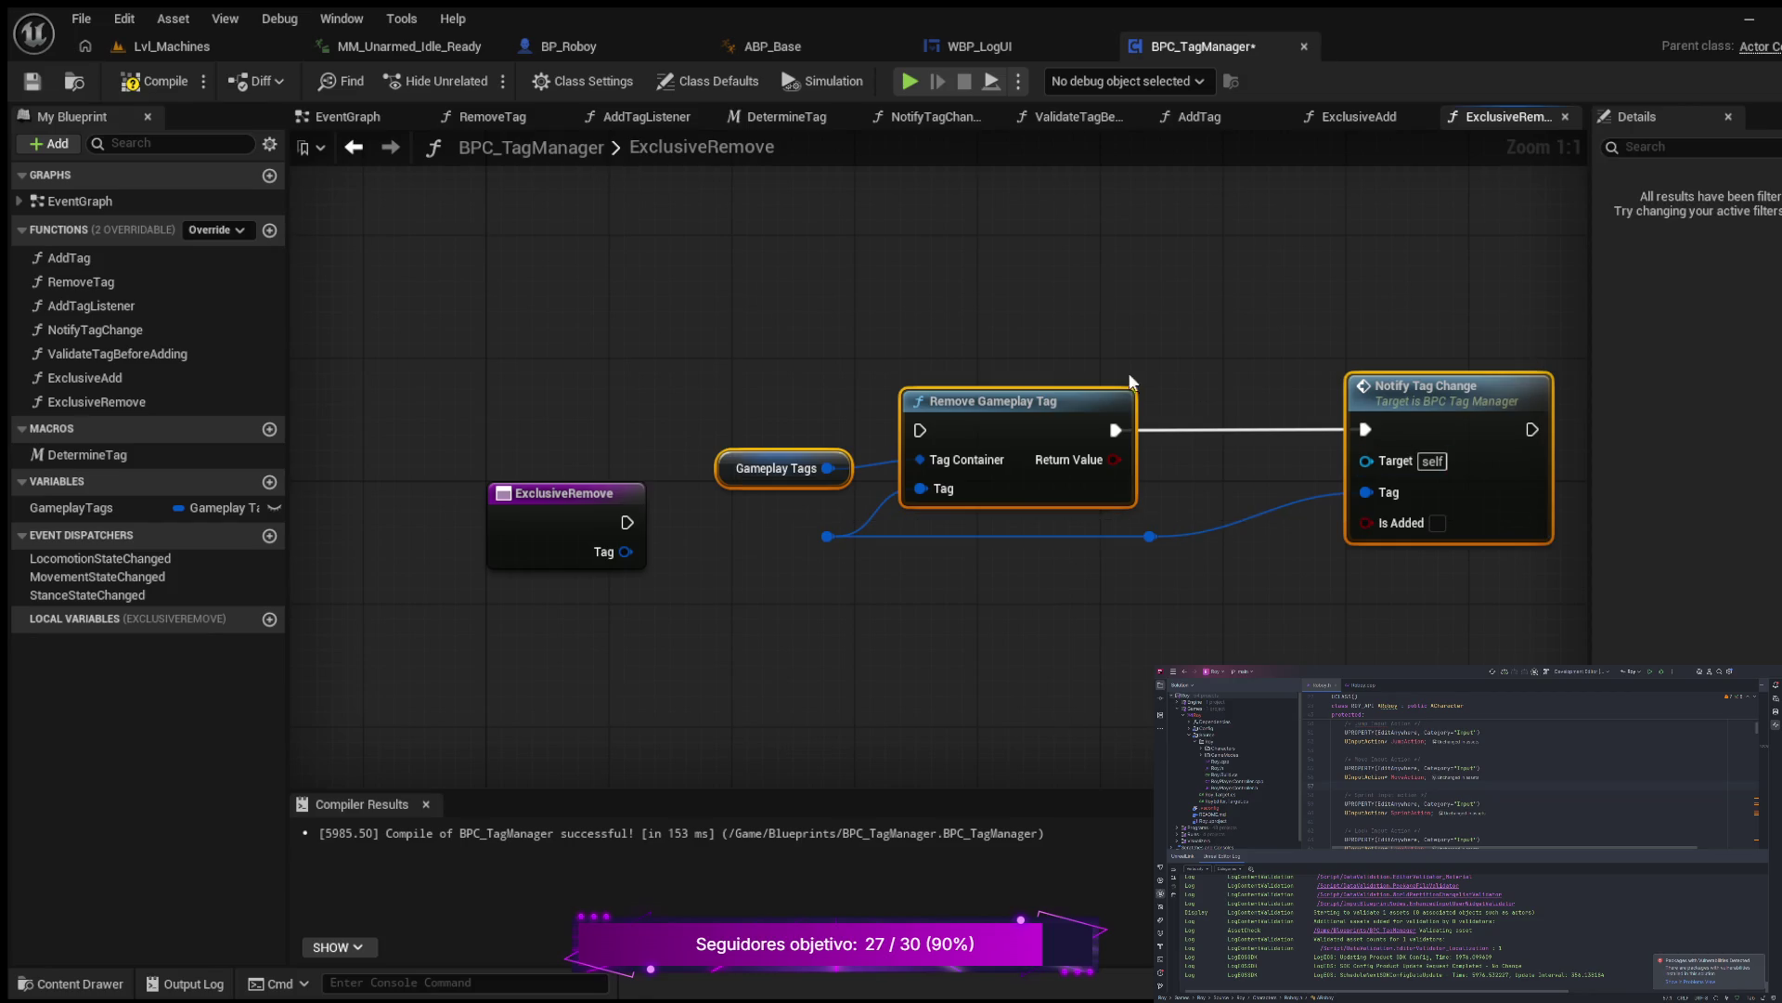
pyautogui.moveTo(1068, 405)
pyautogui.mouseDown()
pyautogui.moveTo(1101, 447)
pyautogui.moveTo(1066, 392)
pyautogui.mouseUp()
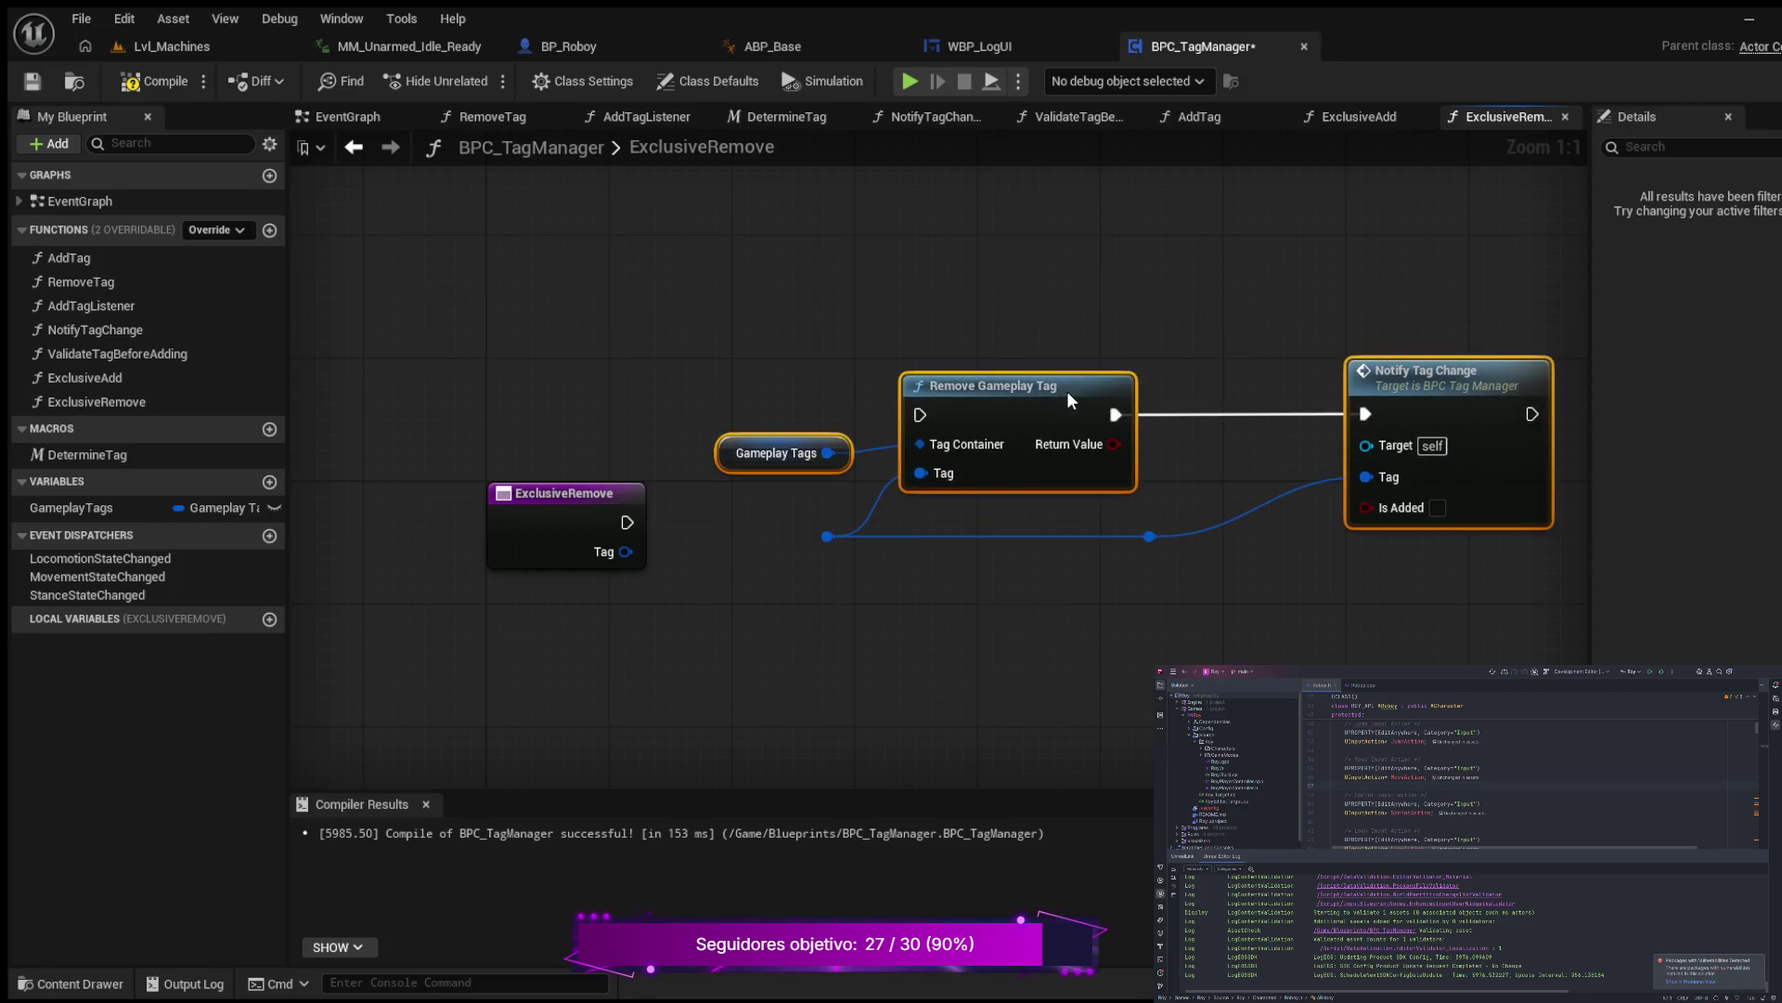
pyautogui.moveTo(627, 551); pyautogui.dragTo(828, 537)
pyautogui.moveTo(755, 329)
pyautogui.mouseDown()
pyautogui.moveTo(1450, 582)
pyautogui.moveTo(1529, 582)
pyautogui.mouseUp()
pyautogui.moveTo(1082, 384); pyautogui.dragTo(1093, 457)
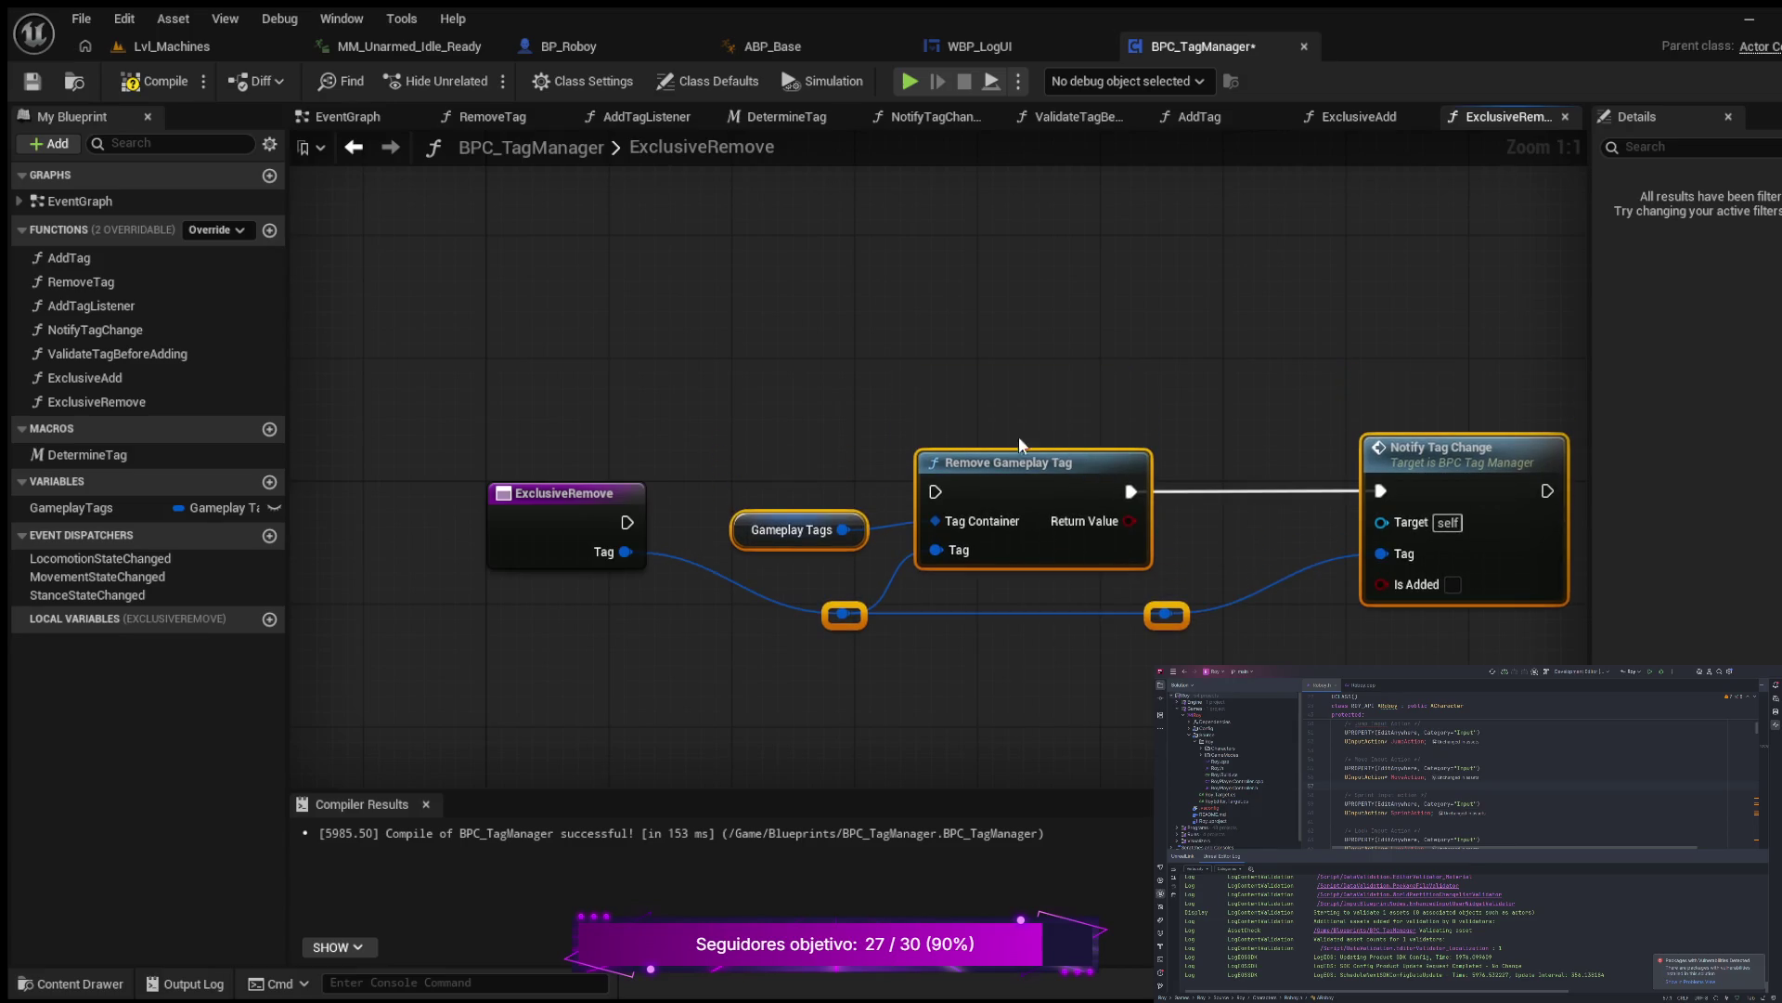
pyautogui.moveTo(629, 520)
pyautogui.mouseDown()
pyautogui.moveTo(850, 481)
pyautogui.moveTo(934, 492)
pyautogui.mouseUp()
pyautogui.moveTo(754, 530); pyautogui.dragTo(744, 535)
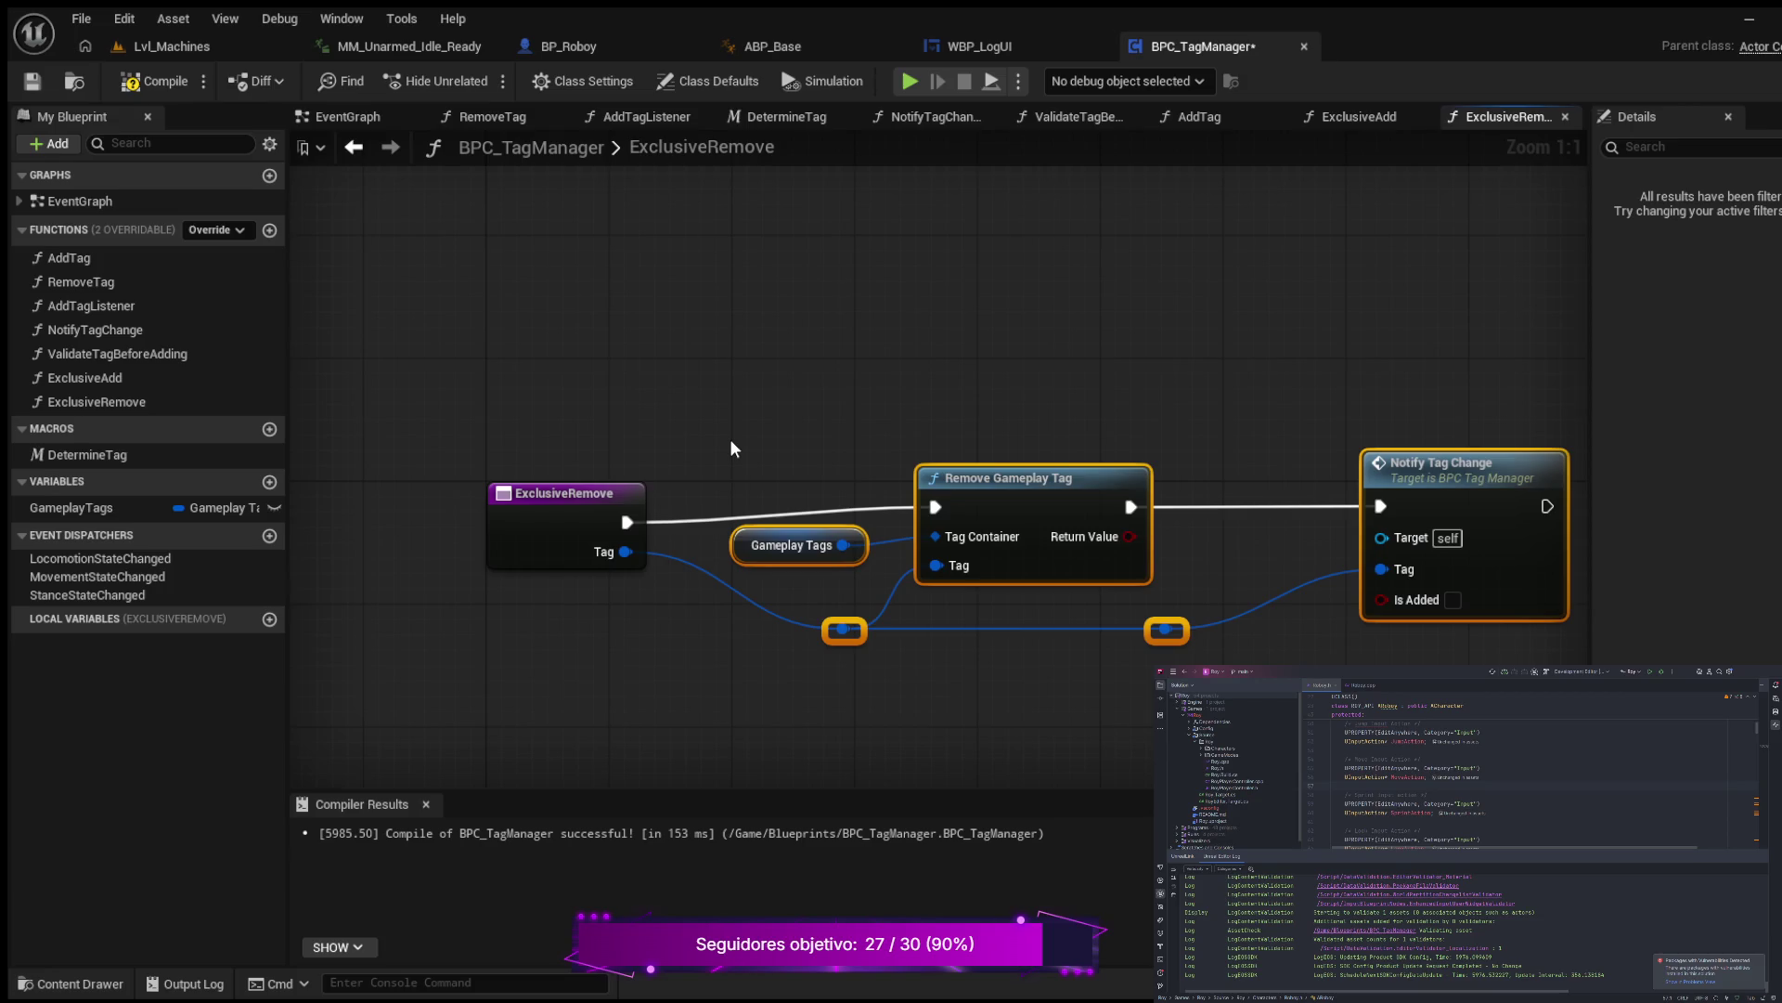
# Step: Straighten the Tag wire across all nodes with Q and compile the blueprint
pyautogui.moveTo(483, 368)
pyautogui.mouseDown()
pyautogui.moveTo(966, 628)
pyautogui.moveTo(1492, 649)
pyautogui.mouseUp()
pyautogui.press('q')
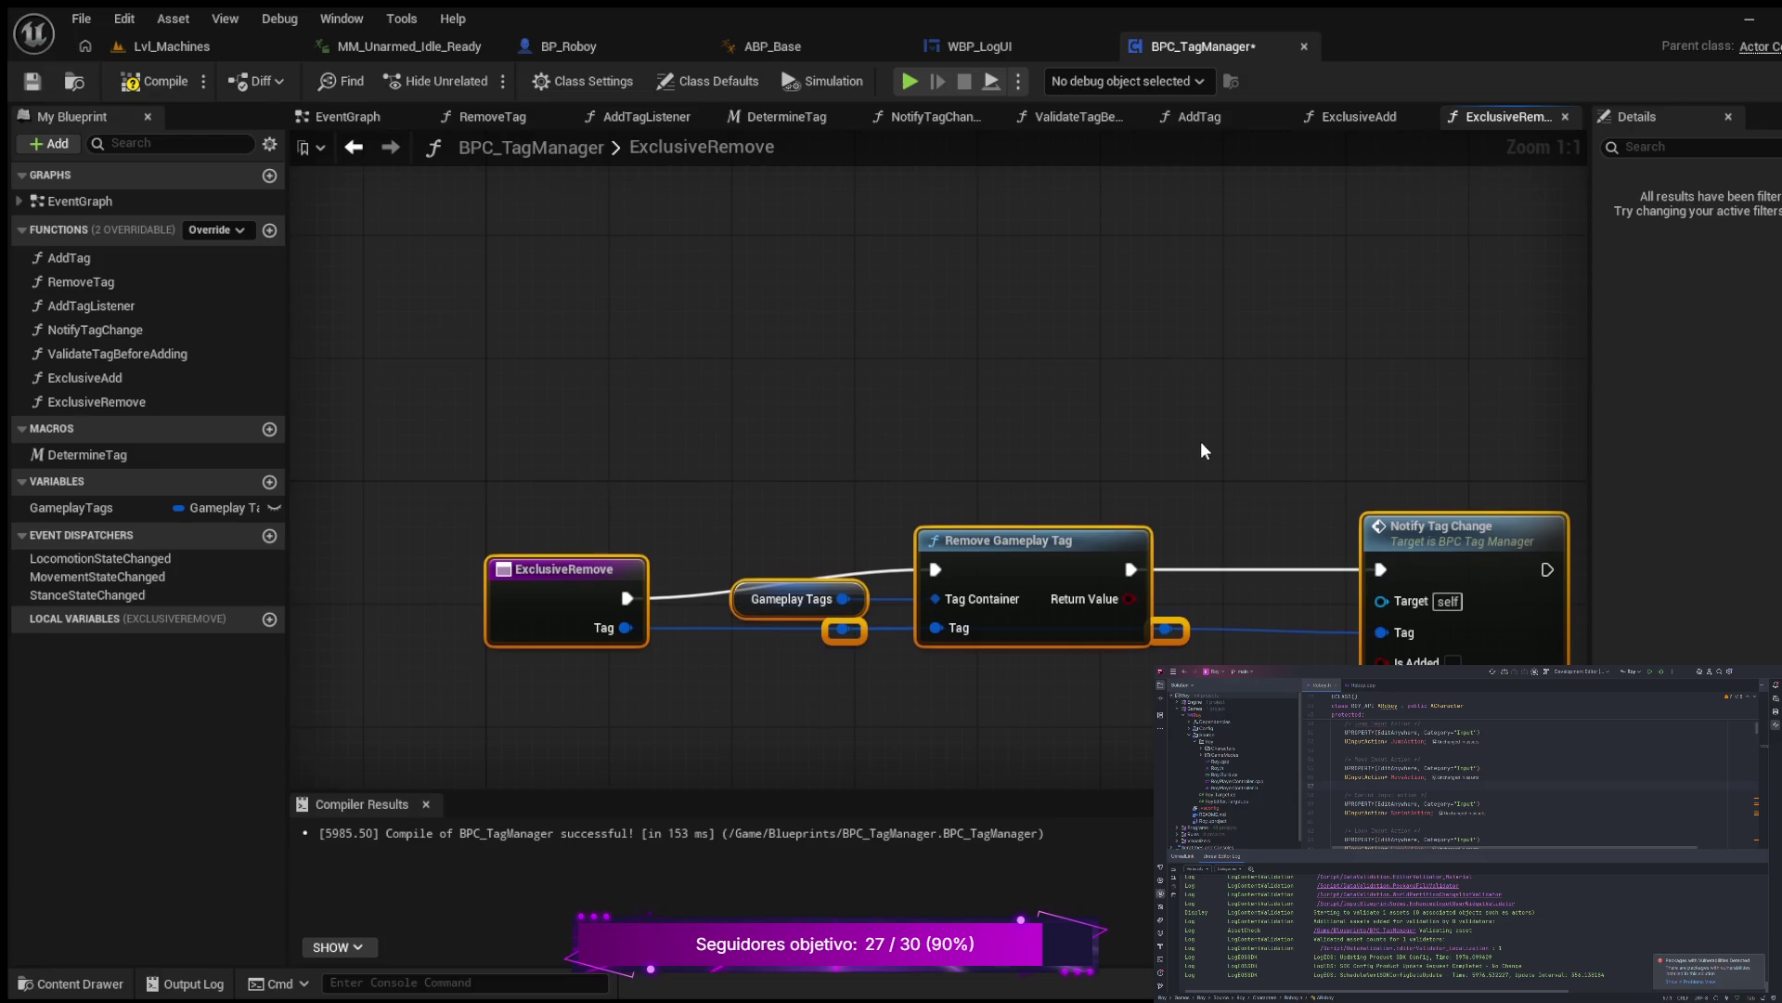
pyautogui.moveTo(1201, 444); pyautogui.dragTo(990, 338)
pyautogui.click(153, 82)
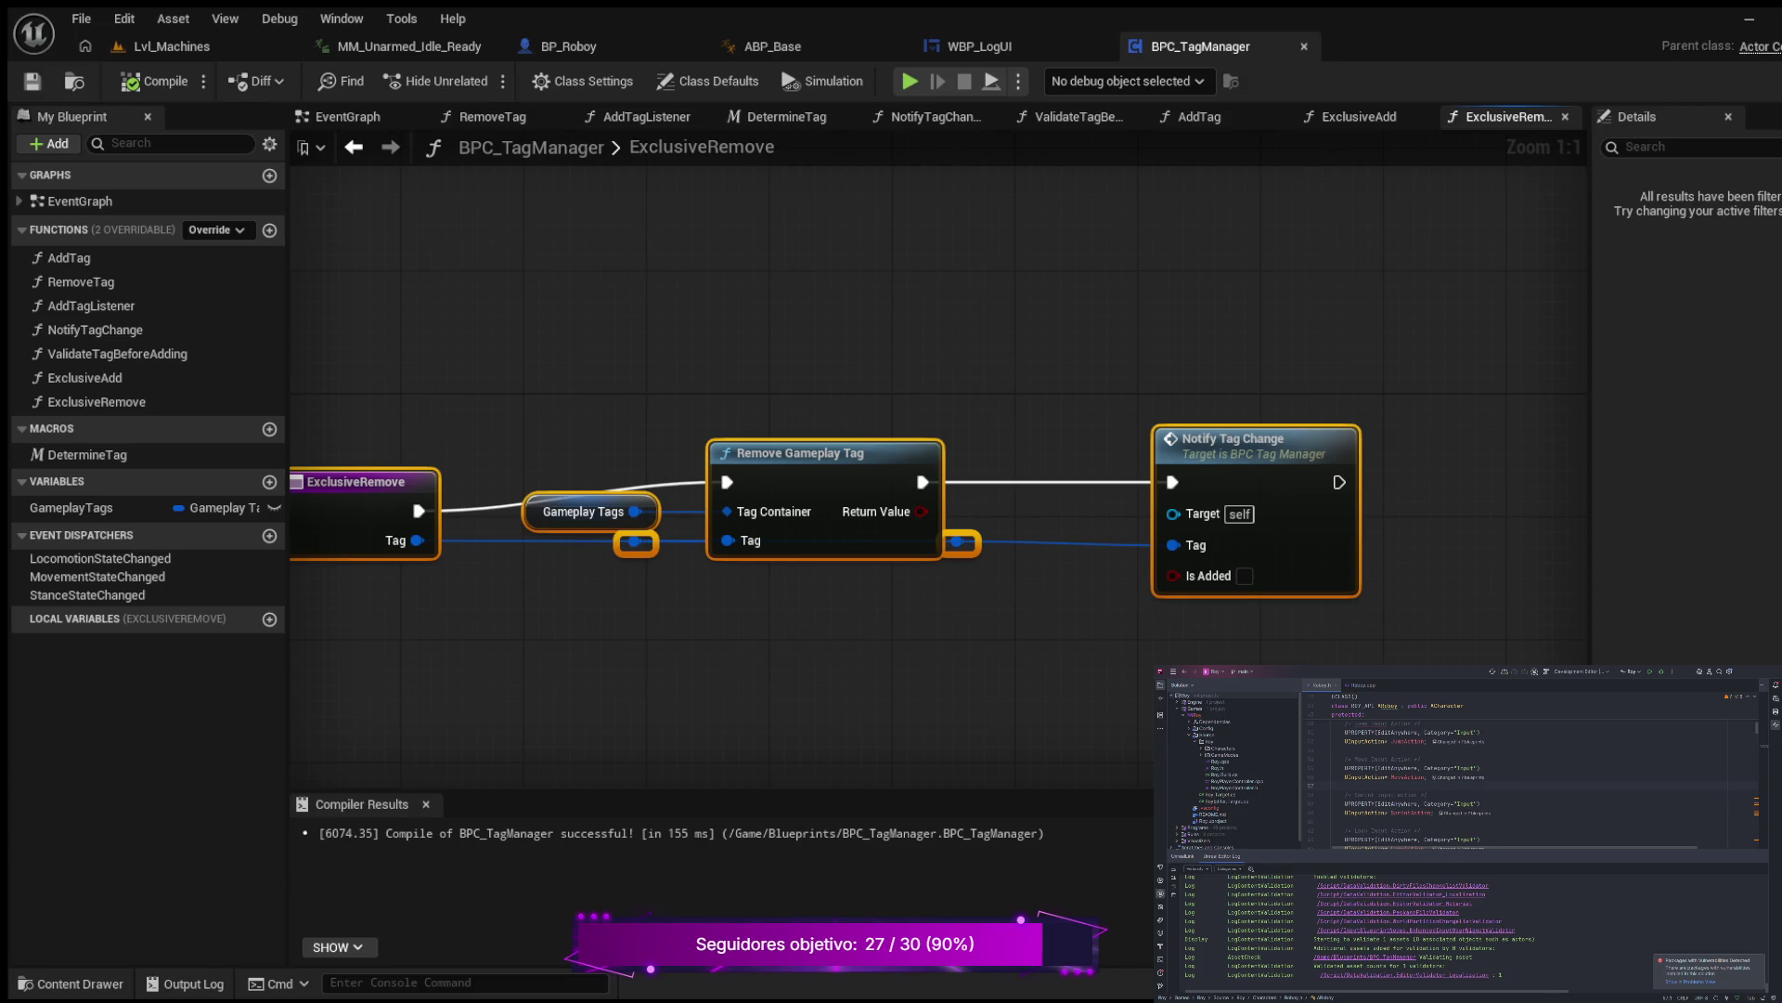
# Step: Make room after the entry node and place a new Branch node there
pyautogui.press('Home')
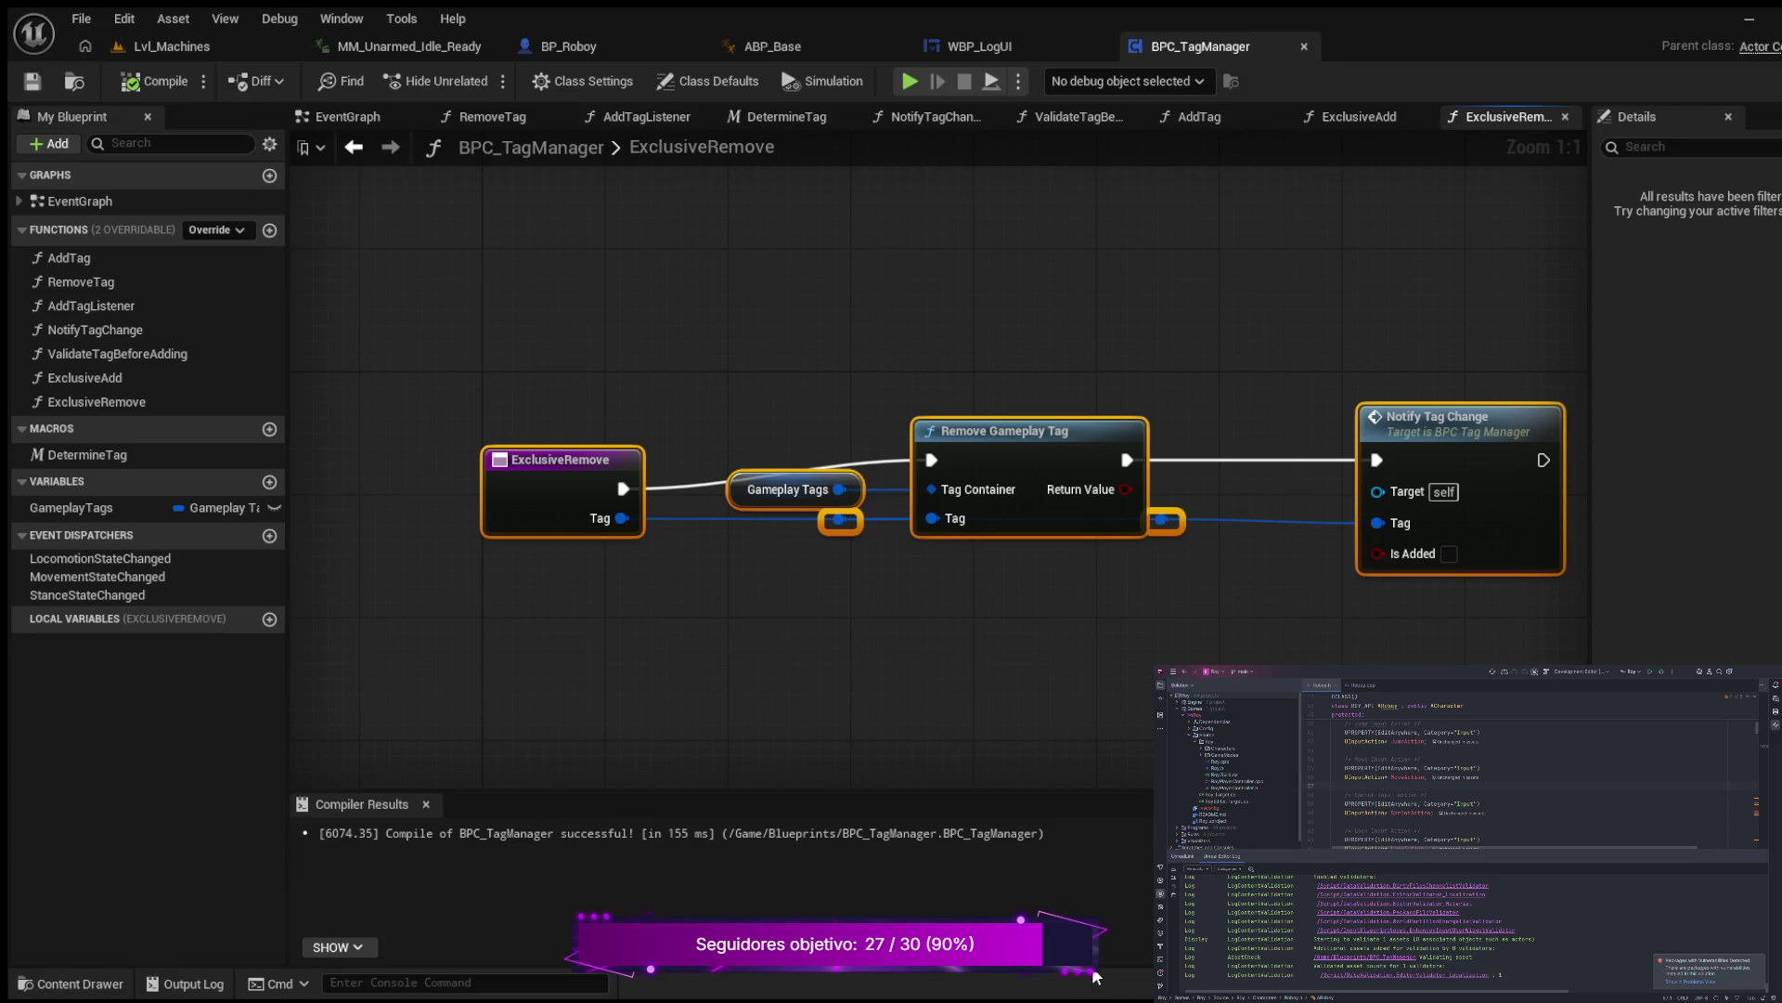
pyautogui.moveTo(718, 603); pyautogui.dragTo(672, 615)
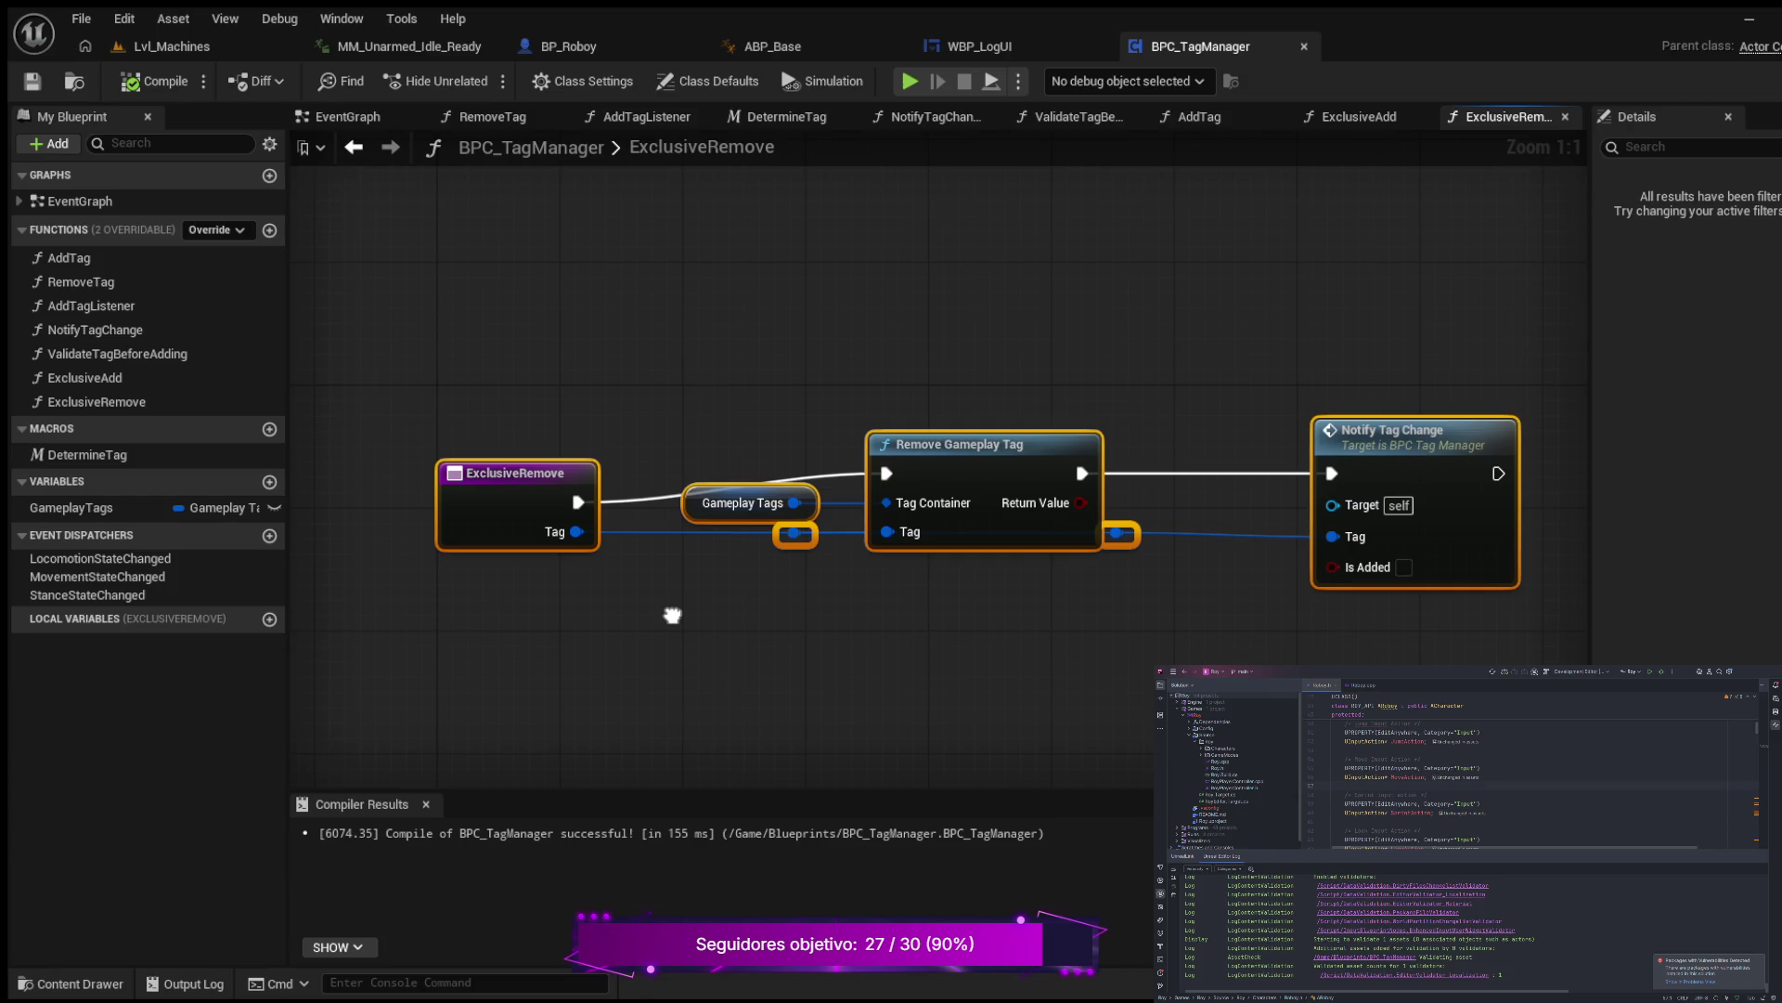
pyautogui.moveTo(494, 473); pyautogui.dragTo(421, 470)
pyautogui.click(558, 580)
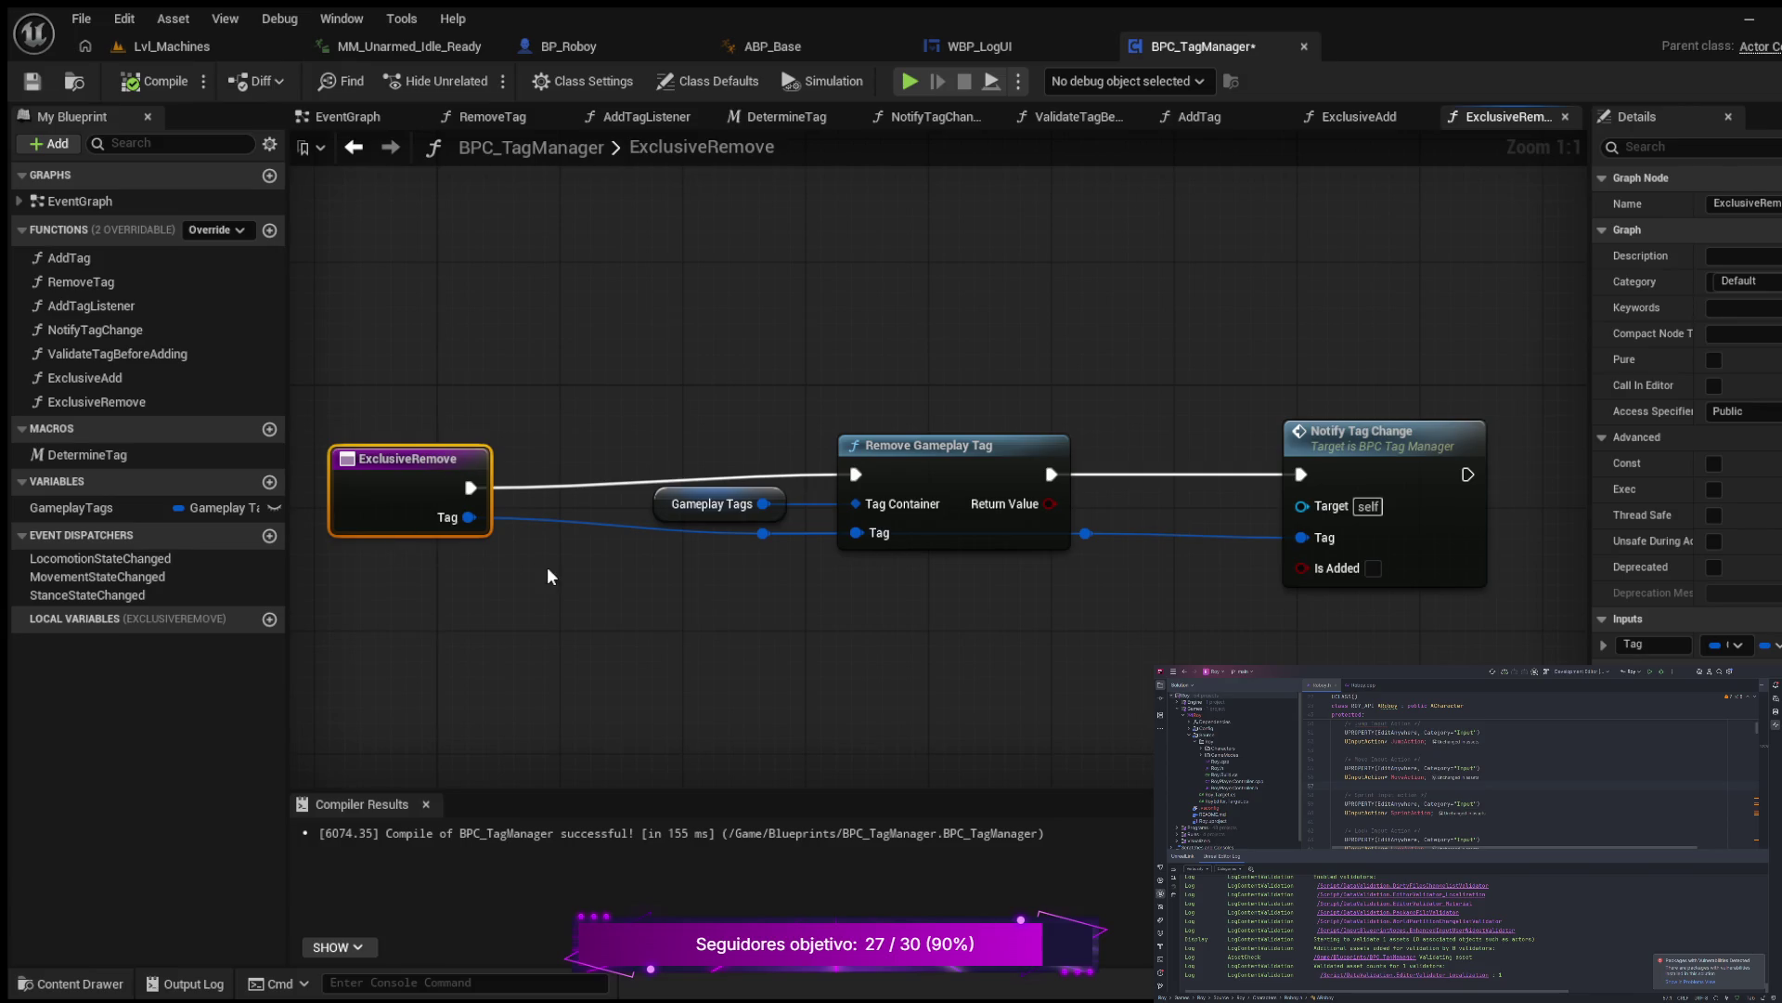
pyautogui.moveTo(520, 610)
pyautogui.mouseDown()
pyautogui.moveTo(730, 548)
pyautogui.moveTo(484, 533)
pyautogui.mouseUp()
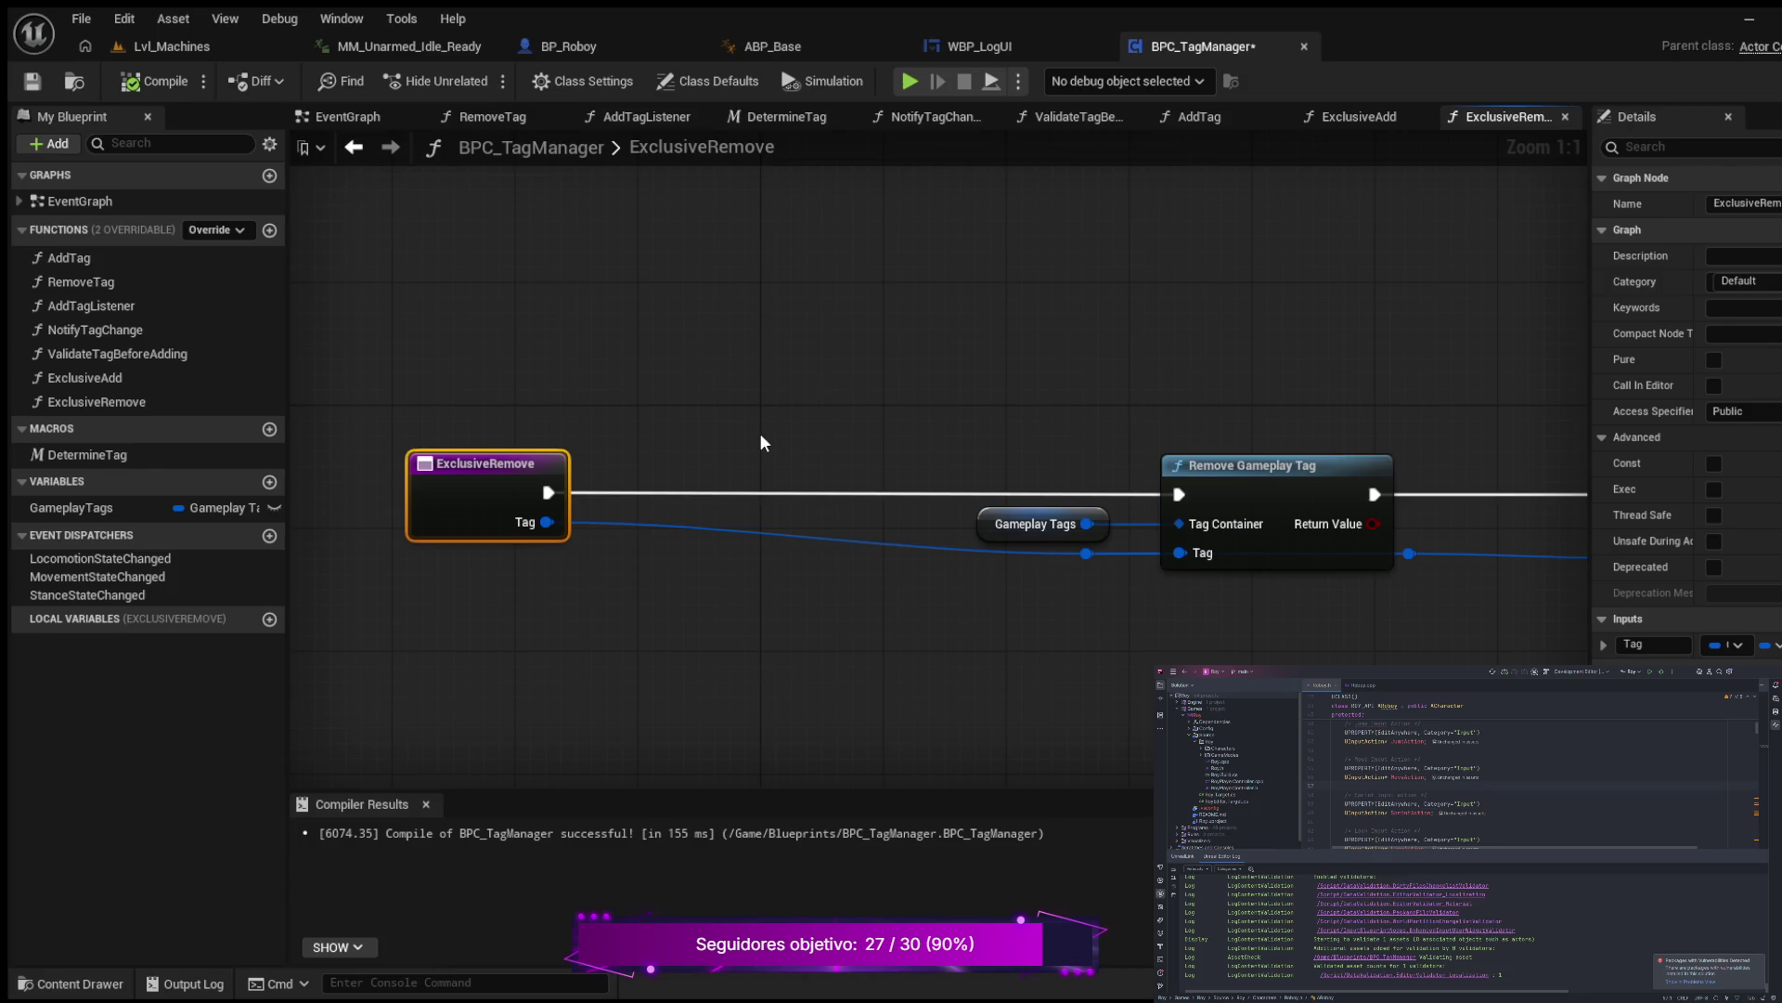
pyautogui.click(760, 433)
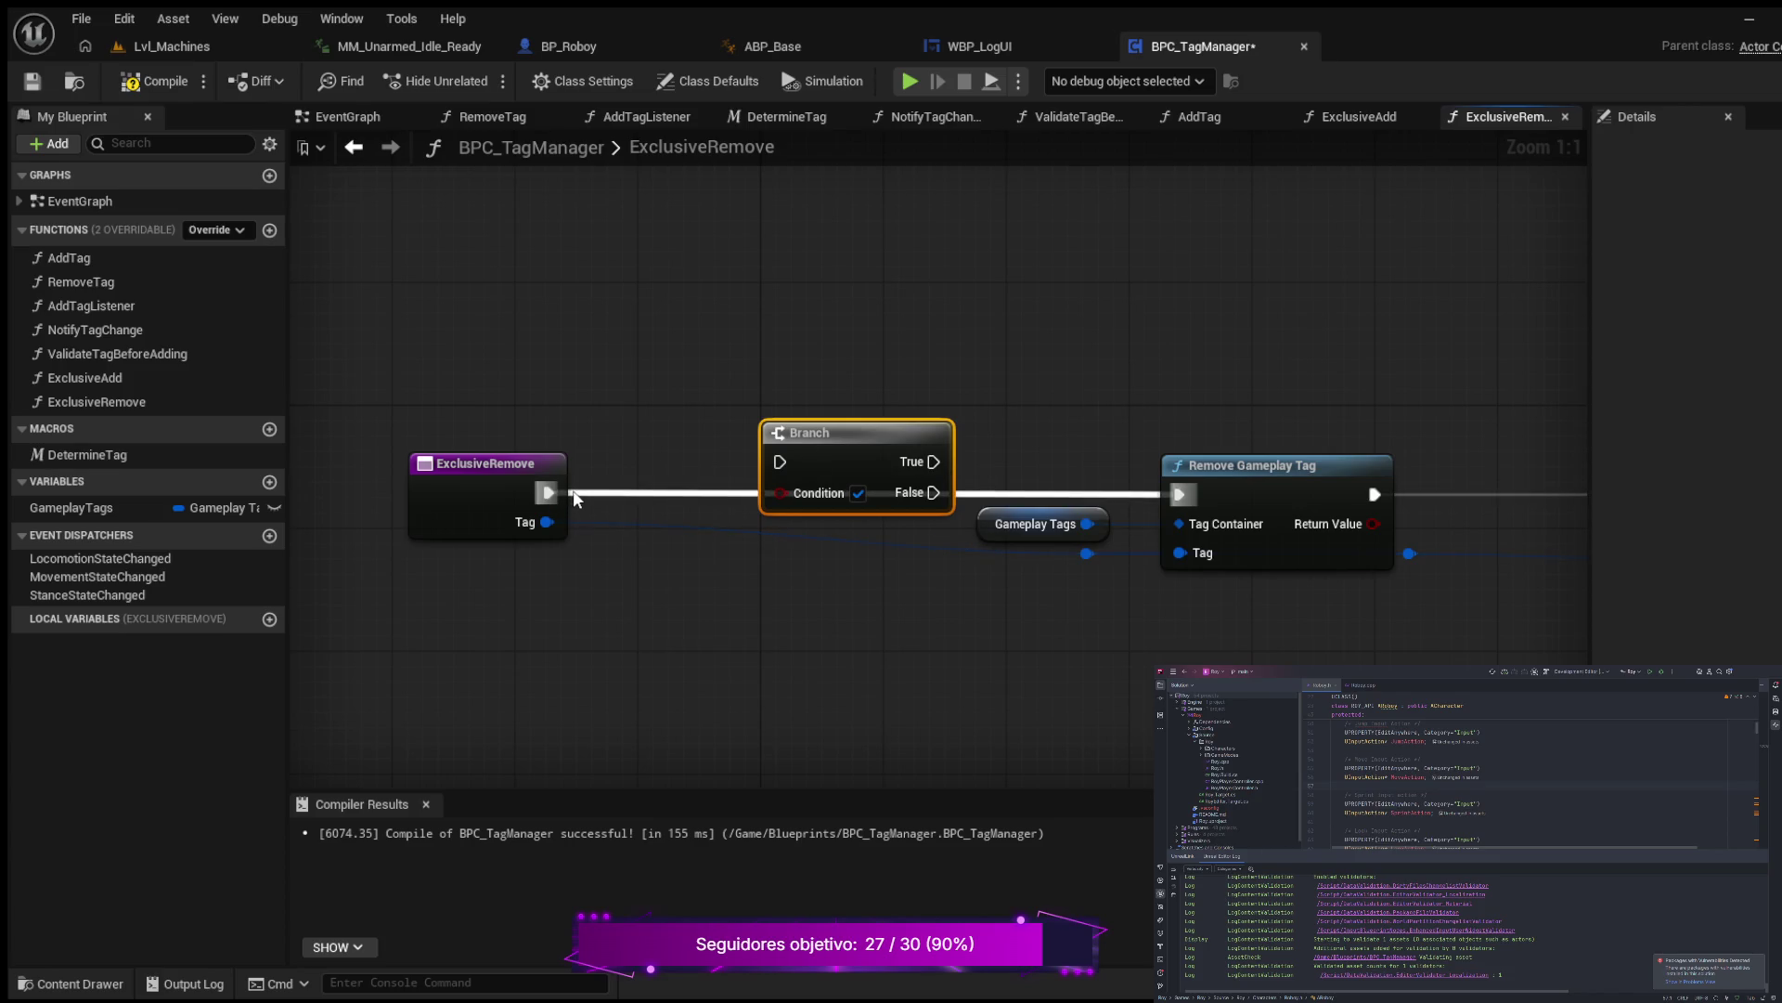
# Step: Run Remove Gameplay Tag from Branch True and feed Is Gameplay Tag Valid into its Condition
pyautogui.moveTo(575, 498); pyautogui.dragTo(933, 461)
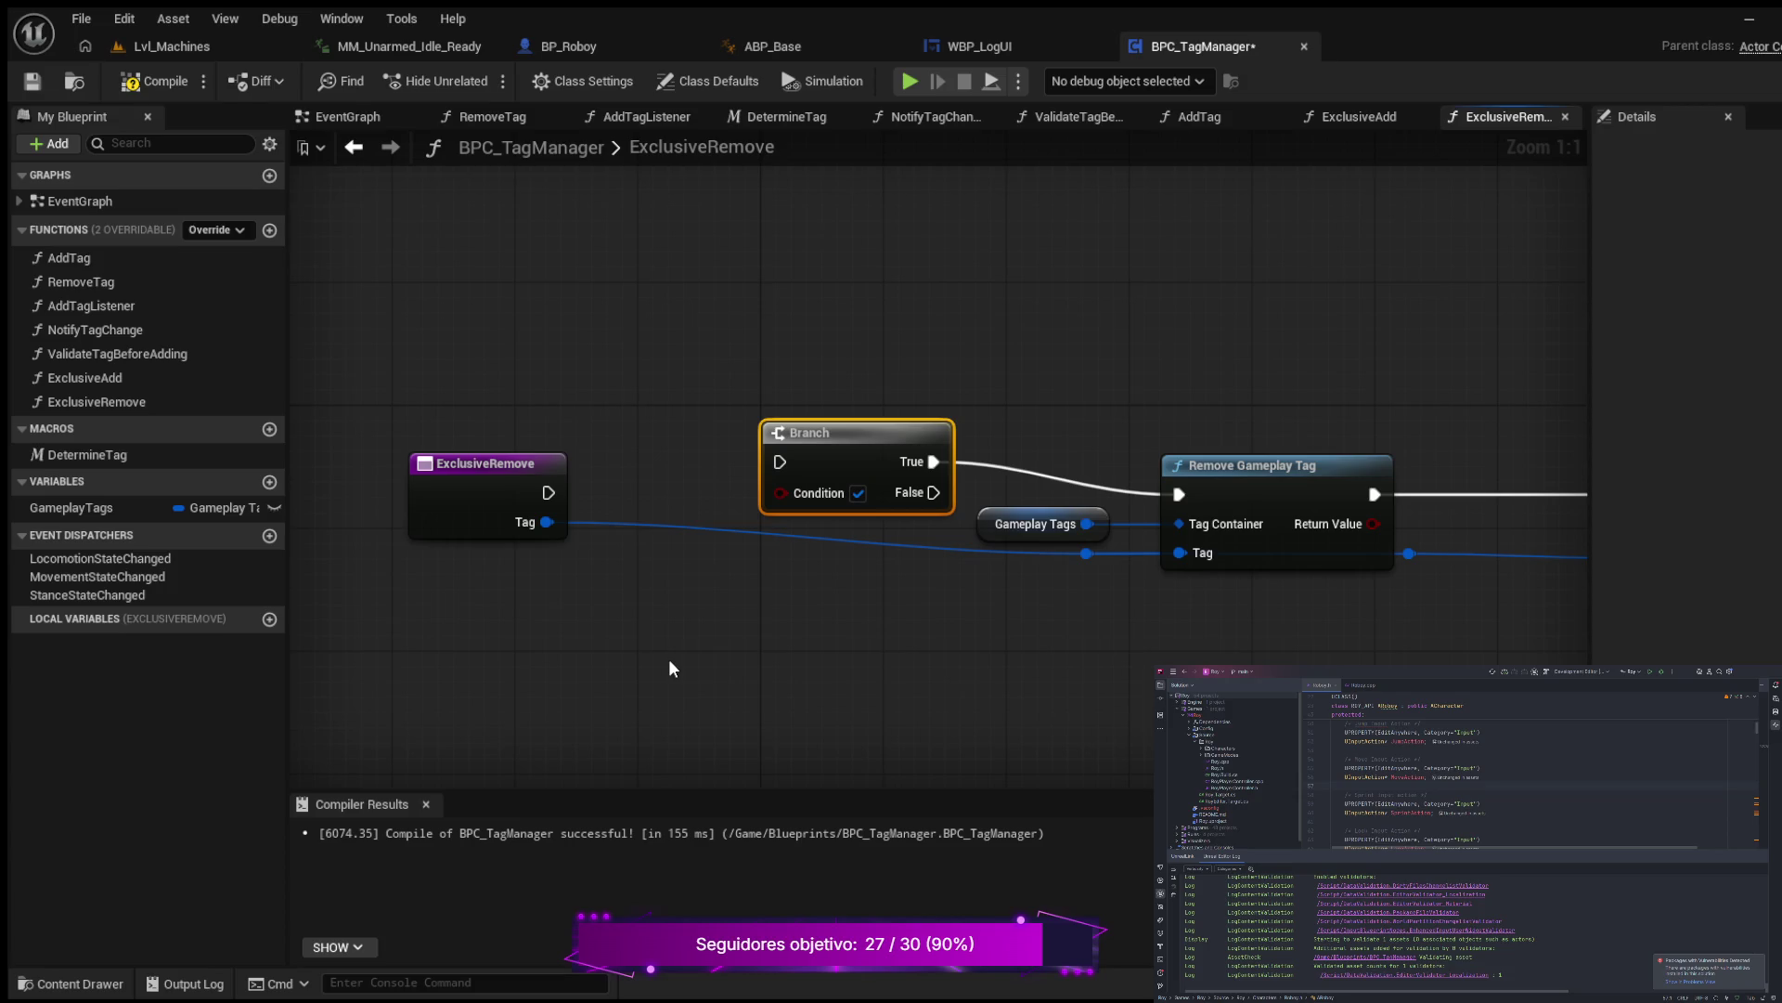
pyautogui.hotkey('ctrl', 'v')
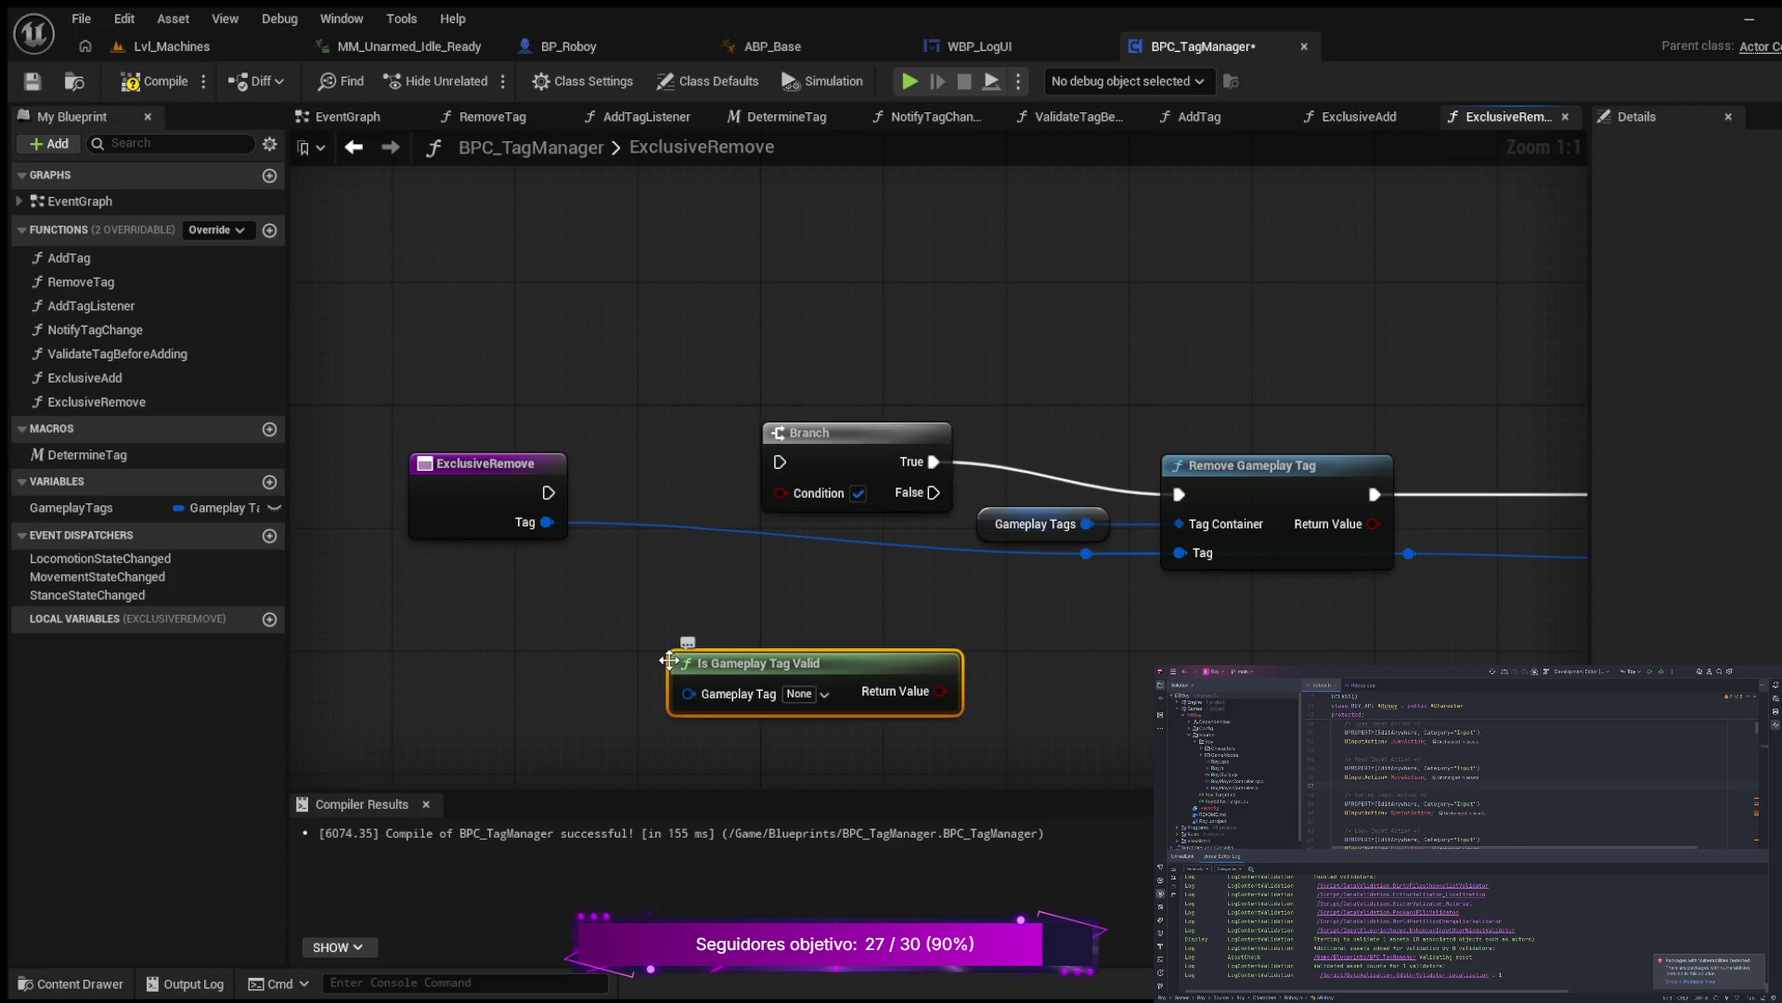
pyautogui.moveTo(450, 463); pyautogui.dragTo(371, 463)
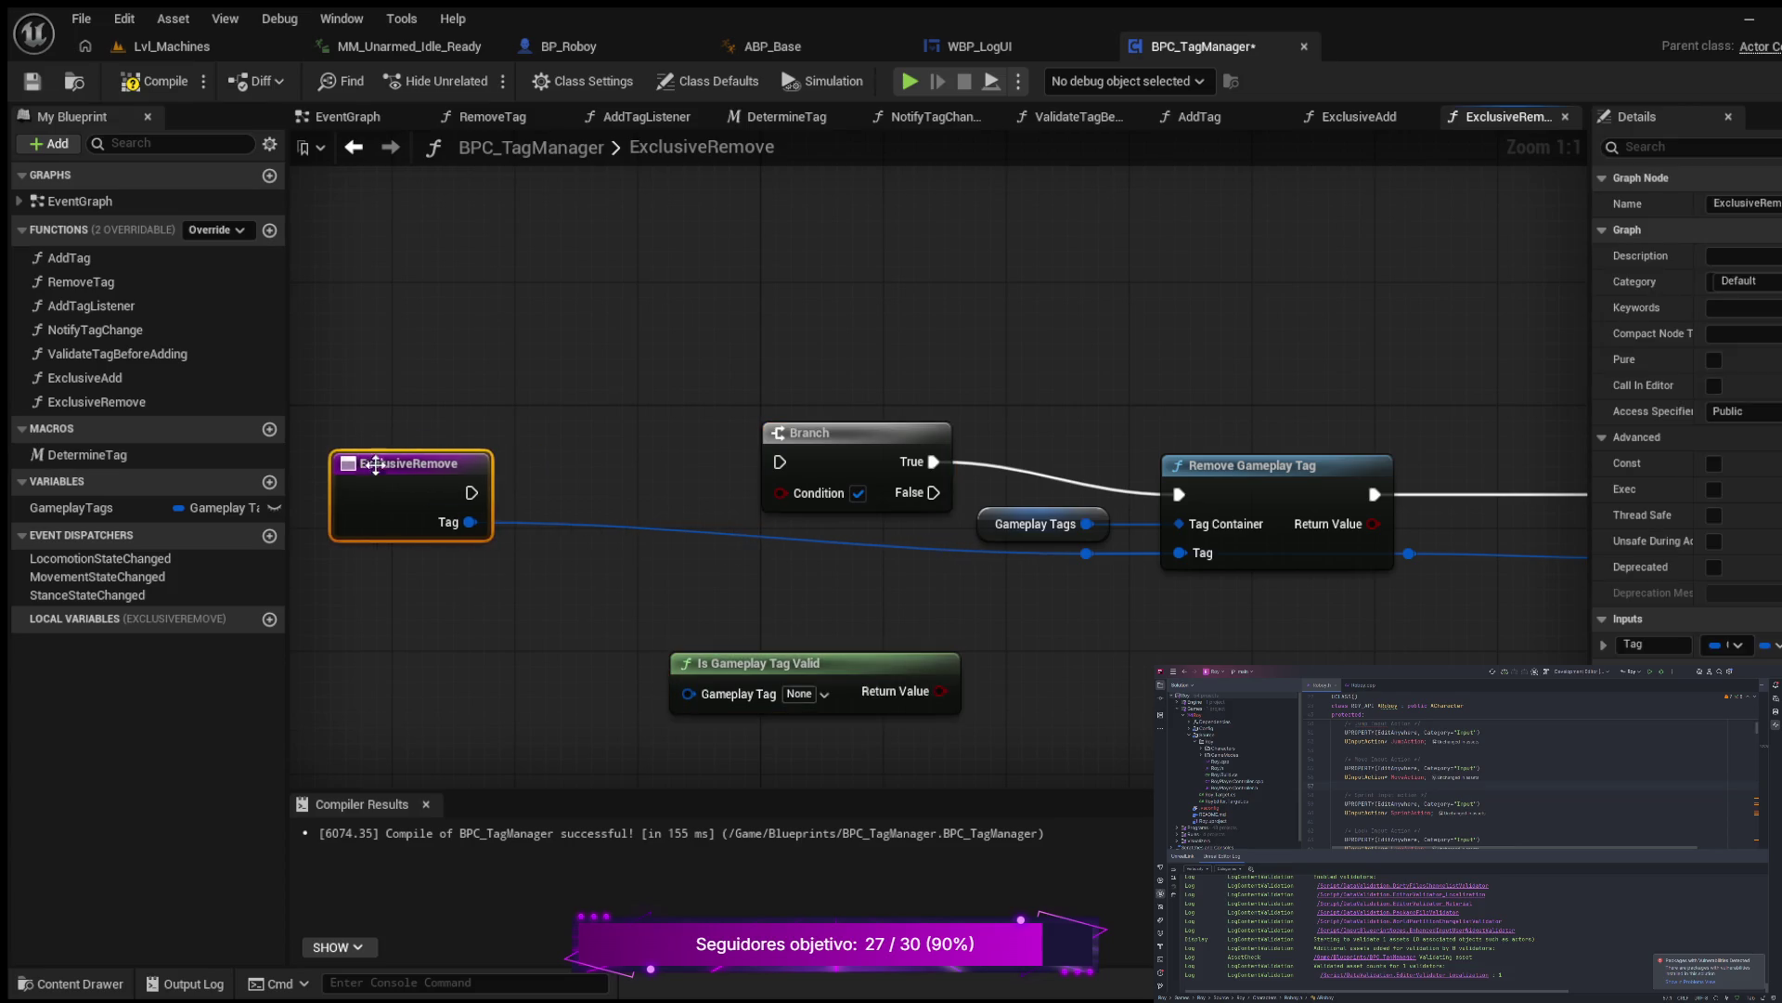
pyautogui.moveTo(562, 458); pyautogui.dragTo(451, 457)
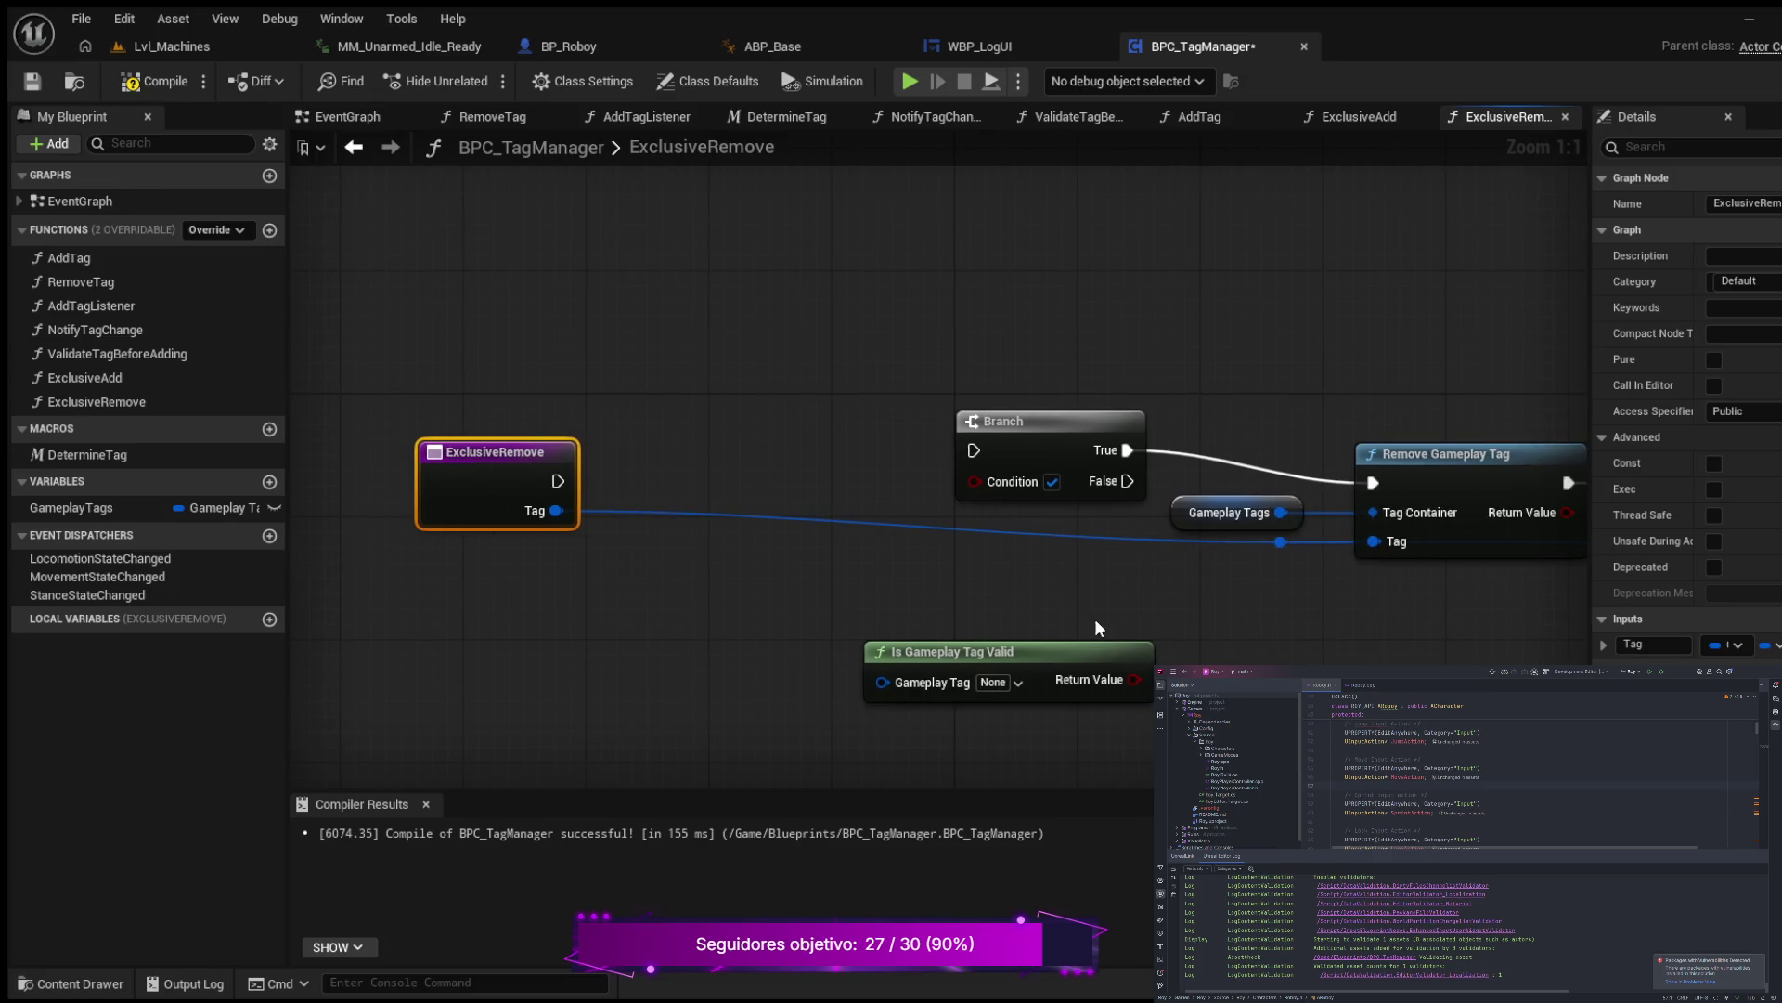
pyautogui.moveTo(1032, 654)
pyautogui.mouseDown()
pyautogui.moveTo(858, 474)
pyautogui.moveTo(794, 450)
pyautogui.moveTo(754, 554)
pyautogui.moveTo(699, 602)
pyautogui.moveTo(973, 482)
pyautogui.mouseUp()
pyautogui.moveTo(504, 458)
pyautogui.mouseDown()
pyautogui.moveTo(538, 436)
pyautogui.moveTo(548, 460)
pyautogui.moveTo(982, 458)
pyautogui.mouseUp()
# Step: Straighten all wires, drop Is Gameplay Tag Valid below the row, then compile and save
pyautogui.scroll(-2, 1111, 581)
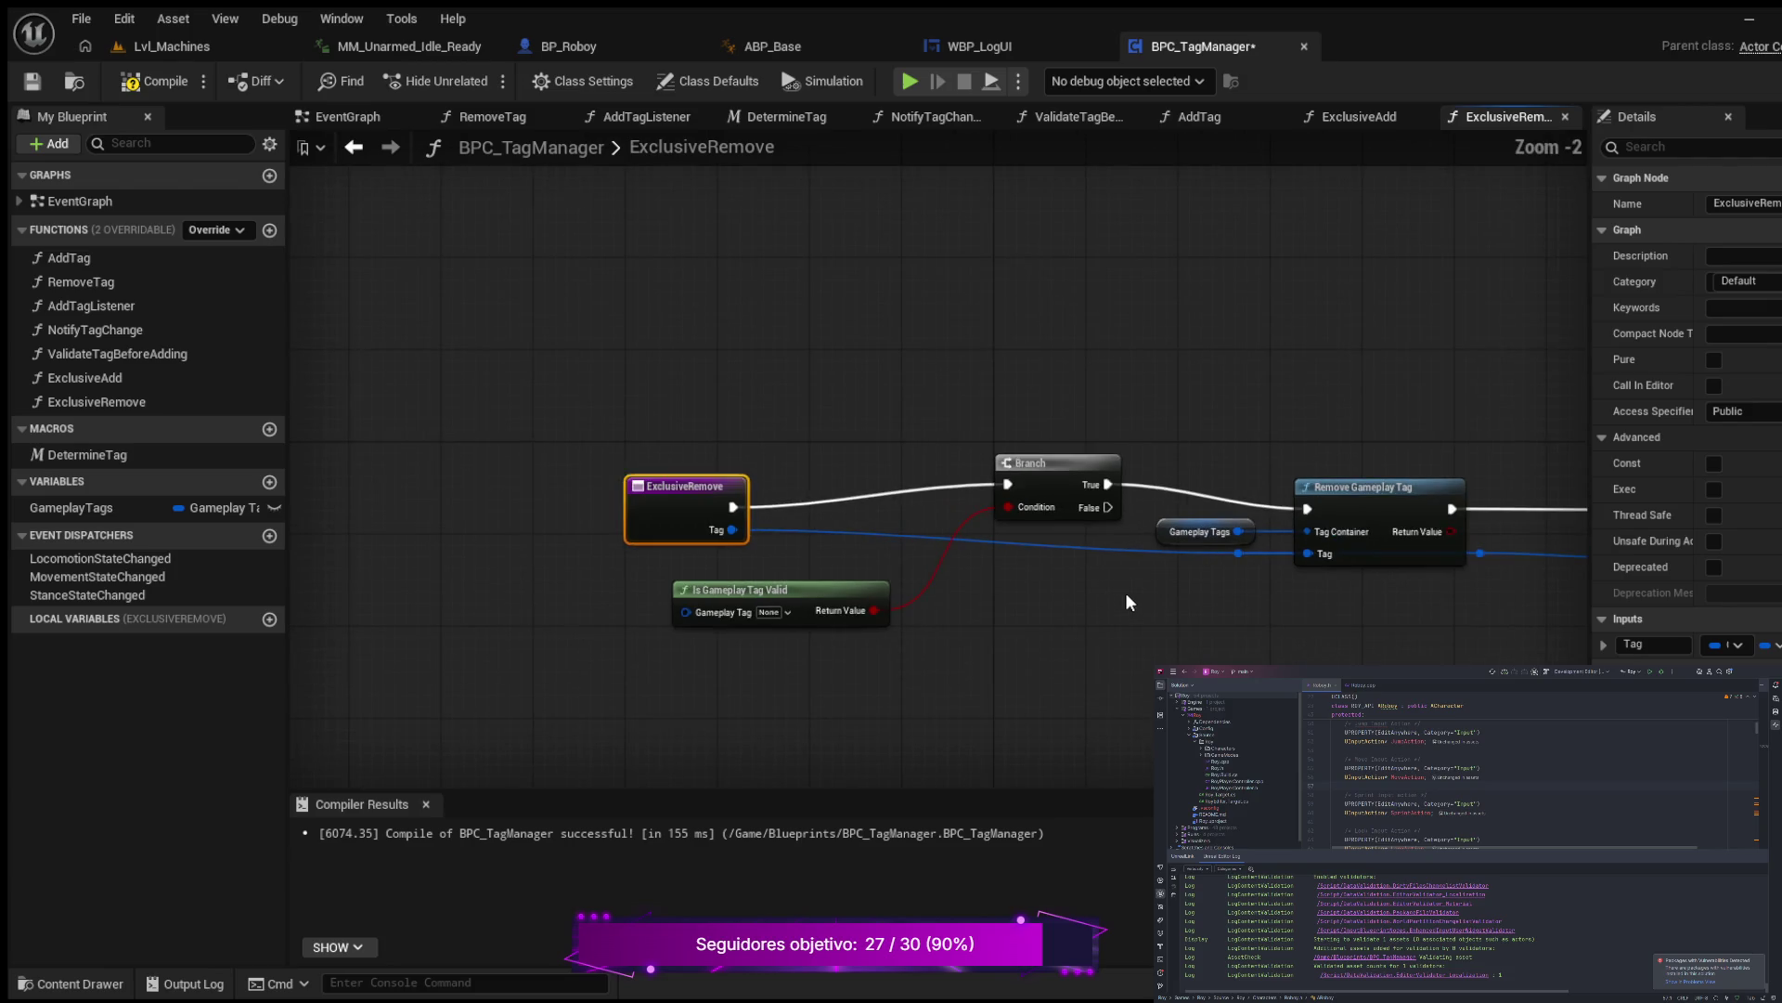
pyautogui.moveTo(1220, 632); pyautogui.dragTo(949, 581)
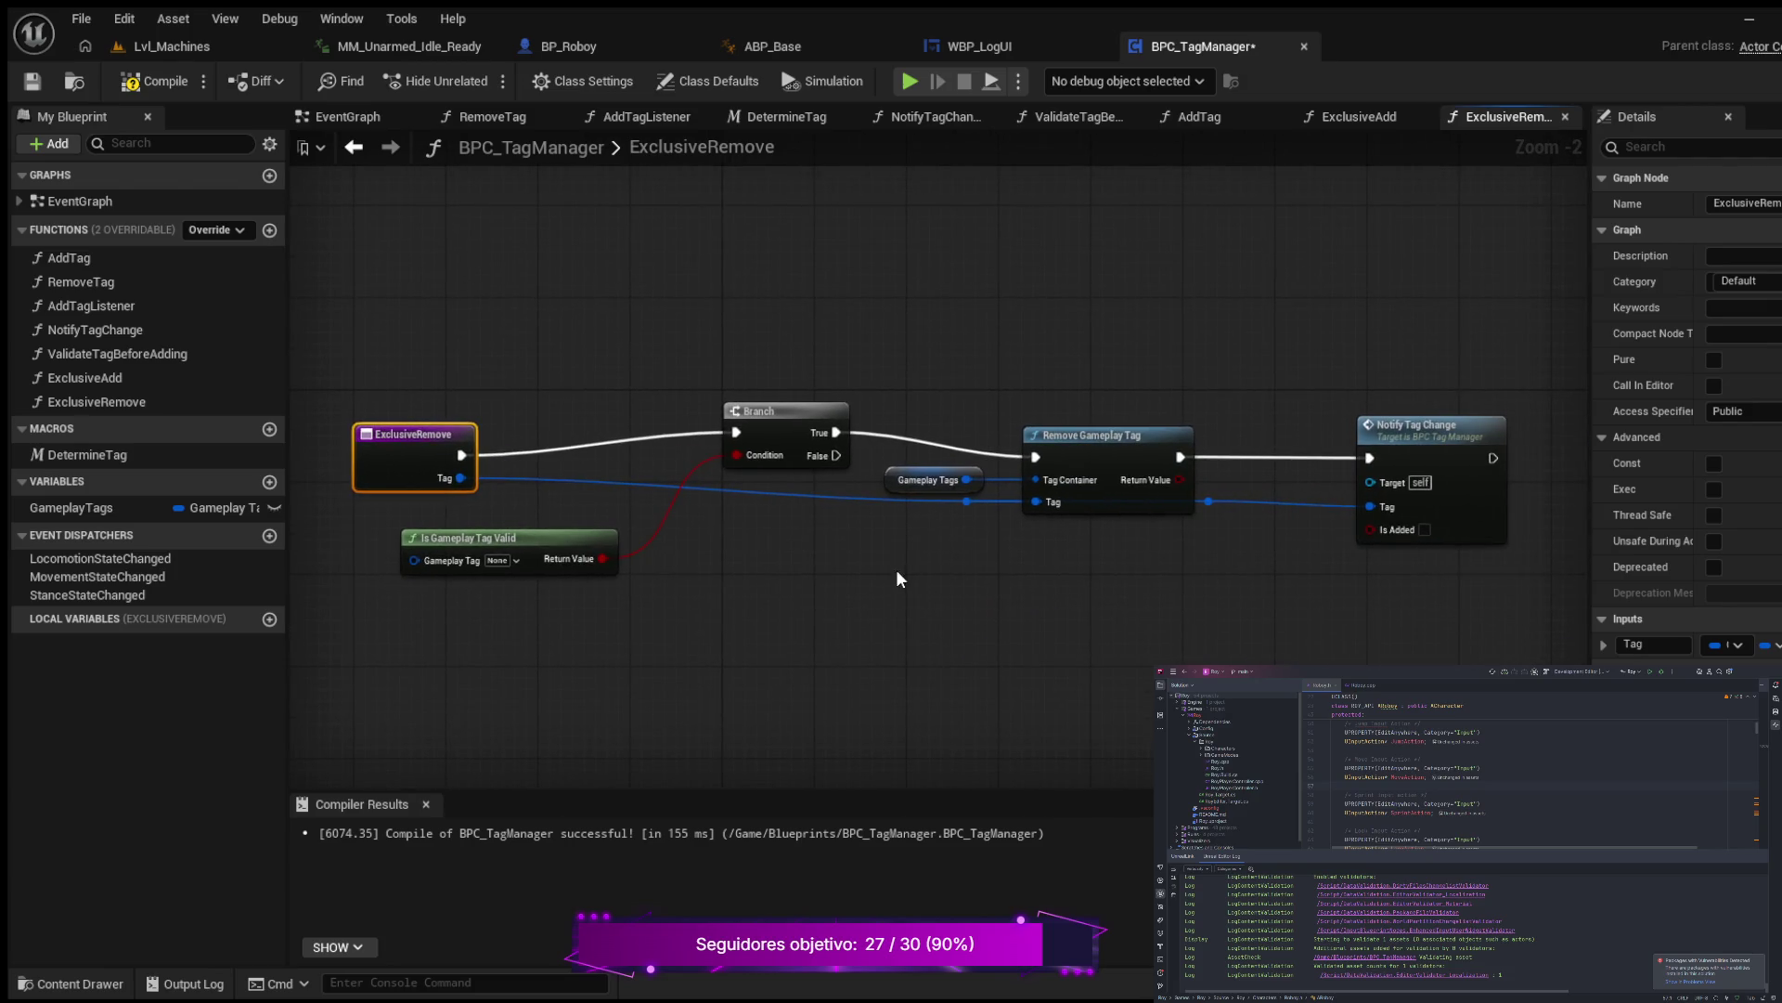
pyautogui.moveTo(367, 329)
pyautogui.mouseDown()
pyautogui.moveTo(576, 496)
pyautogui.moveTo(1389, 620)
pyautogui.mouseUp()
pyautogui.press('q')
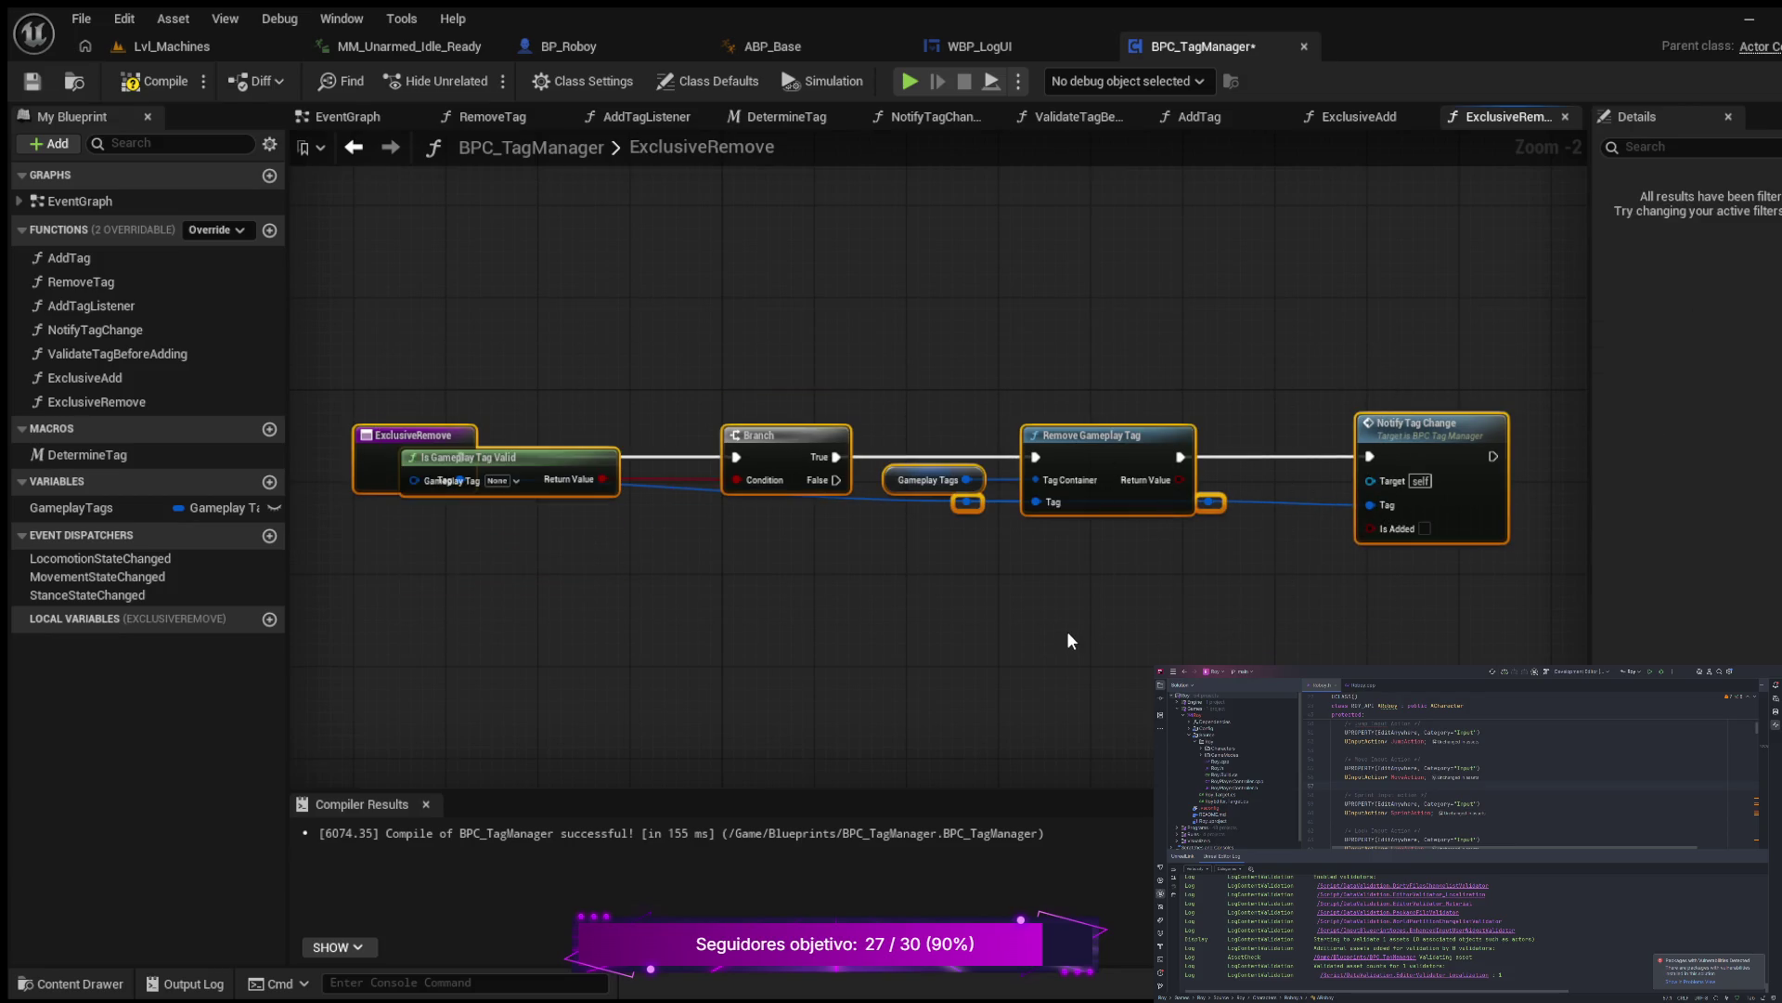
pyautogui.click(433, 461)
pyautogui.moveTo(434, 461)
pyautogui.mouseDown()
pyautogui.moveTo(525, 426)
pyautogui.moveTo(515, 381)
pyautogui.moveTo(512, 527)
pyautogui.mouseUp()
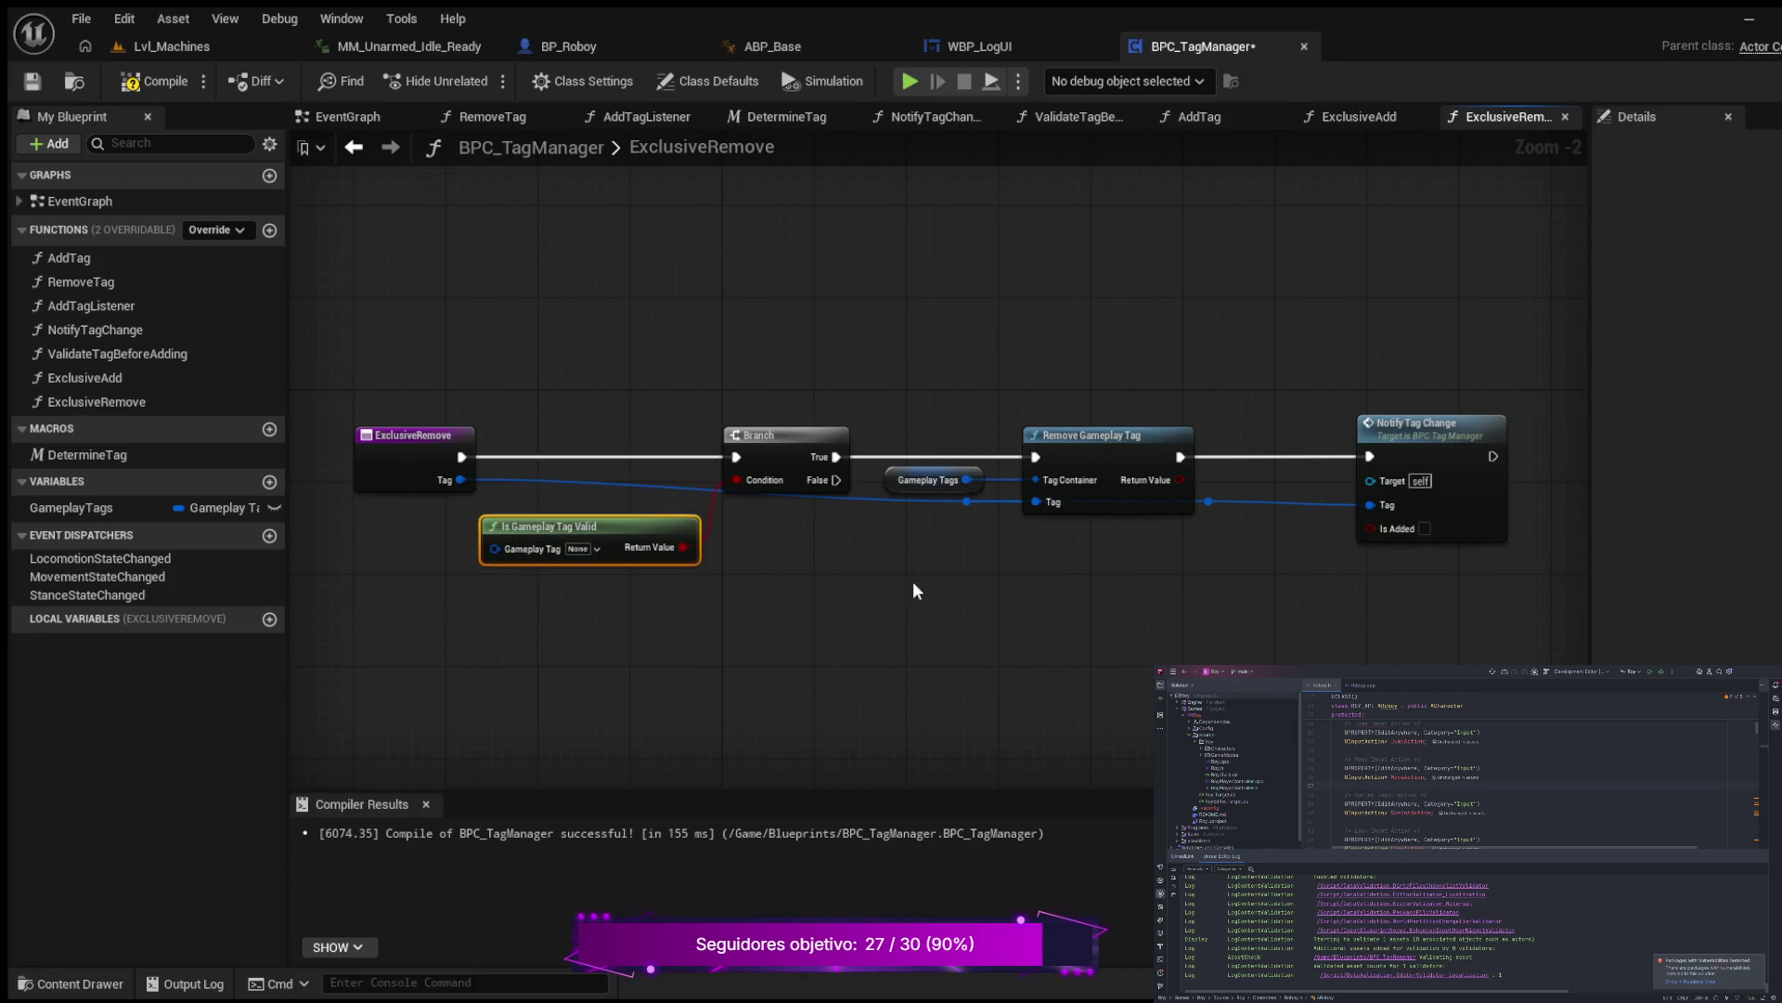
pyautogui.click(153, 81)
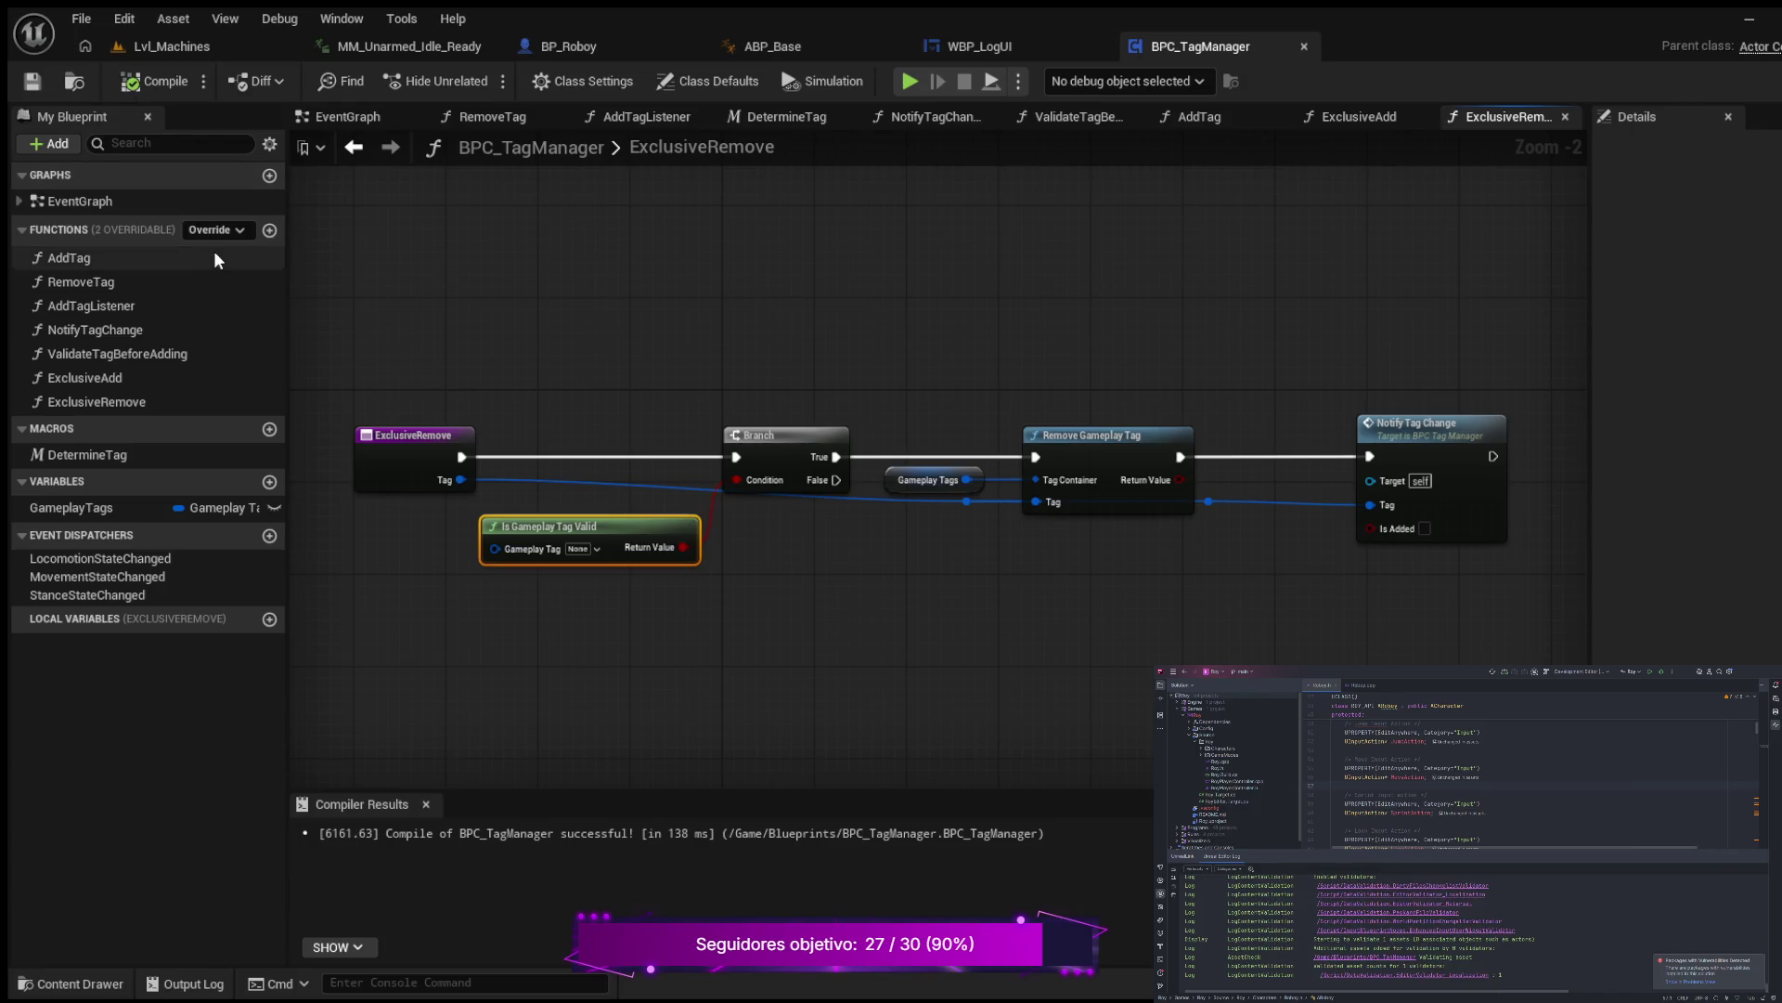
pyautogui.click(31, 81)
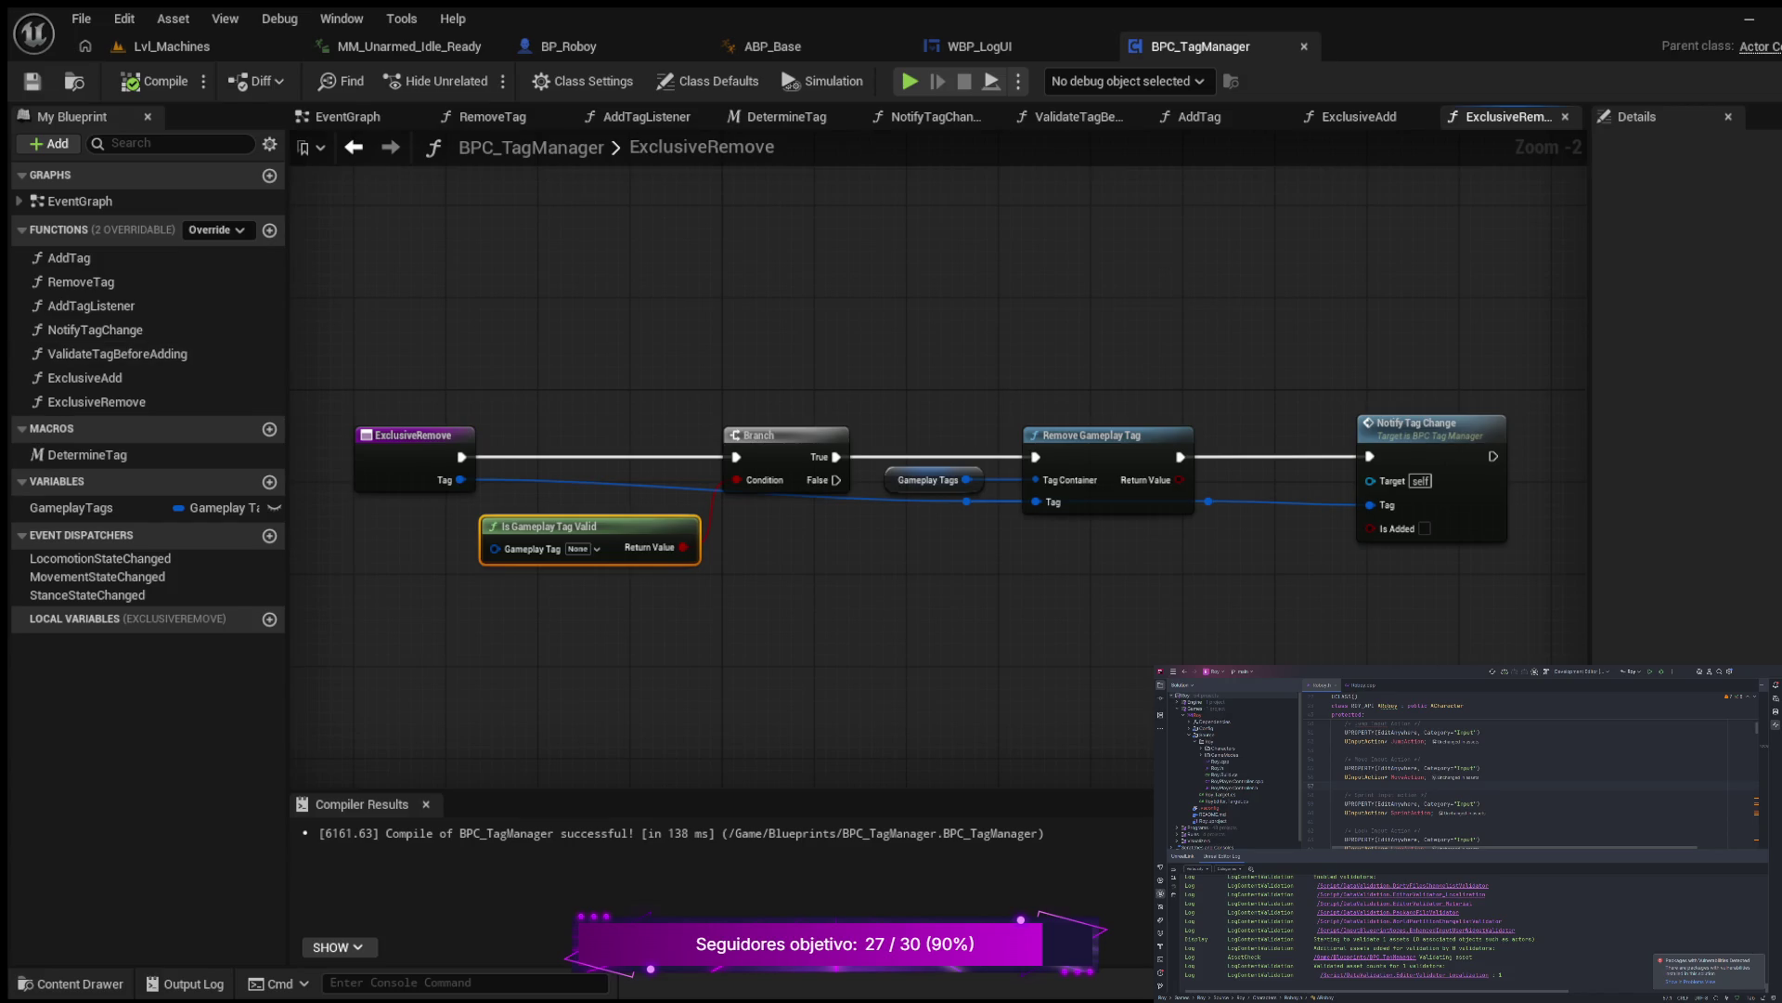
pyautogui.scroll(1, 763, 563)
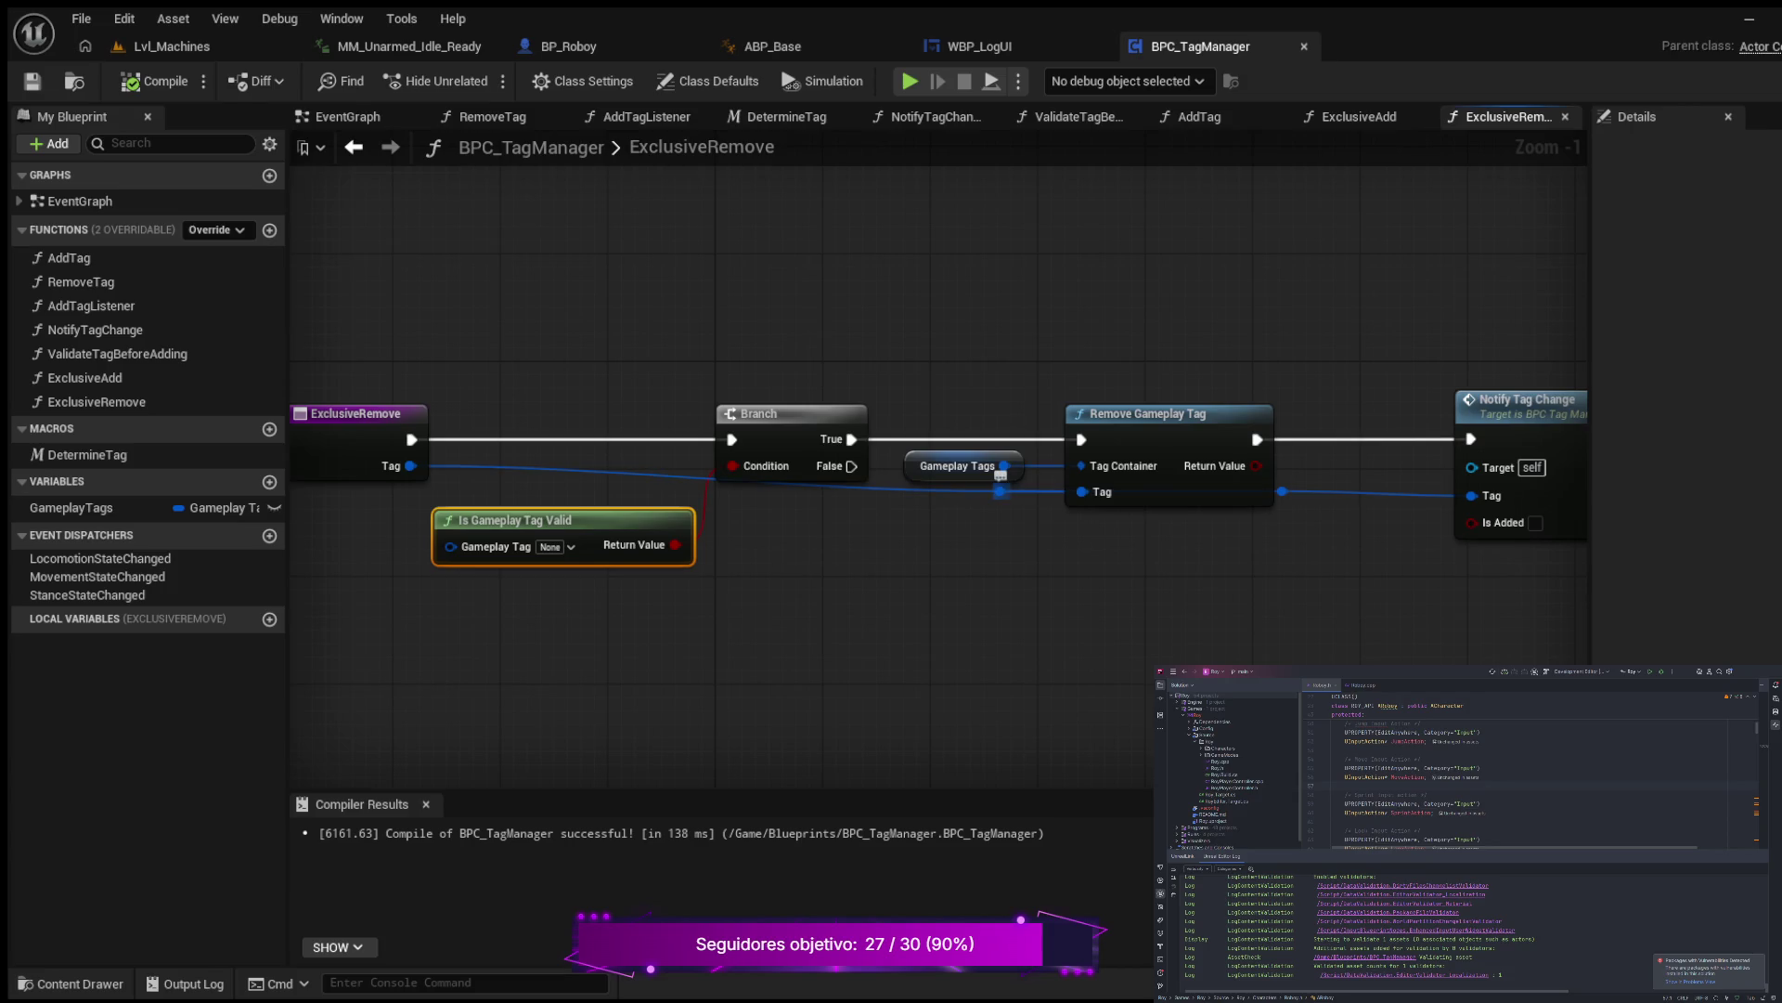
# Step: Lower the first reroute knot on the Tag wire beneath the node row
pyautogui.click(993, 492)
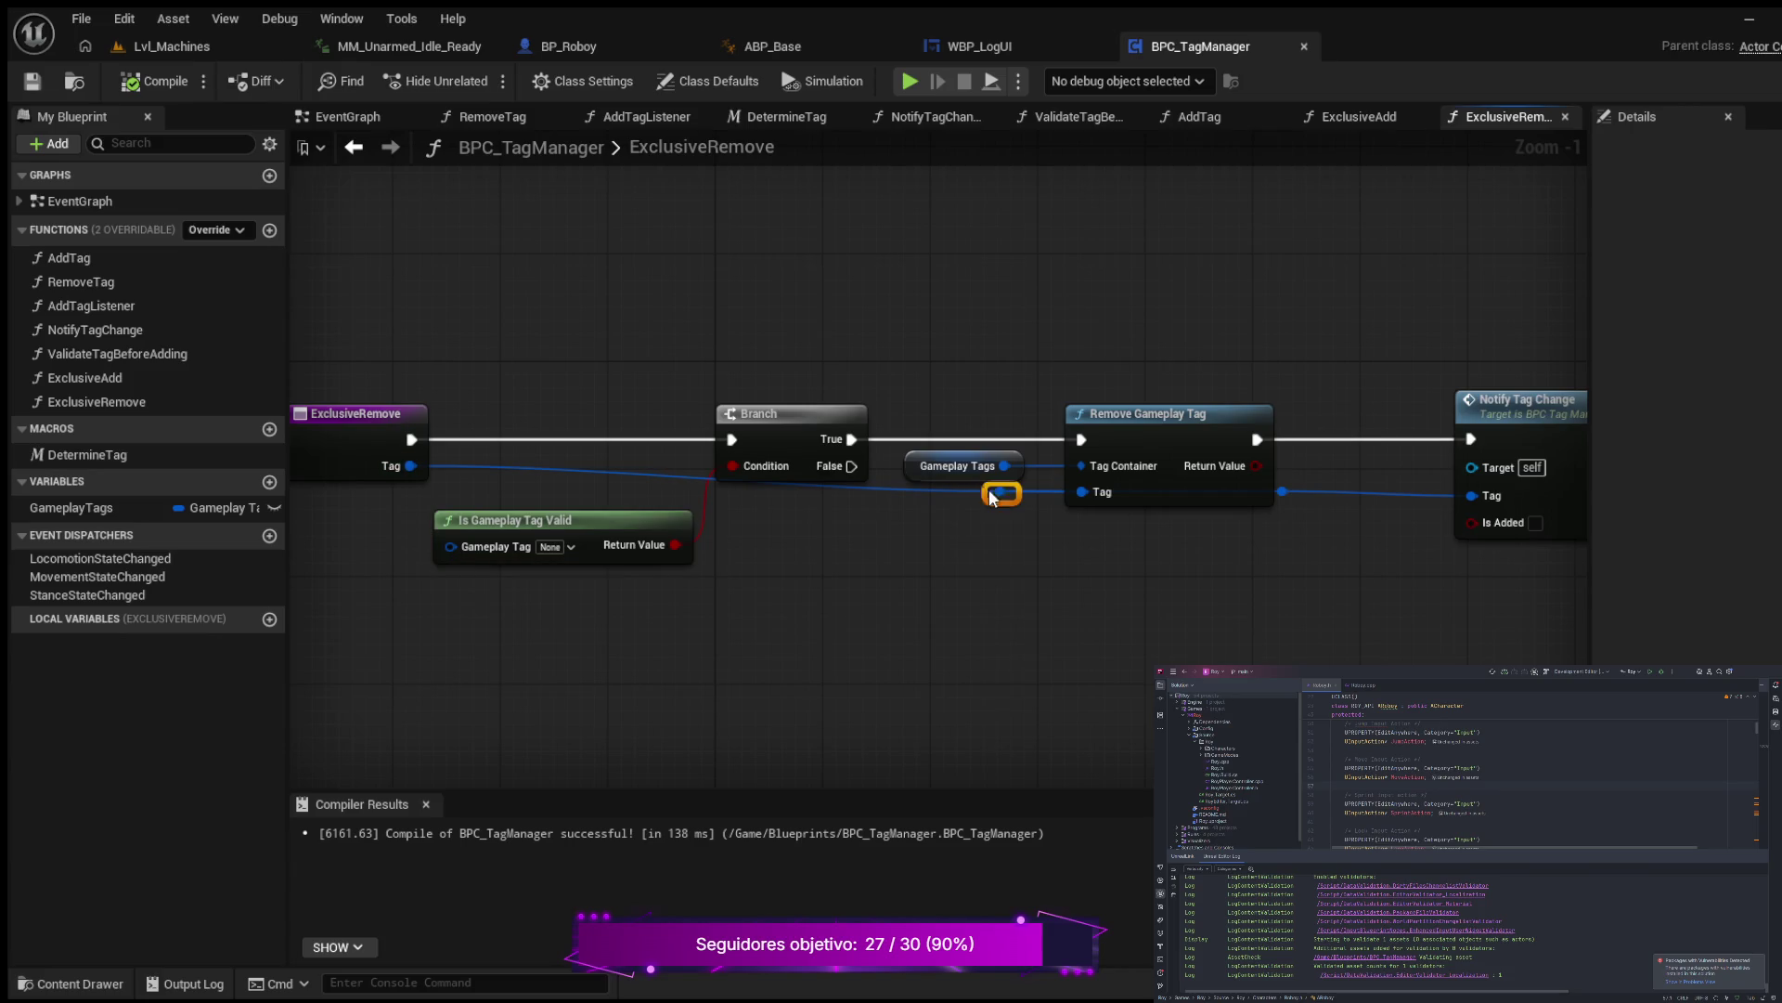
pyautogui.moveTo(994, 499); pyautogui.dragTo(976, 533)
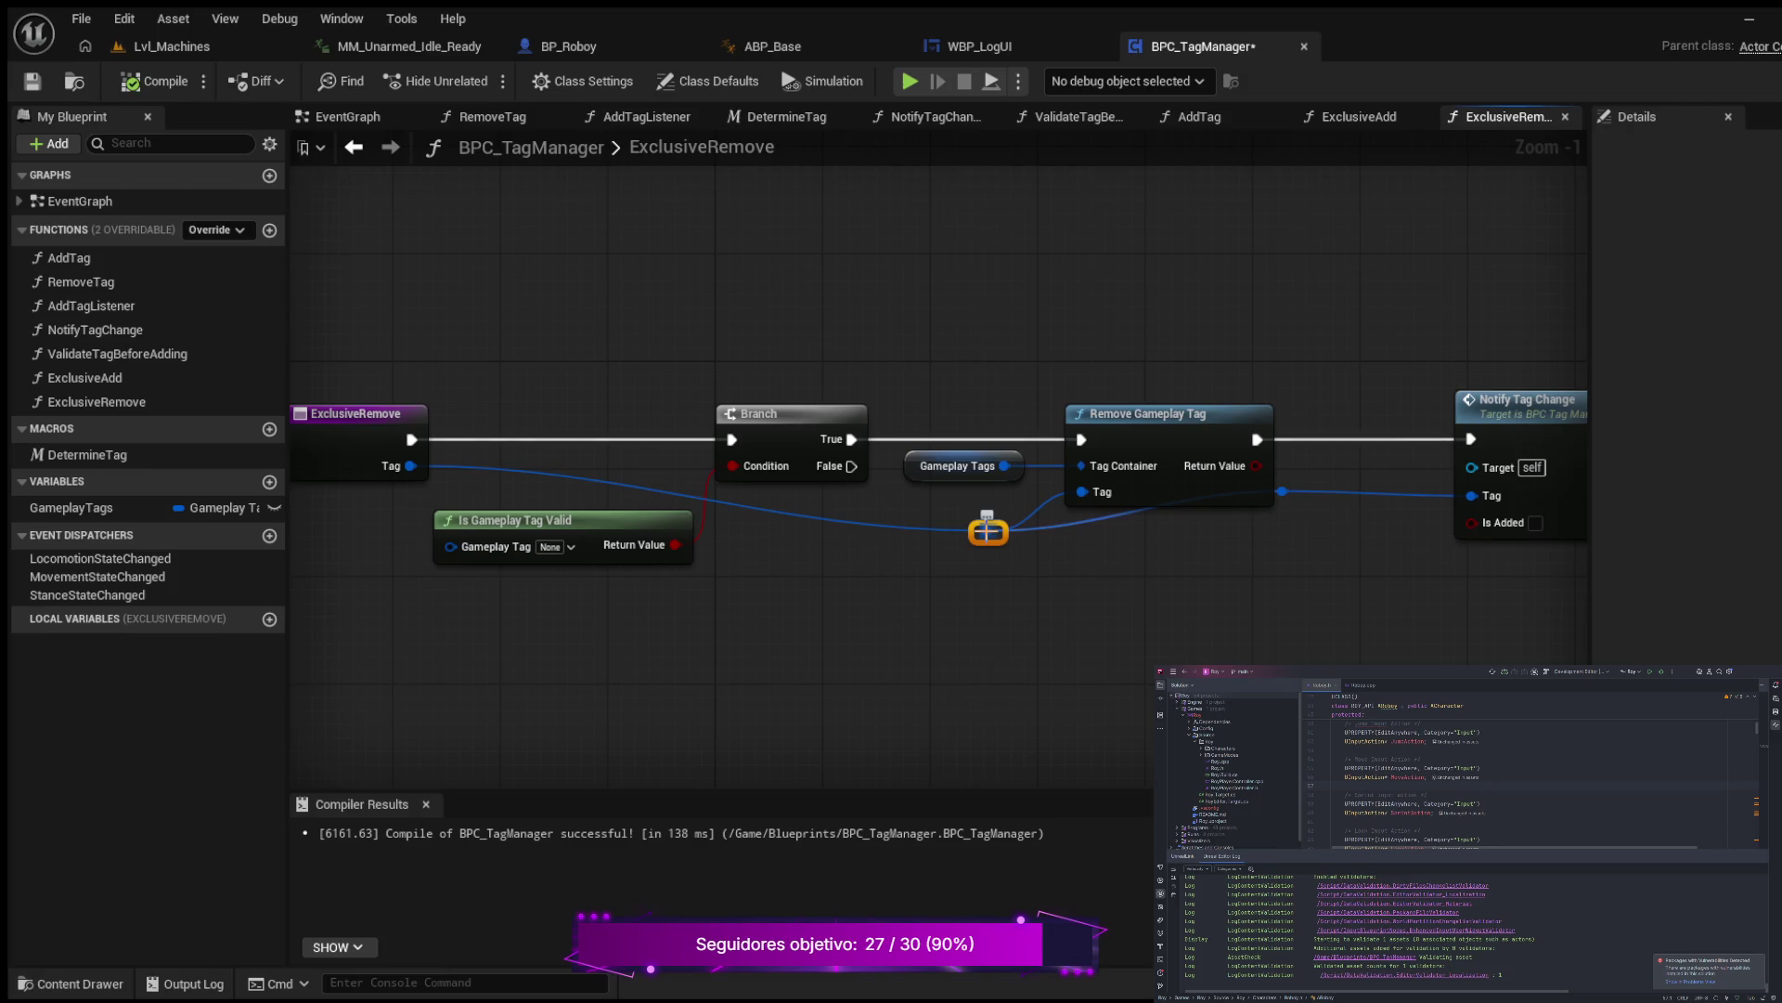
pyautogui.moveTo(956, 535)
pyautogui.mouseDown()
pyautogui.moveTo(750, 571)
pyautogui.moveTo(850, 597)
pyautogui.mouseUp()
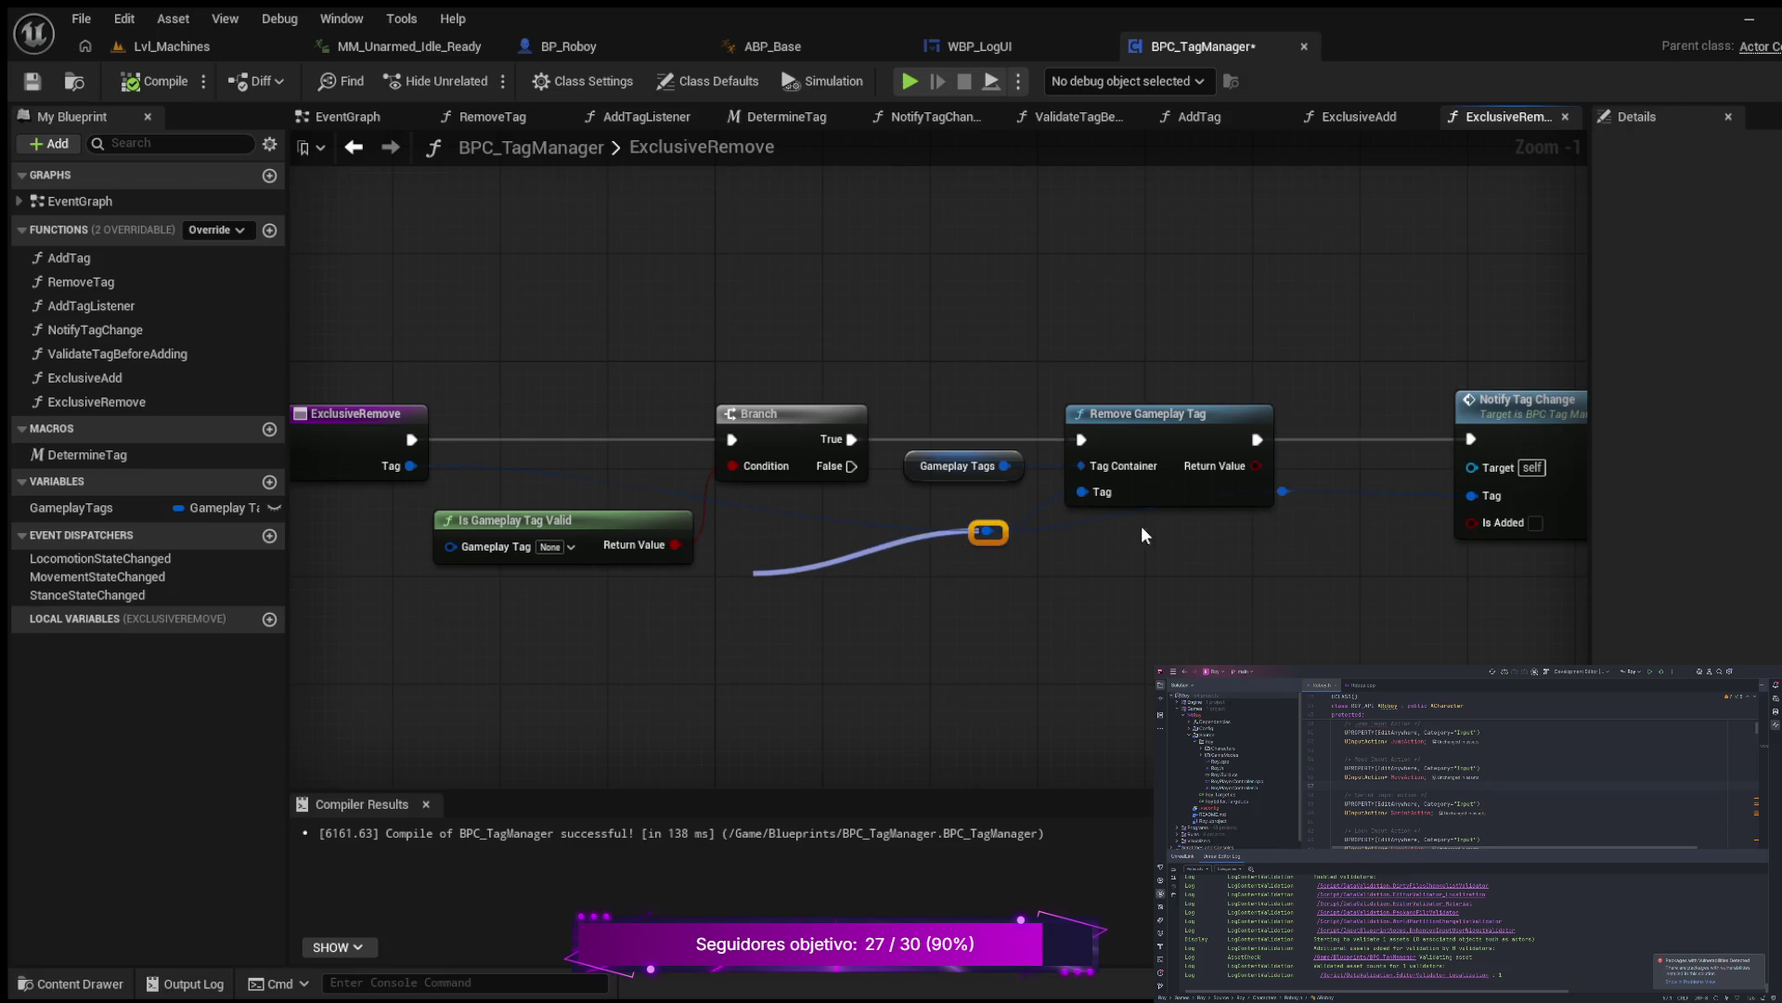
pyautogui.moveTo(985, 531)
pyautogui.mouseDown()
pyautogui.moveTo(901, 571)
pyautogui.moveTo(934, 570)
pyautogui.moveTo(960, 546)
pyautogui.moveTo(828, 581)
pyautogui.moveTo(1033, 570)
pyautogui.moveTo(1095, 537)
pyautogui.mouseUp()
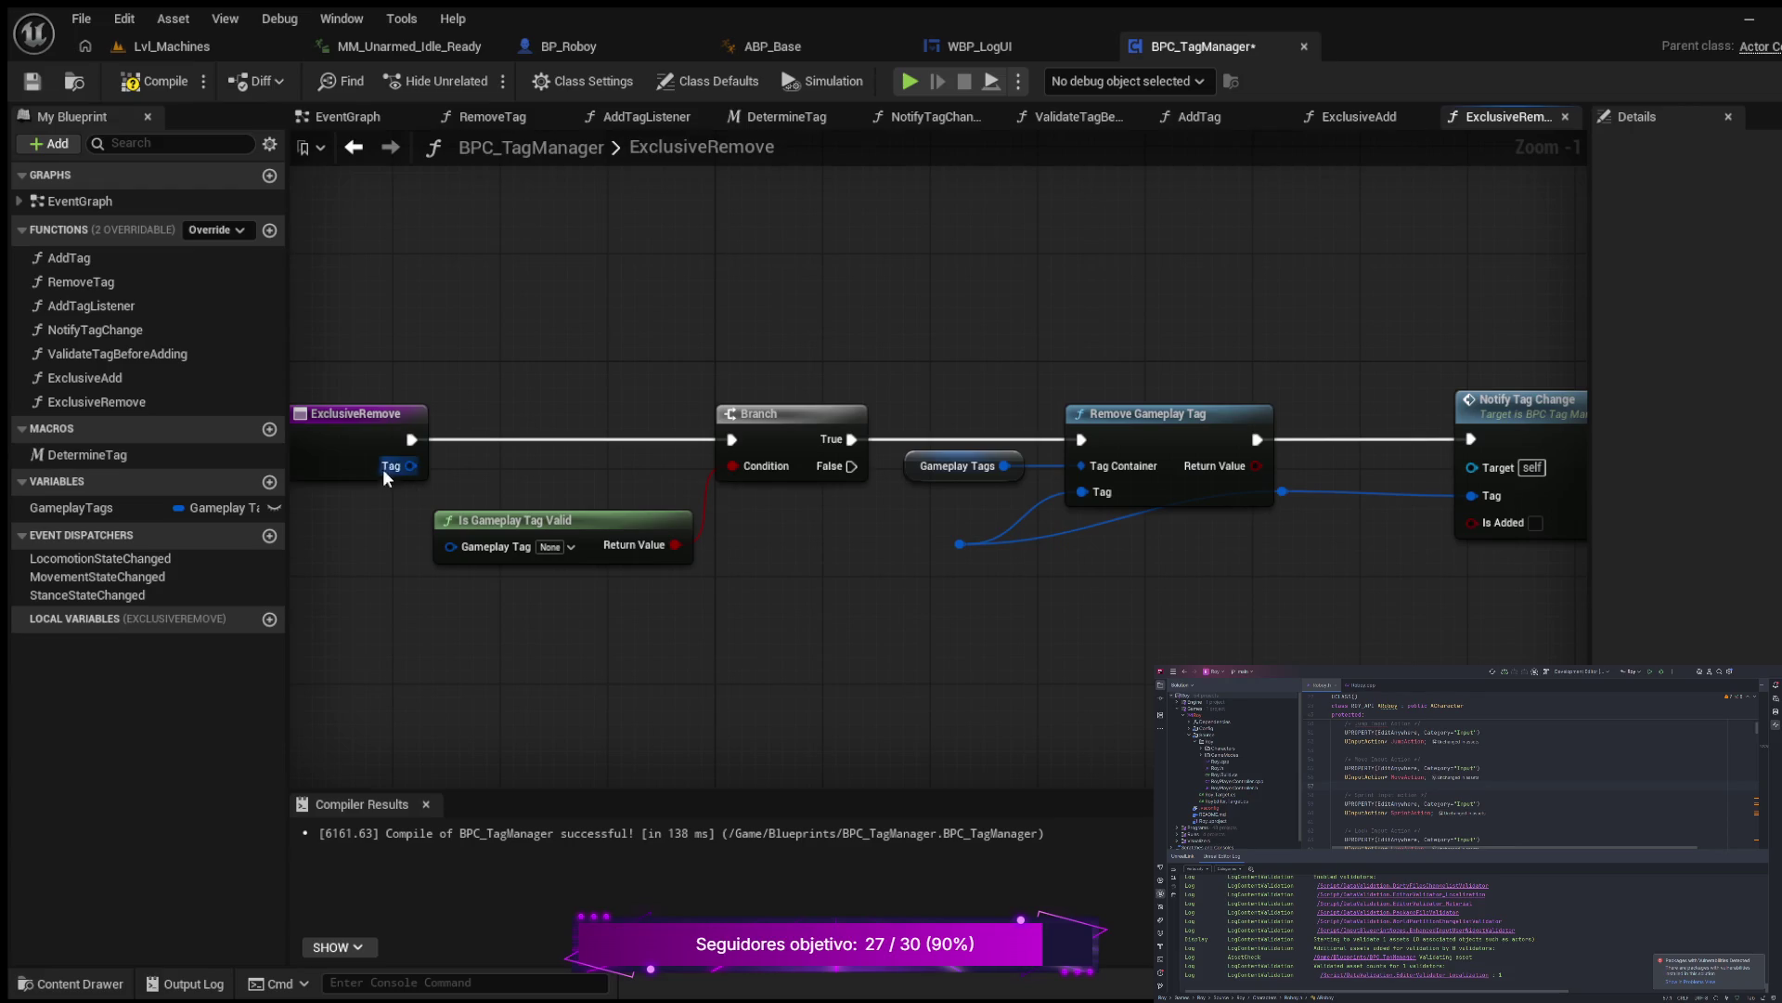
# Step: Connect the entry's Tag to Is Gameplay Tag Valid and lower the second Tag reroute knot
pyautogui.moveTo(382, 470)
pyautogui.mouseDown()
pyautogui.moveTo(421, 561)
pyautogui.moveTo(453, 546)
pyautogui.mouseUp()
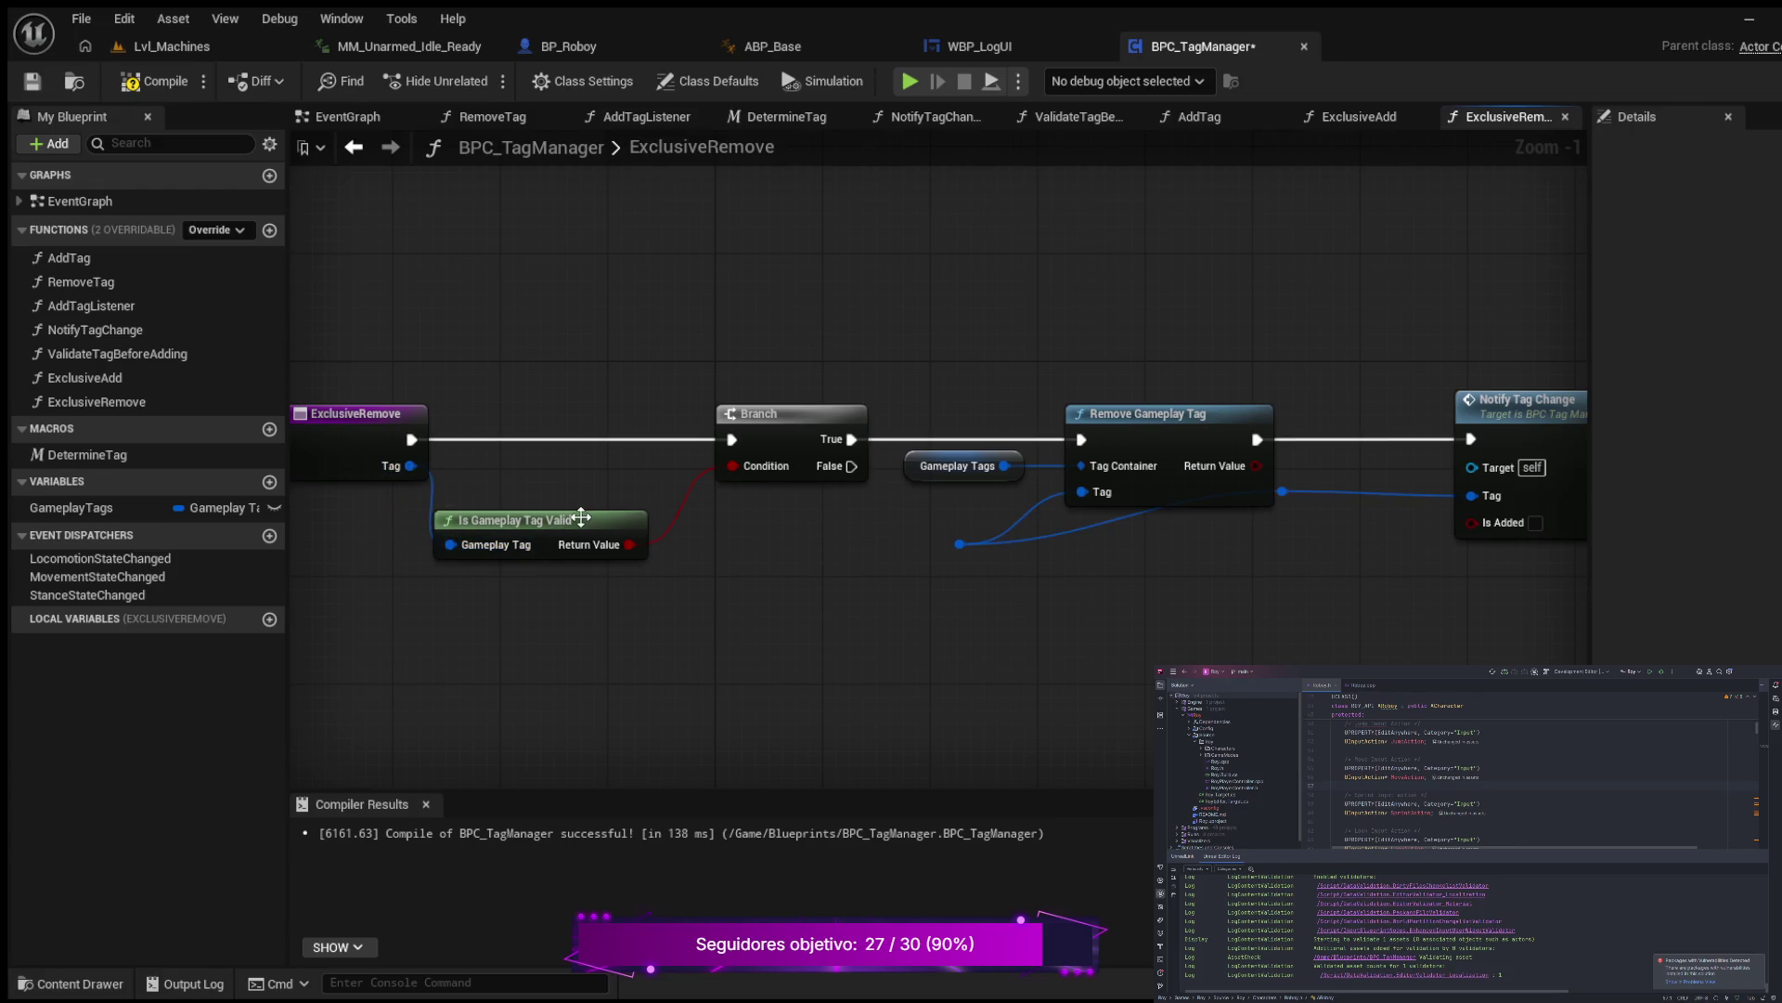
pyautogui.moveTo(581, 518); pyautogui.dragTo(608, 504)
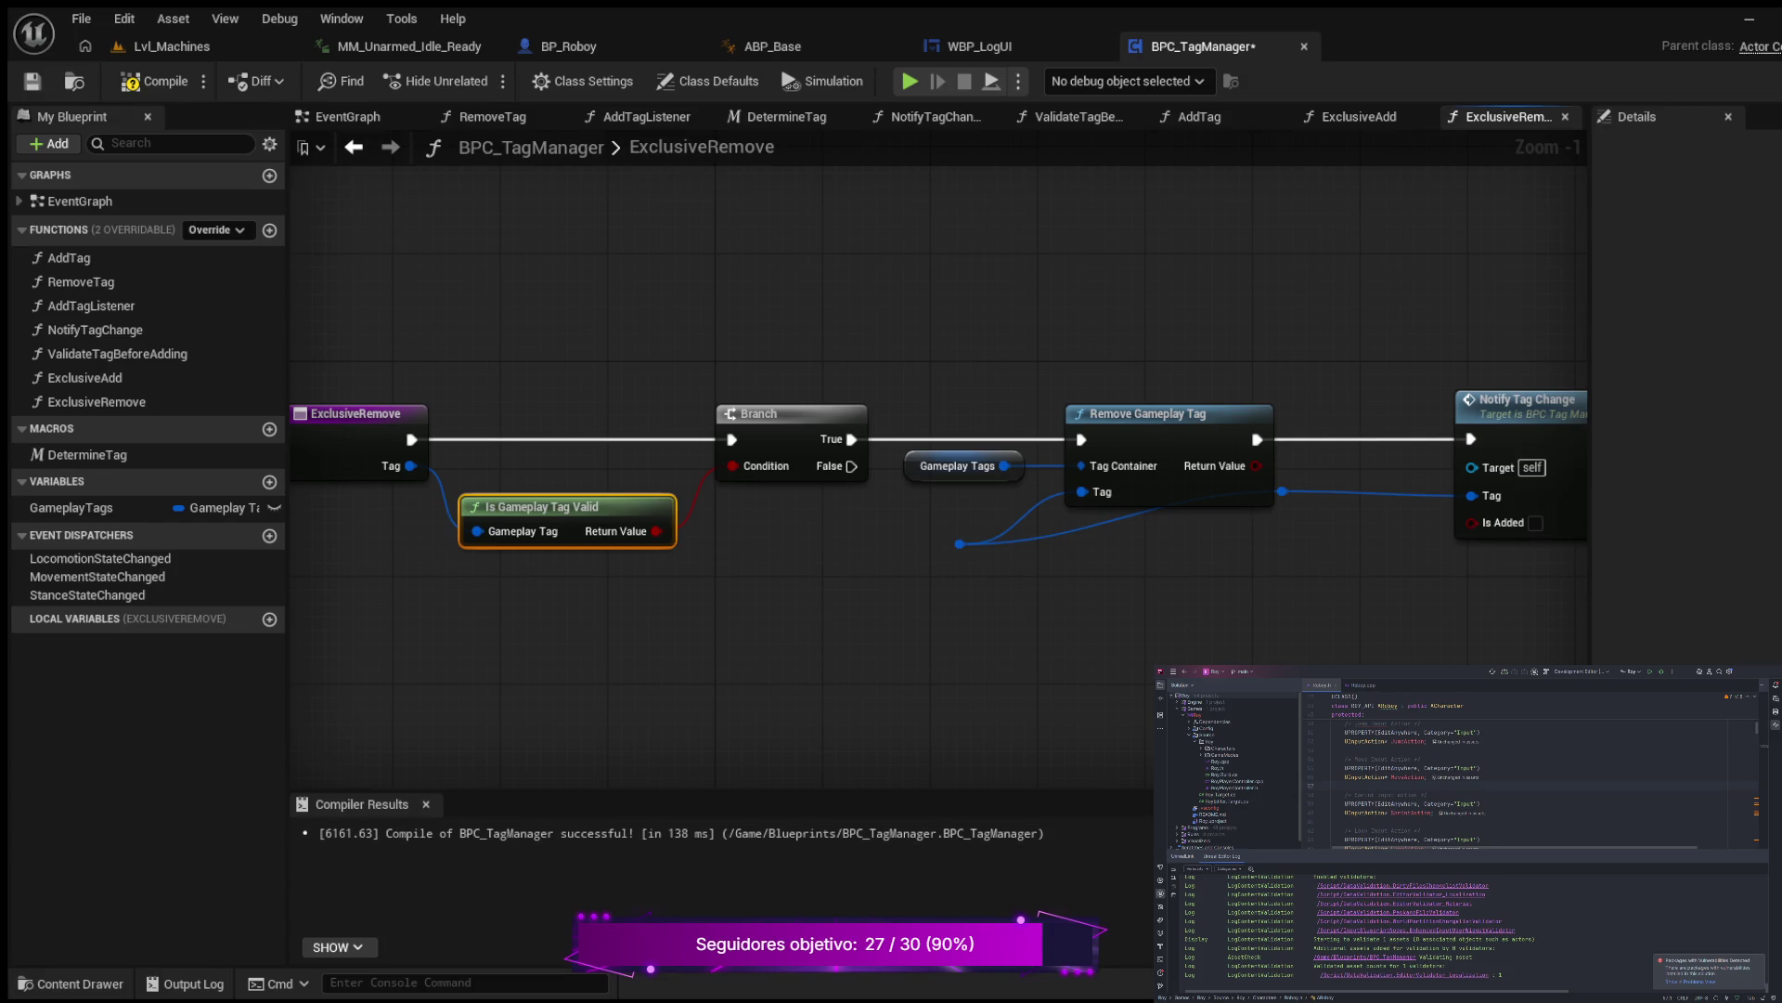
pyautogui.click(931, 530)
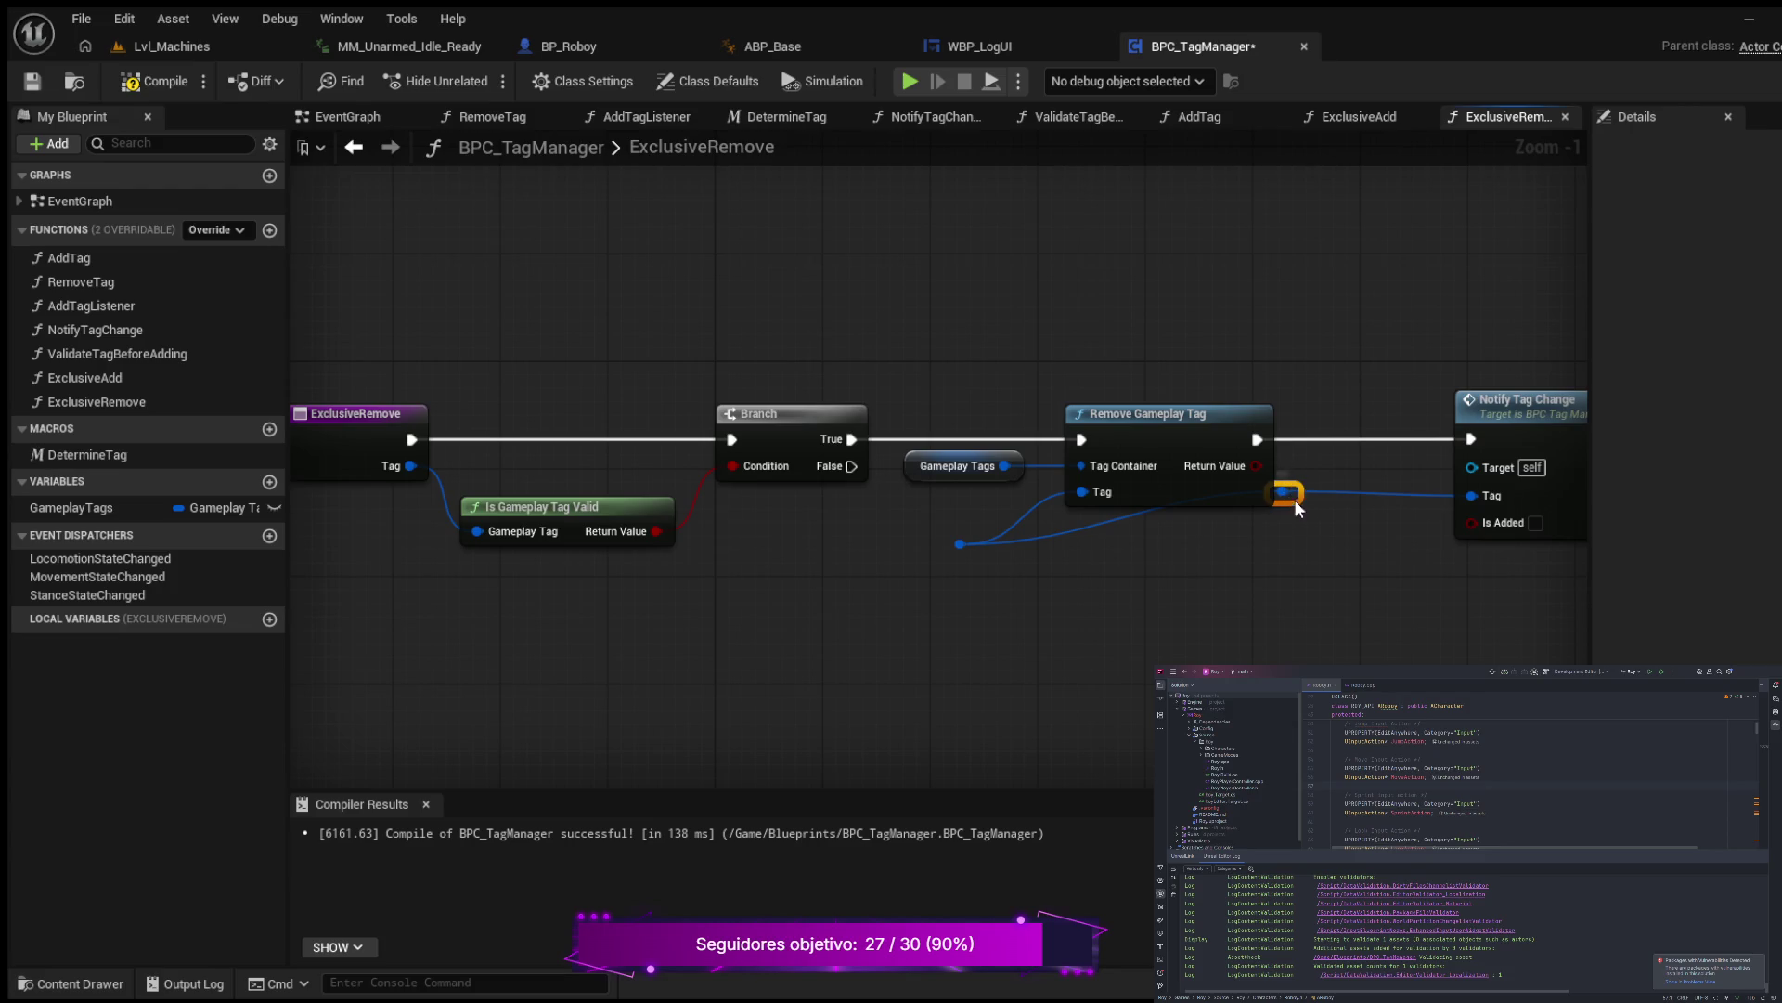
pyautogui.moveTo(1294, 499); pyautogui.dragTo(1298, 554)
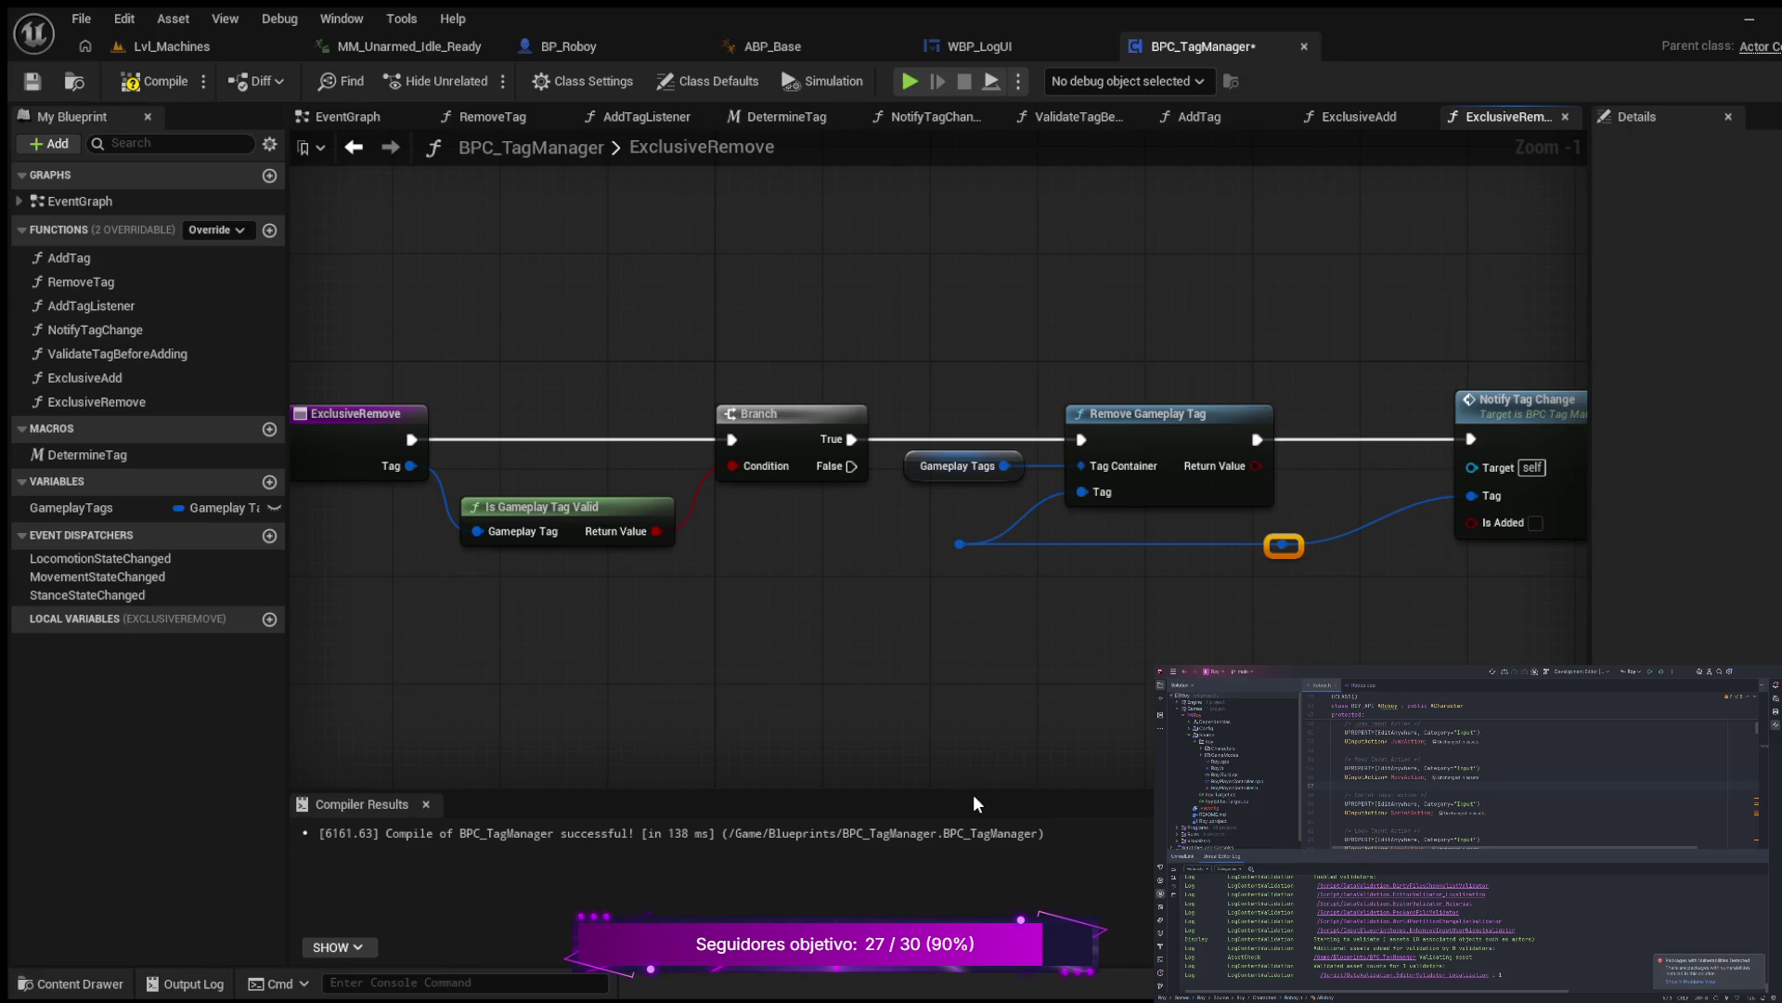
pyautogui.click(631, 659)
pyautogui.scroll(-2, 787, 635)
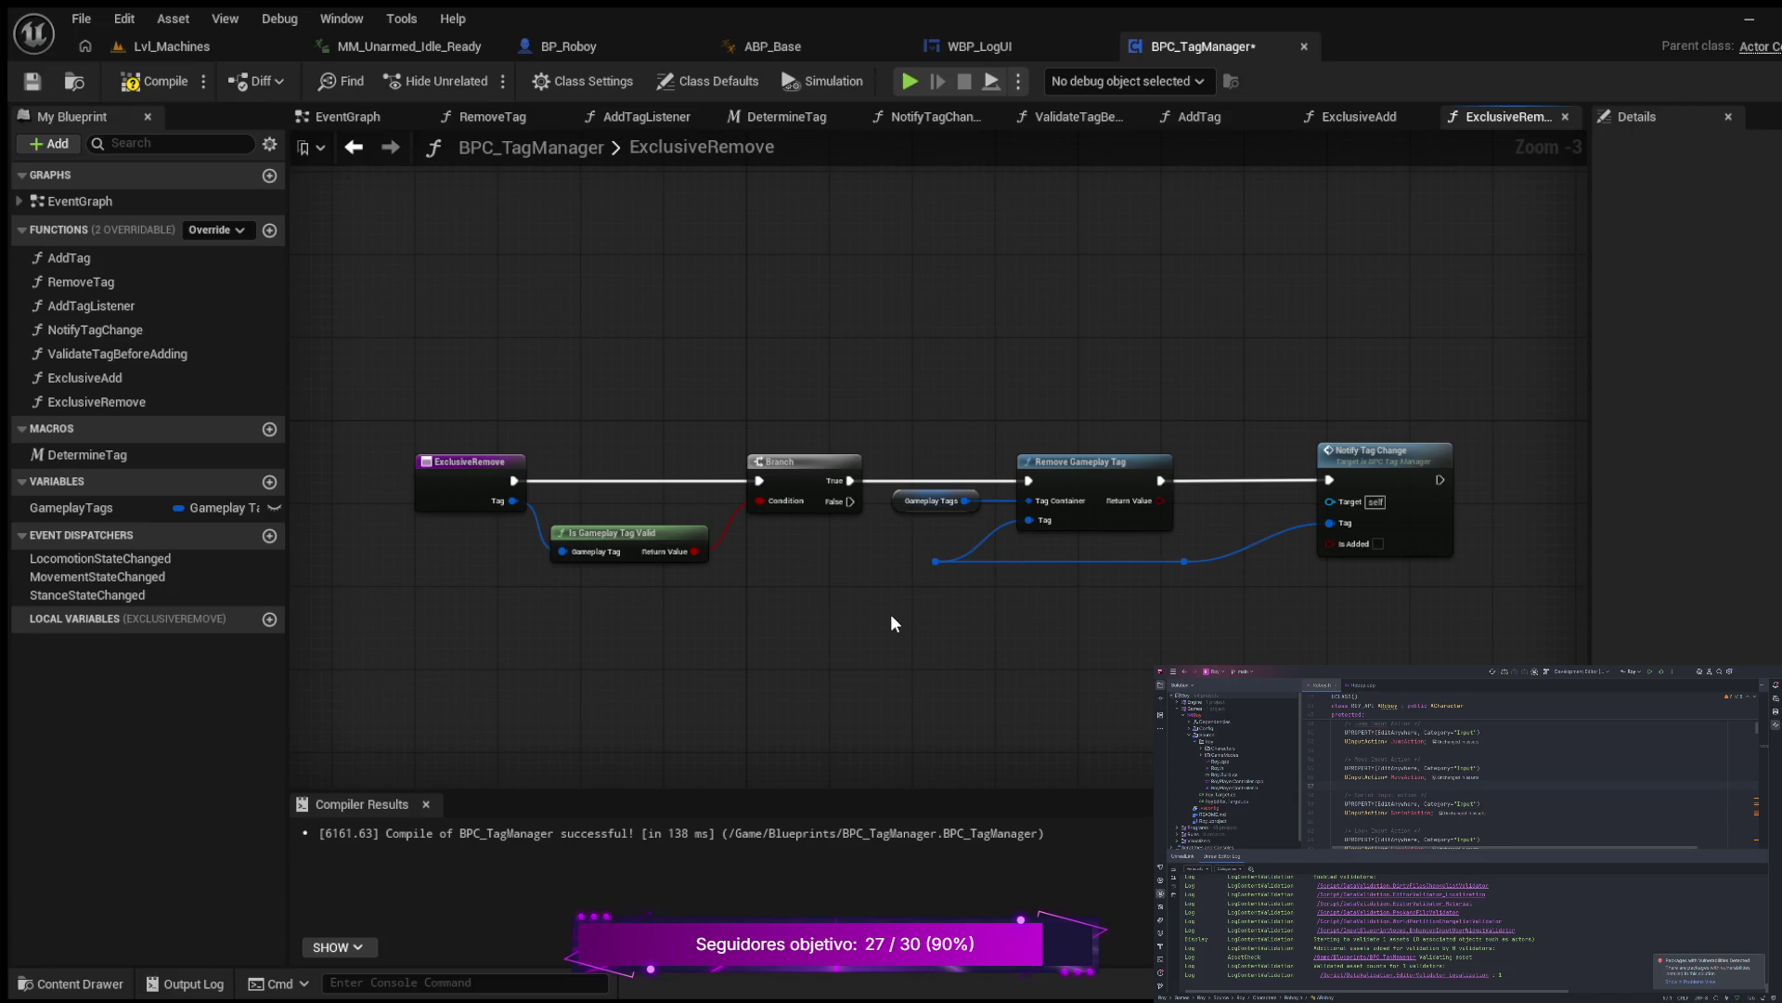
# Step: Place a Tag getter onto the Tag wire feeding Remove Gameplay Tag and Notify Tag Change, then compile and save
pyautogui.hotkey('ctrl', 'v')
pyautogui.scroll(2, 946, 620)
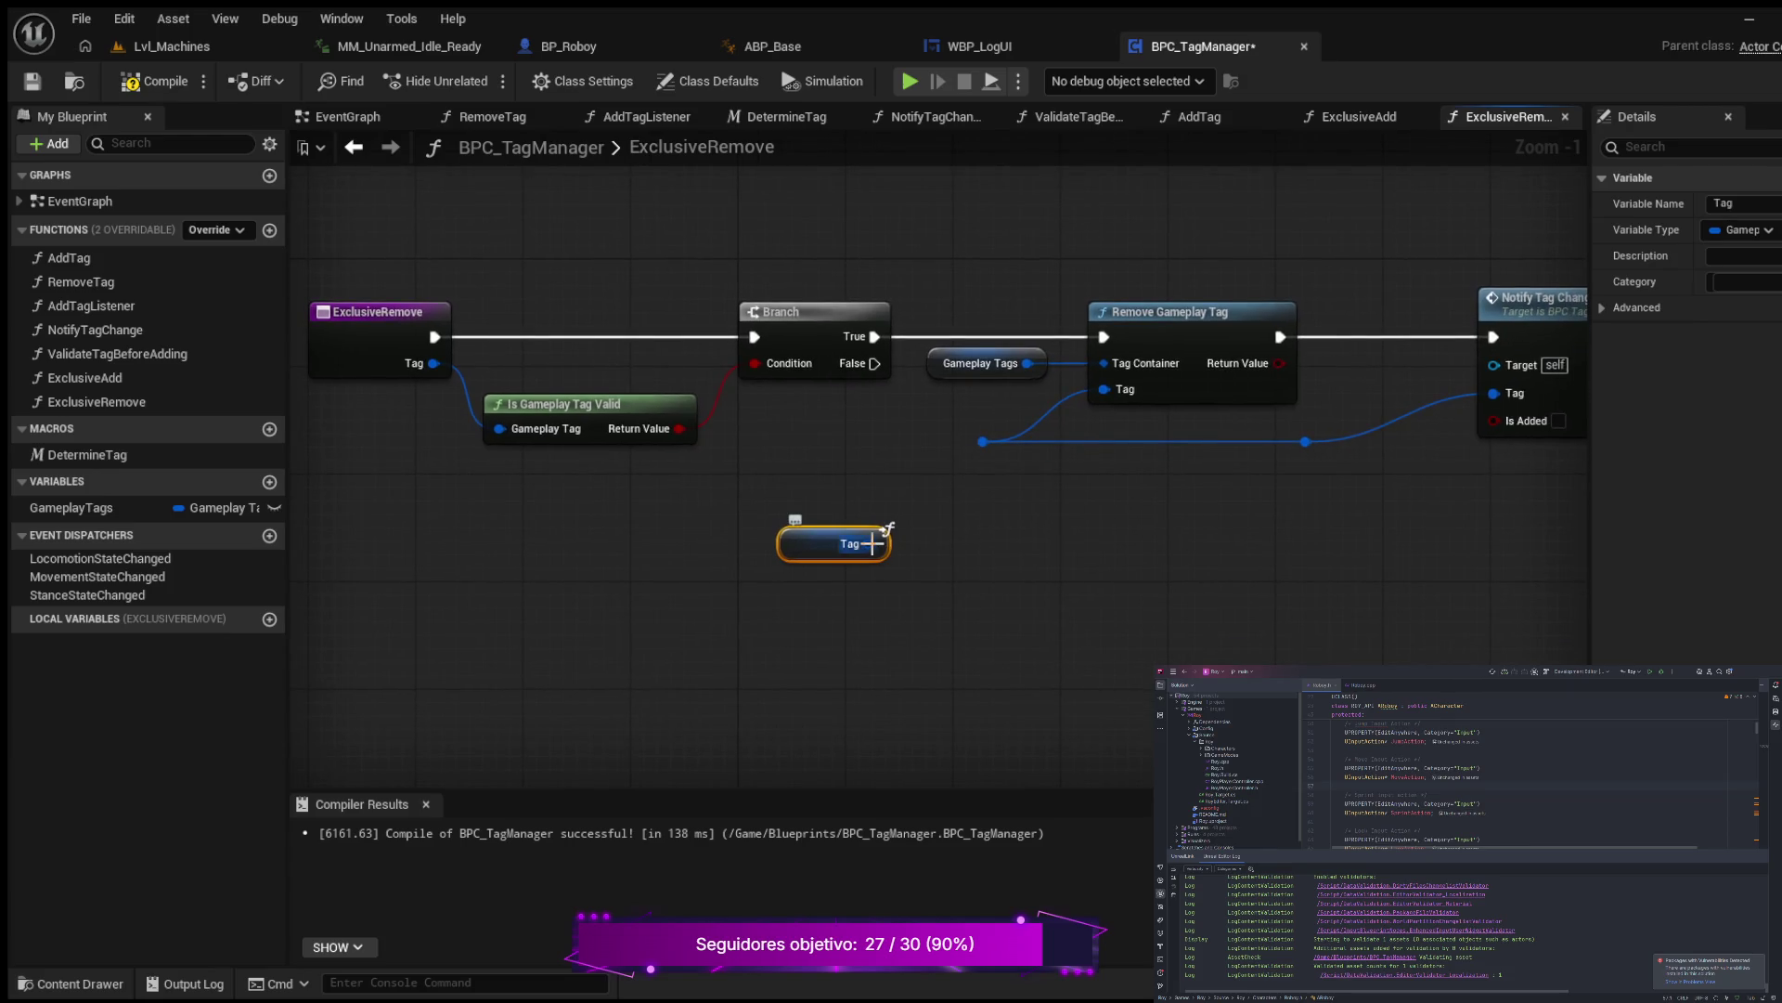
pyautogui.scroll(1, 943, 548)
pyautogui.moveTo(891, 590); pyautogui.dragTo(889, 466)
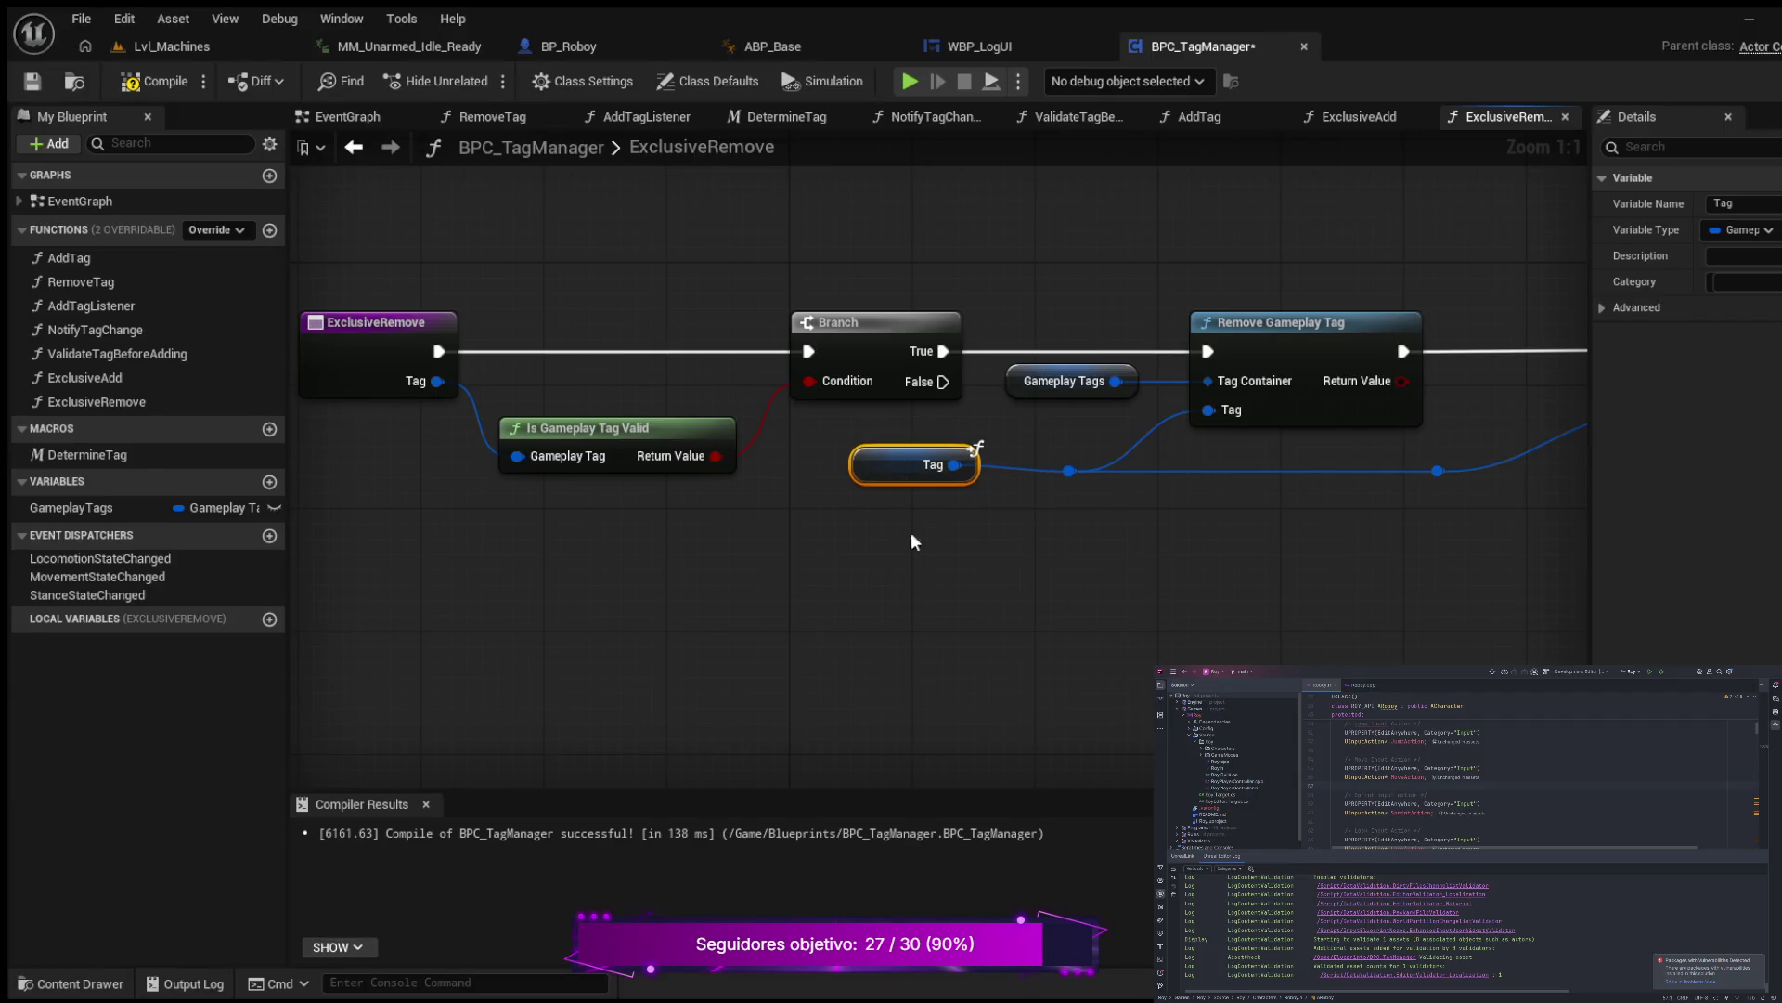
pyautogui.click(153, 81)
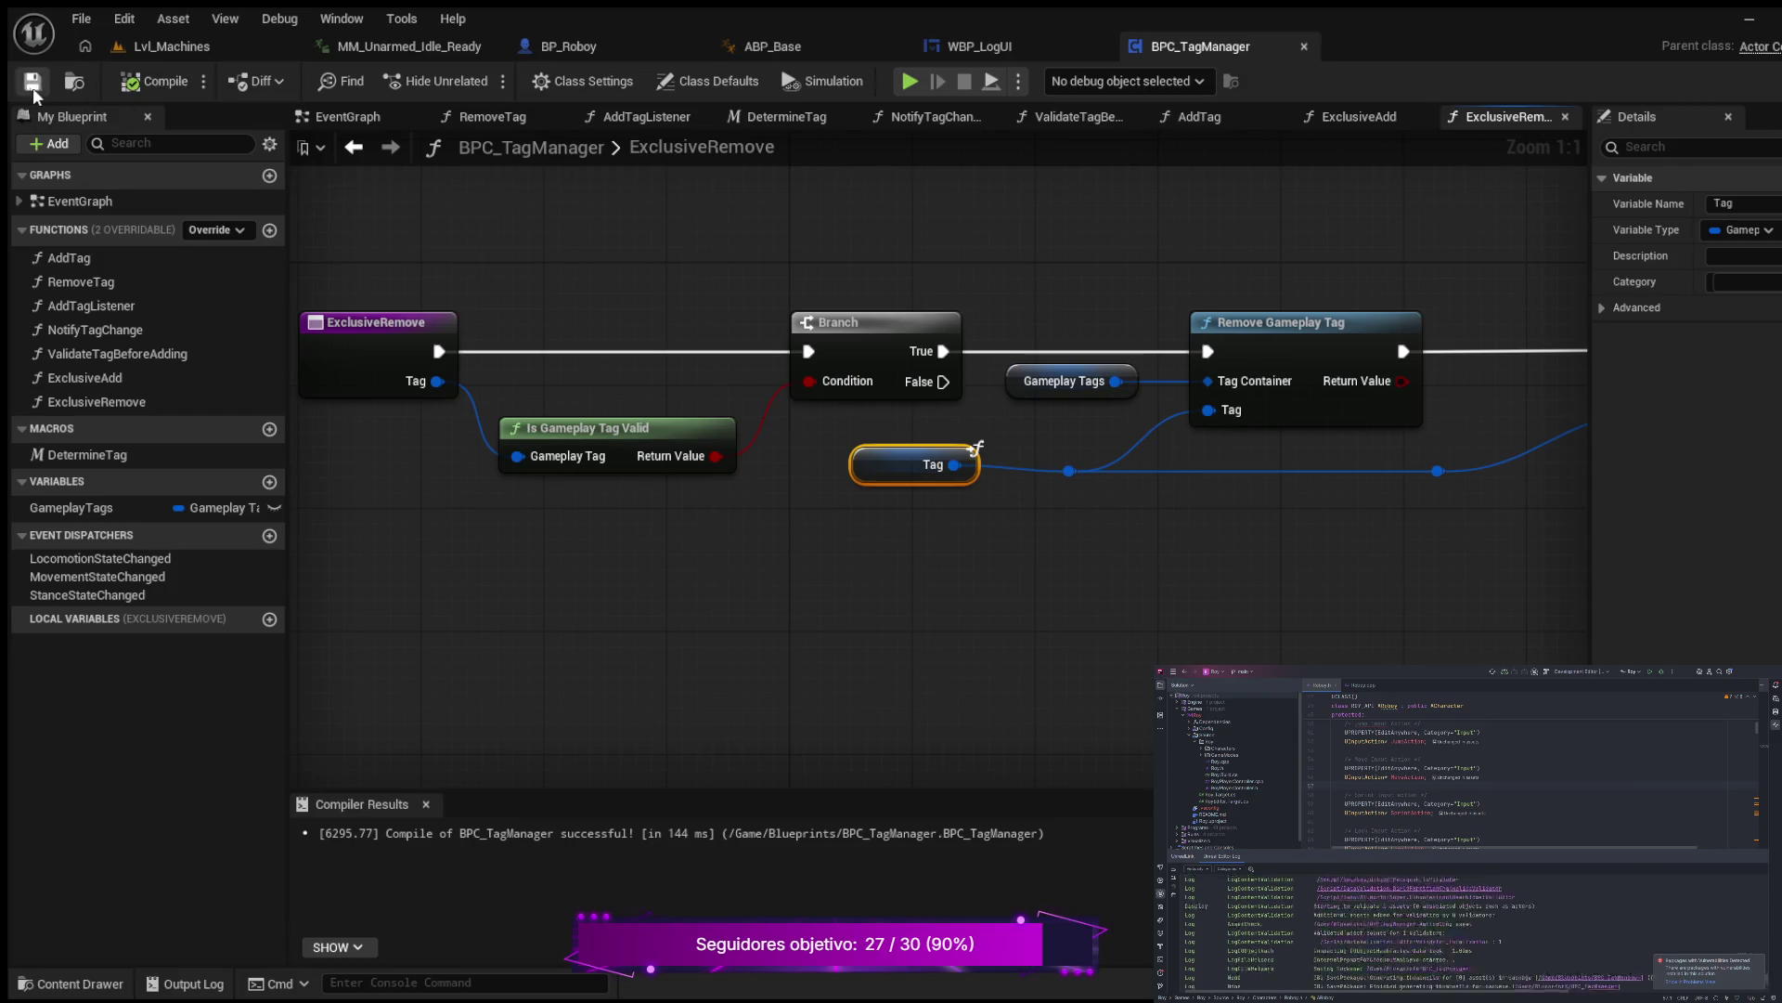
pyautogui.click(32, 81)
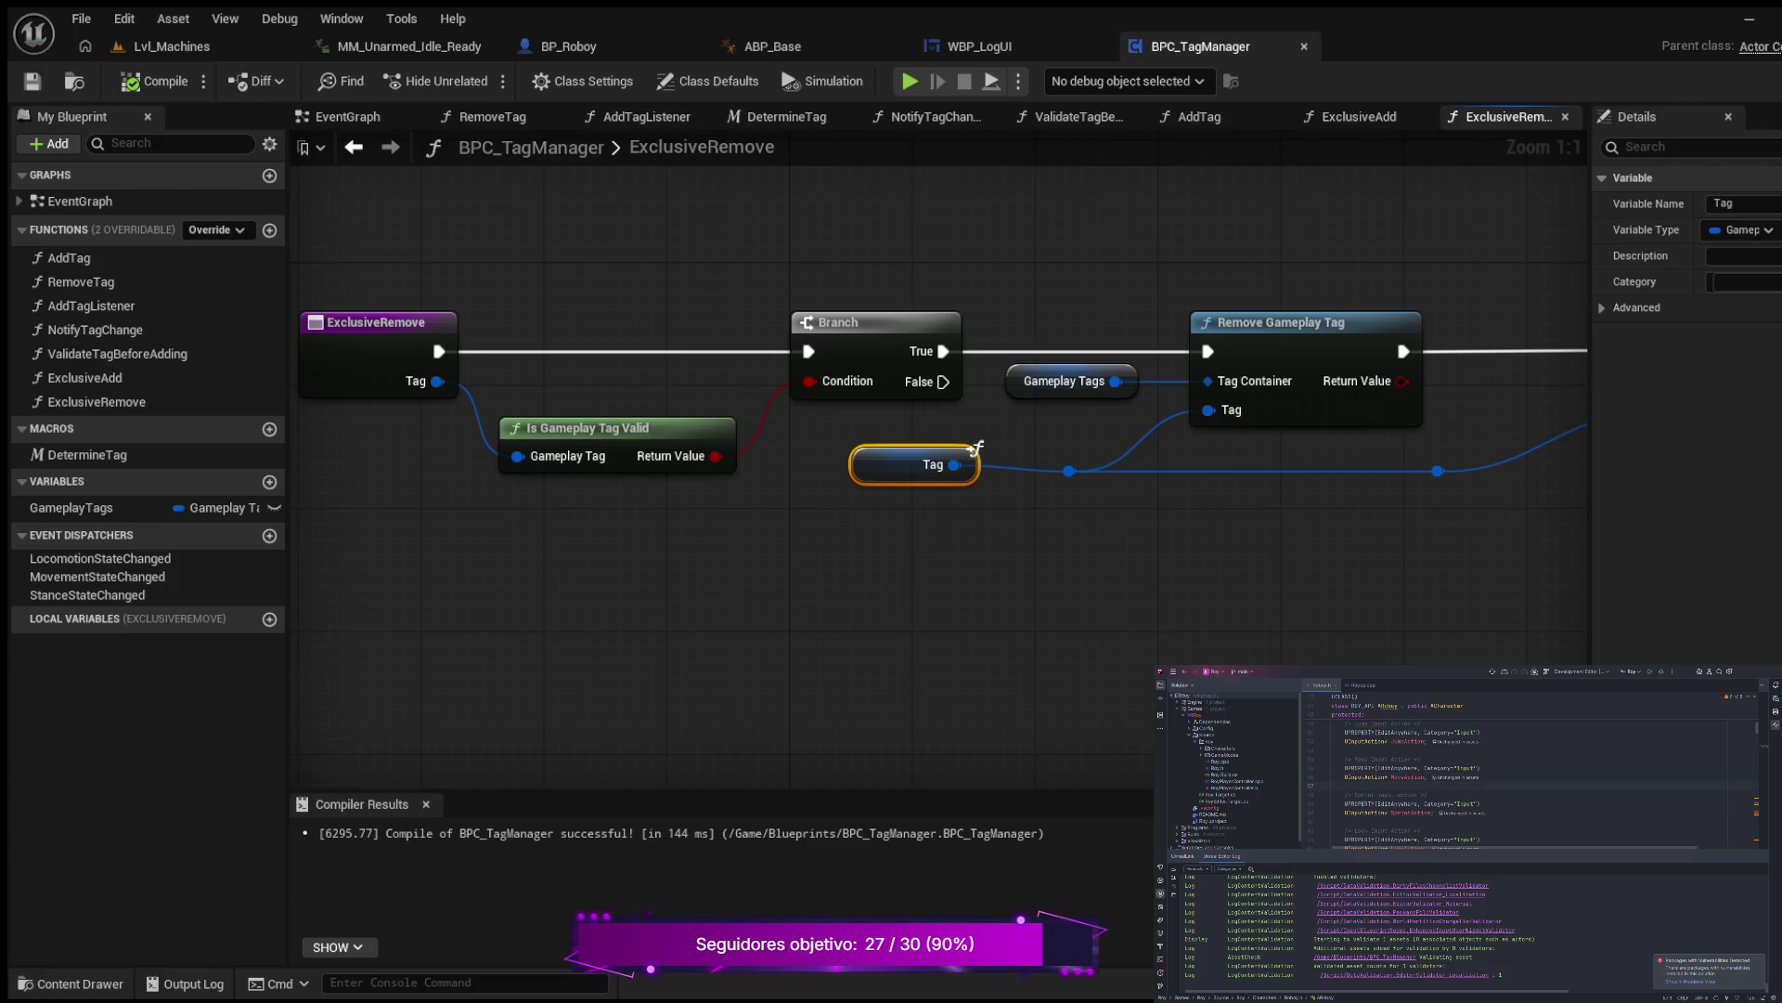
pyautogui.scroll(-1, 974, 449)
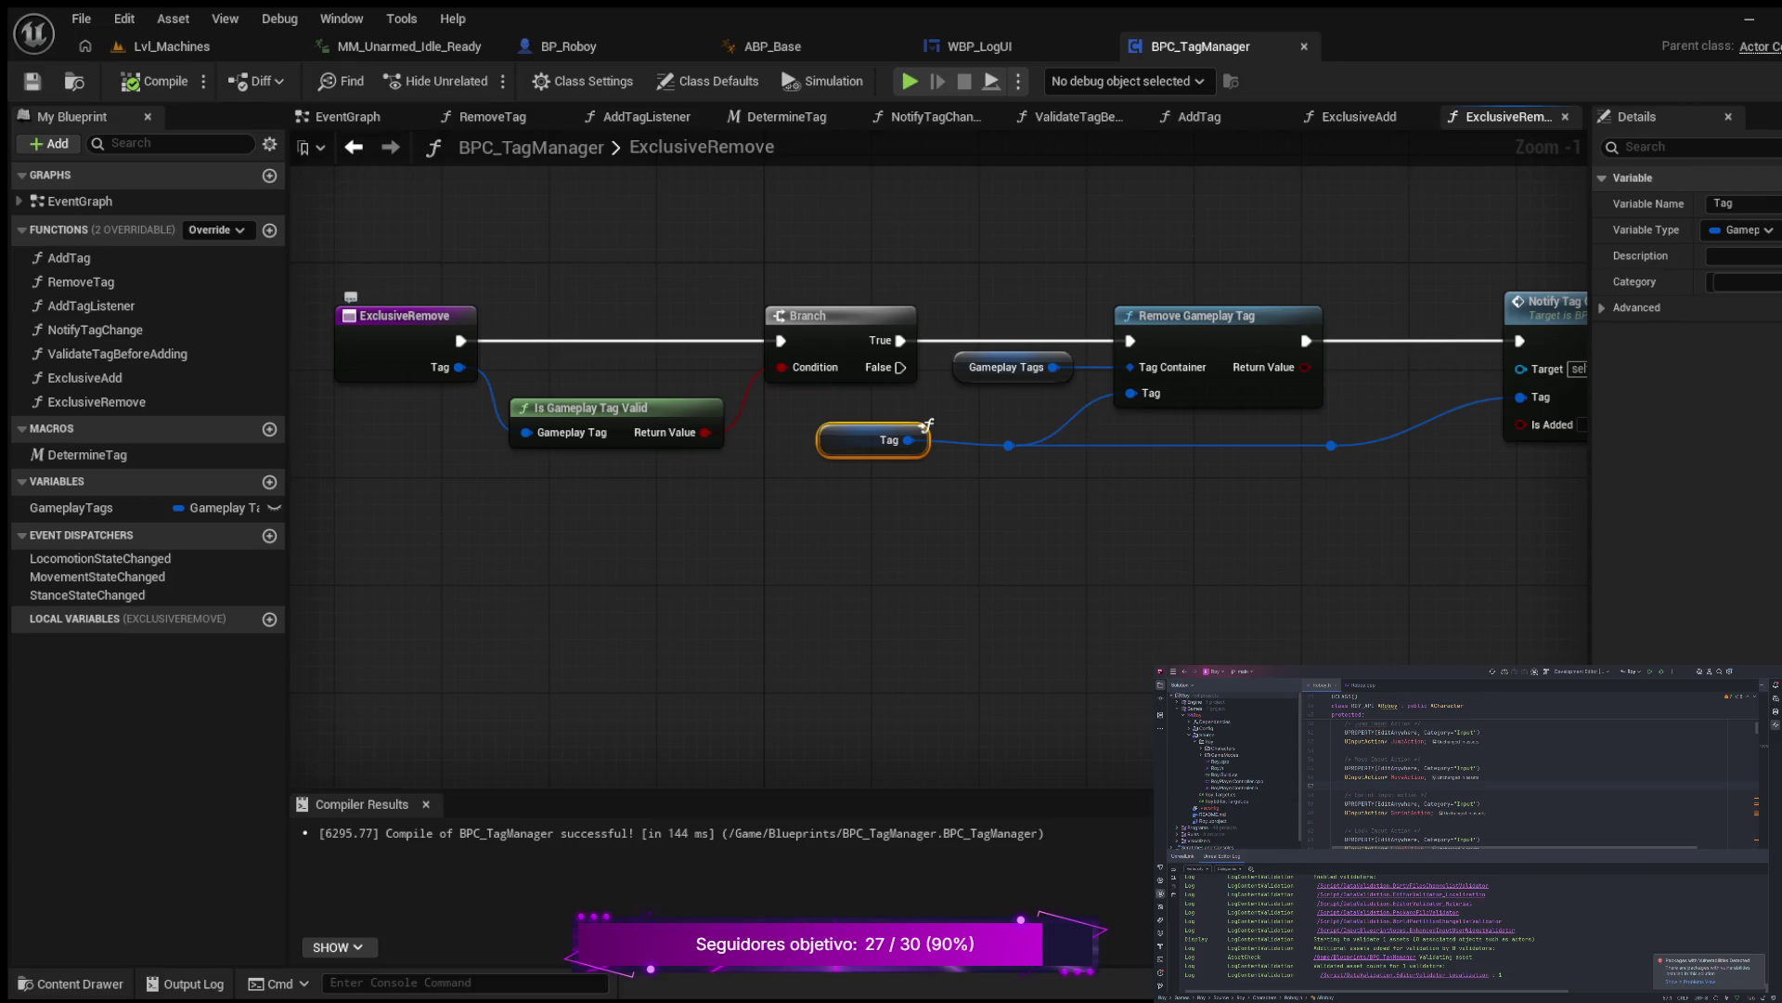
# Step: Add an input named Remove Any Match to the ExclusiveRemove entry and compile
pyautogui.click(389, 318)
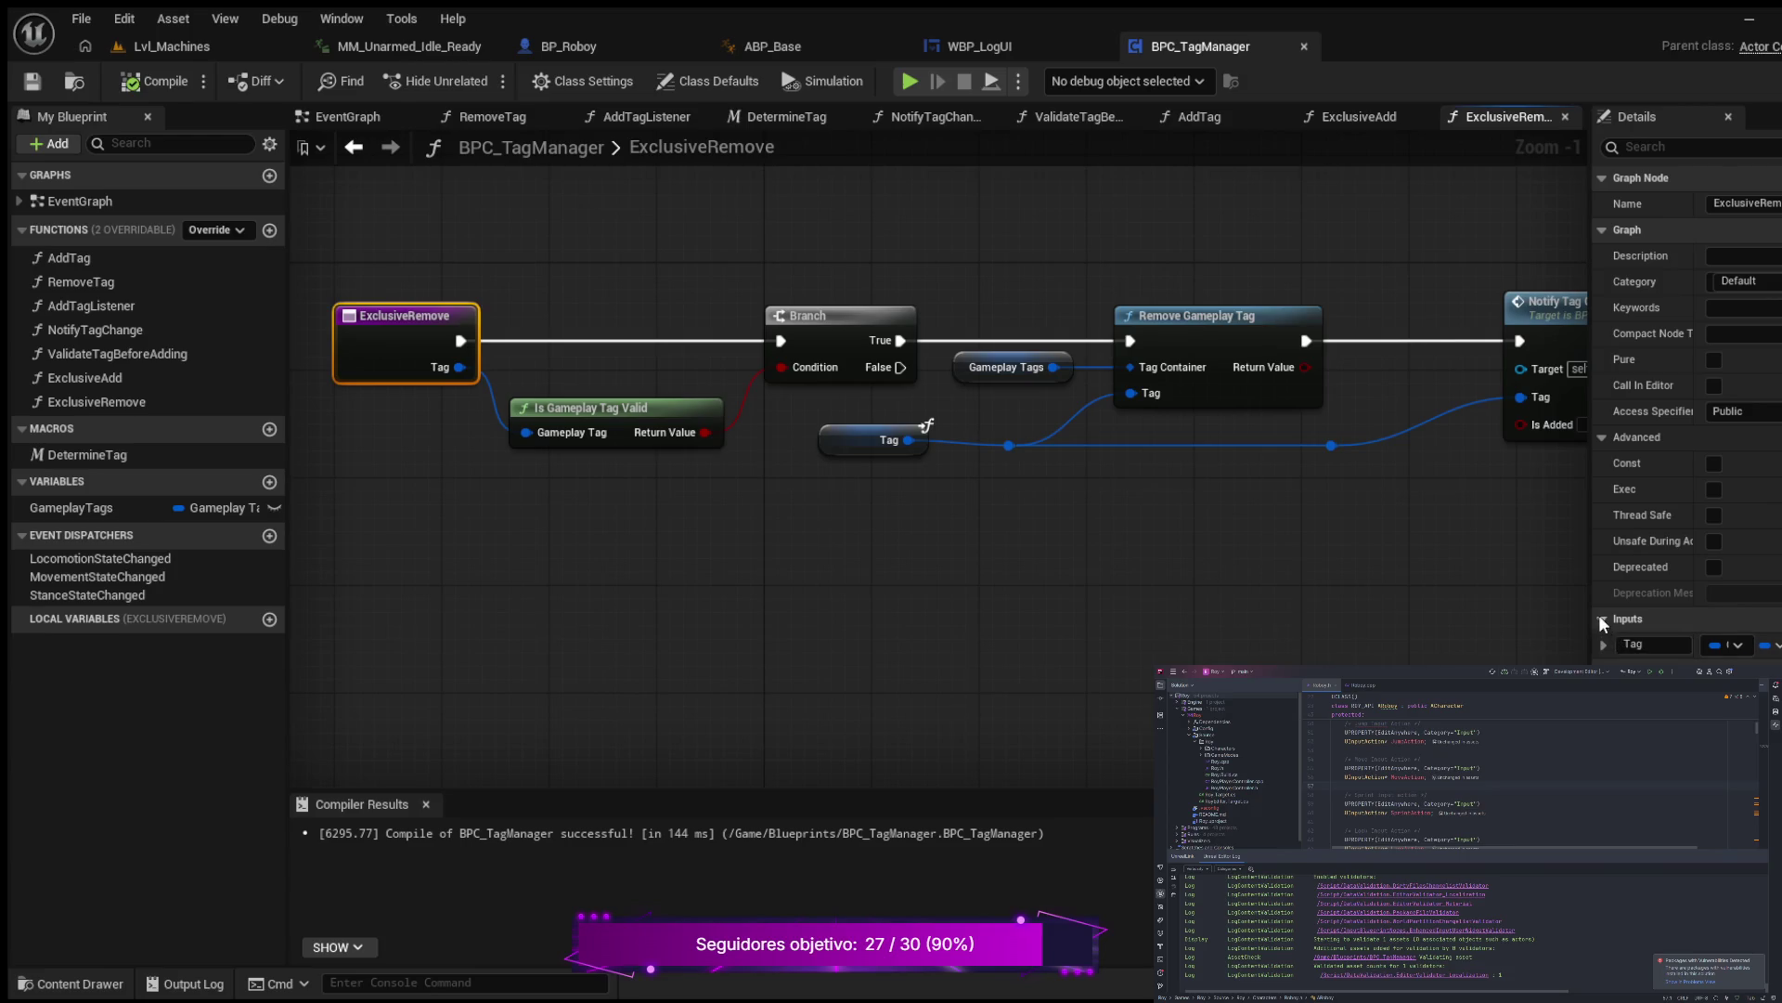
pyautogui.click(1773, 618)
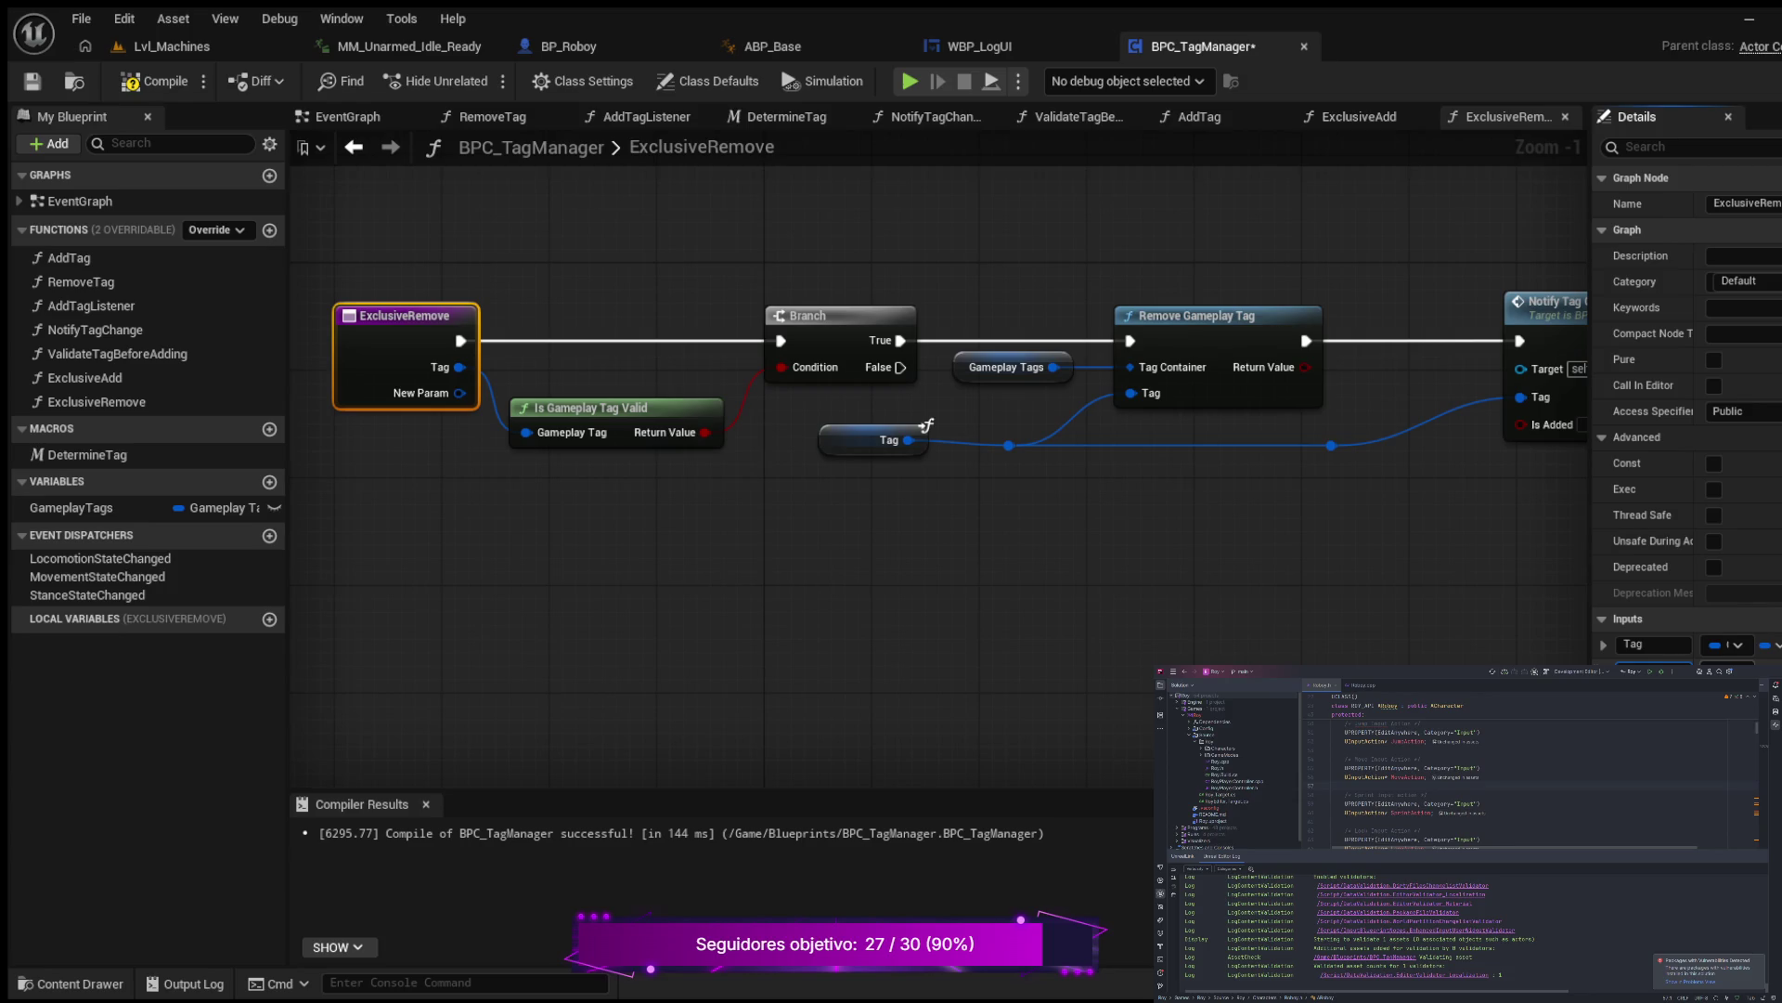
pyautogui.write('Remove Any Match')
pyautogui.press('Return')
pyautogui.click(148, 86)
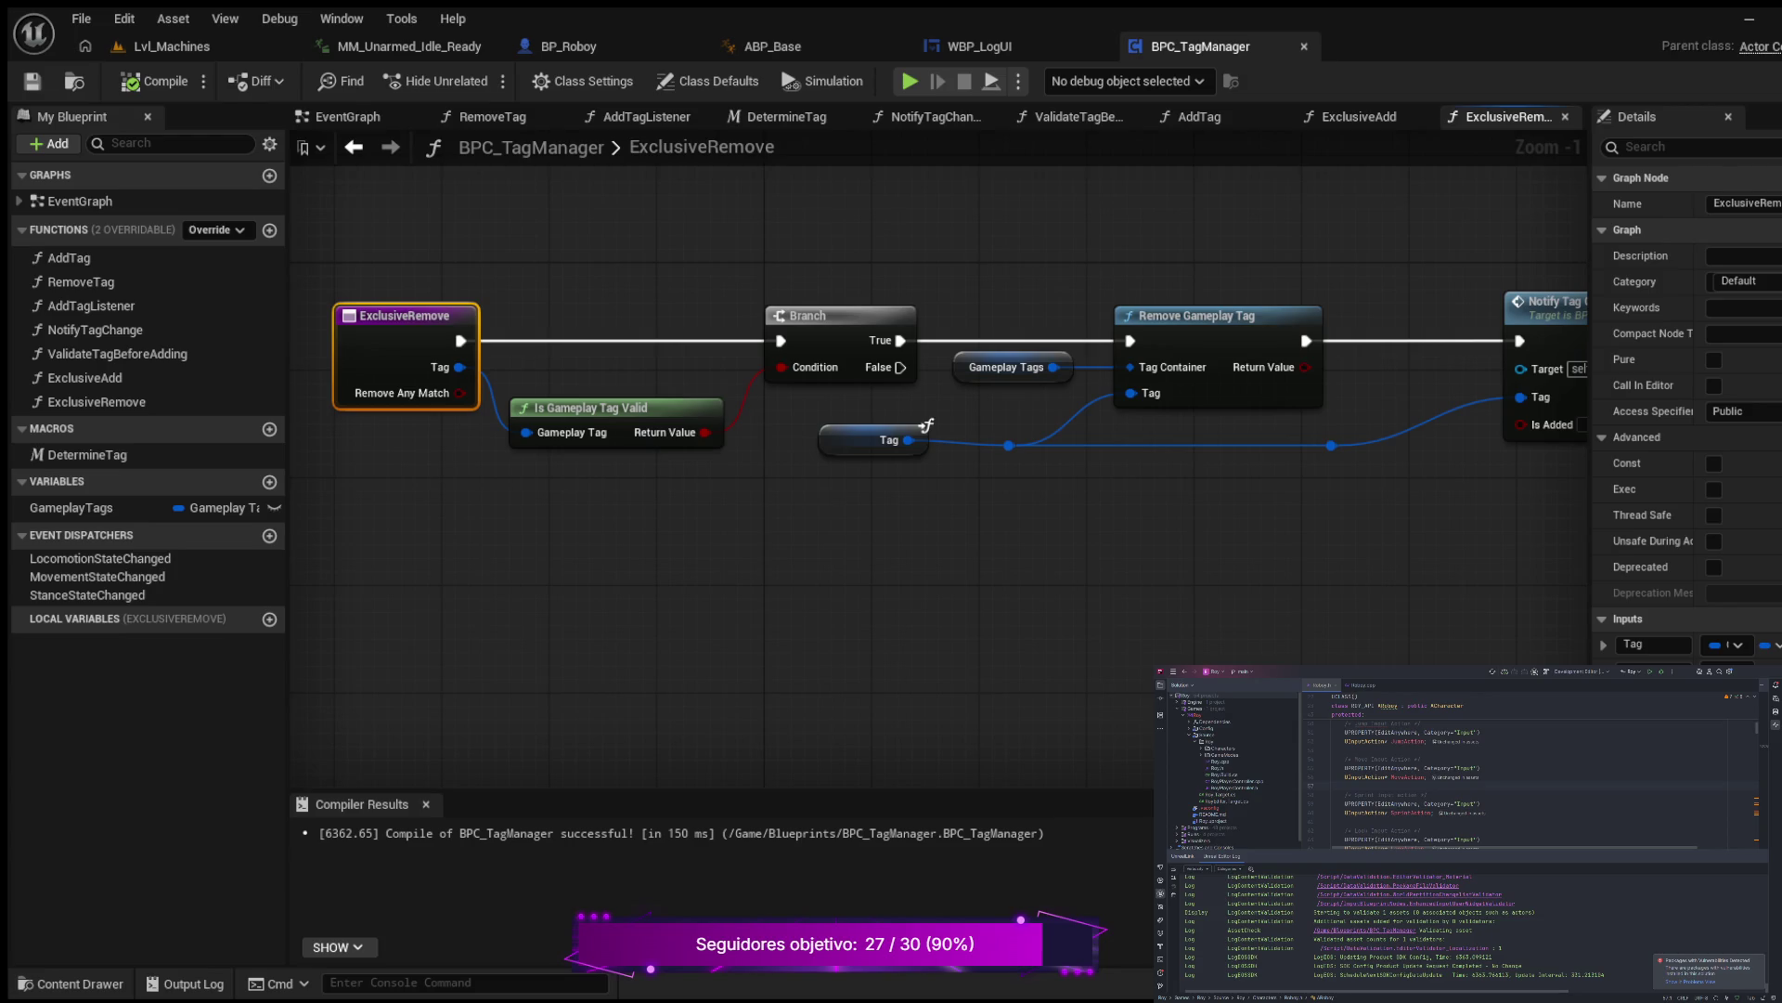
# Step: Duplicate the Gameplay Tags getter and place the copy below the main node row
pyautogui.scroll(-2, 693, 551)
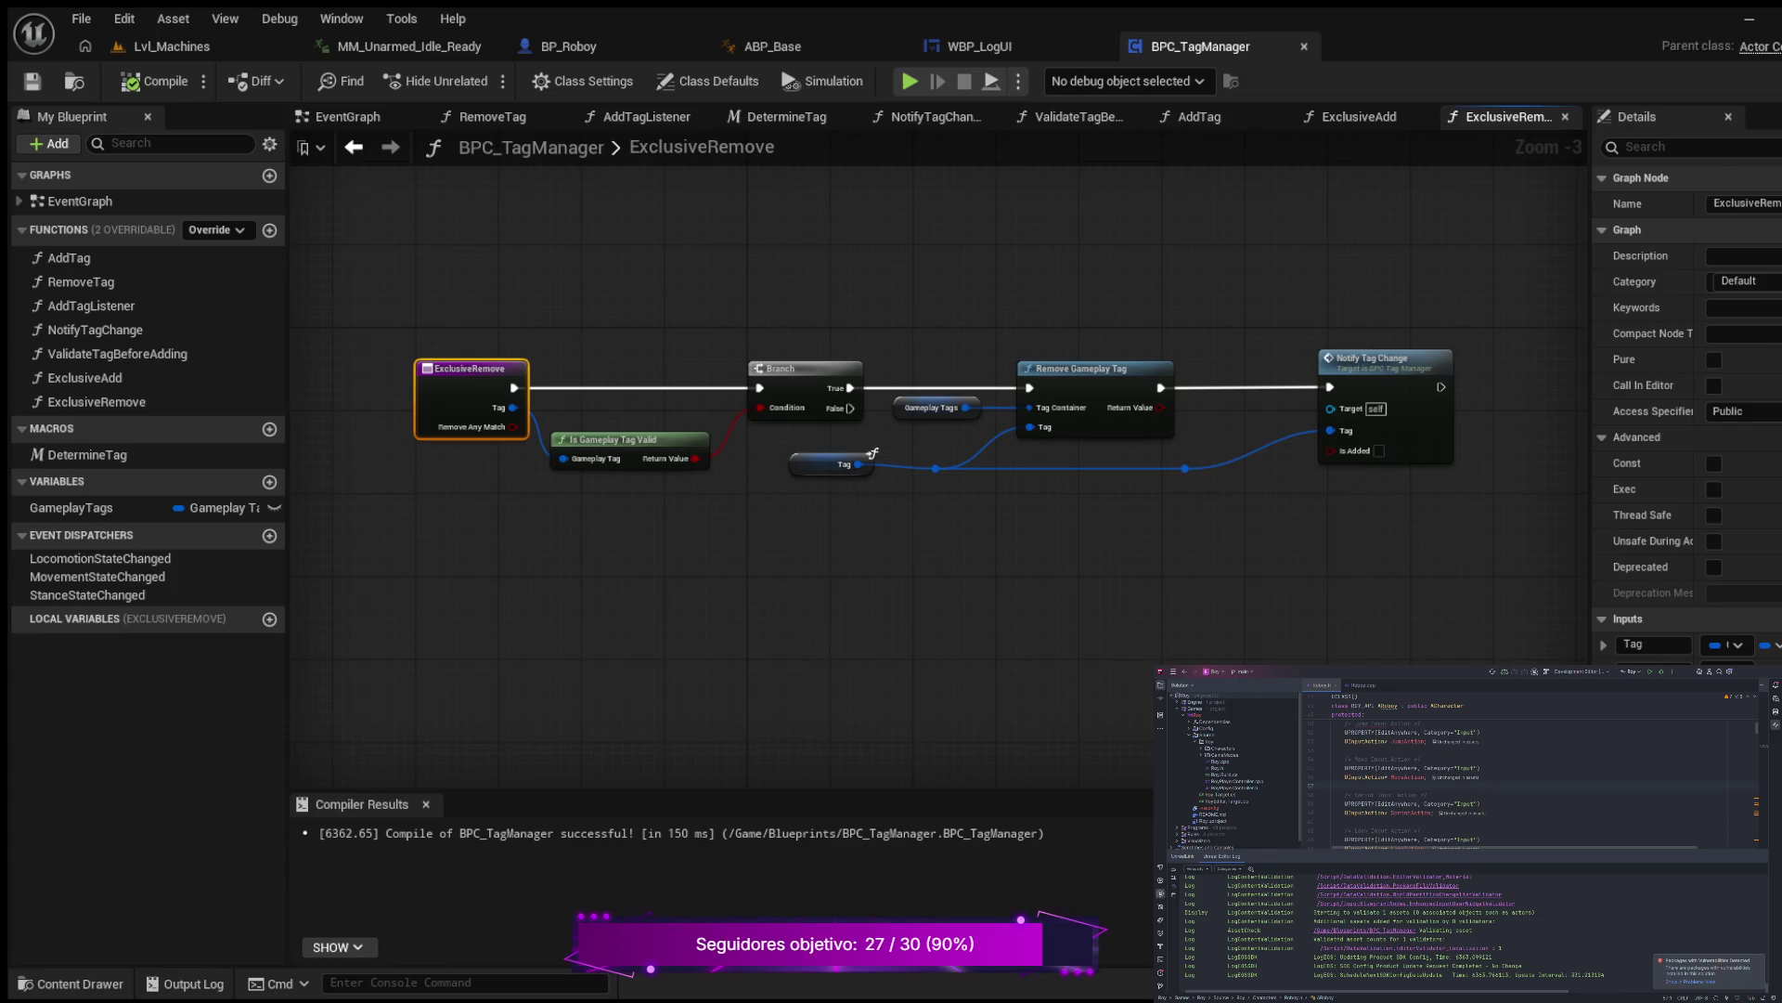
pyautogui.moveTo(534, 618)
pyautogui.mouseDown()
pyautogui.moveTo(696, 636)
pyautogui.moveTo(700, 669)
pyautogui.moveTo(585, 740)
pyautogui.moveTo(592, 773)
pyautogui.mouseUp()
pyautogui.scroll(1, 852, 660)
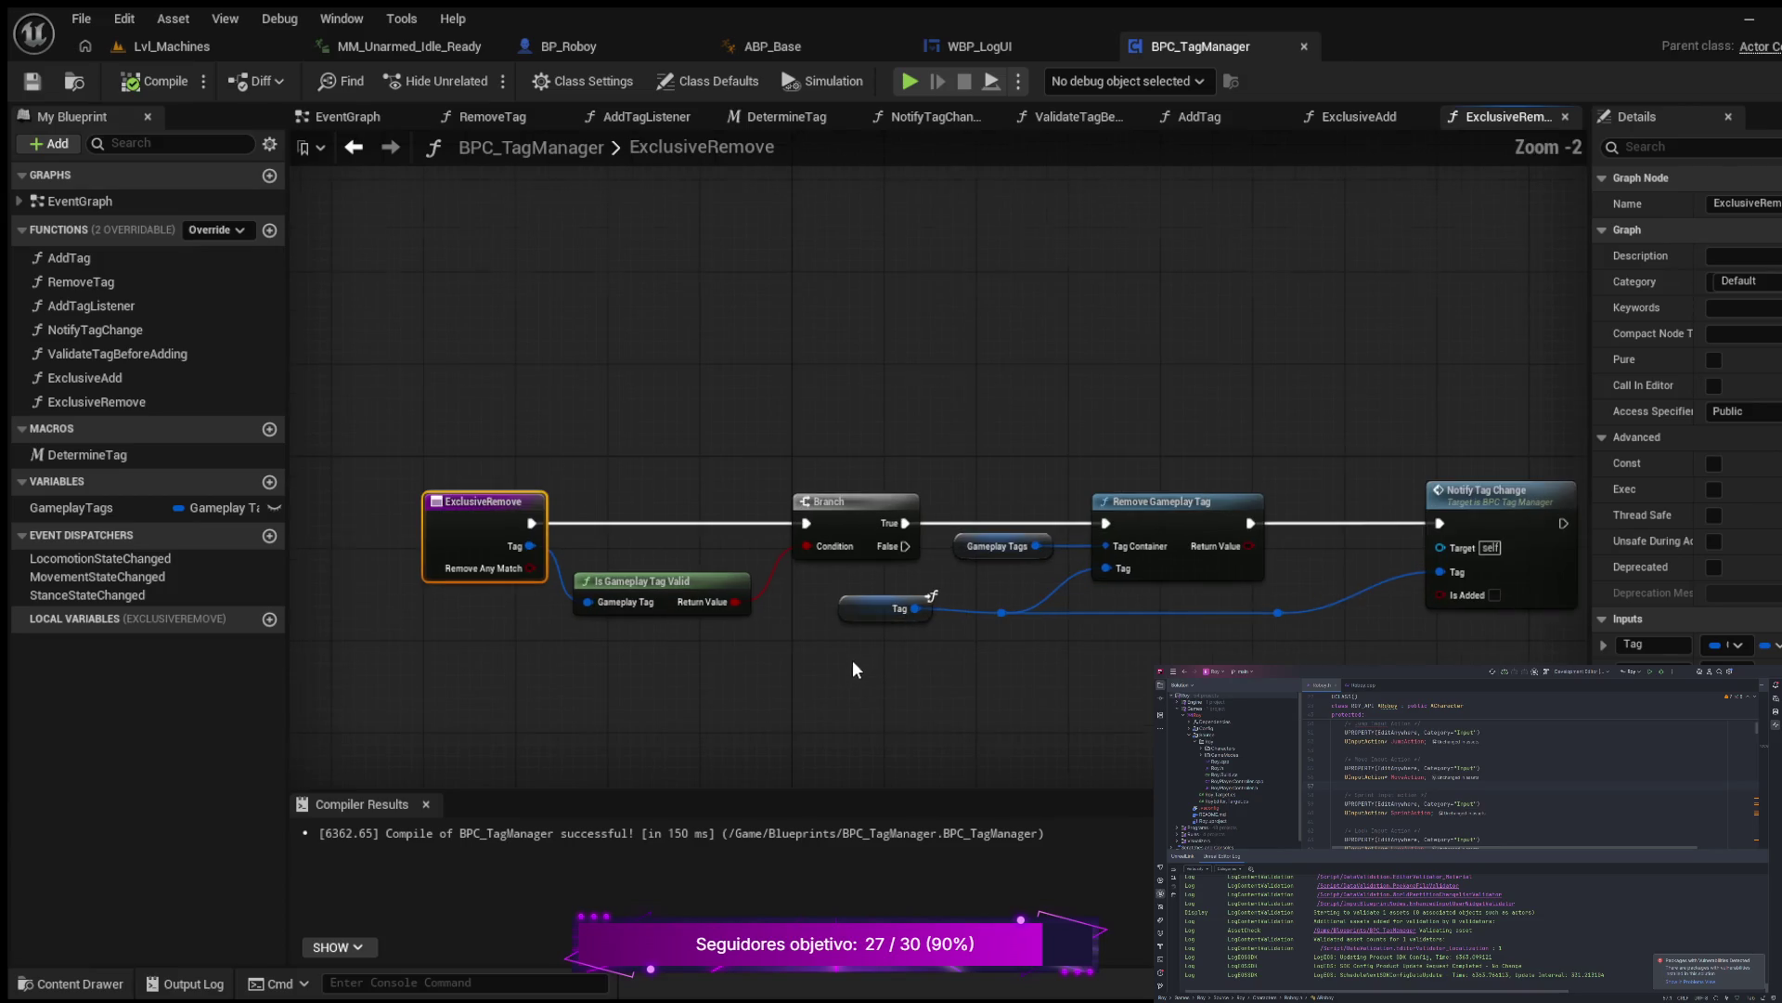
pyautogui.click(999, 539)
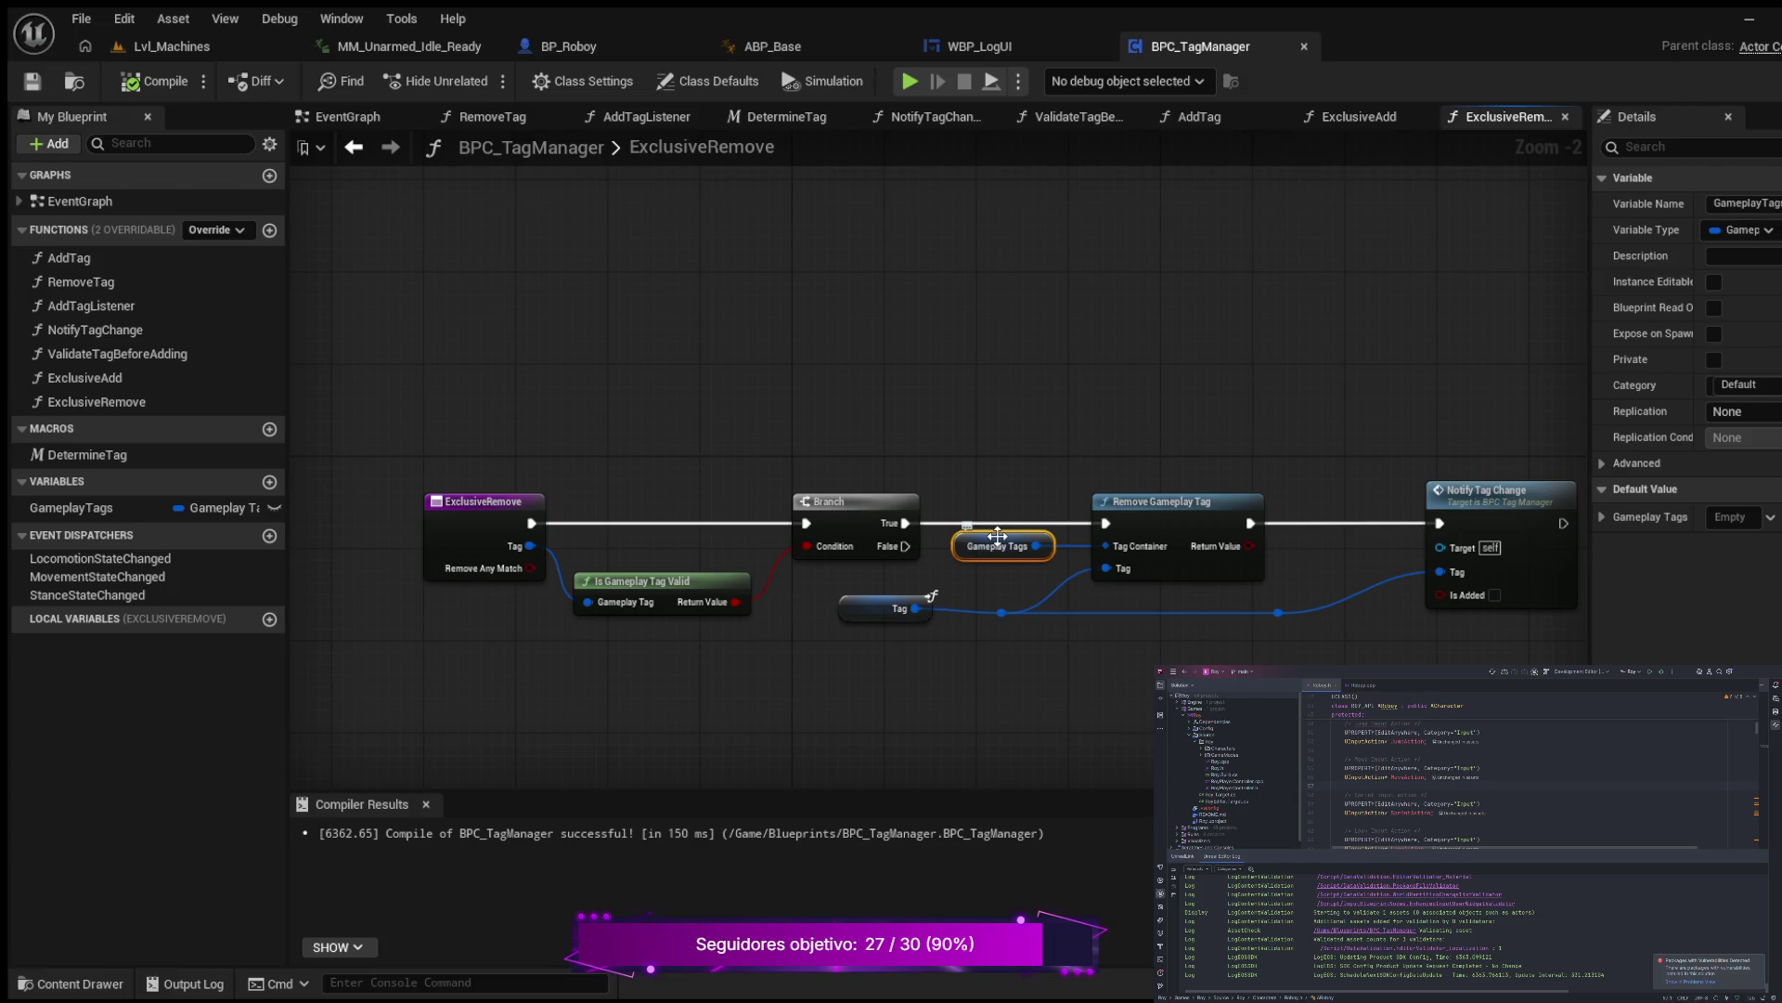
pyautogui.hotkey('ctrl', 'w')
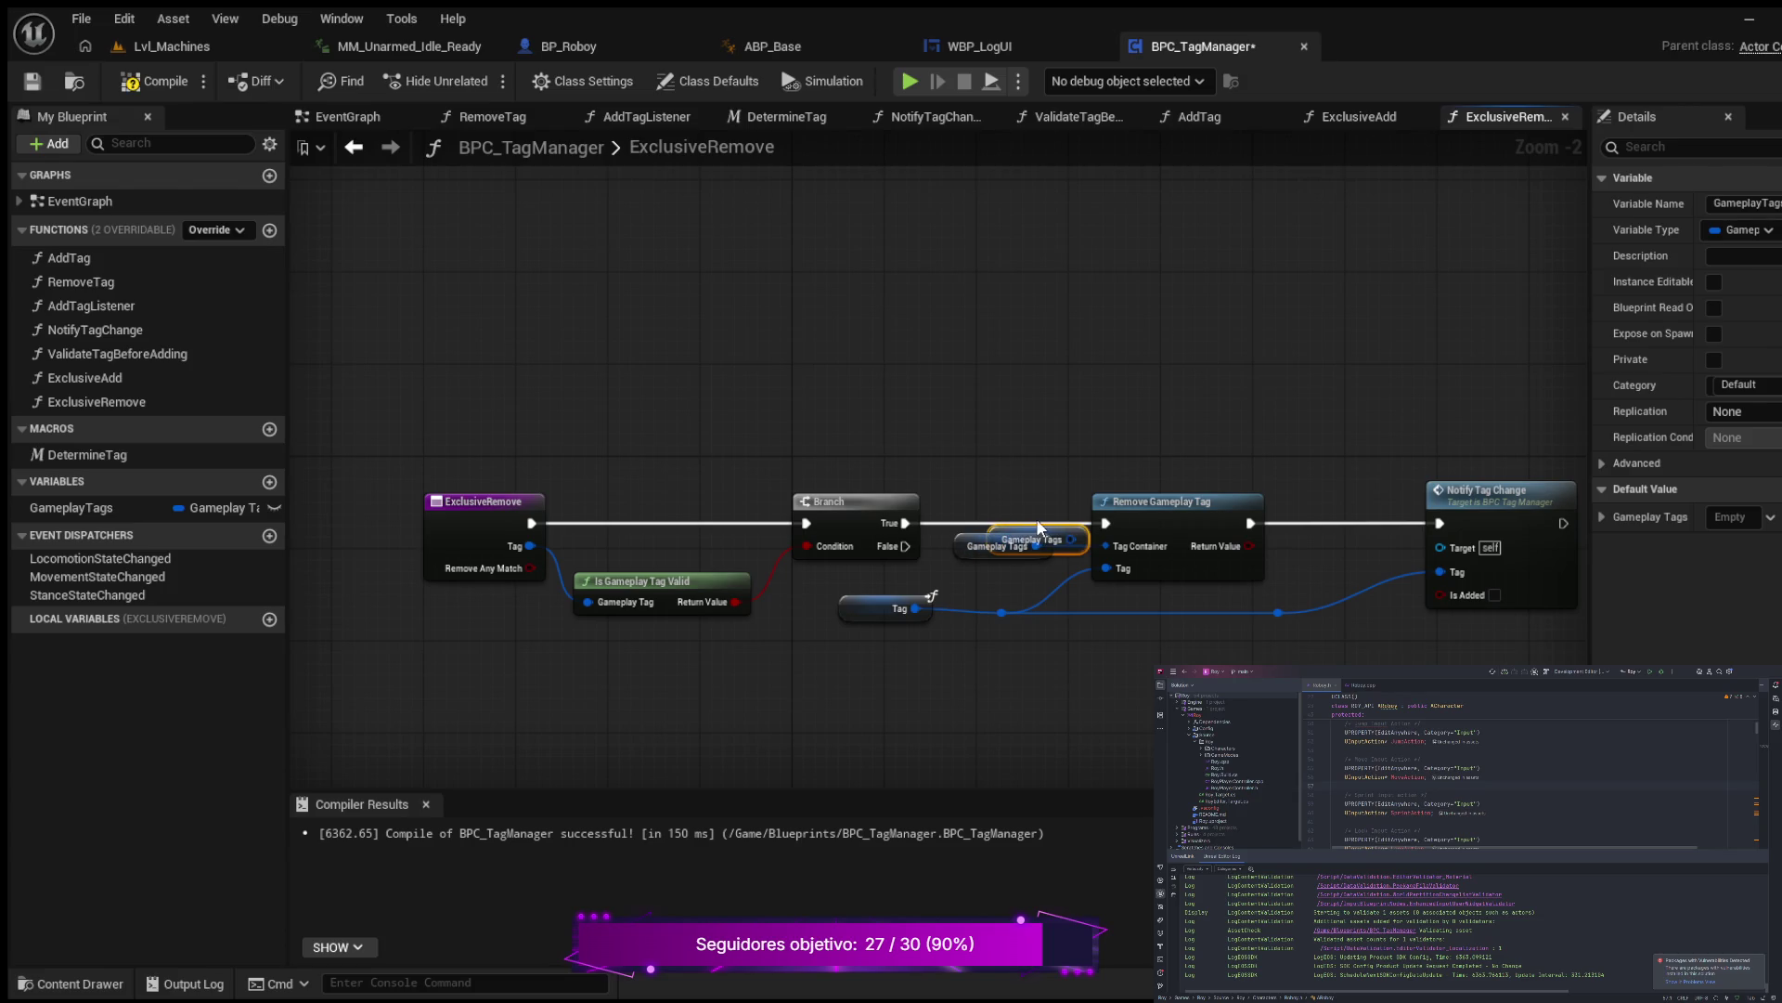
pyautogui.moveTo(1033, 534)
pyautogui.mouseDown()
pyautogui.moveTo(554, 666)
pyautogui.moveTo(515, 715)
pyautogui.mouseUp()
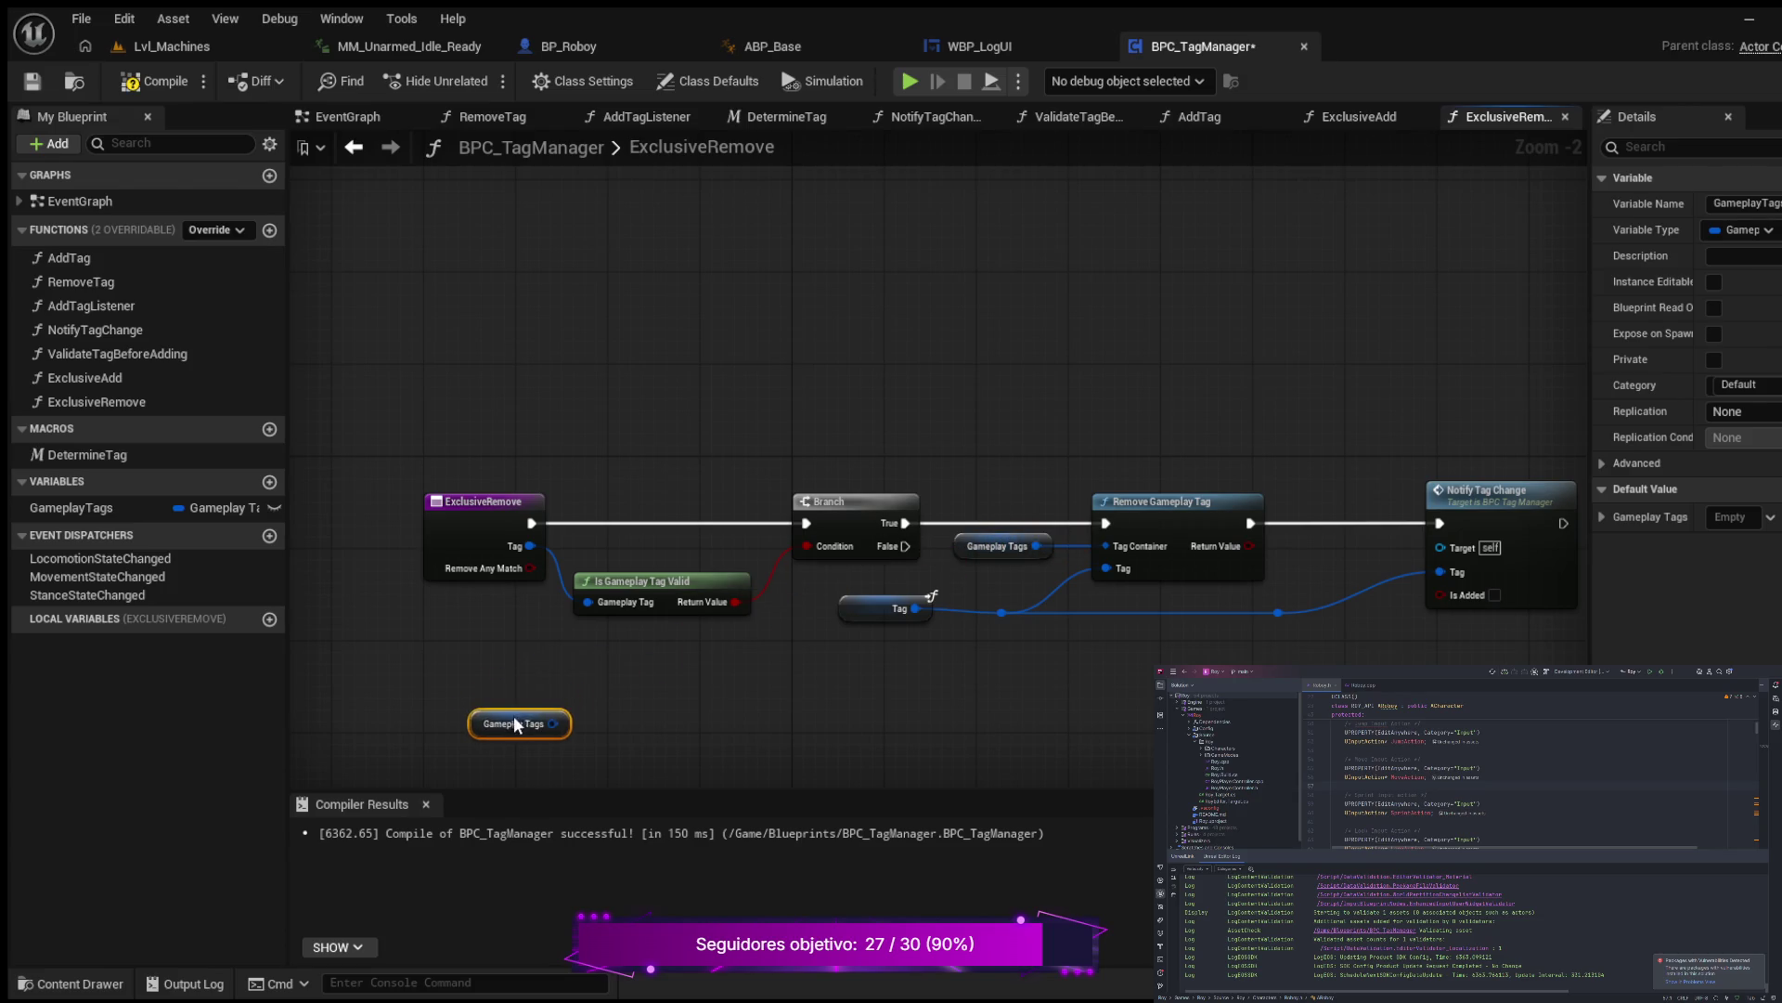
pyautogui.moveTo(745, 721)
pyautogui.mouseDown()
pyautogui.moveTo(792, 601)
pyautogui.moveTo(759, 598)
pyautogui.moveTo(716, 534)
pyautogui.mouseUp()
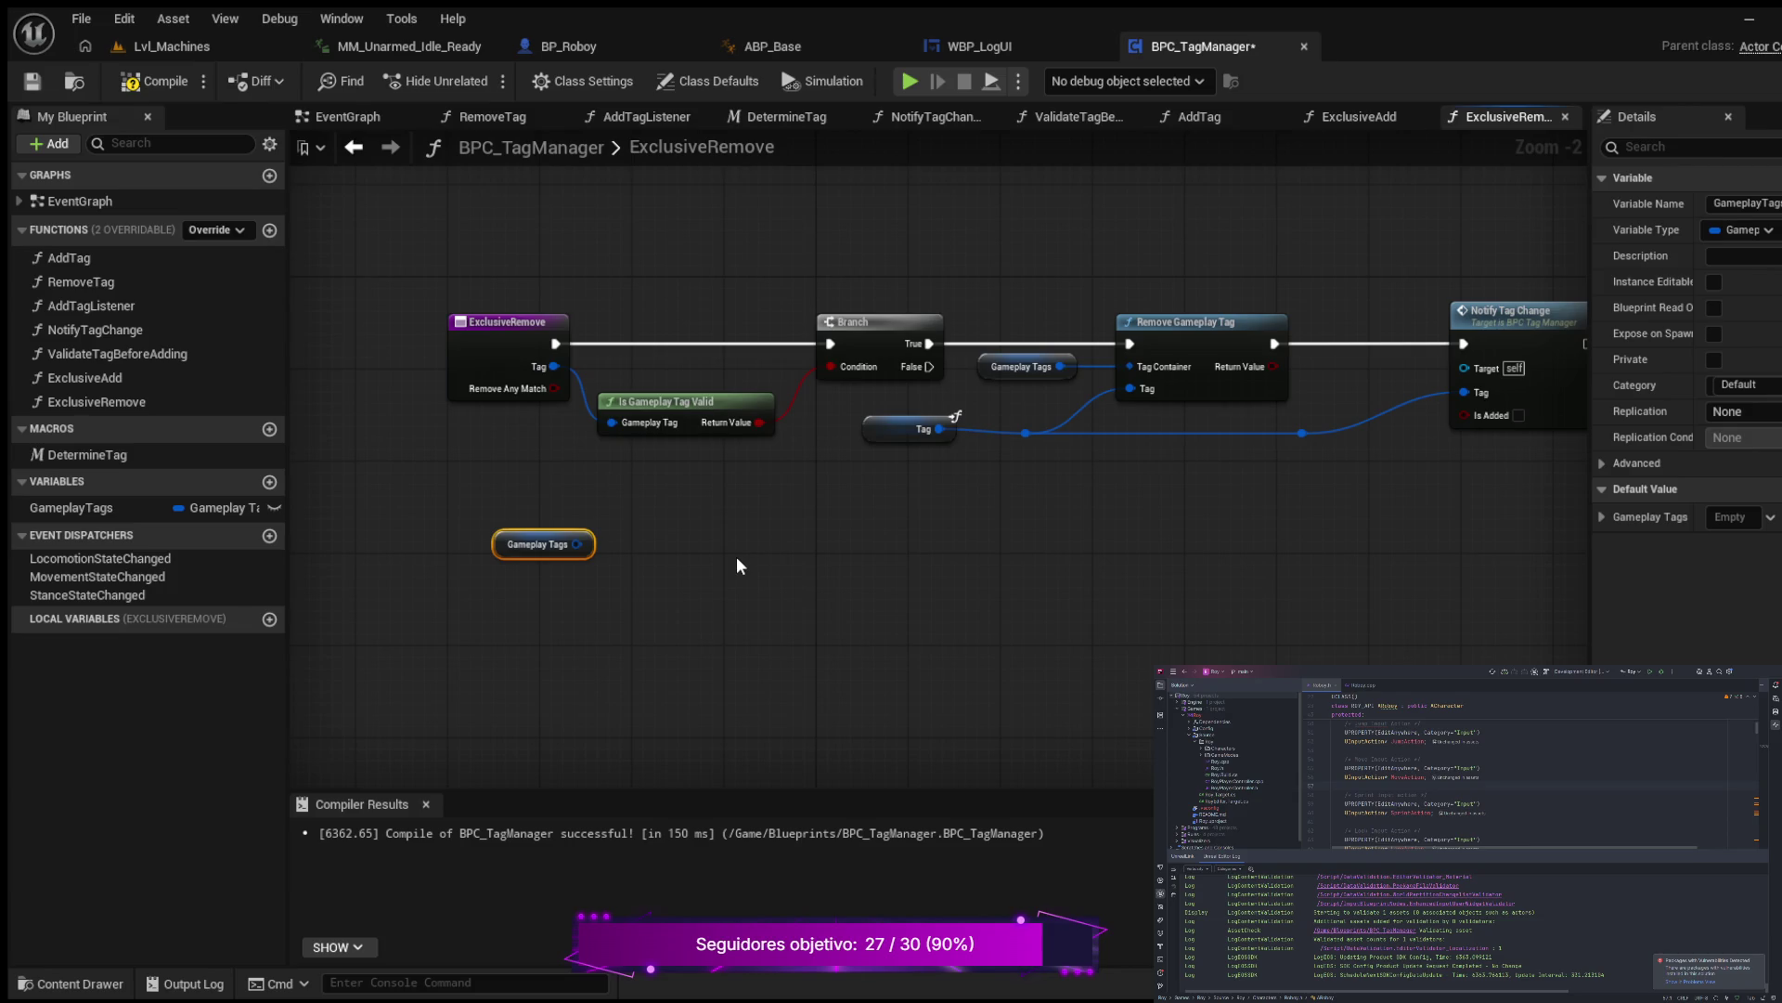
# Step: Add a Break Gameplay Tag Container fed by the Gameplay Tags copy and move both lower
pyautogui.hotkey('ctrl', 'v')
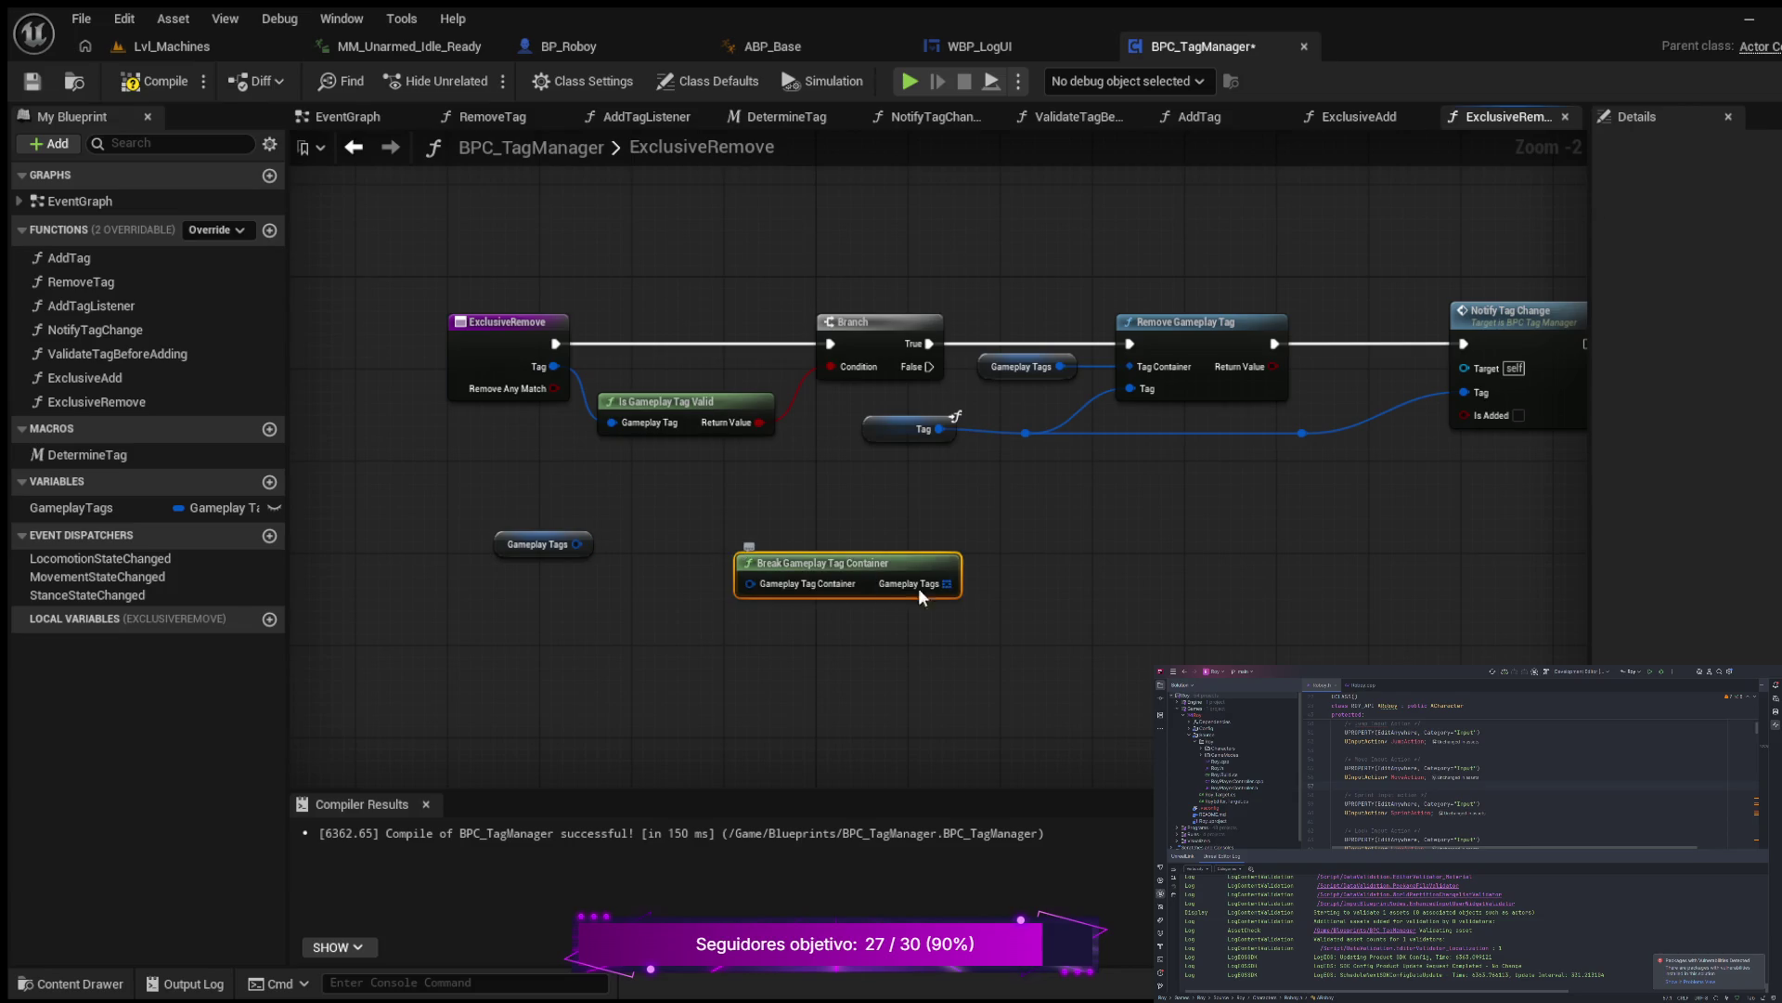
pyautogui.moveTo(576, 544); pyautogui.dragTo(750, 583)
pyautogui.moveTo(855, 563)
pyautogui.mouseDown()
pyautogui.moveTo(810, 528)
pyautogui.moveTo(763, 527)
pyautogui.mouseUp()
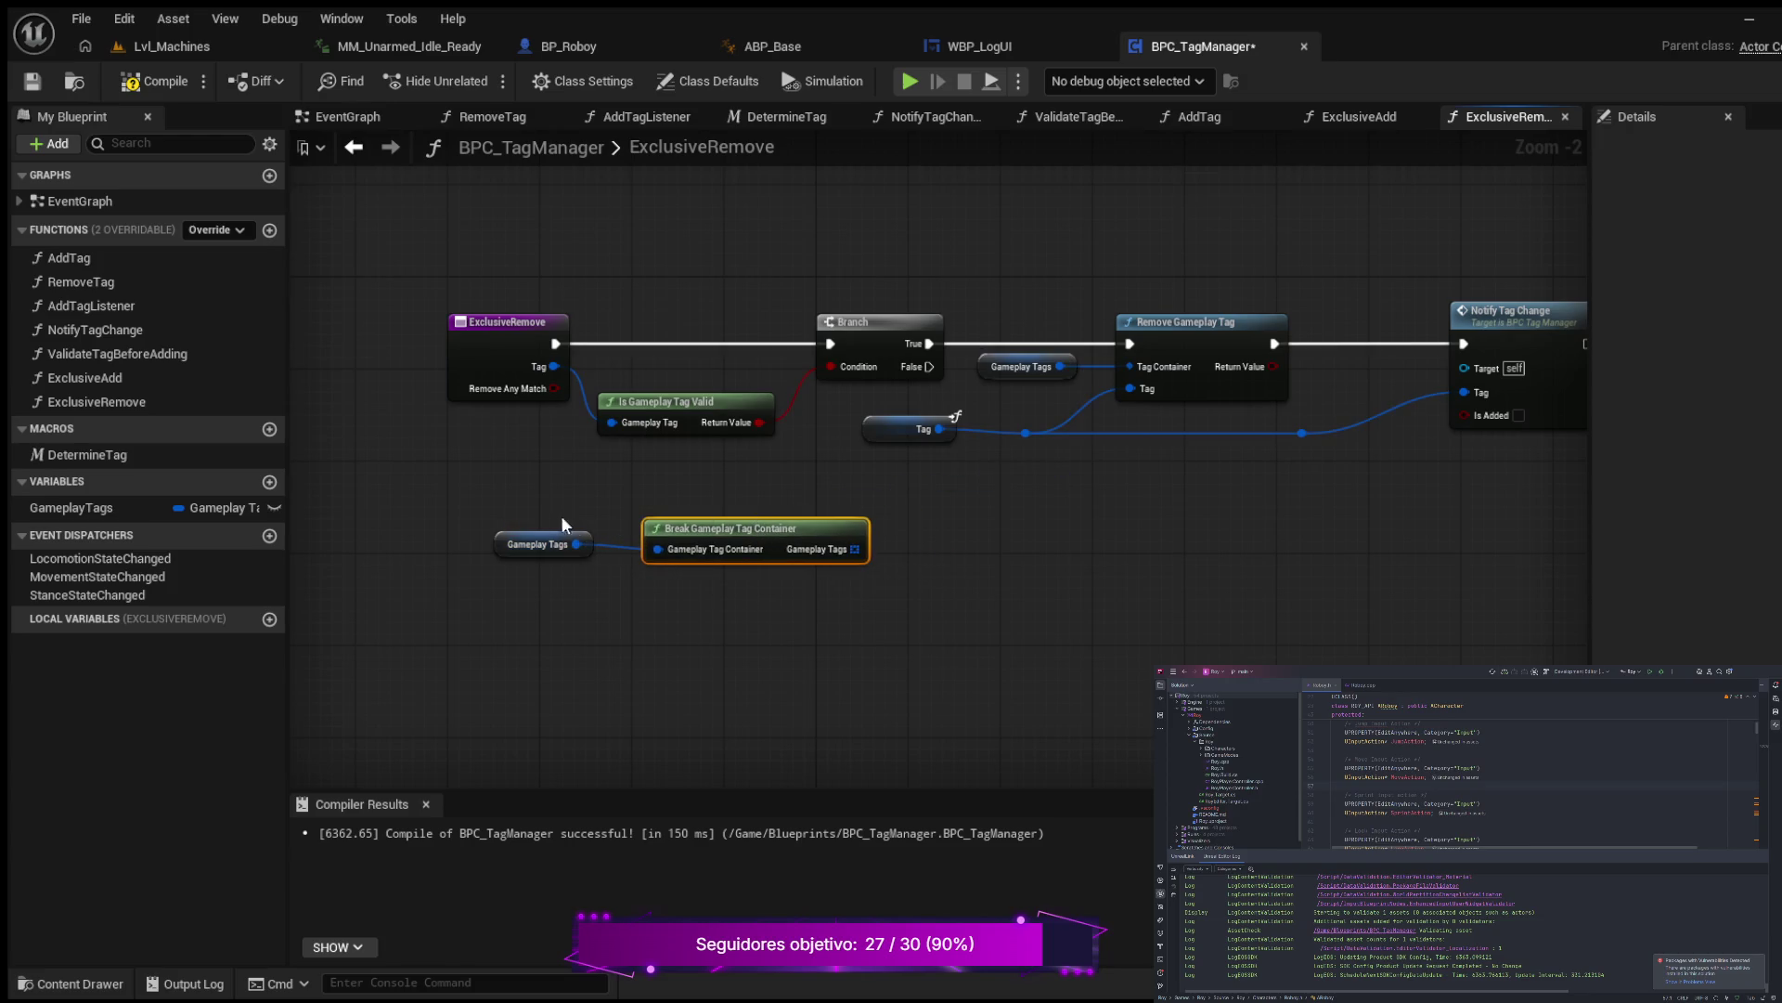
pyautogui.moveTo(449, 498); pyautogui.dragTo(817, 608)
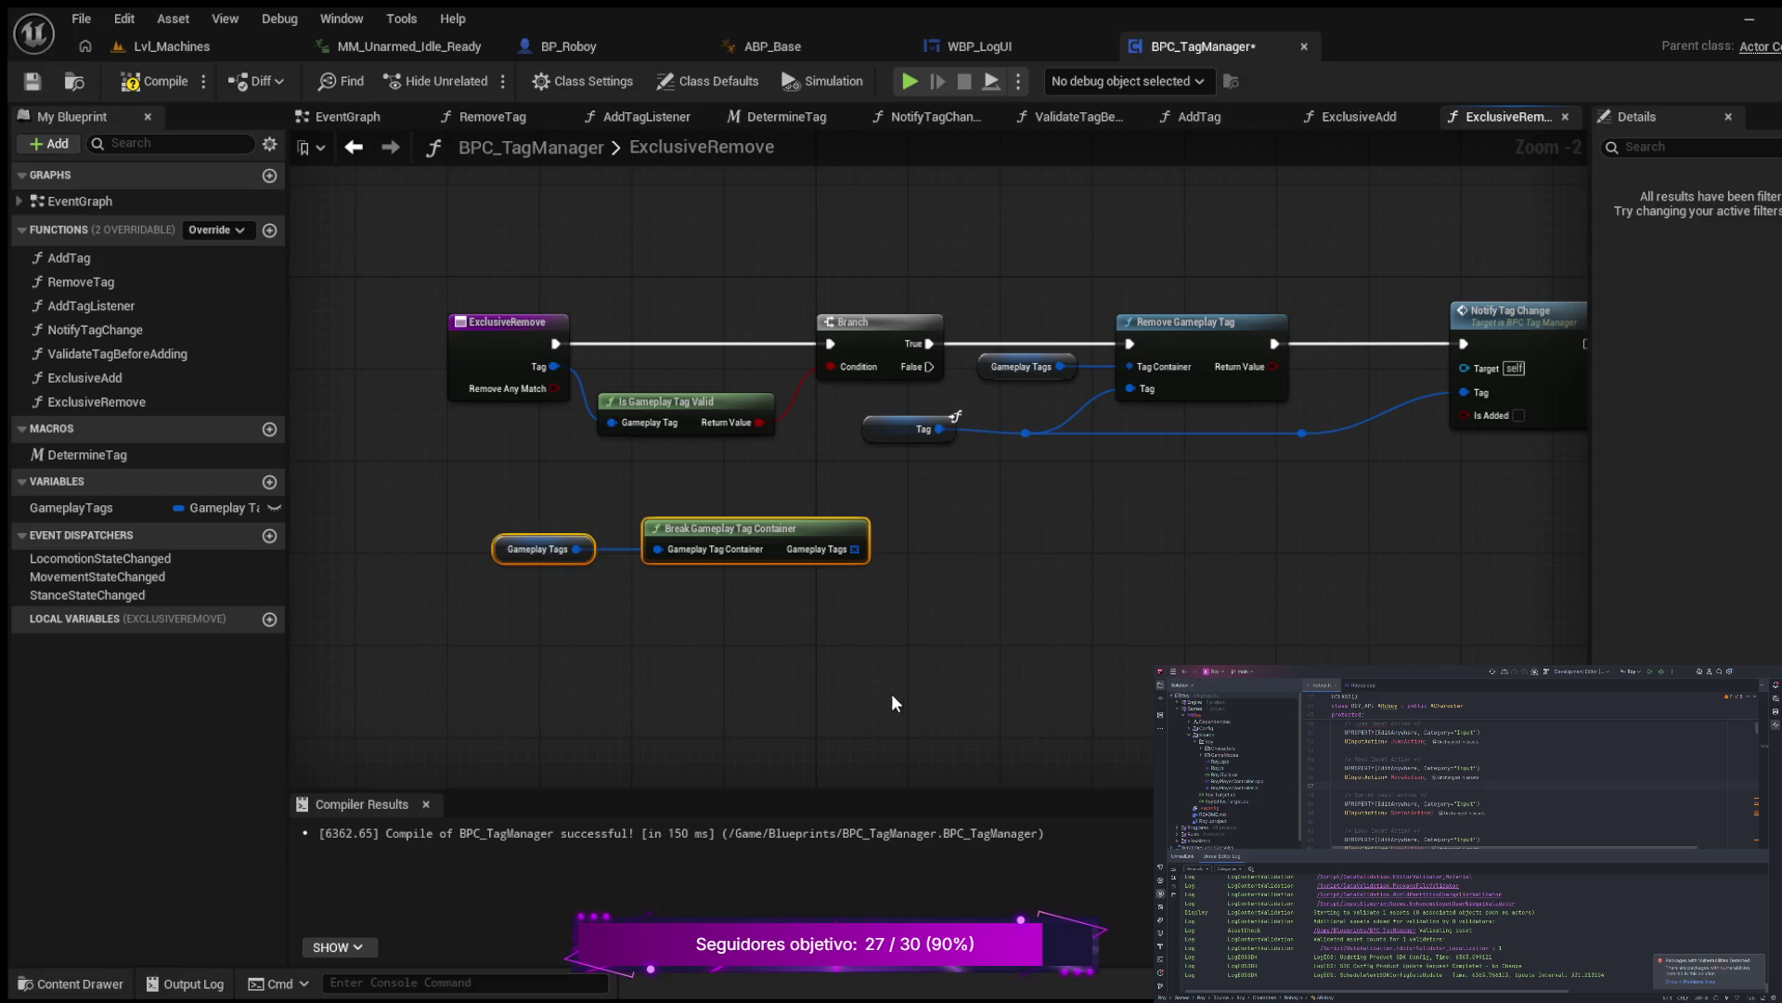
pyautogui.moveTo(757, 536); pyautogui.dragTo(716, 600)
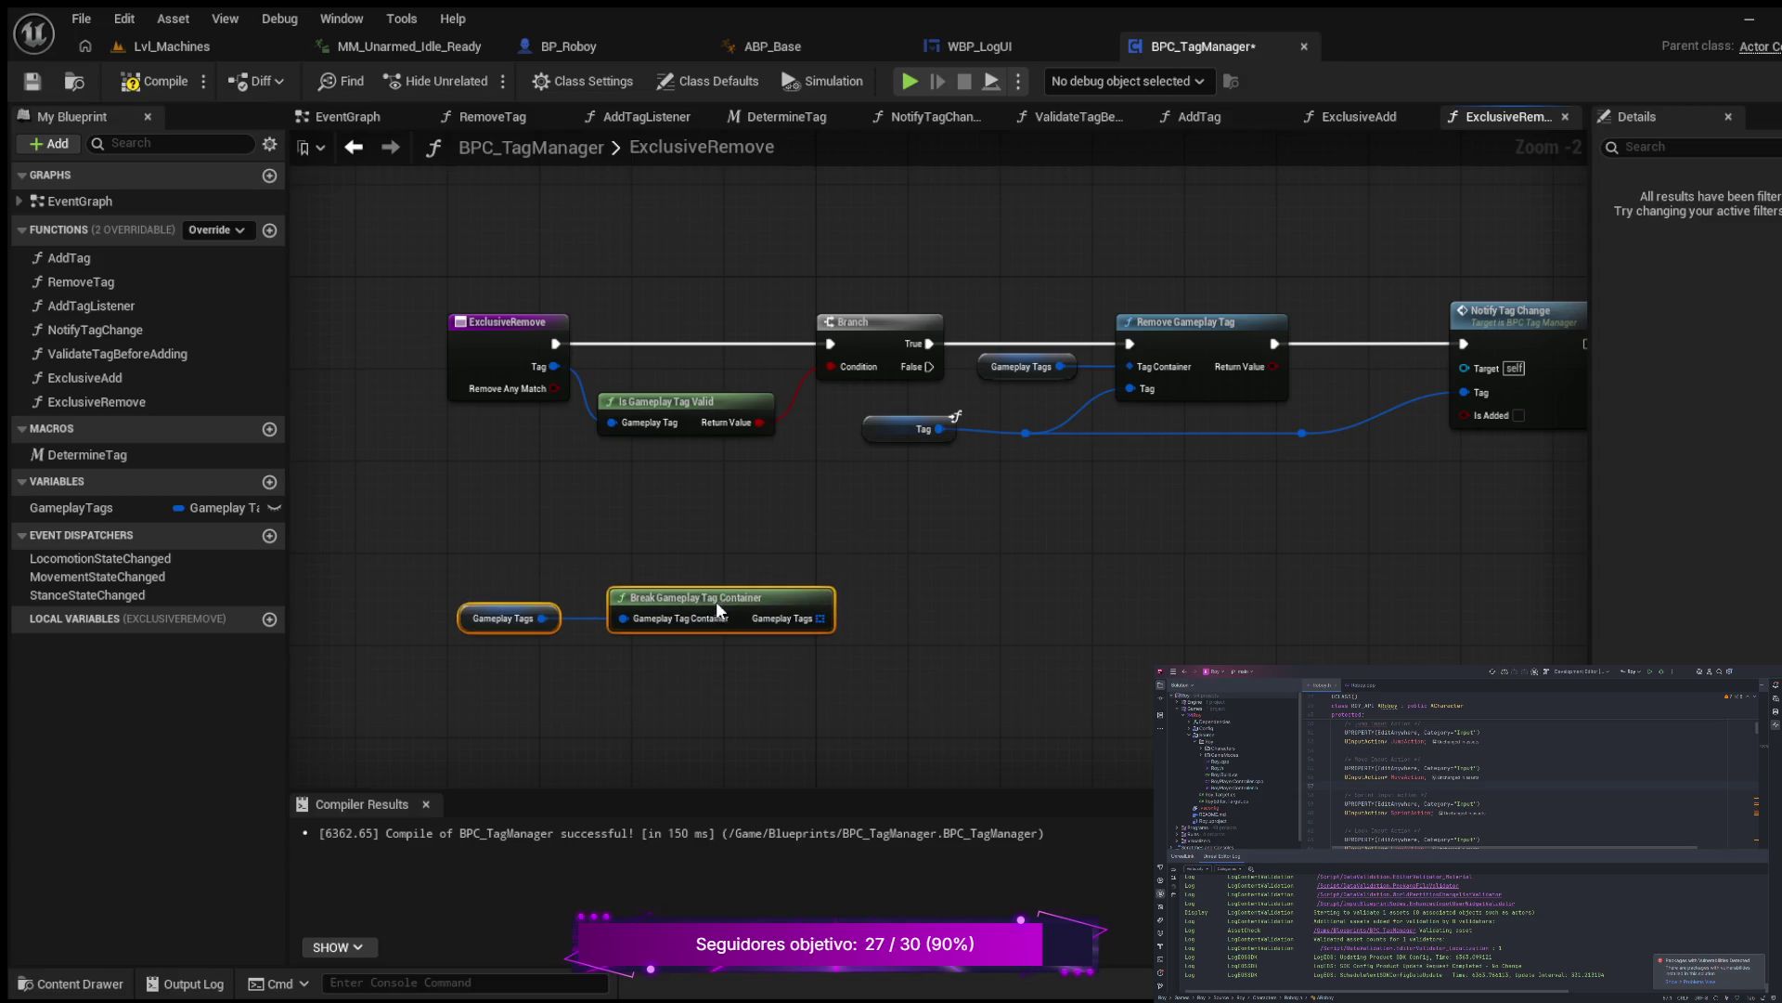
pyautogui.click(1000, 622)
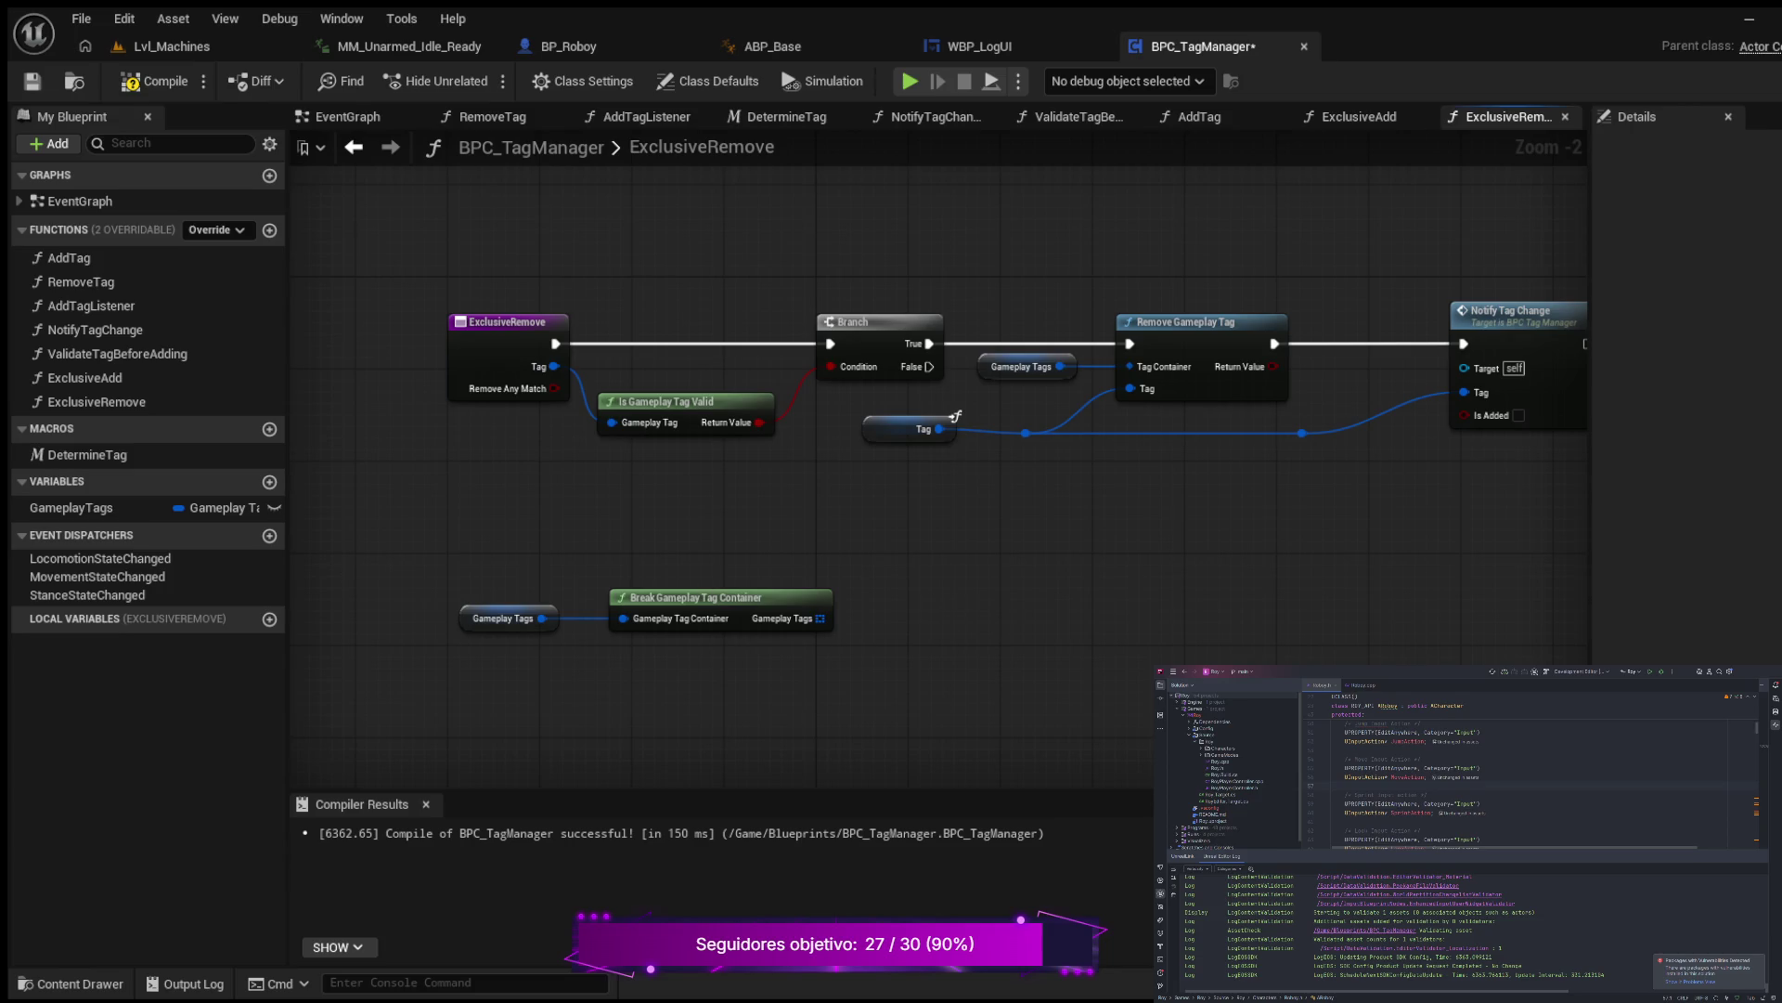
# Step: Place a For Each Loop node beside the break node
pyautogui.click(947, 609)
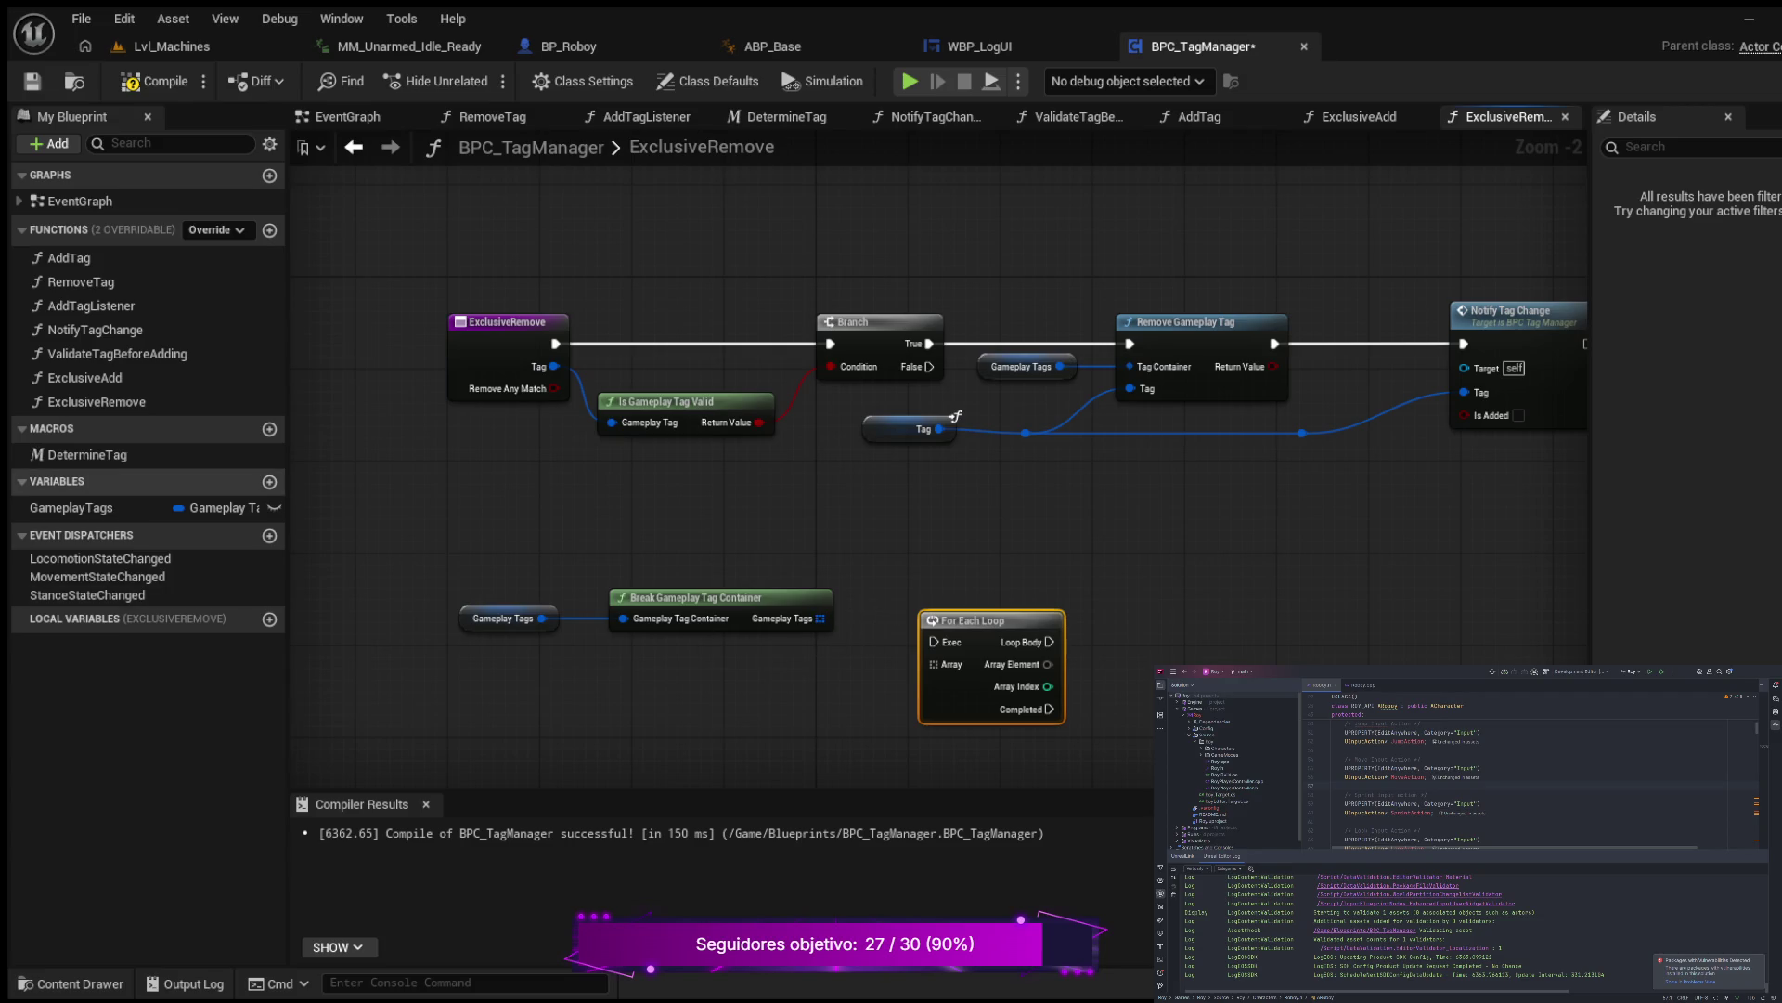
pyautogui.moveTo(1030, 625); pyautogui.dragTo(1008, 594)
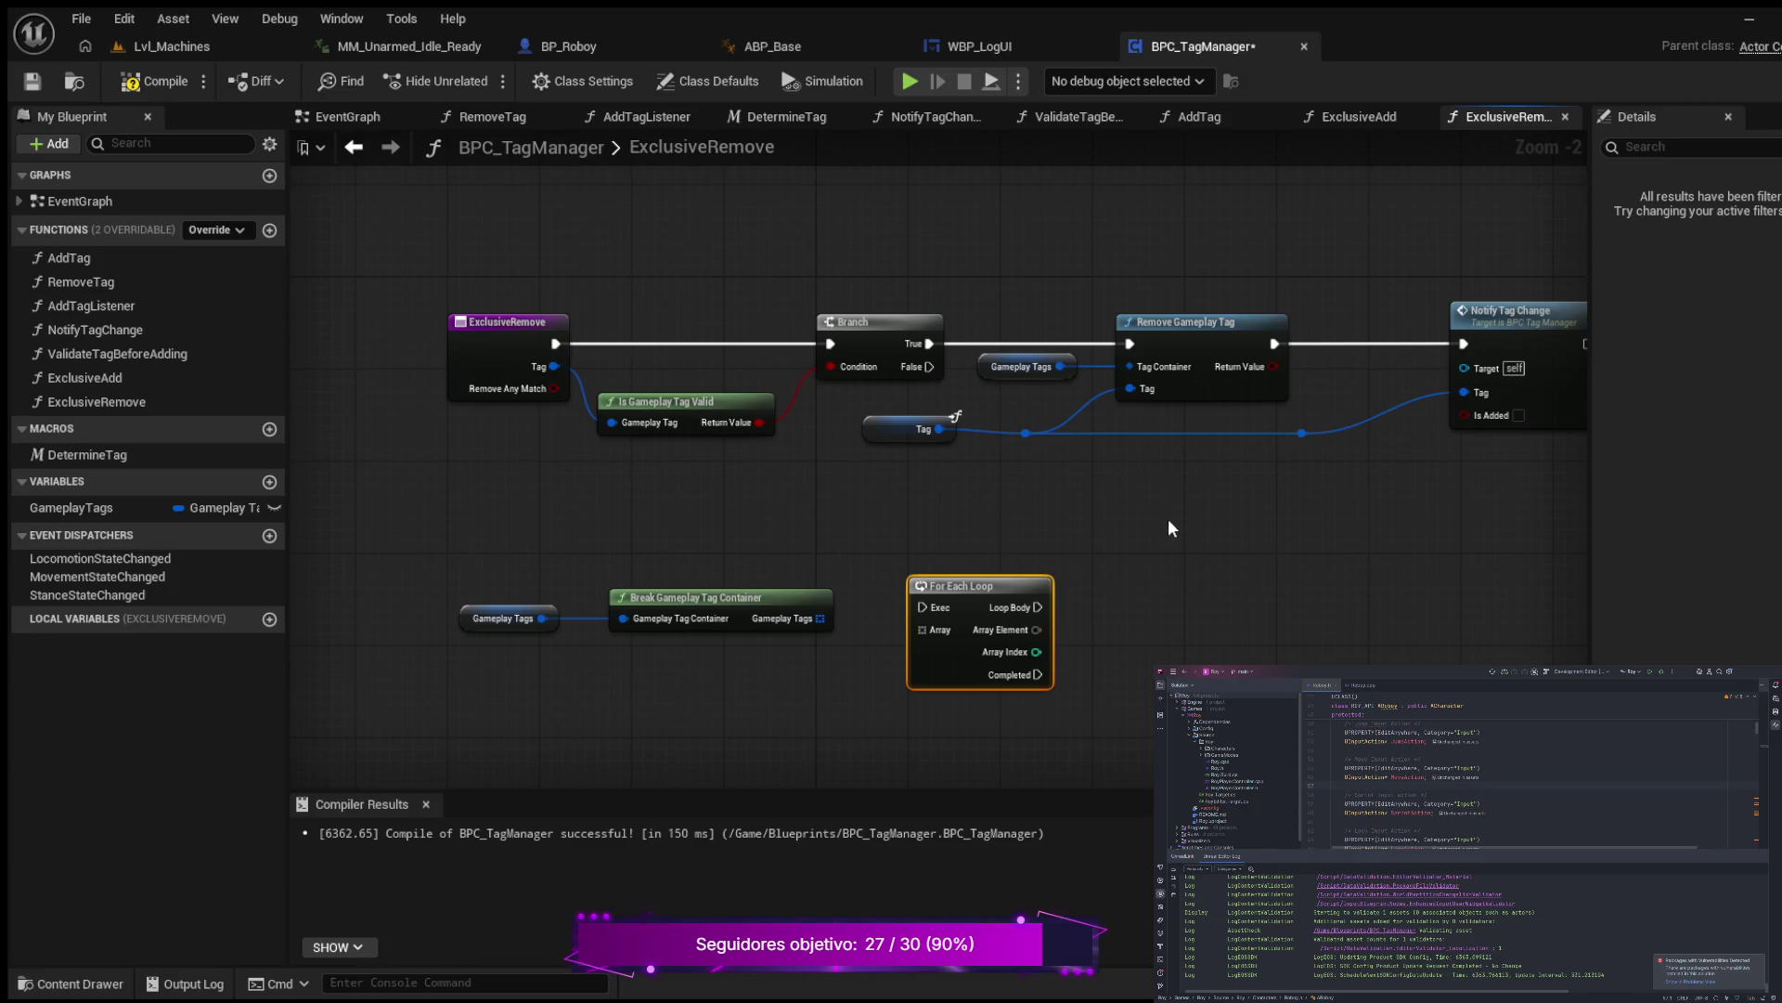
pyautogui.moveTo(1168, 518)
pyautogui.mouseDown()
pyautogui.moveTo(1040, 557)
pyautogui.moveTo(1087, 557)
pyautogui.mouseUp()
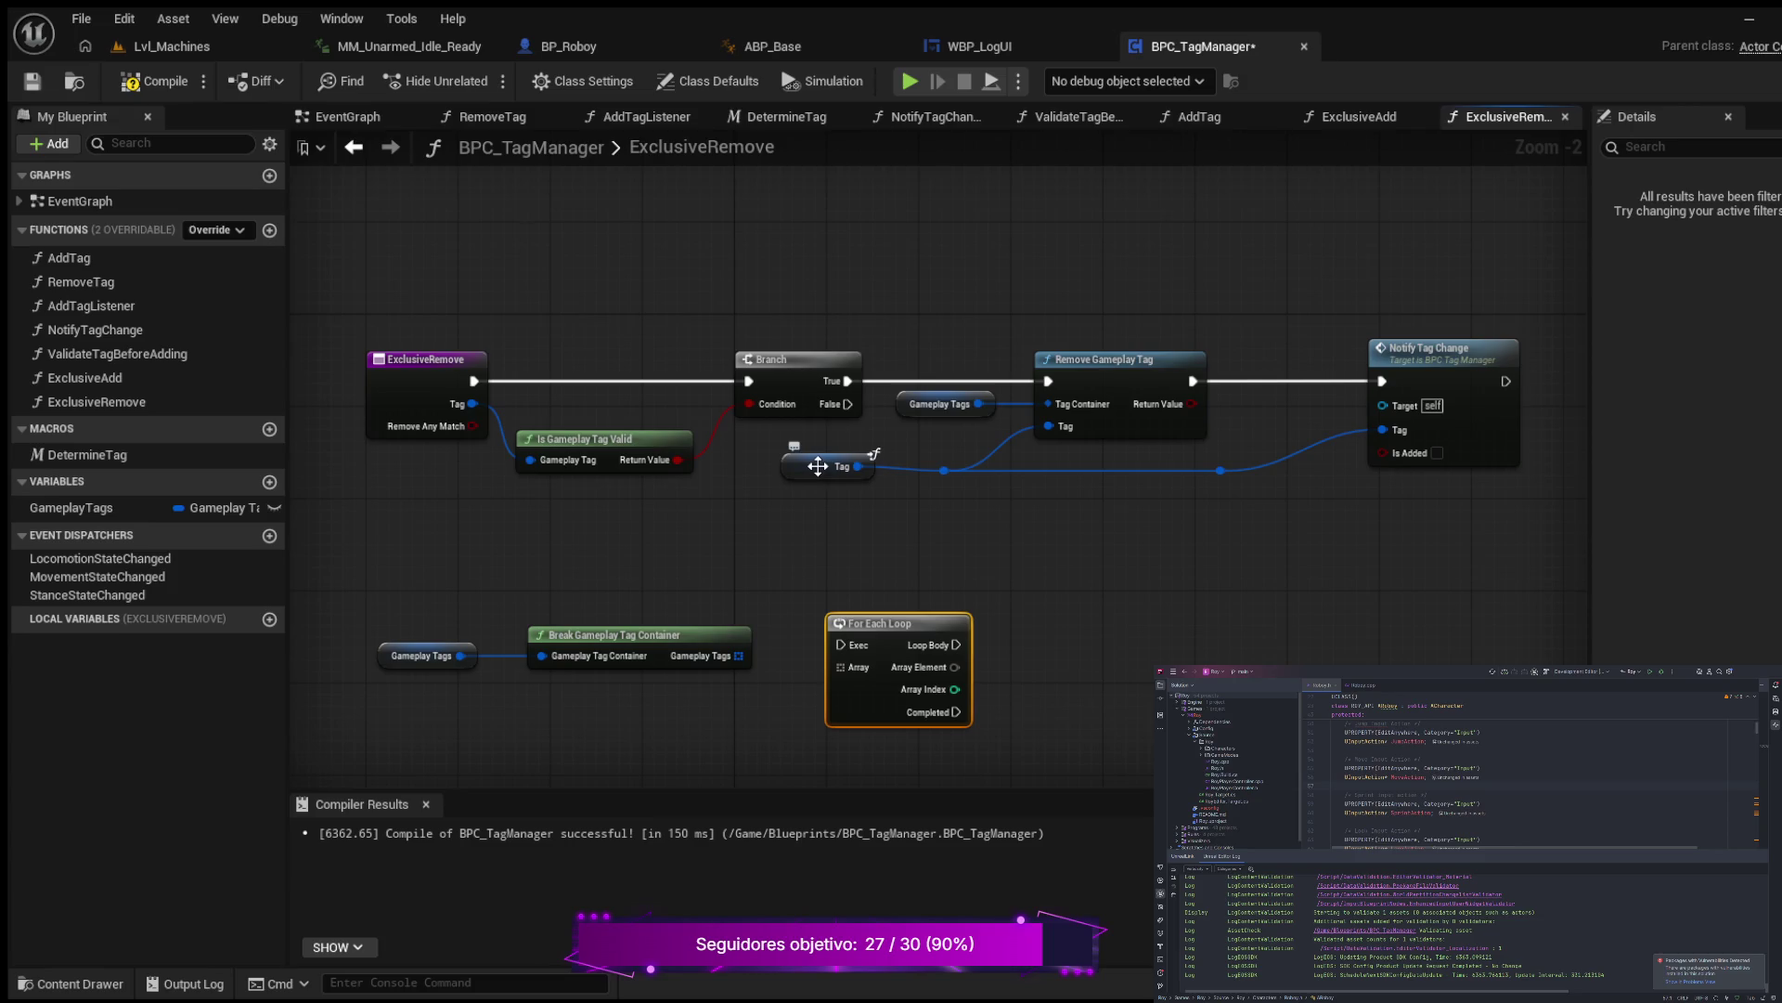
# Step: Shift the Tag getter, reroute and Remove Gameplay Tag slightly right
pyautogui.moveTo(795, 471); pyautogui.dragTo(858, 468)
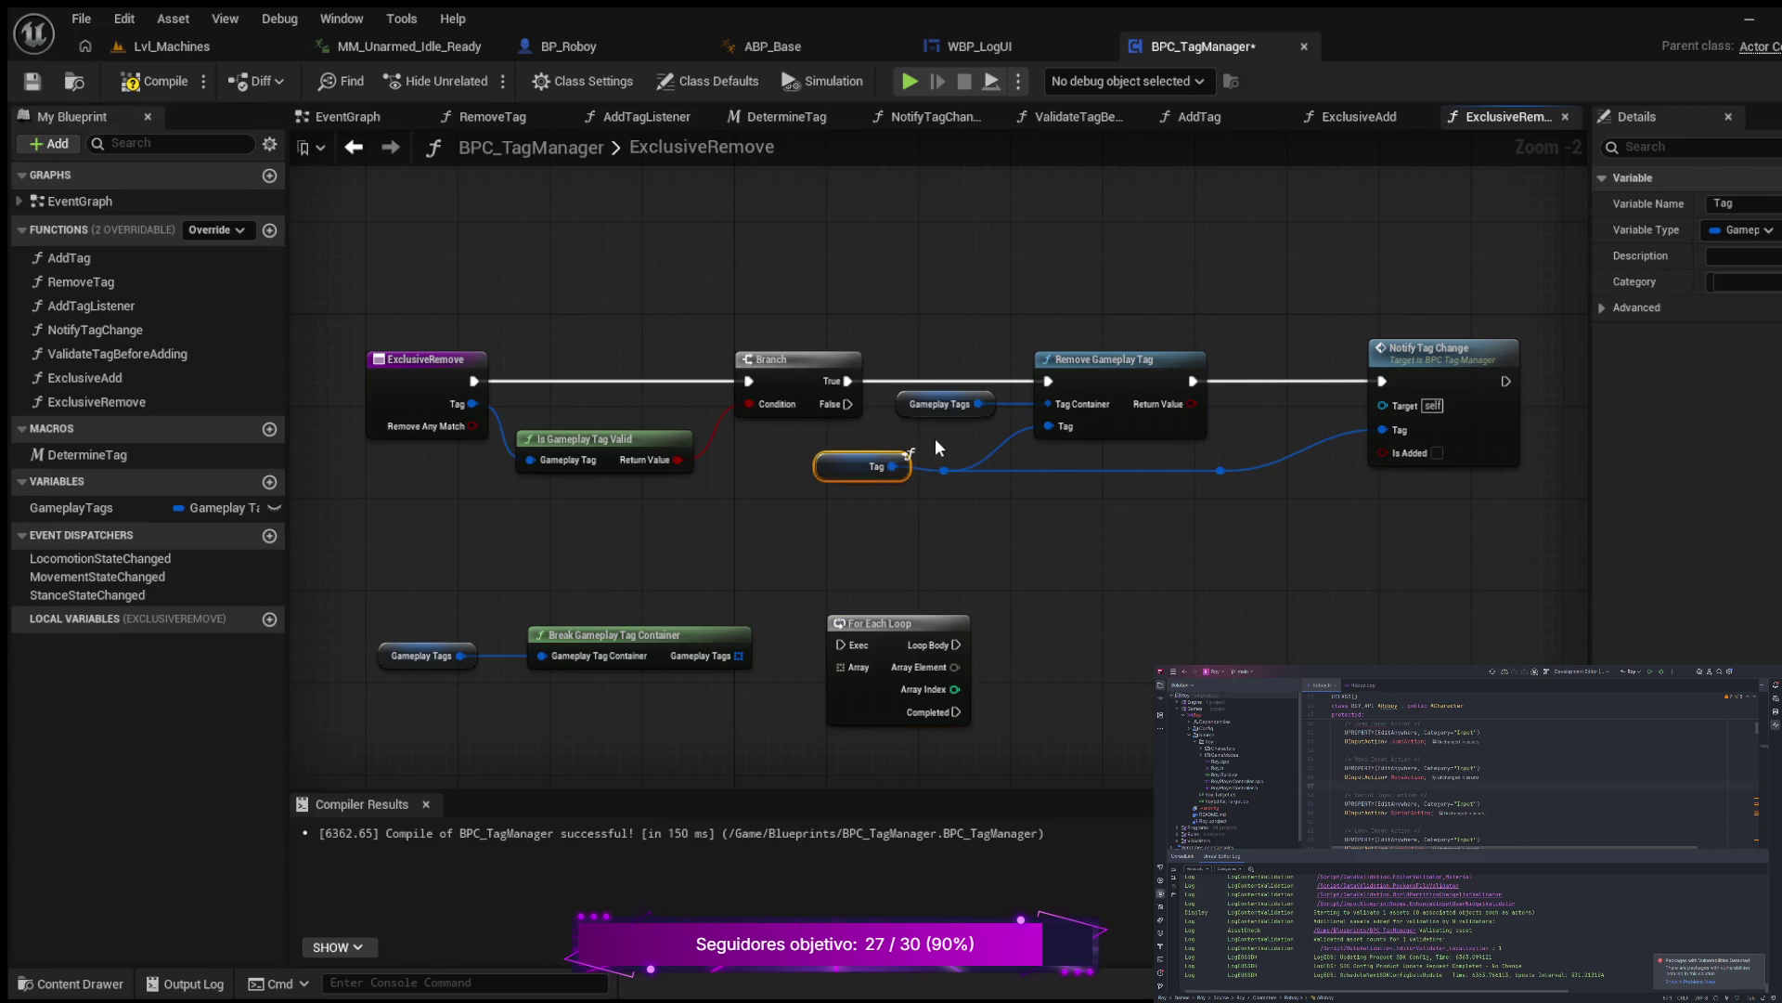
pyautogui.hotkey('ctrl', 'z')
pyautogui.moveTo(960, 473); pyautogui.dragTo(1028, 475)
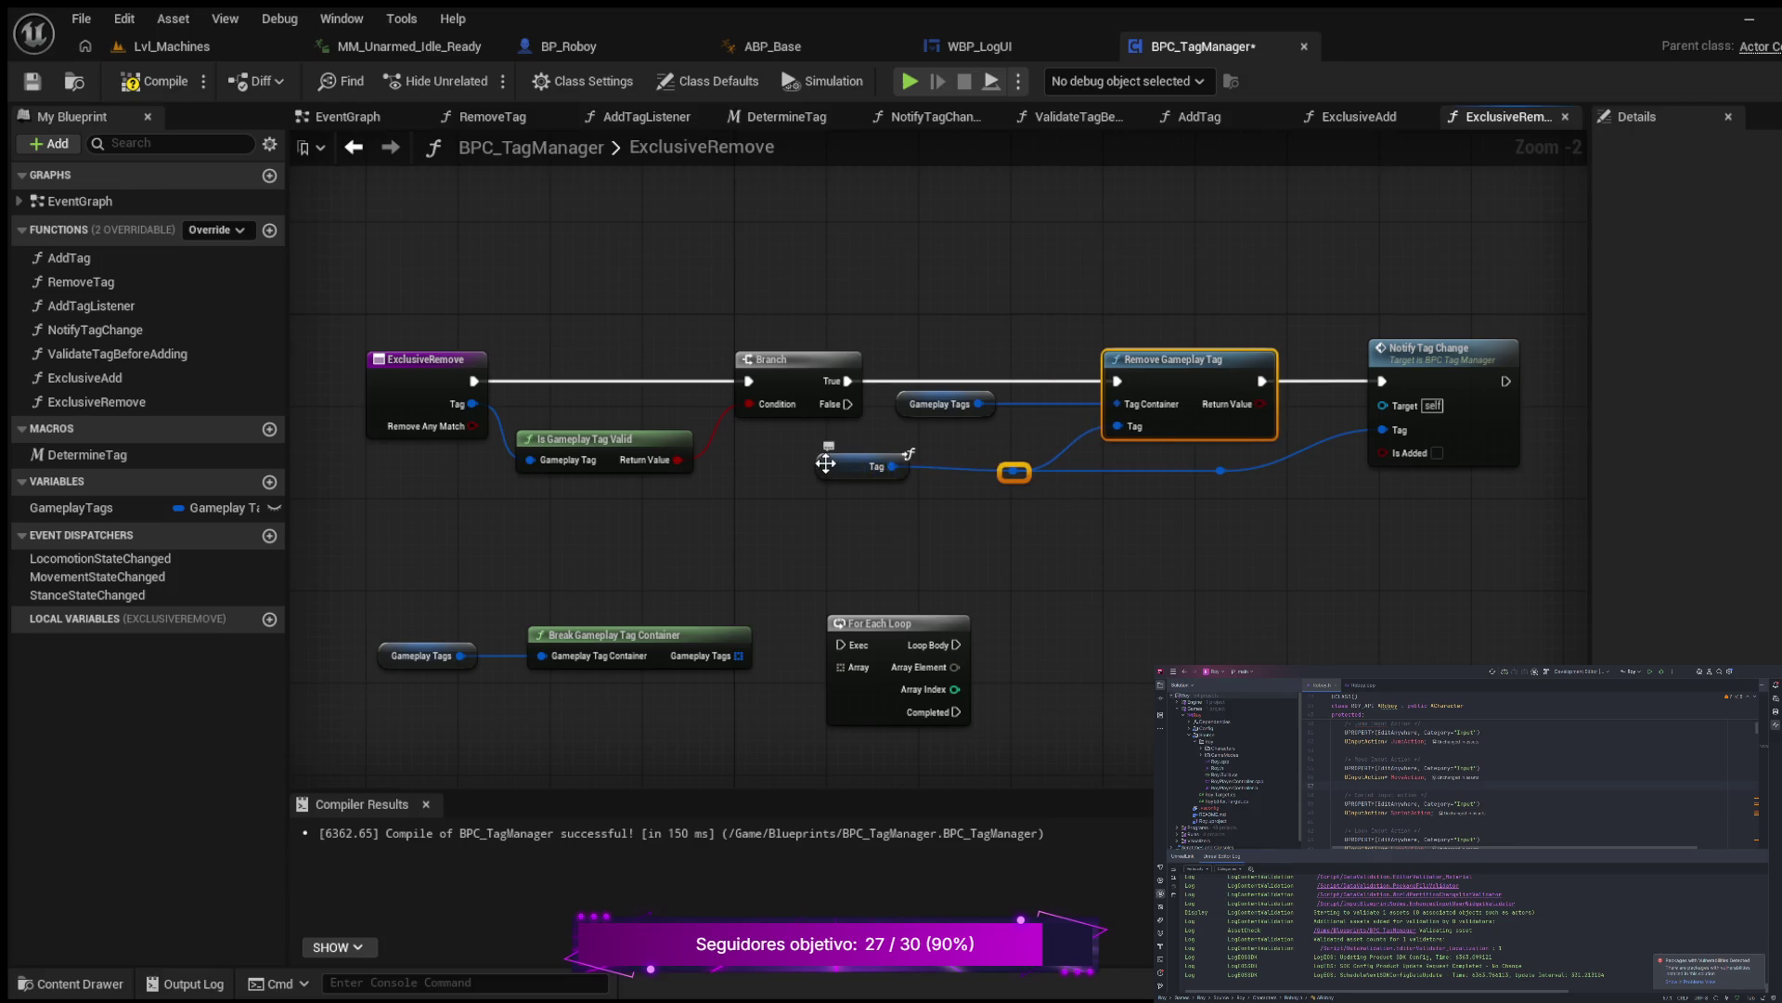
pyautogui.moveTo(828, 472); pyautogui.dragTo(895, 478)
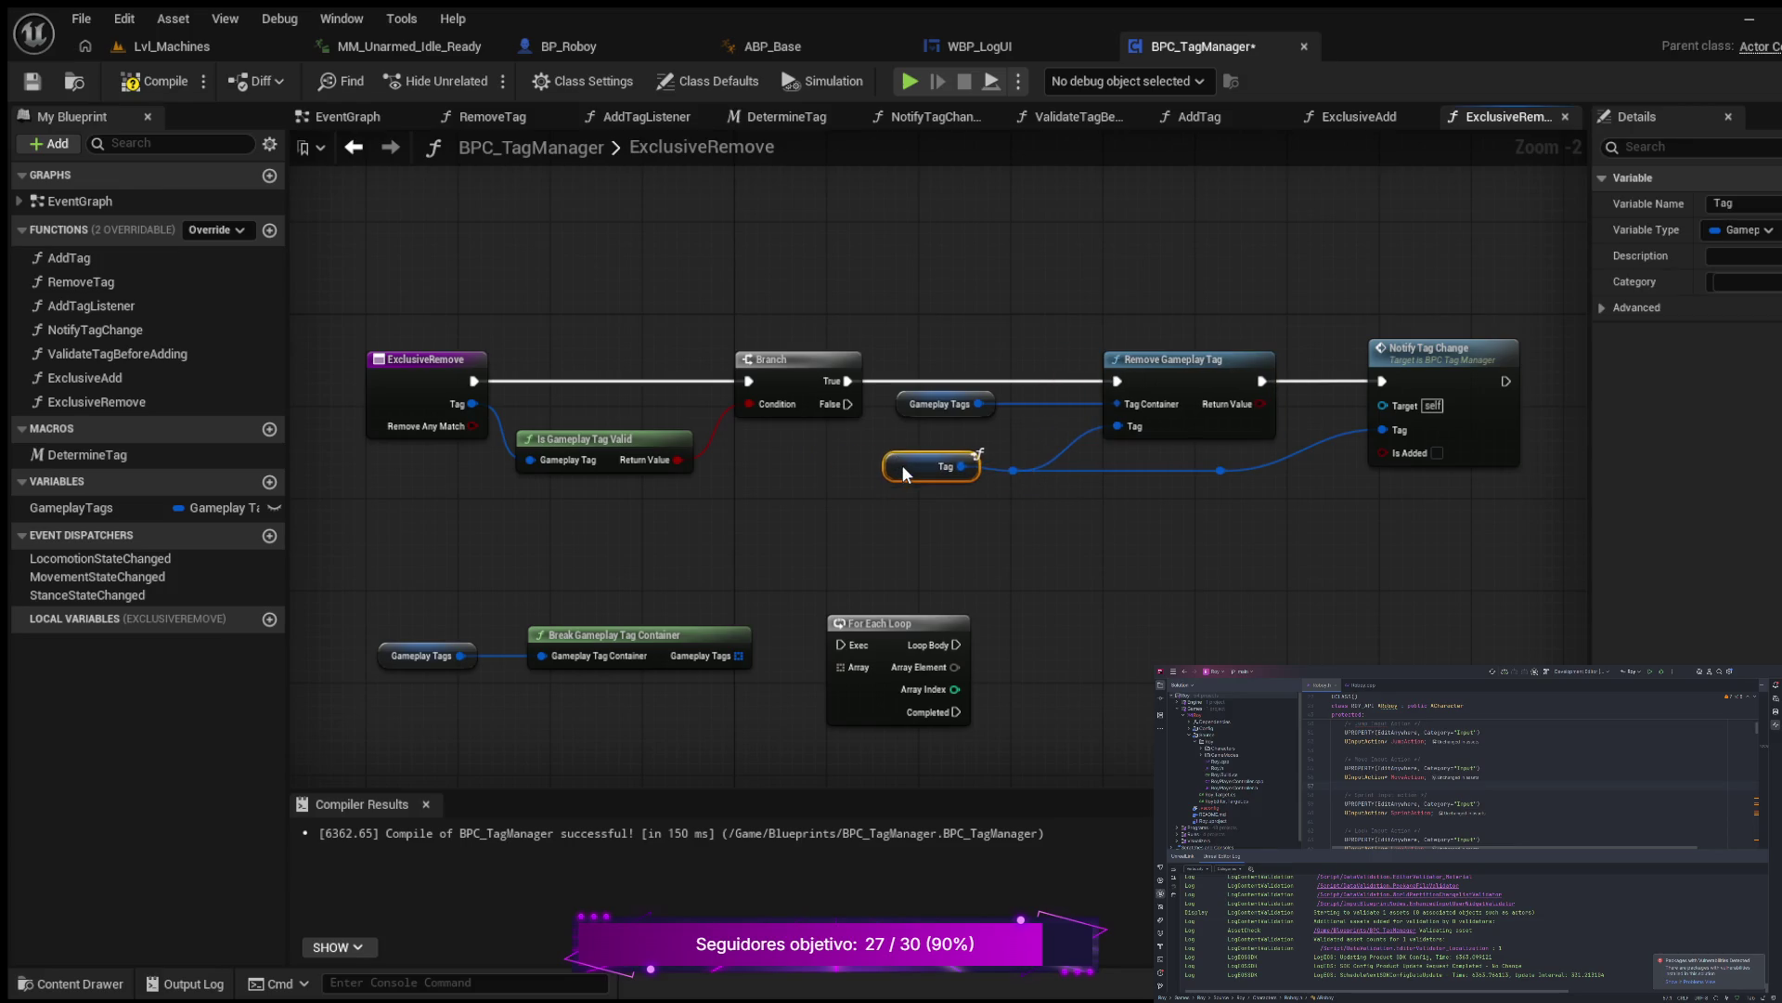
# Step: Move the Tag, Remove Gameplay Tag and Notify Tag Change group much farther right past the Branch
pyautogui.moveTo(913, 294)
pyautogui.mouseDown()
pyautogui.moveTo(1293, 505)
pyautogui.moveTo(1508, 505)
pyautogui.moveTo(1491, 501)
pyautogui.mouseUp()
pyautogui.scroll(-3, 1244, 520)
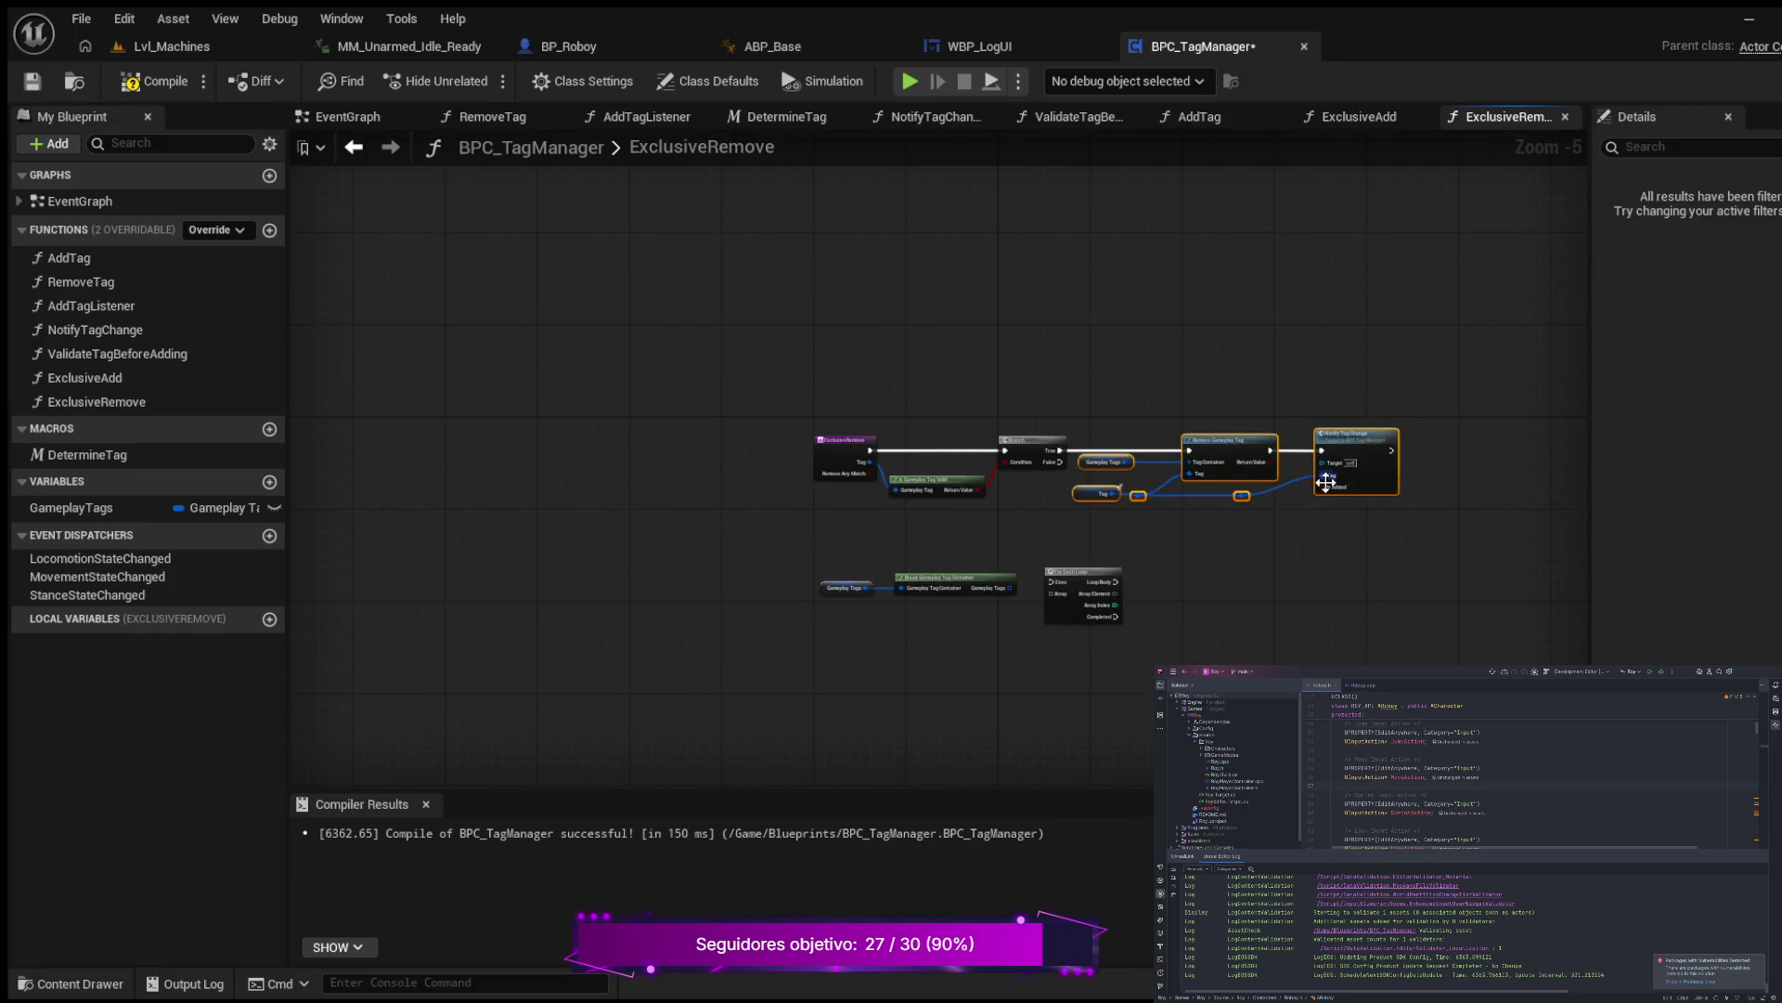
pyautogui.moveTo(1344, 566); pyautogui.dragTo(955, 581)
pyautogui.moveTo(987, 454); pyautogui.dragTo(1233, 461)
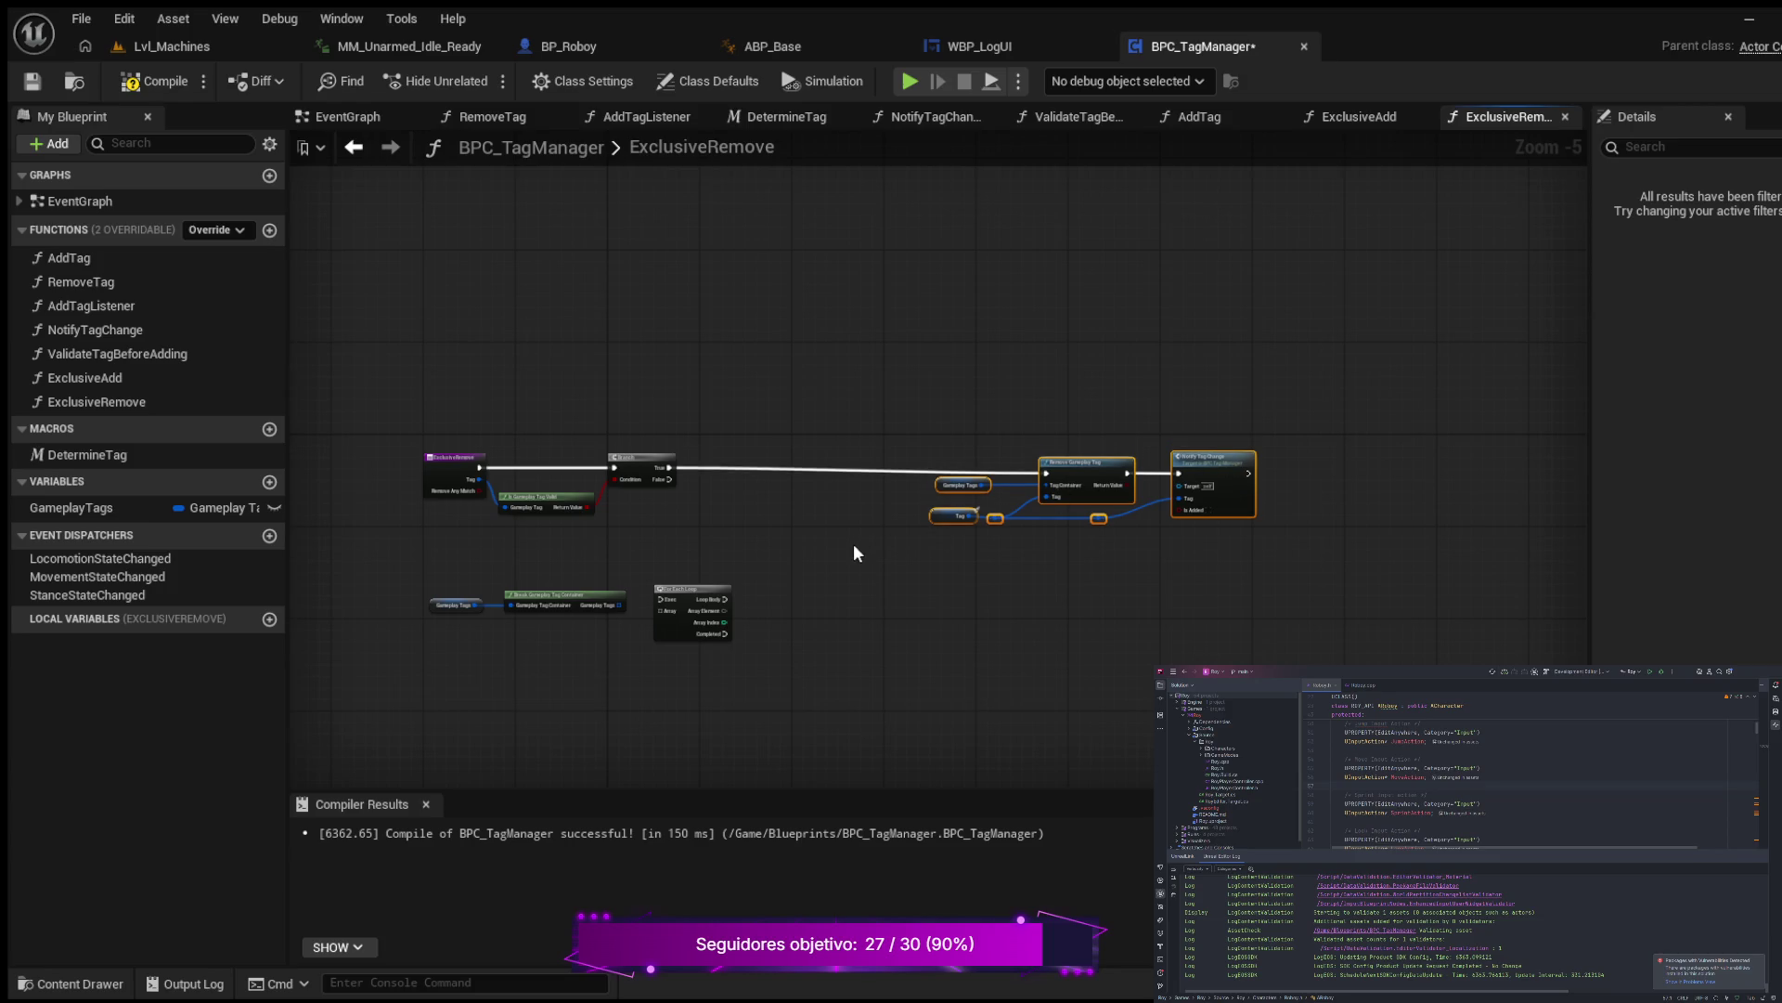
pyautogui.moveTo(854, 543); pyautogui.dragTo(1055, 475)
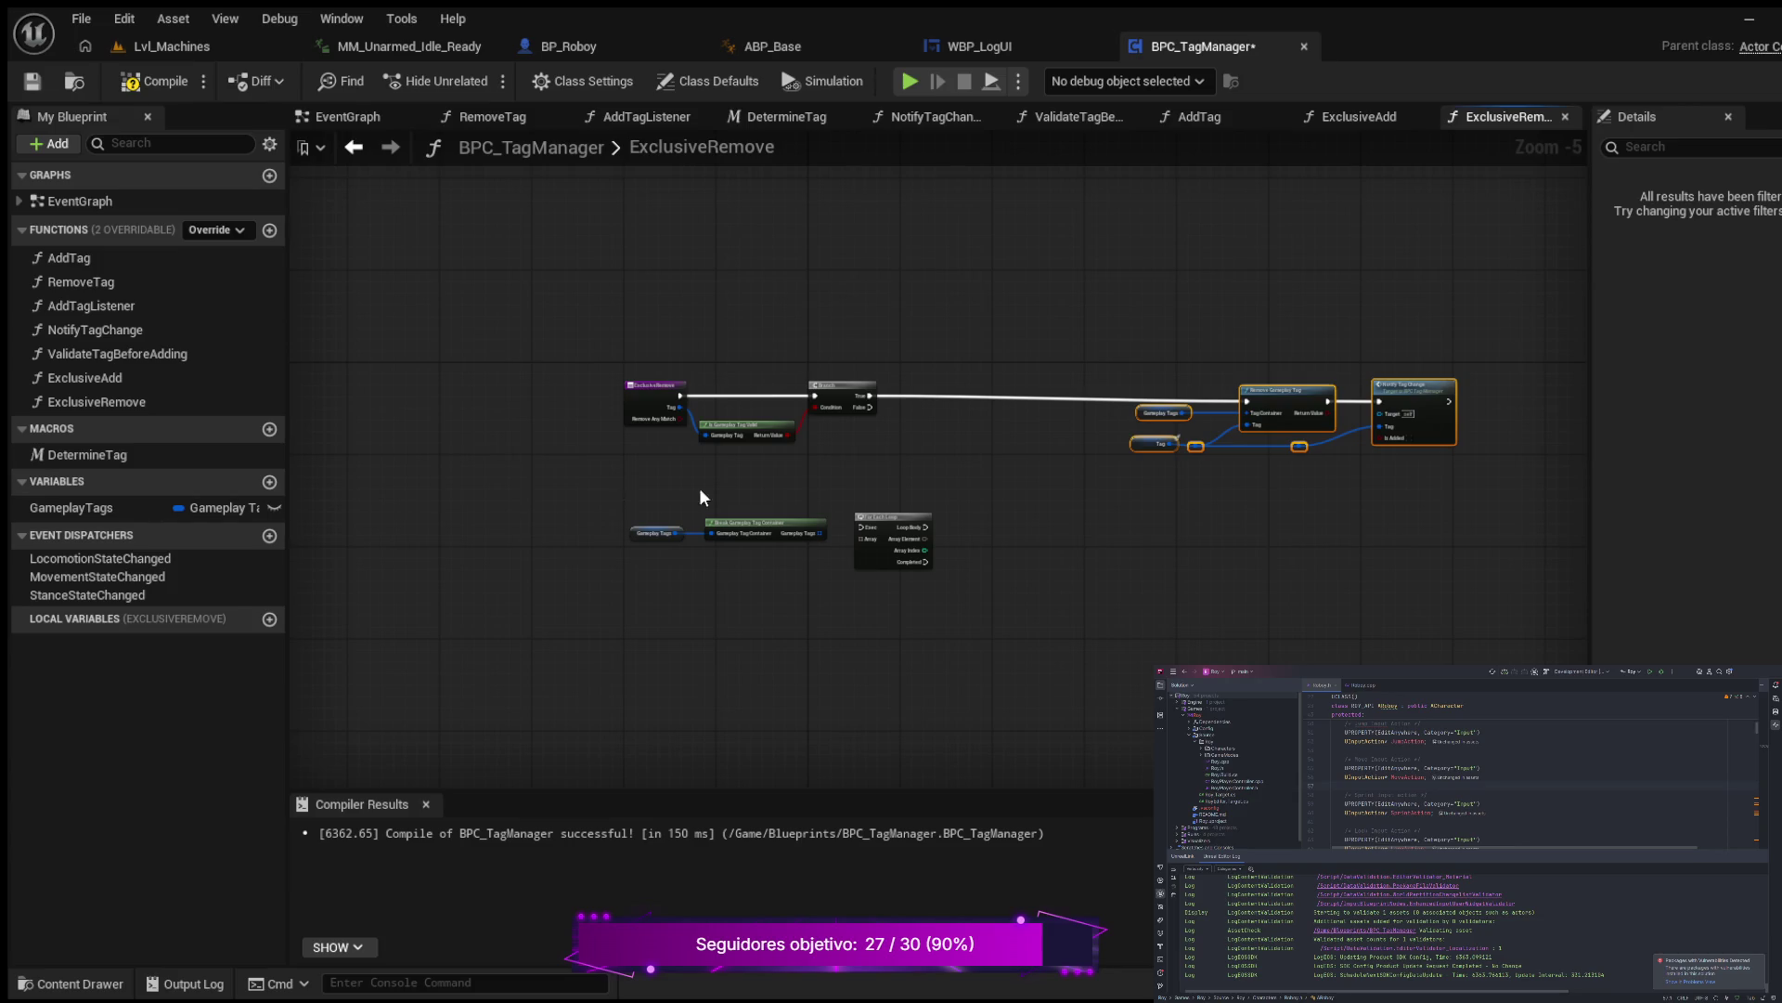
pyautogui.scroll(1, 993, 464)
pyautogui.scroll(1, 947, 477)
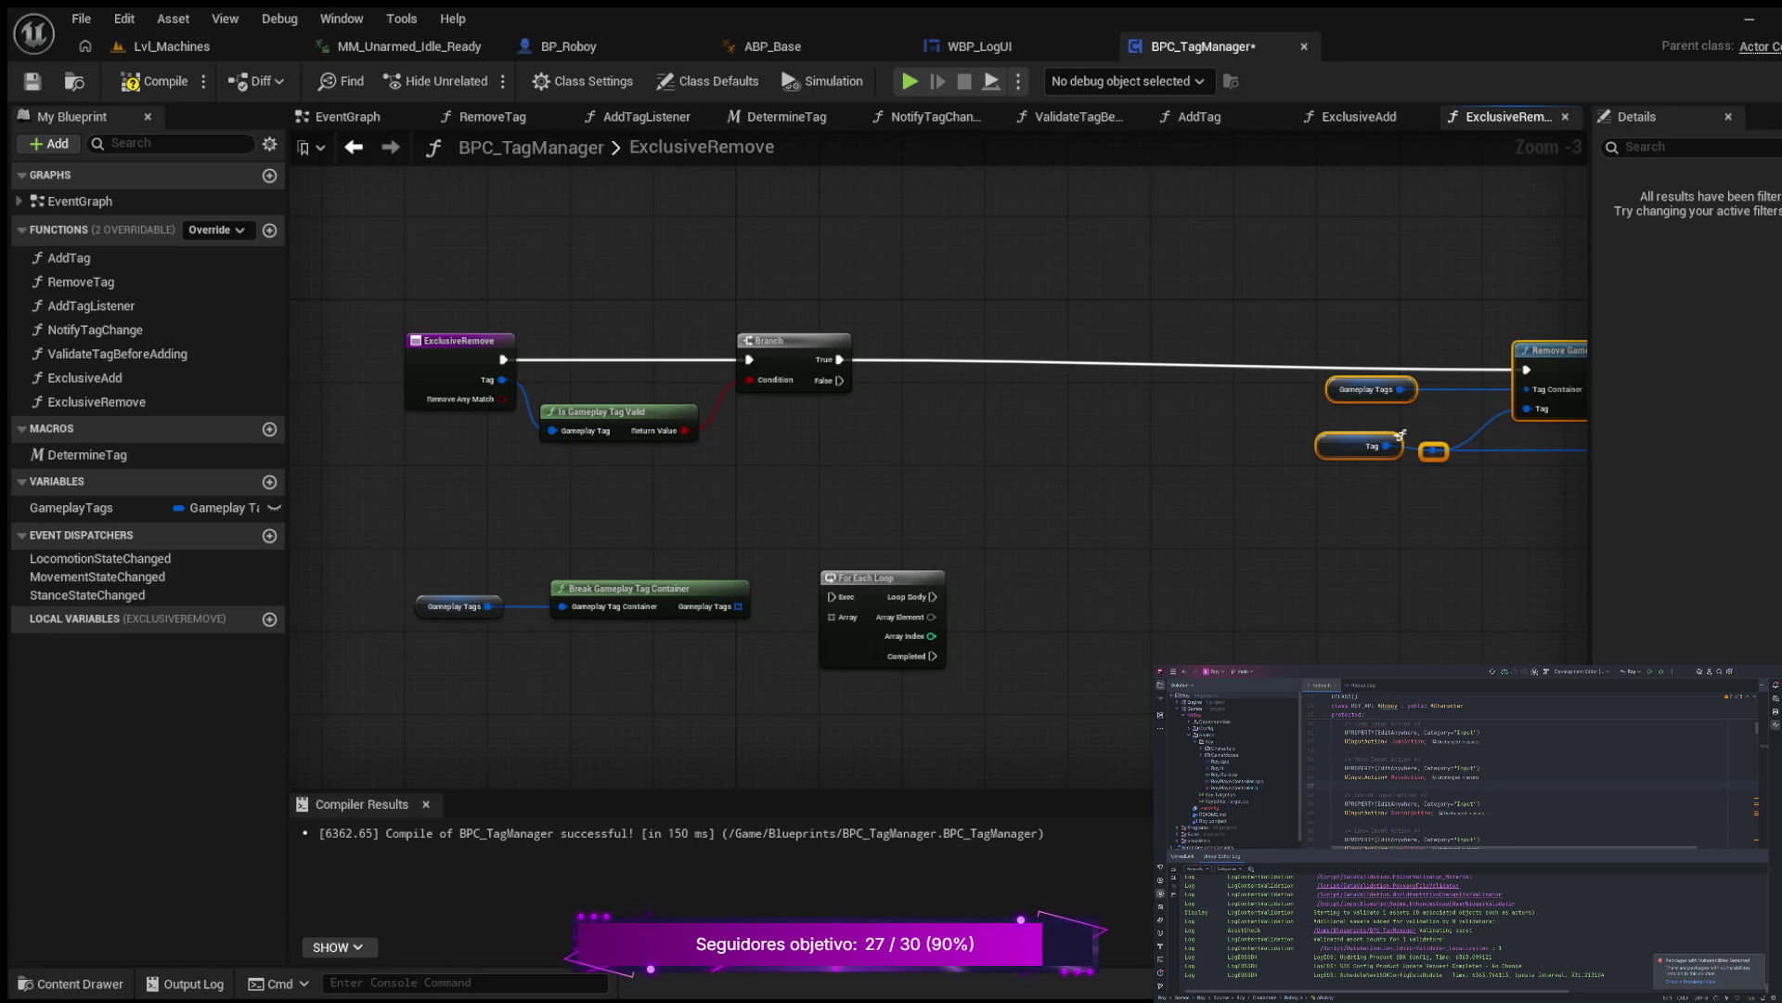
pyautogui.moveTo(914, 430)
pyautogui.mouseDown()
pyautogui.moveTo(585, 521)
pyautogui.moveTo(853, 525)
pyautogui.mouseUp()
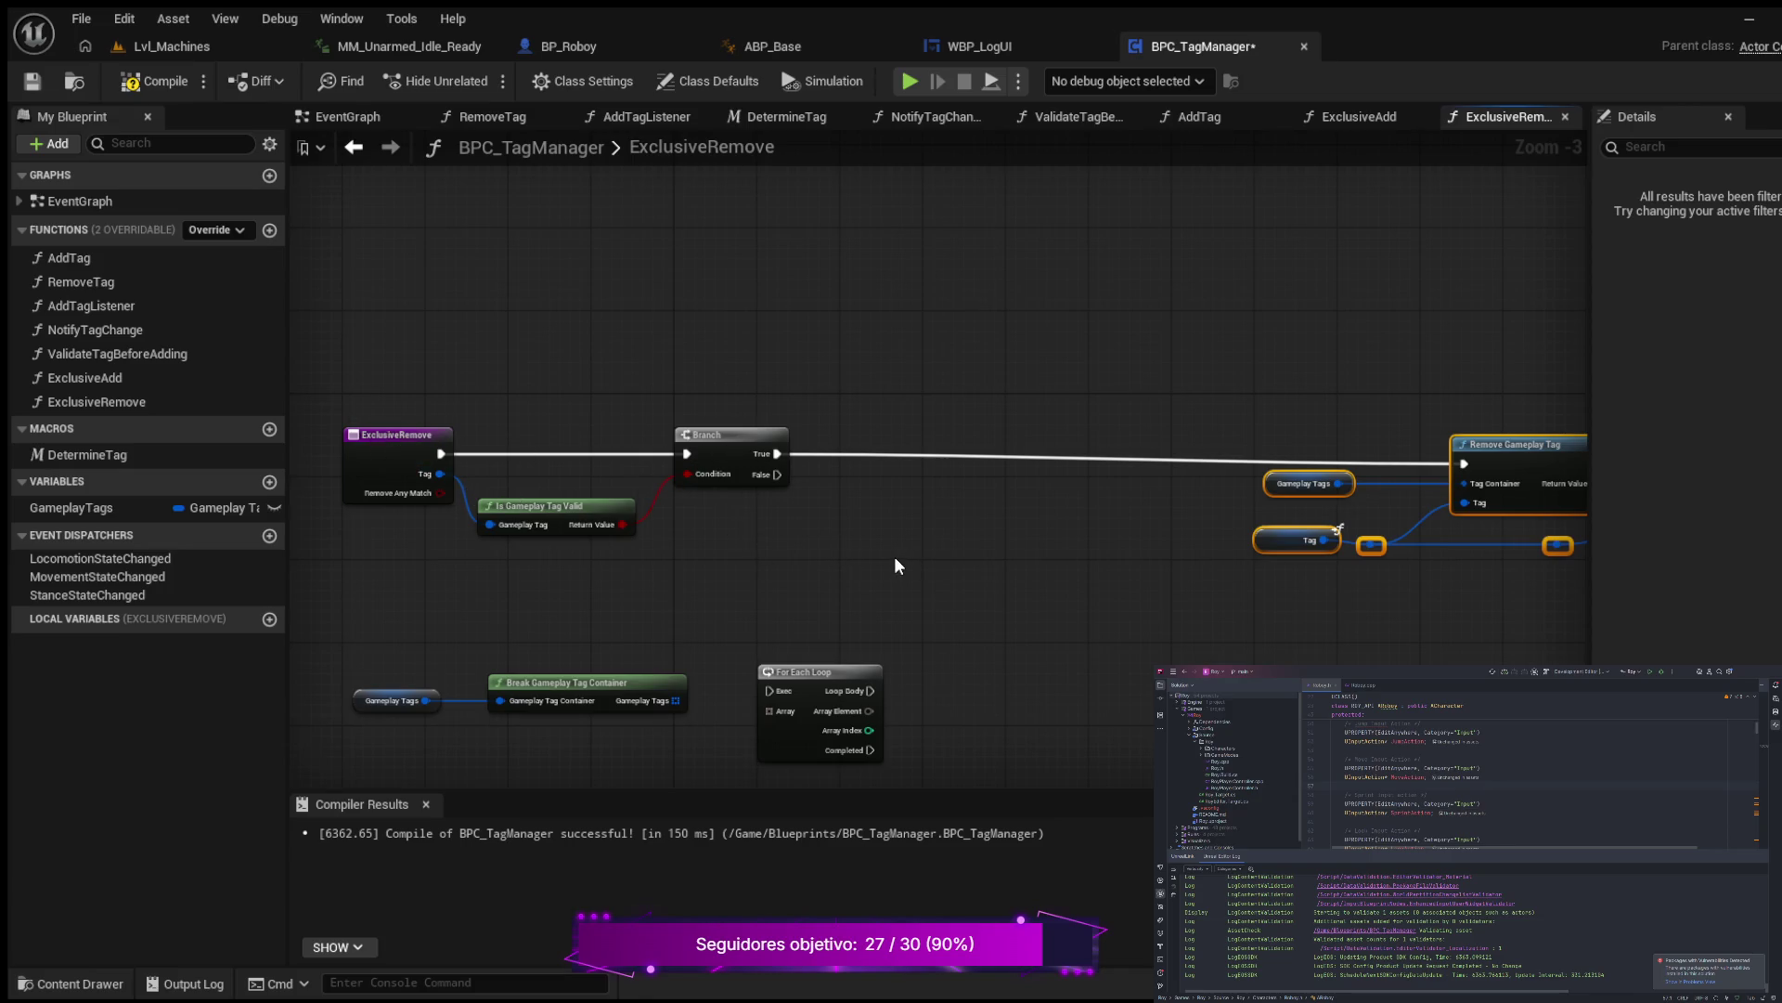
pyautogui.moveTo(892, 537)
pyautogui.mouseDown()
pyautogui.moveTo(811, 529)
pyautogui.moveTo(800, 545)
pyautogui.mouseUp()
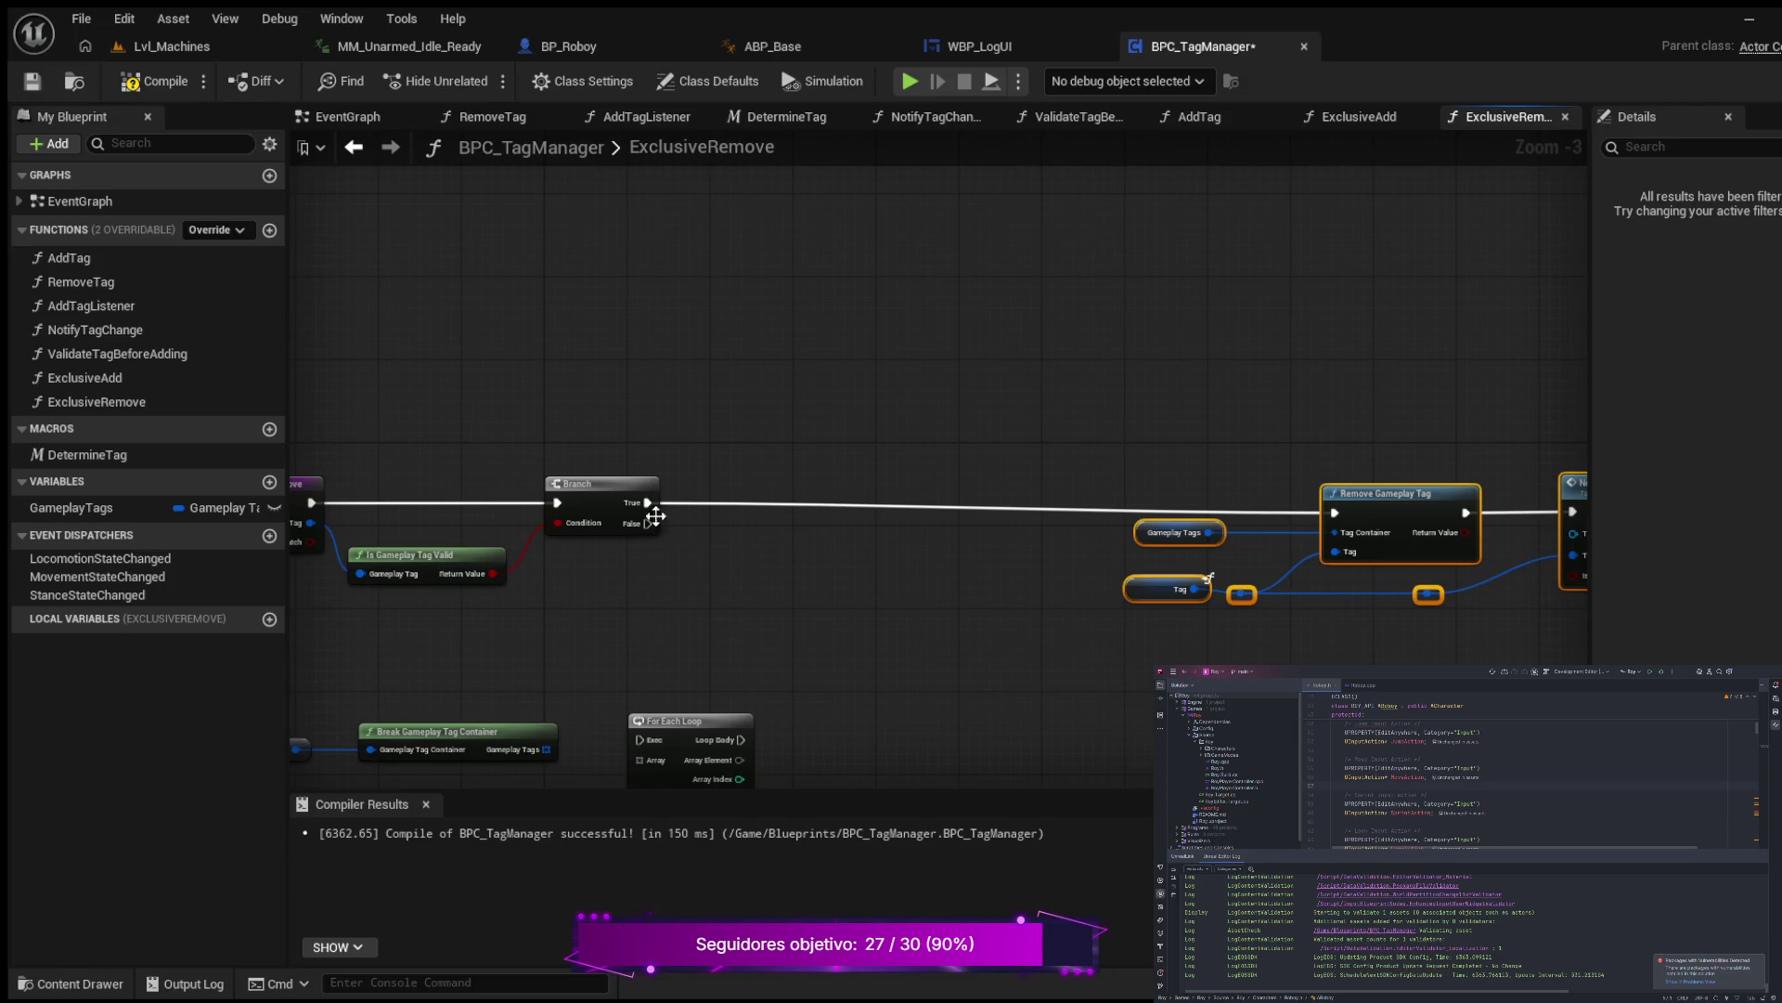
# Step: Add a second Branch beside the first and detach the first Branch's True wire
pyautogui.click(798, 539)
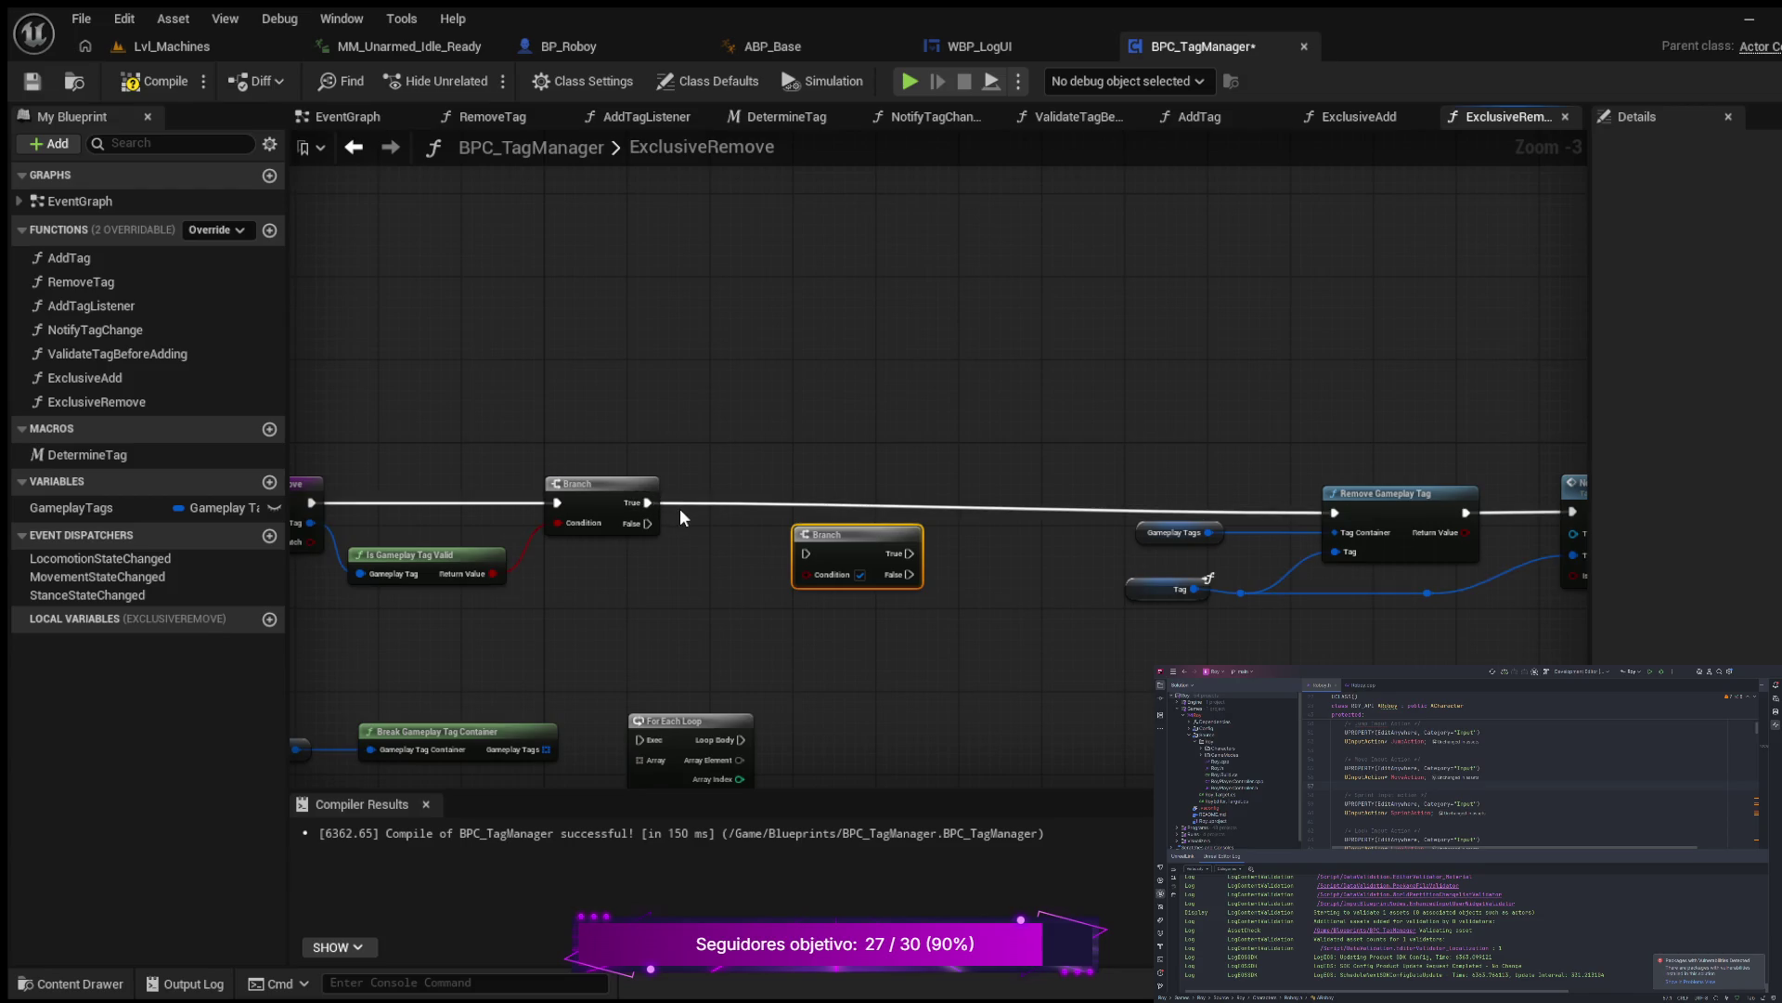
pyautogui.moveTo(680, 511)
pyautogui.mouseDown()
pyautogui.moveTo(727, 503)
pyautogui.moveTo(759, 537)
pyautogui.moveTo(984, 546)
pyautogui.mouseUp()
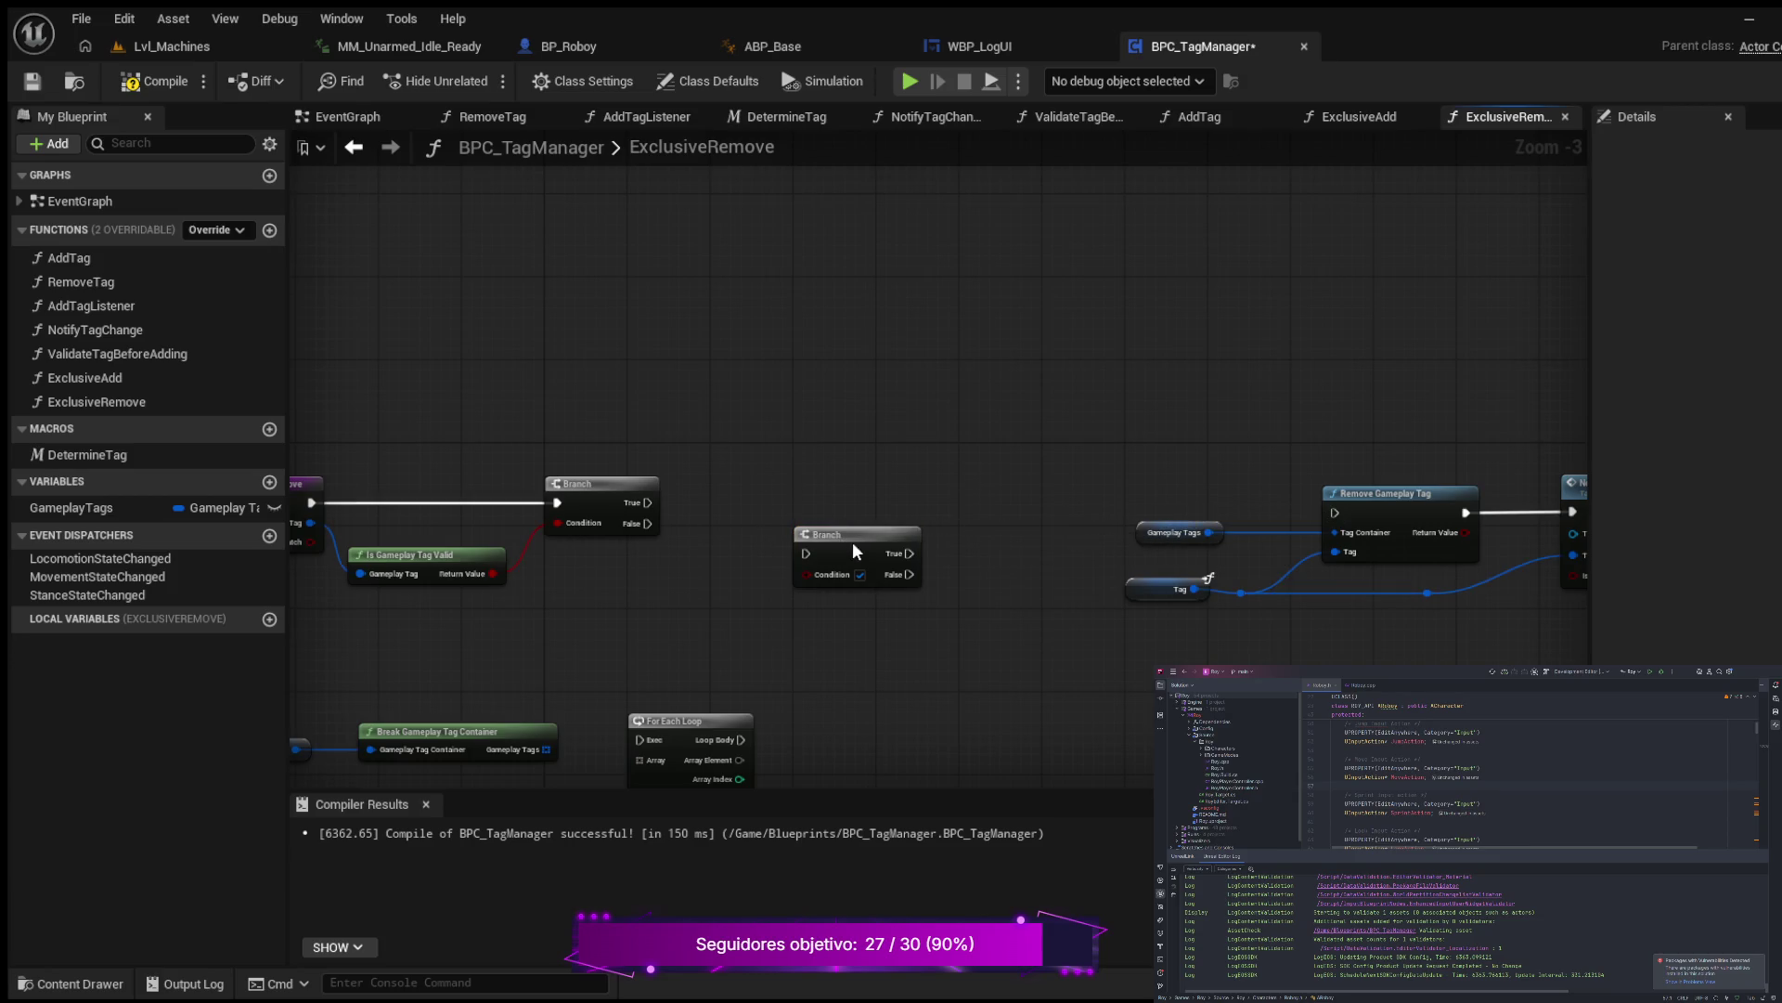
pyautogui.moveTo(852, 543); pyautogui.dragTo(823, 498)
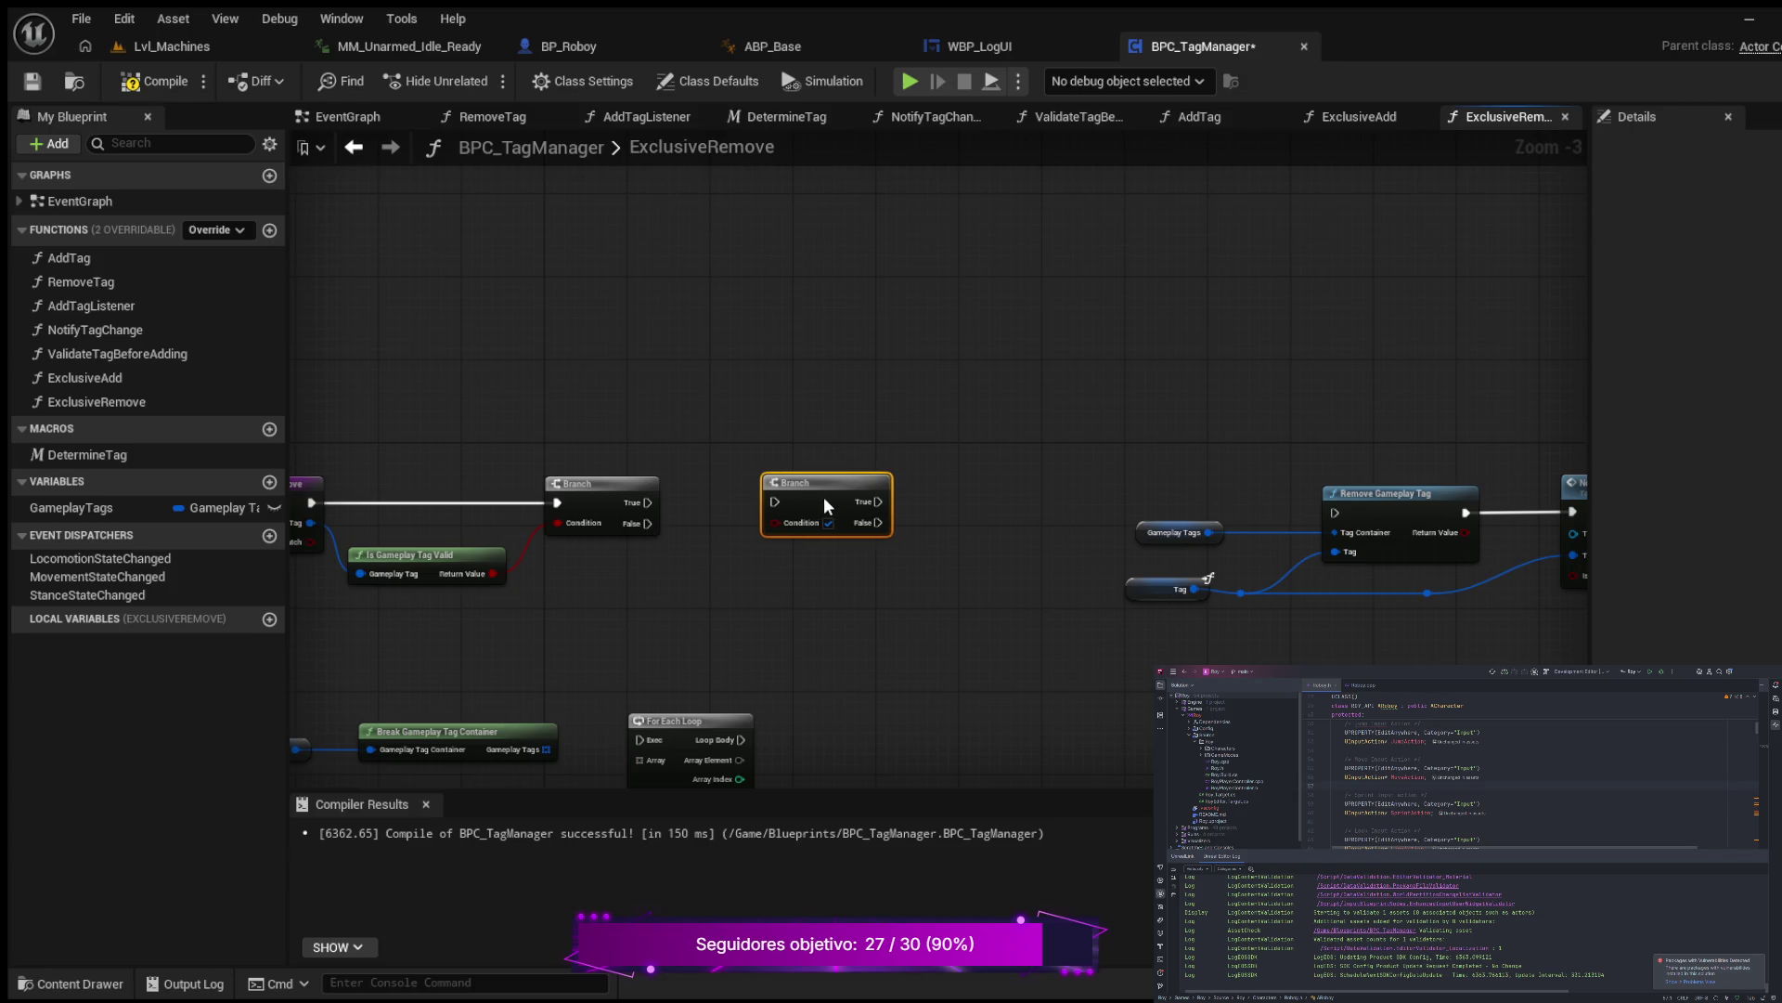
pyautogui.moveTo(715, 401); pyautogui.dragTo(909, 576)
pyautogui.moveTo(828, 475); pyautogui.dragTo(822, 482)
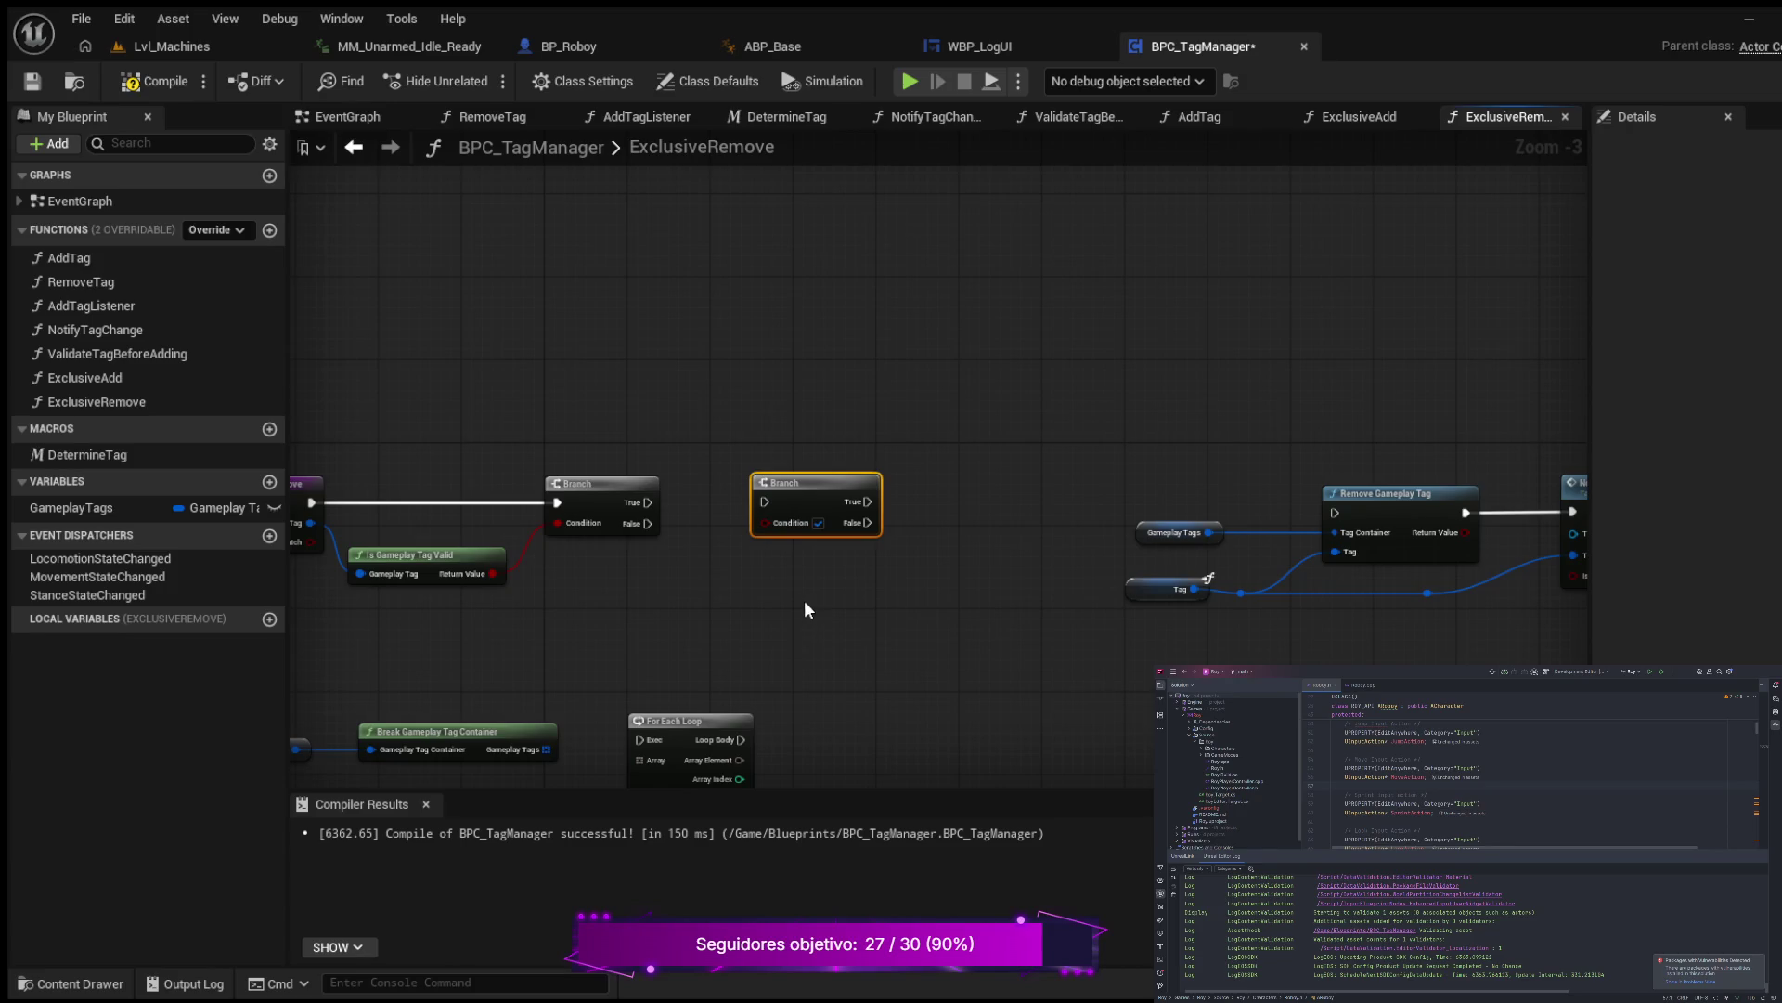
# Step: Connect Break Gameplay Tag Container's Gameplay Tags output to the For Each Loop's Array
pyautogui.moveTo(804, 600); pyautogui.dragTo(899, 508)
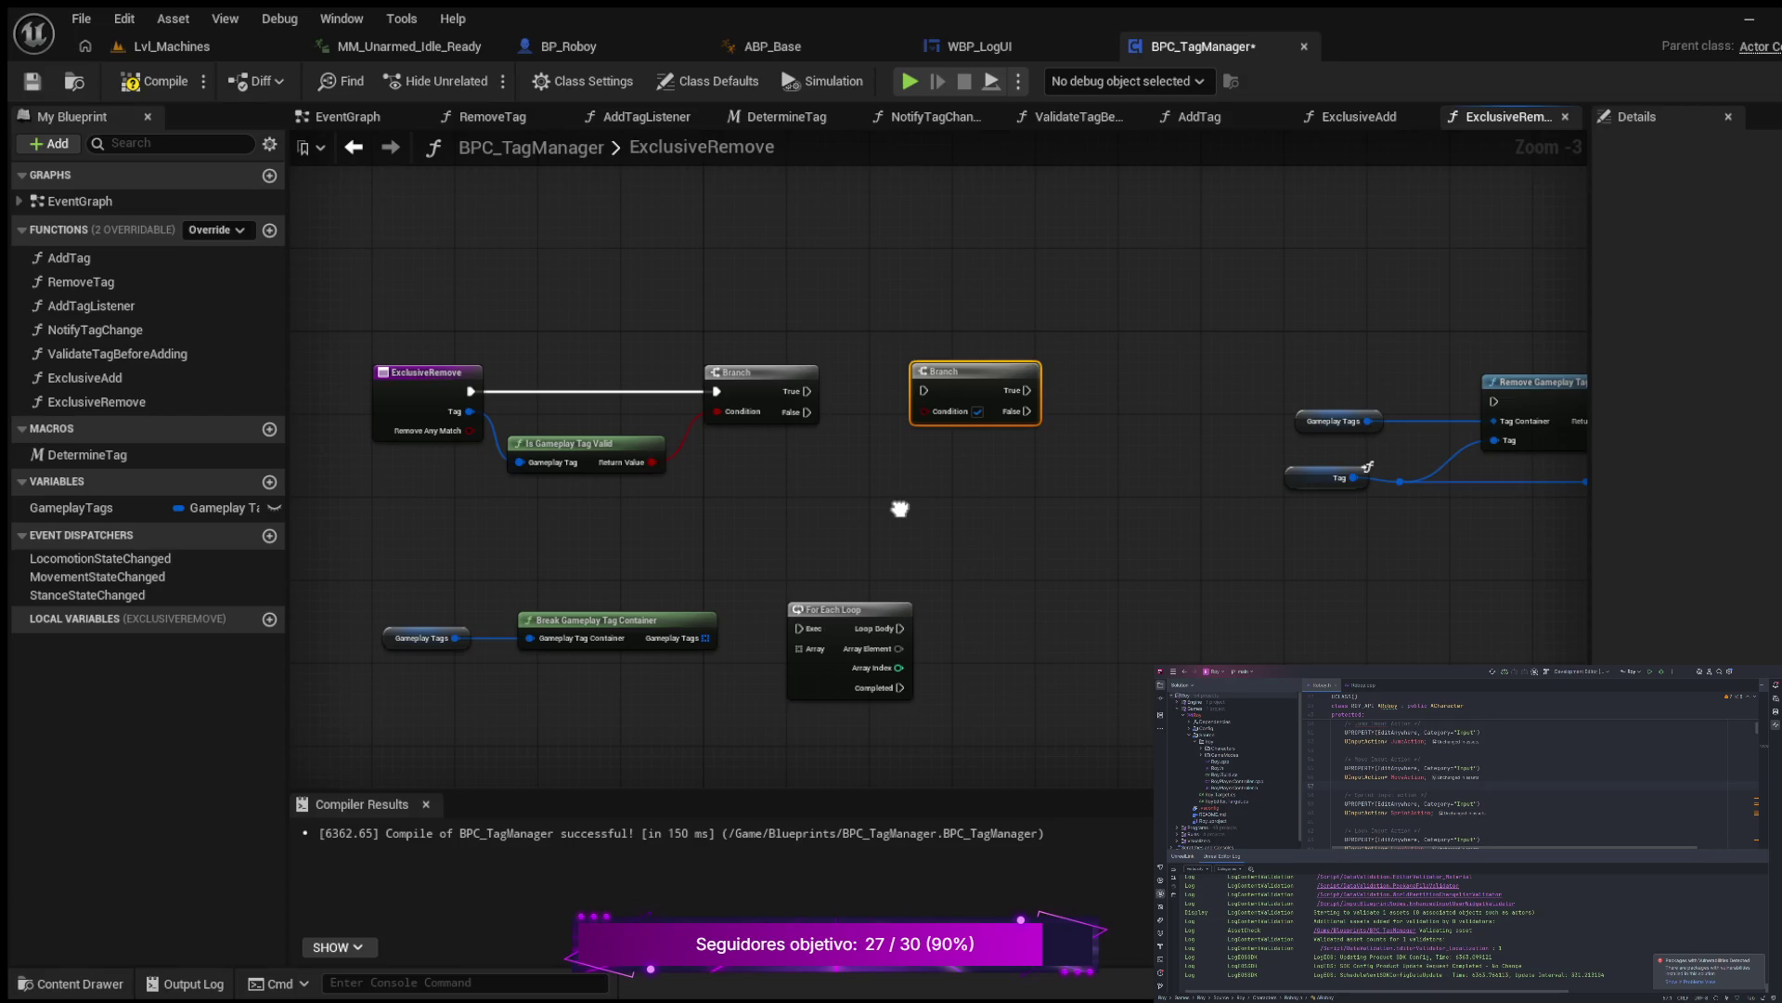
pyautogui.moveTo(900, 507); pyautogui.dragTo(900, 509)
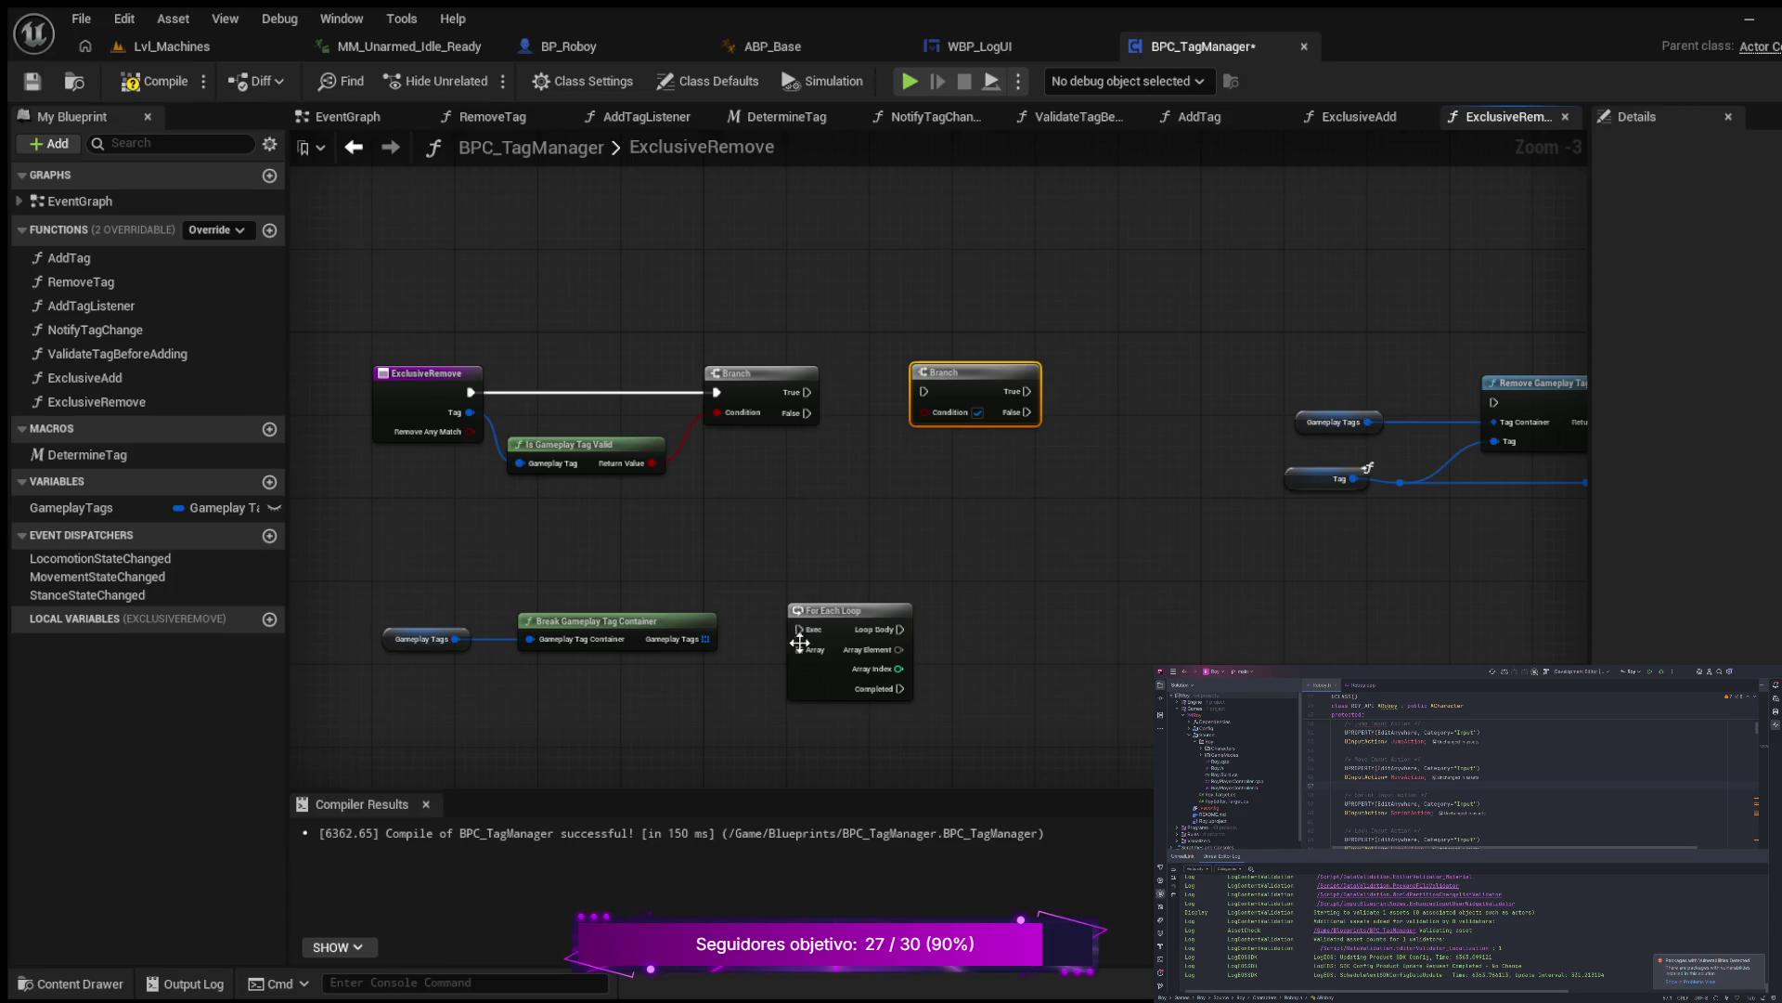
pyautogui.moveTo(867, 611); pyautogui.dragTo(876, 611)
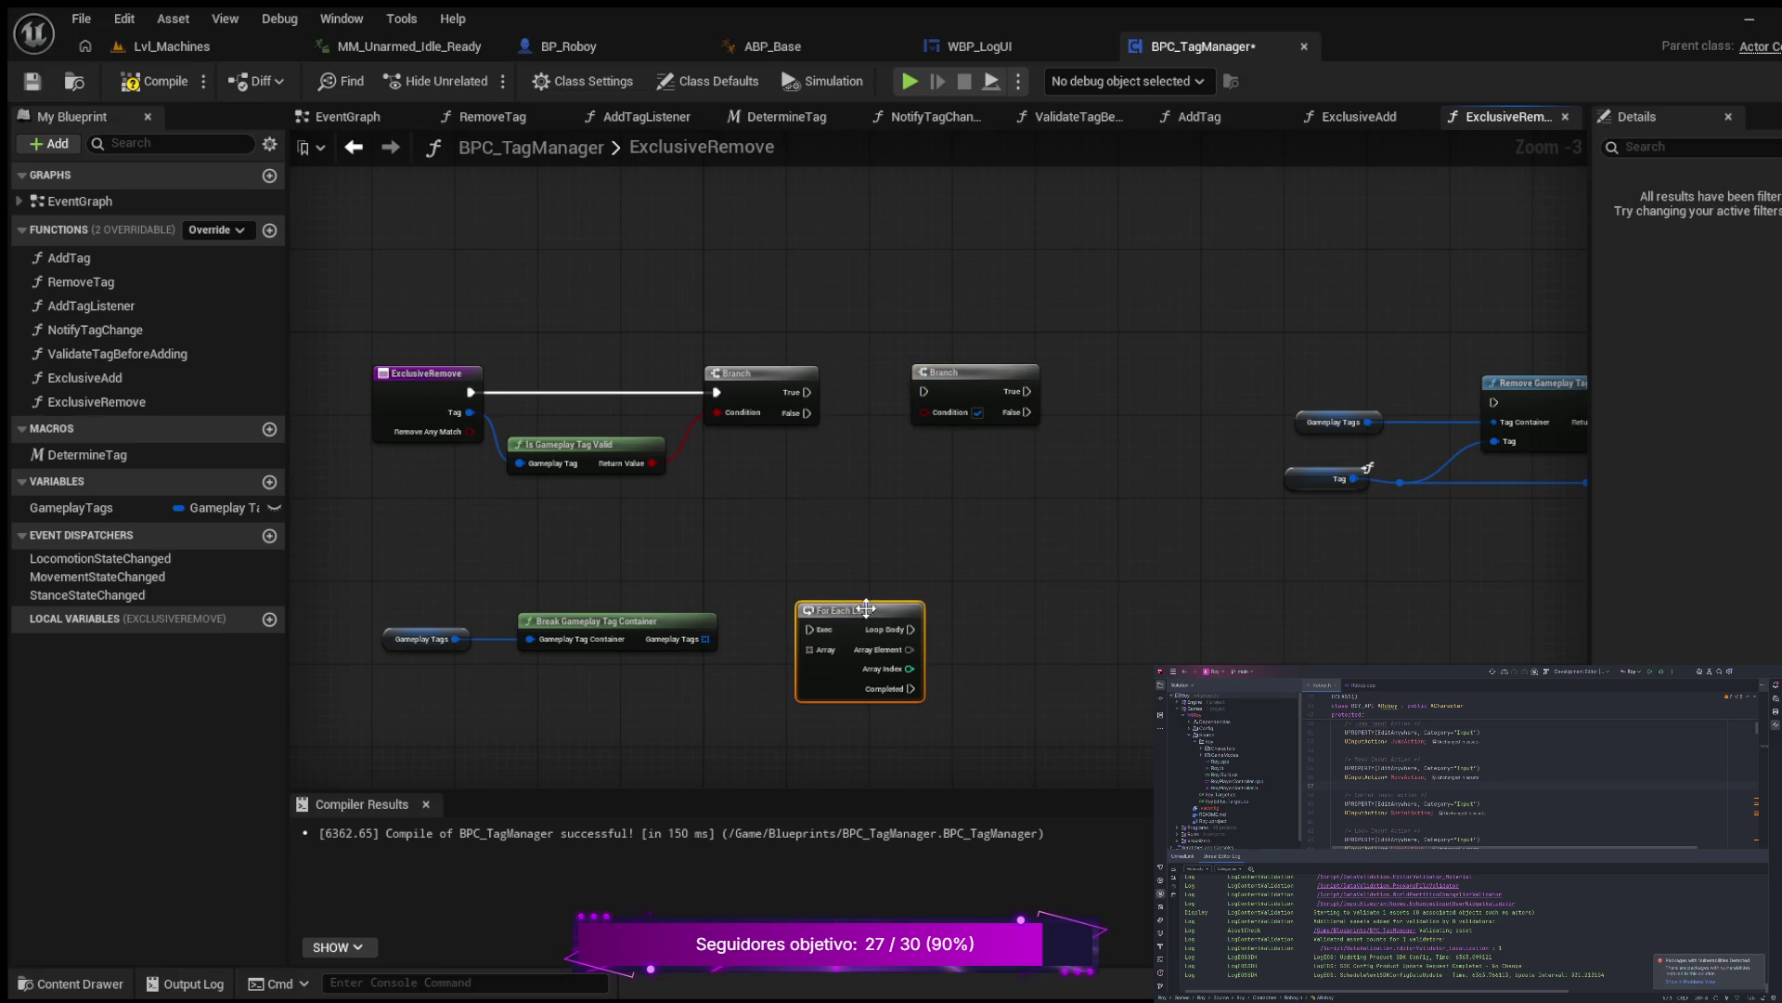
pyautogui.moveTo(704, 640)
pyautogui.mouseDown()
pyautogui.moveTo(815, 651)
pyautogui.moveTo(861, 593)
pyautogui.moveTo(878, 604)
pyautogui.mouseUp()
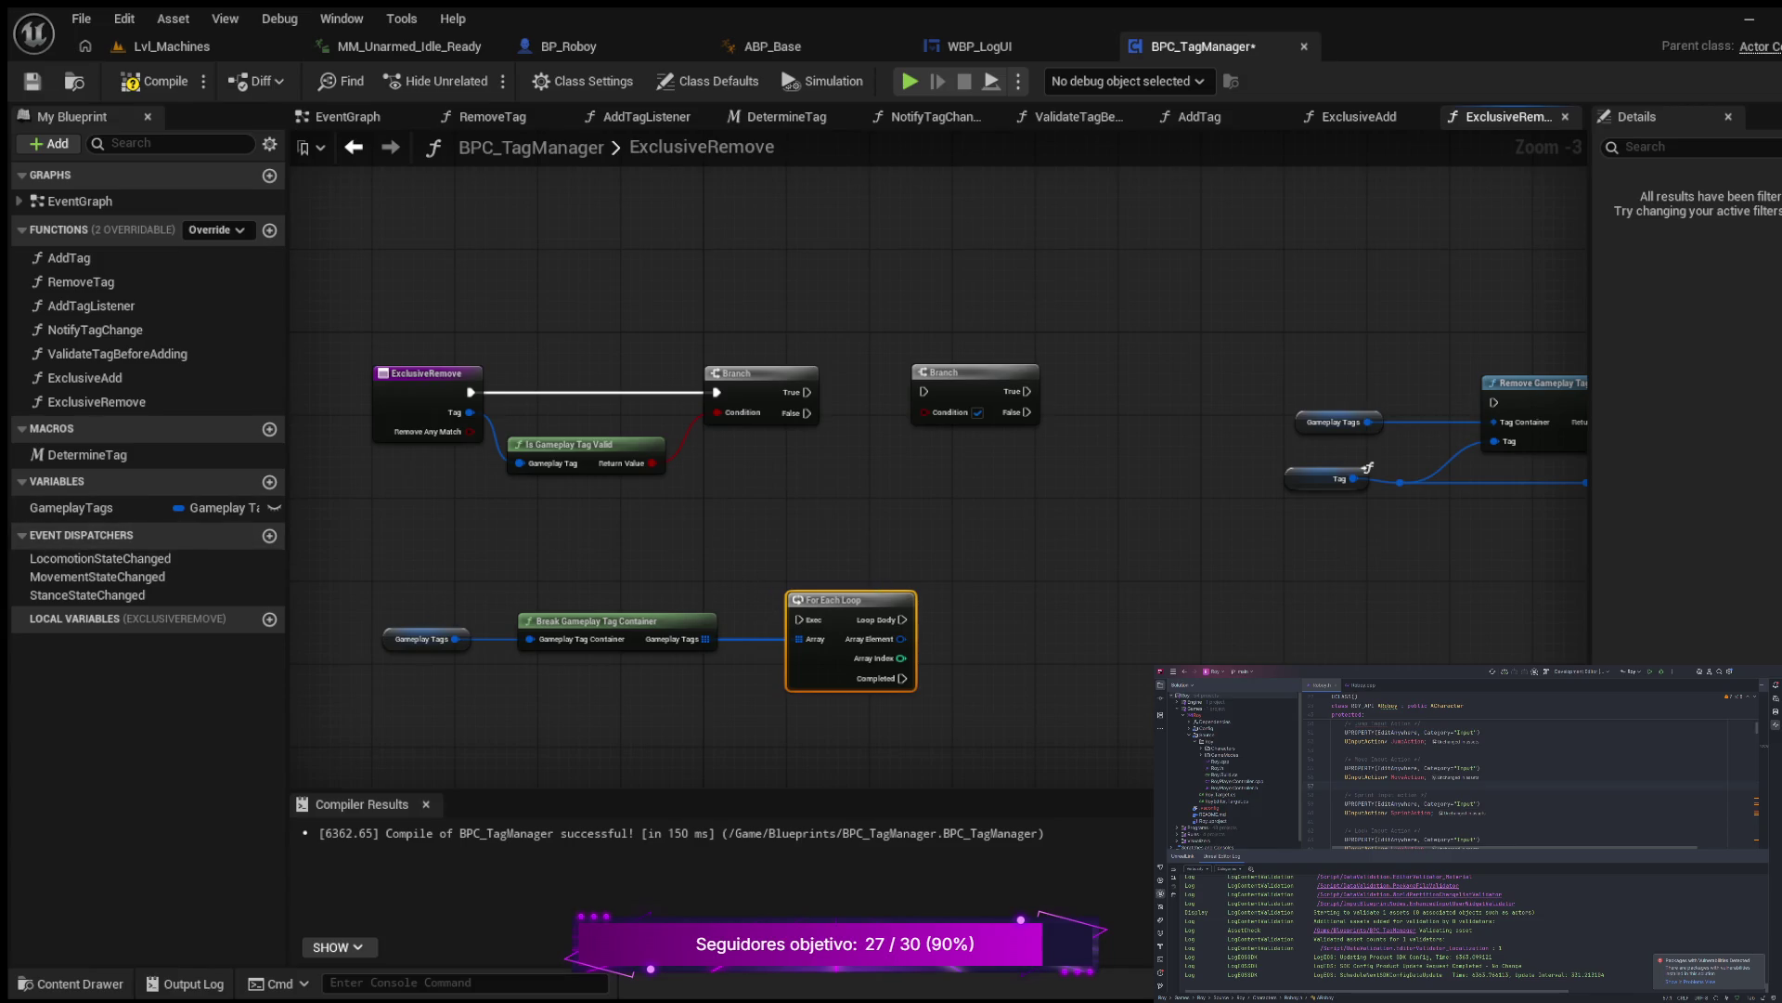
pyautogui.moveTo(1045, 517)
pyautogui.mouseDown()
pyautogui.moveTo(907, 517)
pyautogui.moveTo(961, 506)
pyautogui.moveTo(898, 555)
pyautogui.mouseUp()
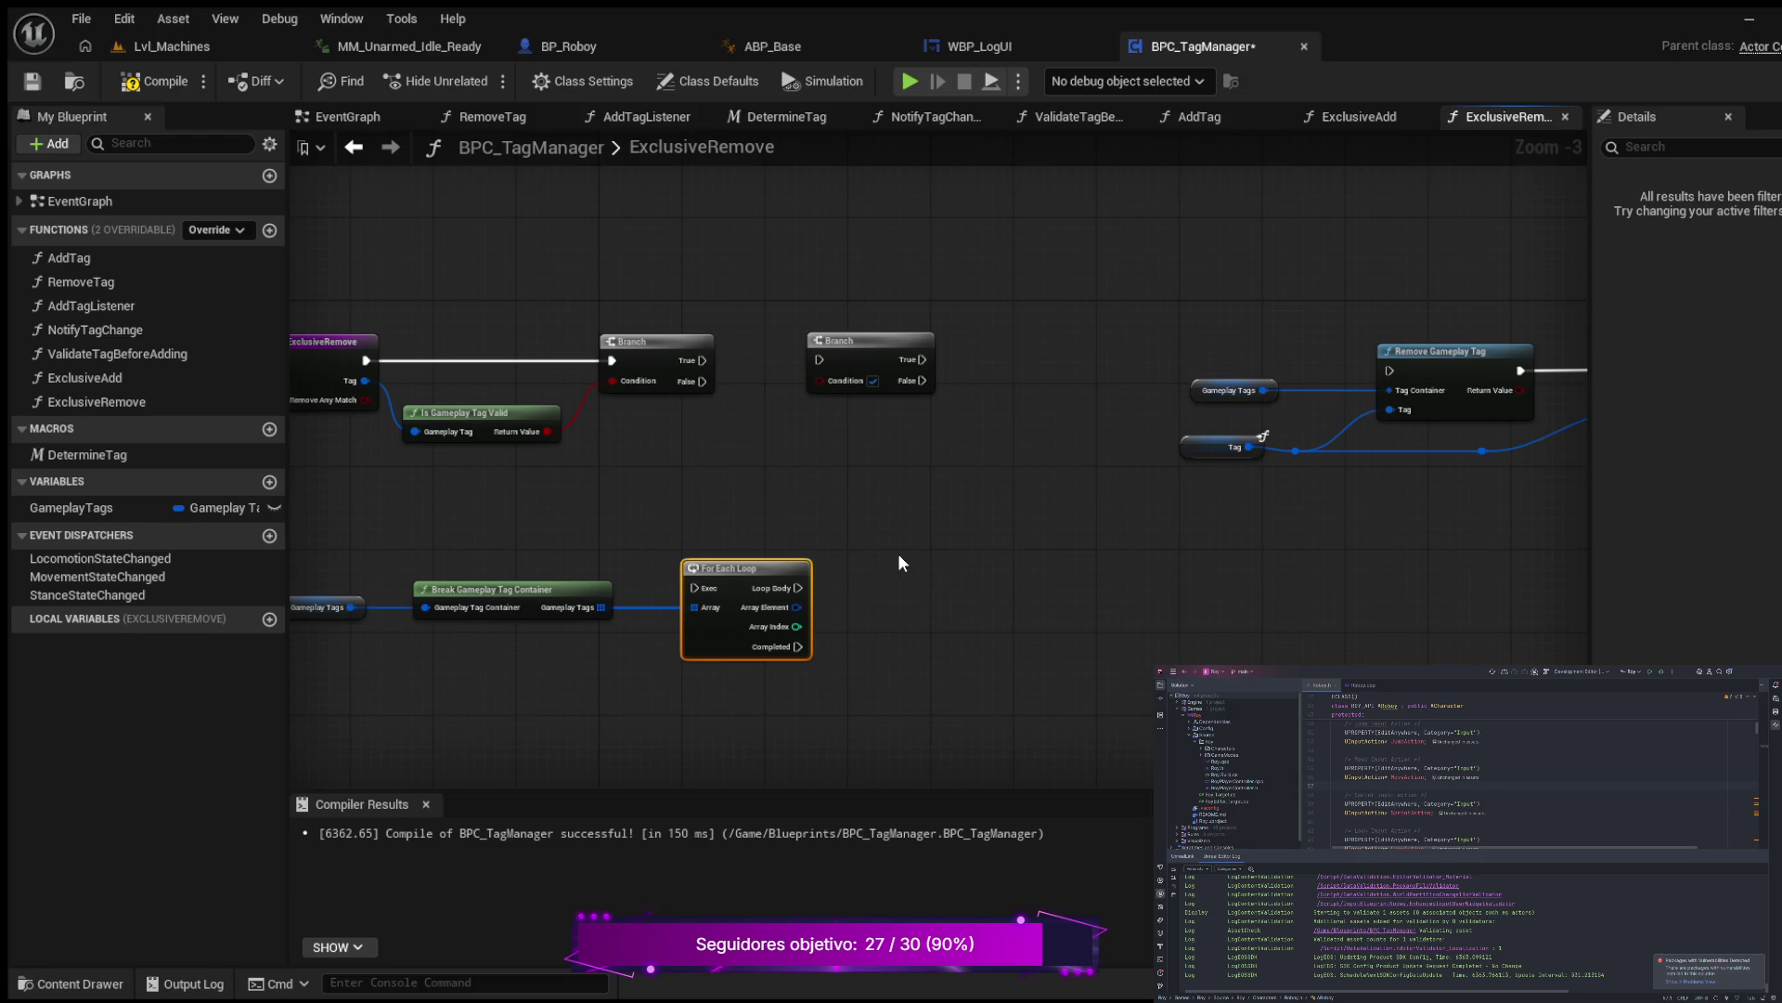
# Step: Add a Remove Any Match getter and place it below the Branches
pyautogui.hotkey('ctrl', 'v')
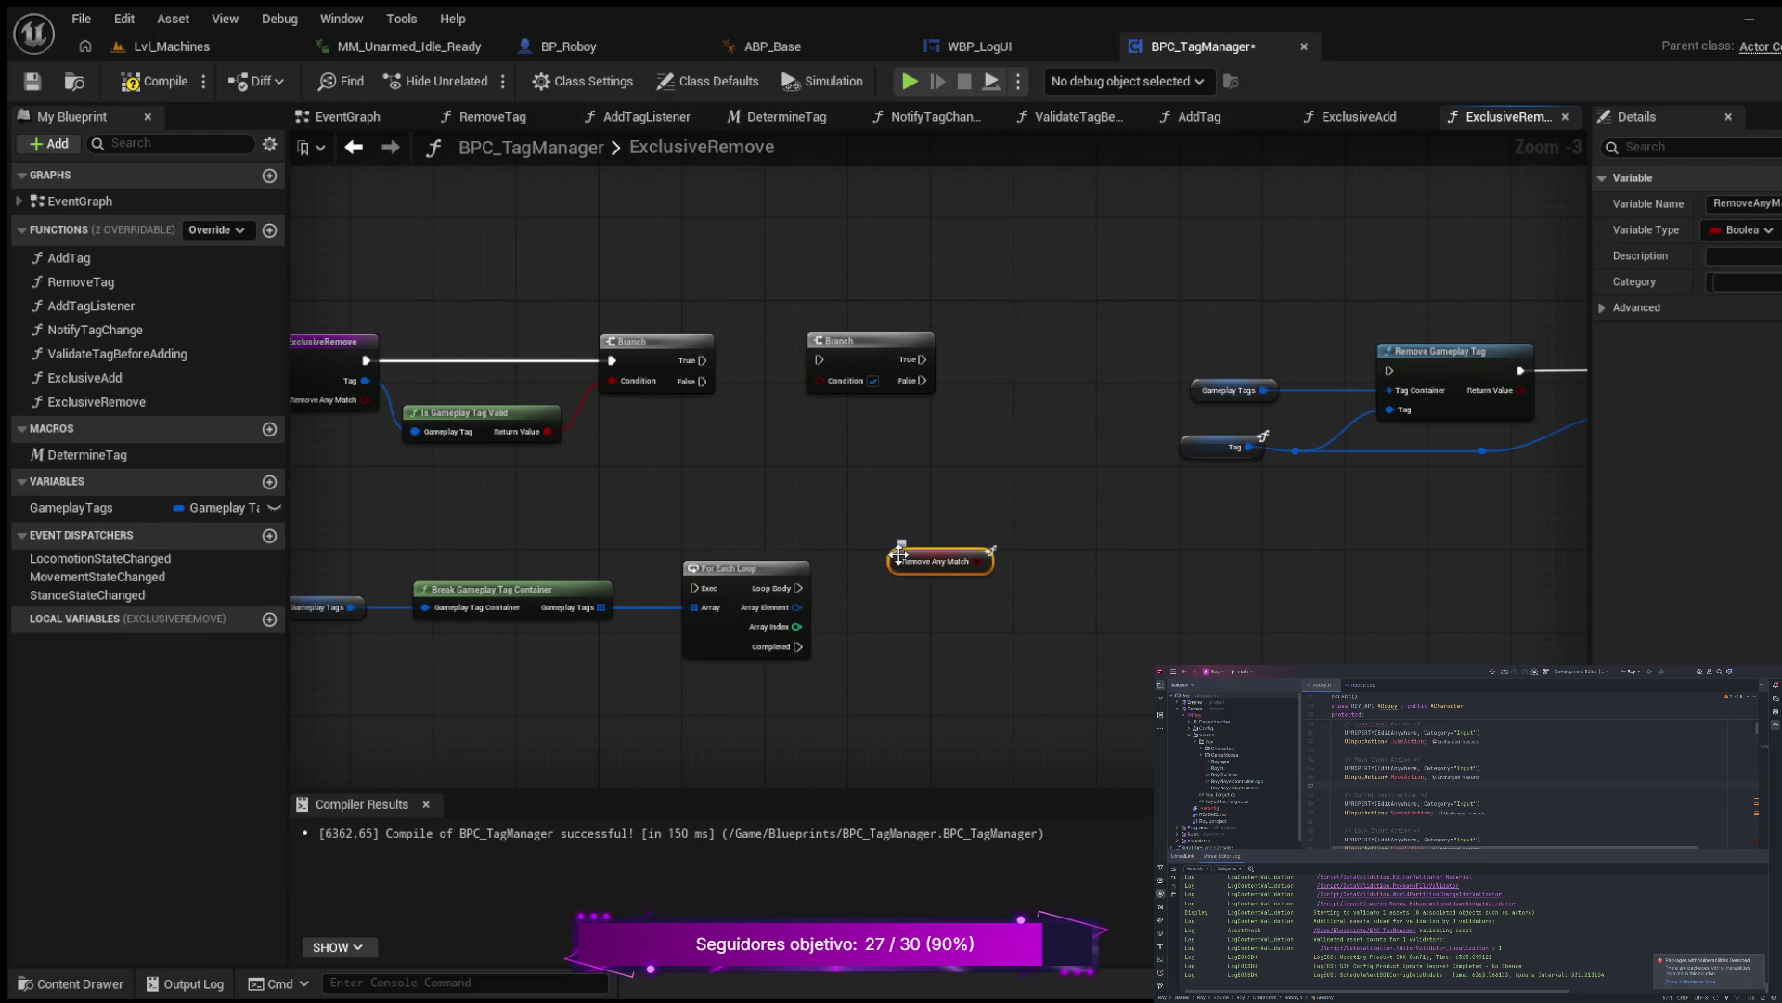
pyautogui.moveTo(760, 476)
pyautogui.mouseDown()
pyautogui.moveTo(805, 490)
pyautogui.moveTo(778, 467)
pyautogui.moveTo(790, 478)
pyautogui.moveTo(769, 487)
pyautogui.mouseUp()
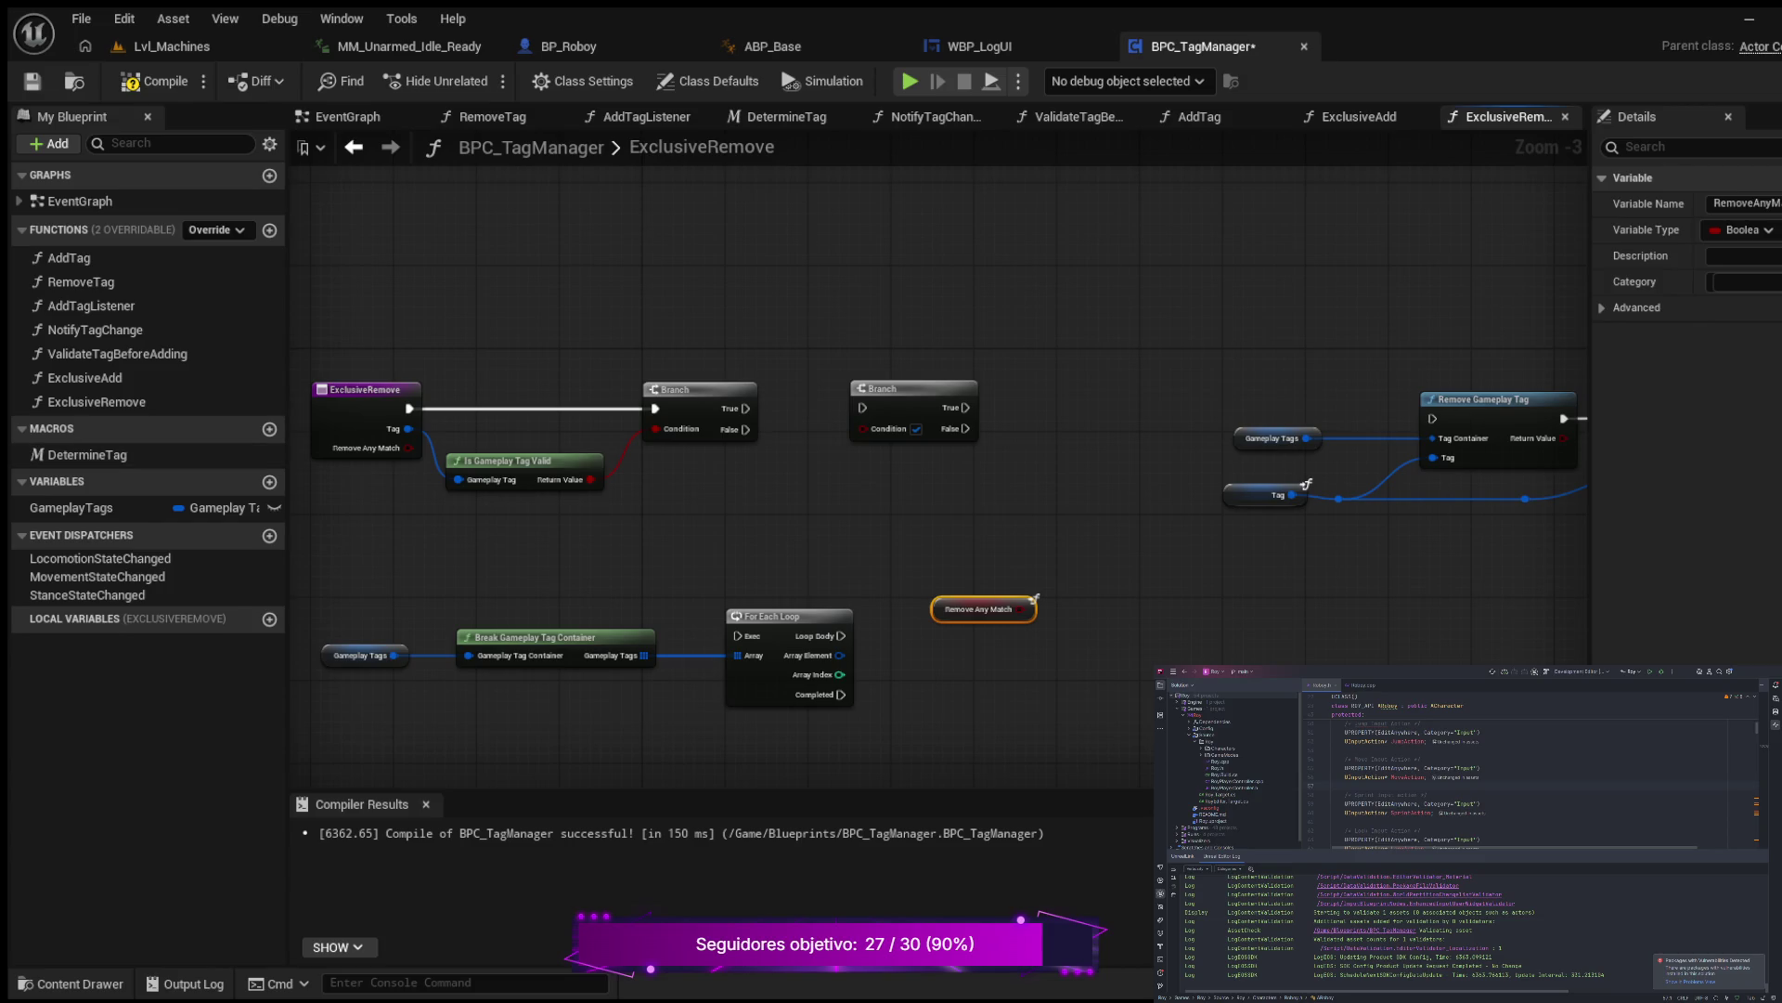
pyautogui.moveTo(757, 528)
pyautogui.mouseDown()
pyautogui.moveTo(822, 505)
pyautogui.moveTo(844, 457)
pyautogui.mouseUp()
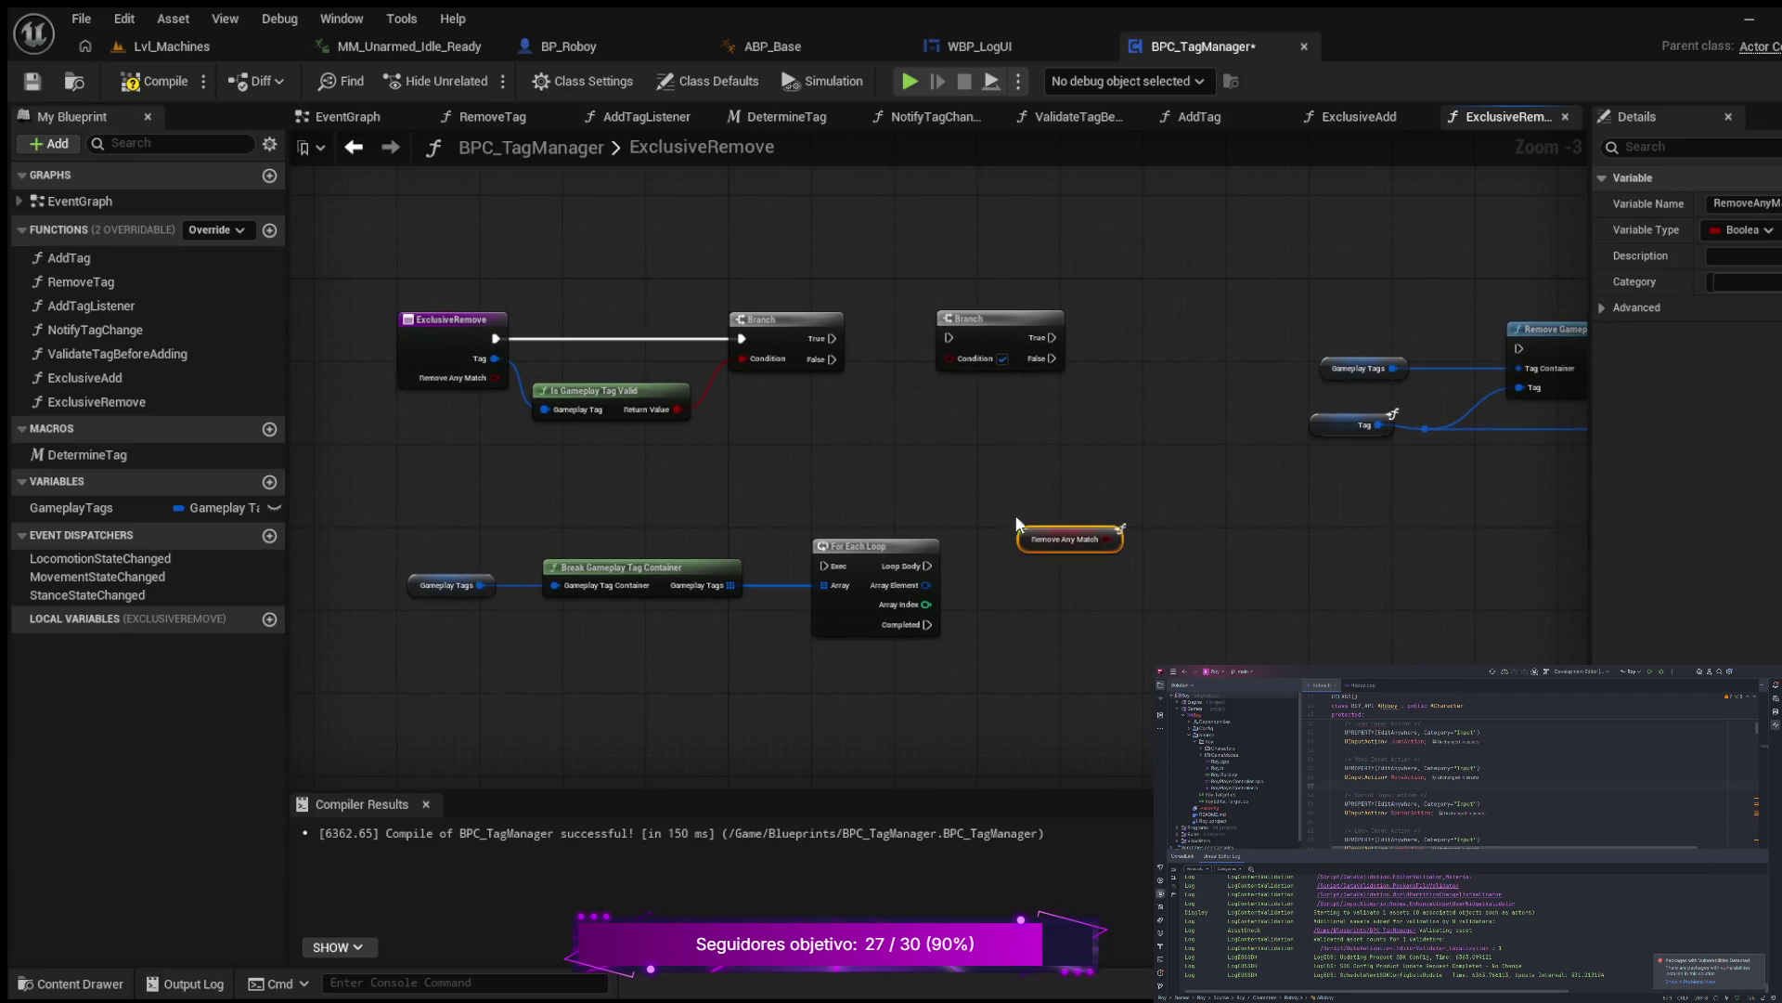
pyautogui.moveTo(1082, 529)
pyautogui.mouseDown()
pyautogui.moveTo(934, 440)
pyautogui.moveTo(862, 425)
pyautogui.mouseUp()
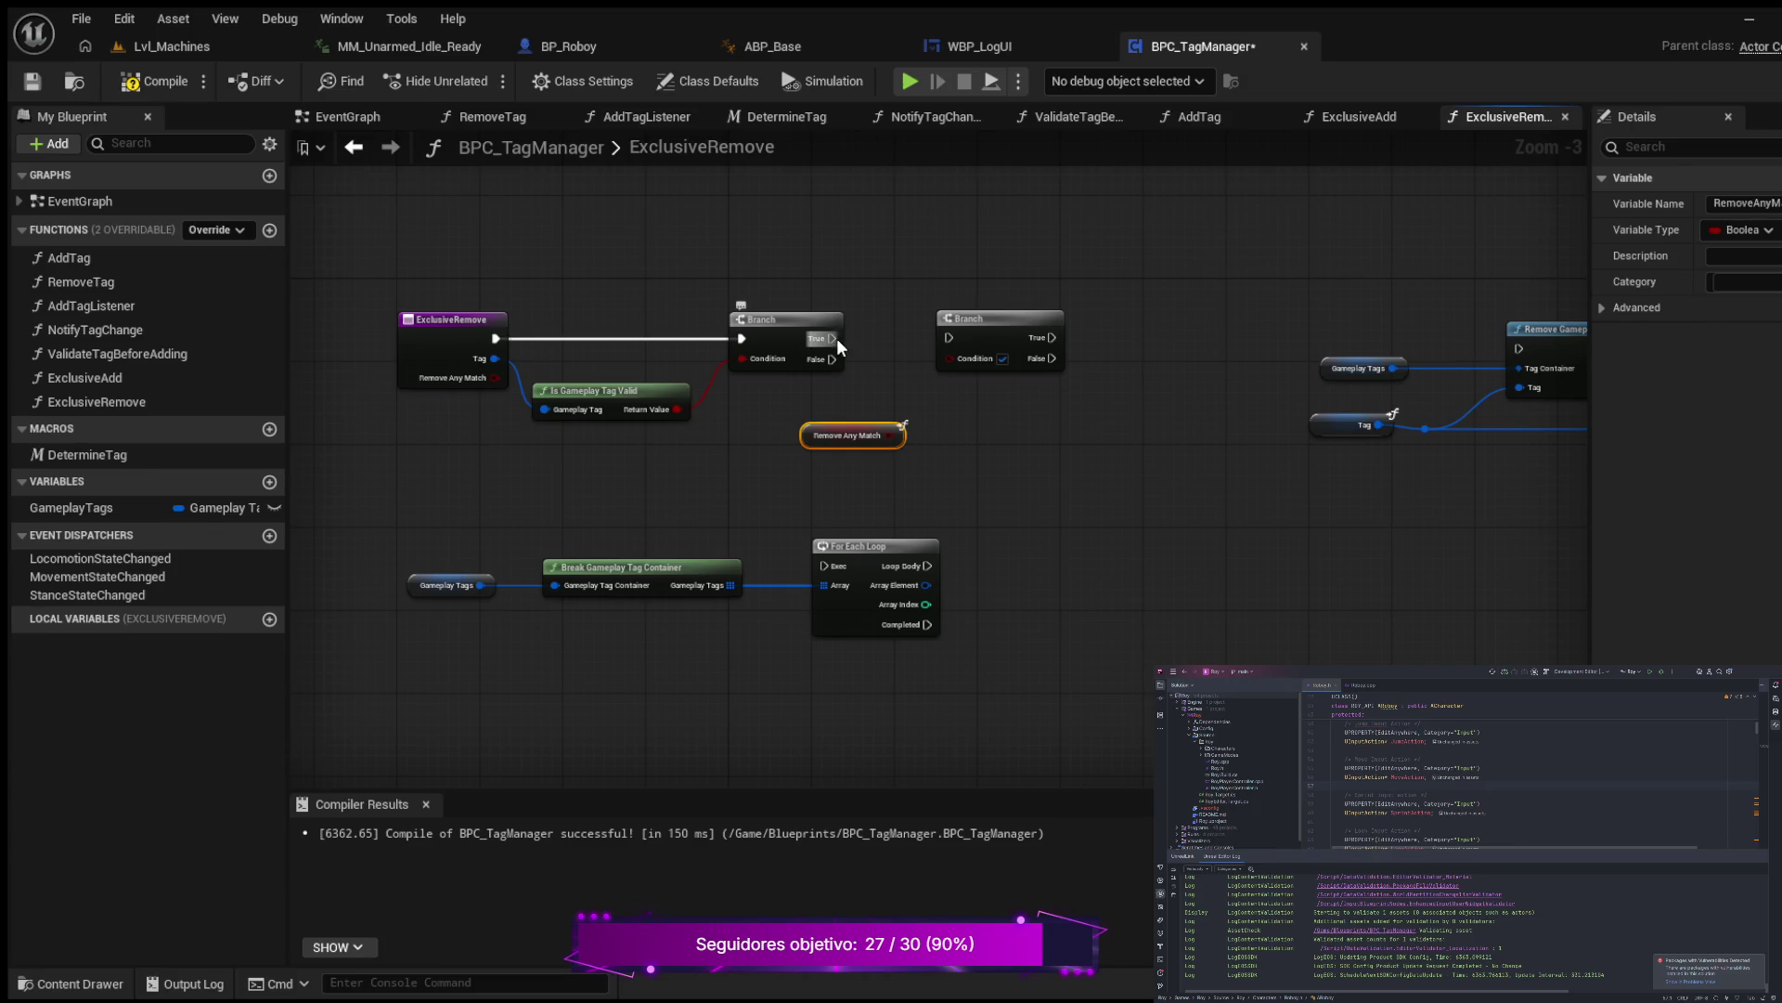
# Step: Wire the first Branch's True into the second Branch and move the loop nodes above
pyautogui.moveTo(831, 338); pyautogui.dragTo(943, 342)
pyautogui.moveTo(1038, 422); pyautogui.dragTo(1061, 425)
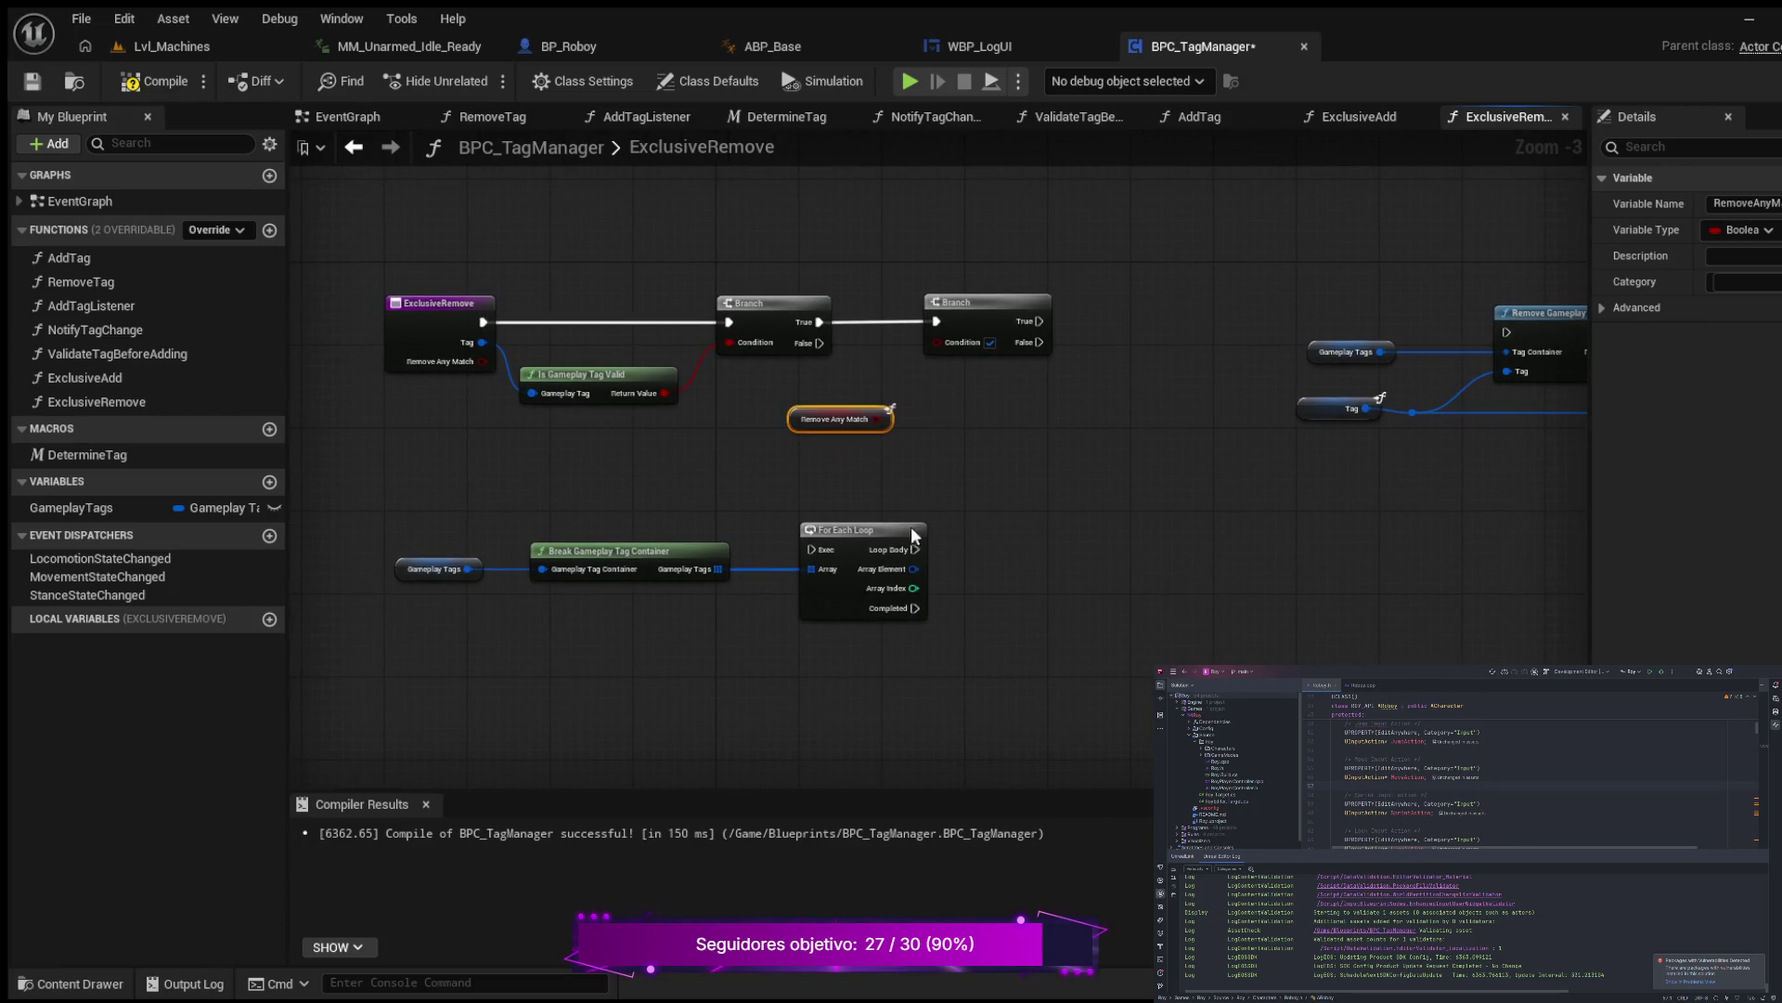
pyautogui.moveTo(362, 518); pyautogui.dragTo(936, 637)
pyautogui.moveTo(693, 557); pyautogui.dragTo(878, 173)
pyautogui.moveTo(1118, 360); pyautogui.dragTo(1061, 556)
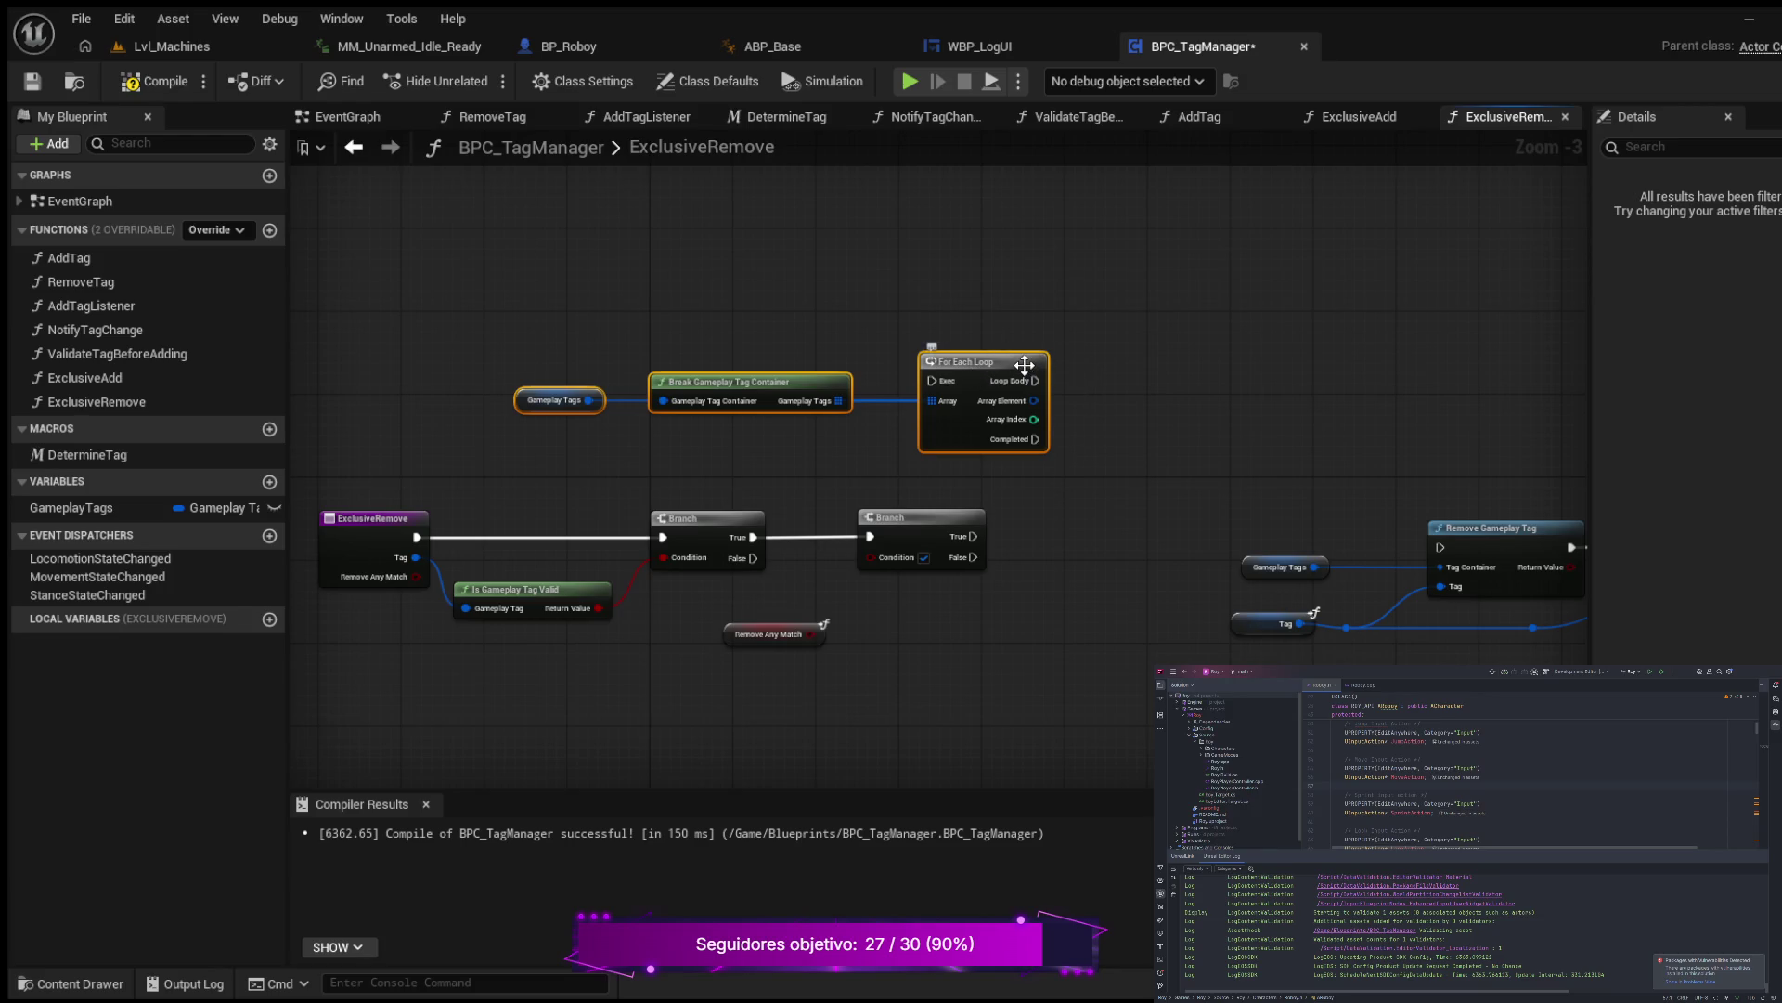
# Step: Feed Remove Any Match into the second Branch's Condition and start the For Each Loop from its True
pyautogui.moveTo(1024, 365); pyautogui.dragTo(1159, 385)
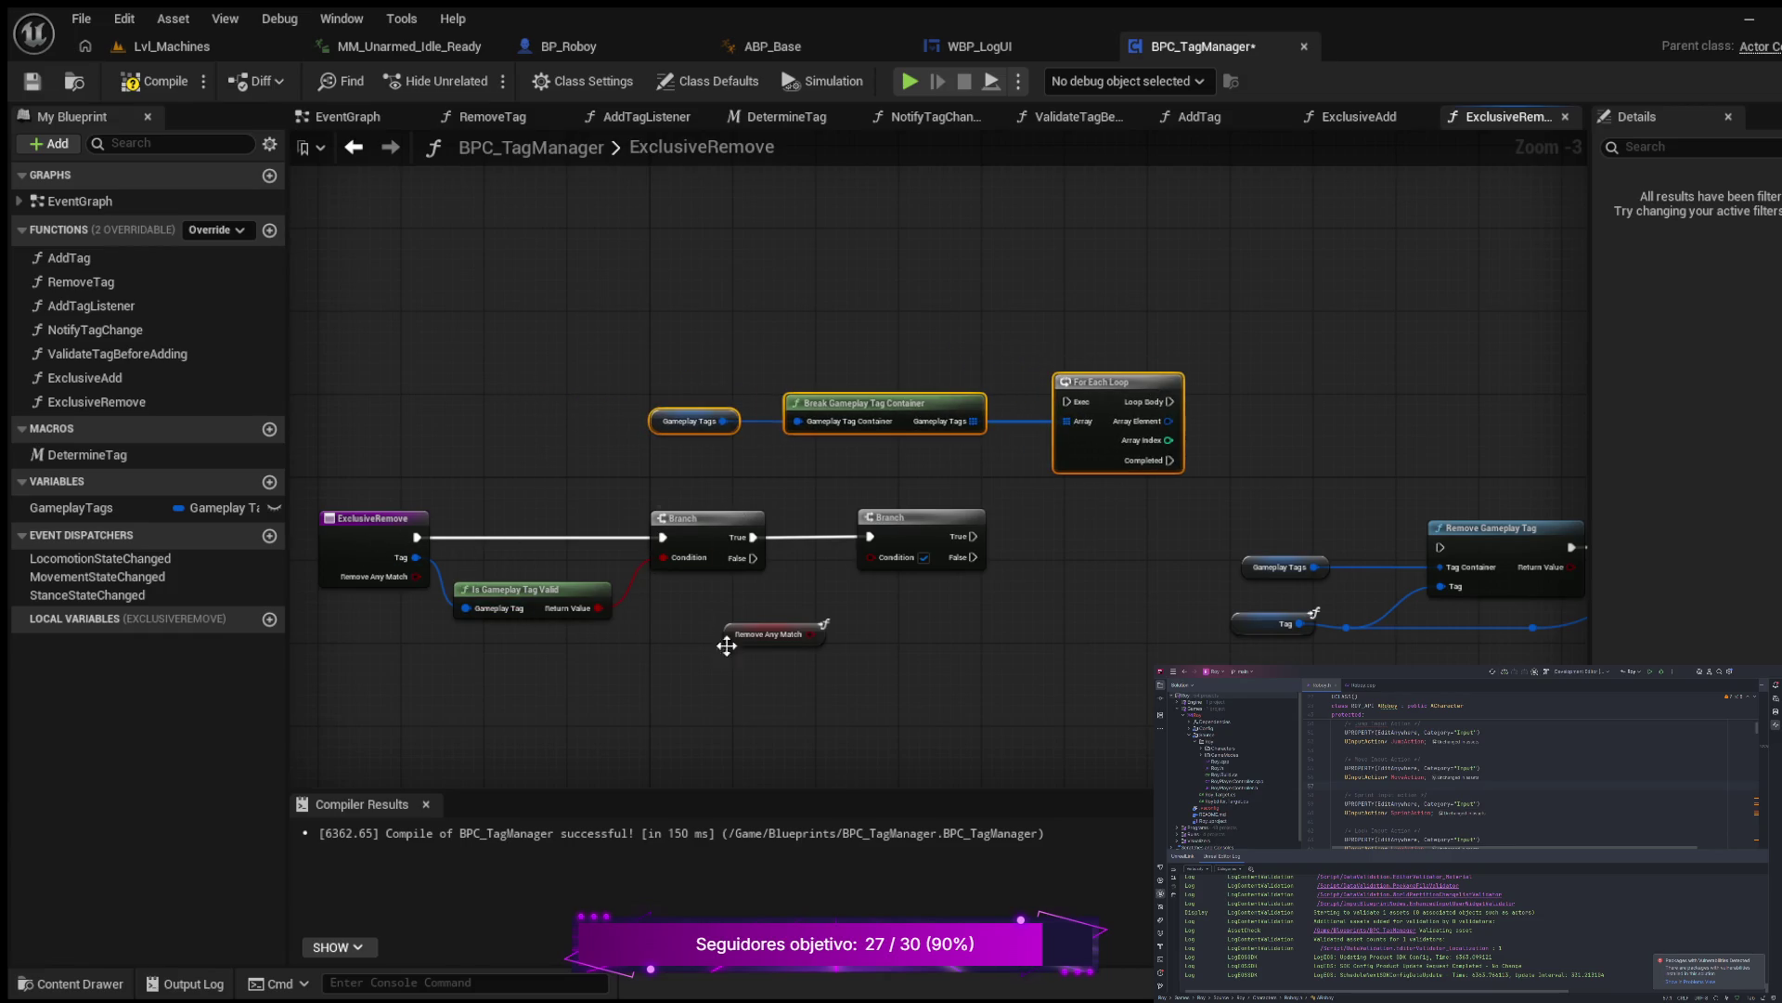
pyautogui.moveTo(810, 634); pyautogui.dragTo(871, 557)
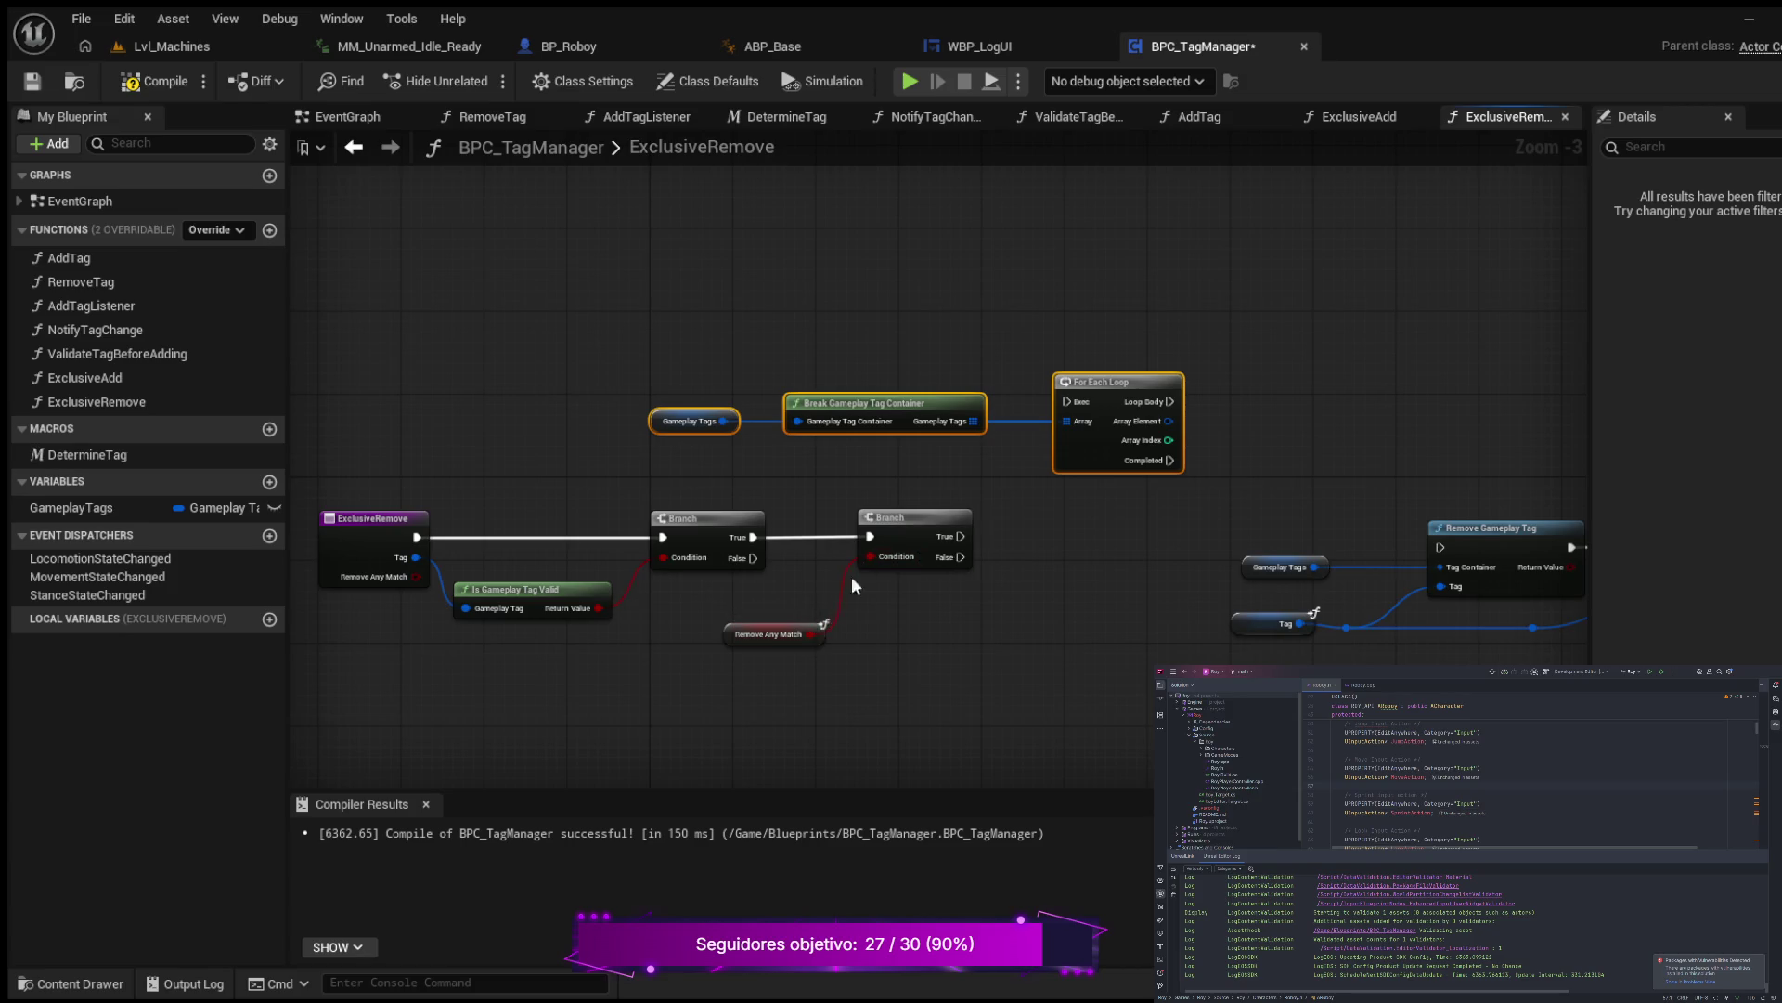
pyautogui.click(755, 638)
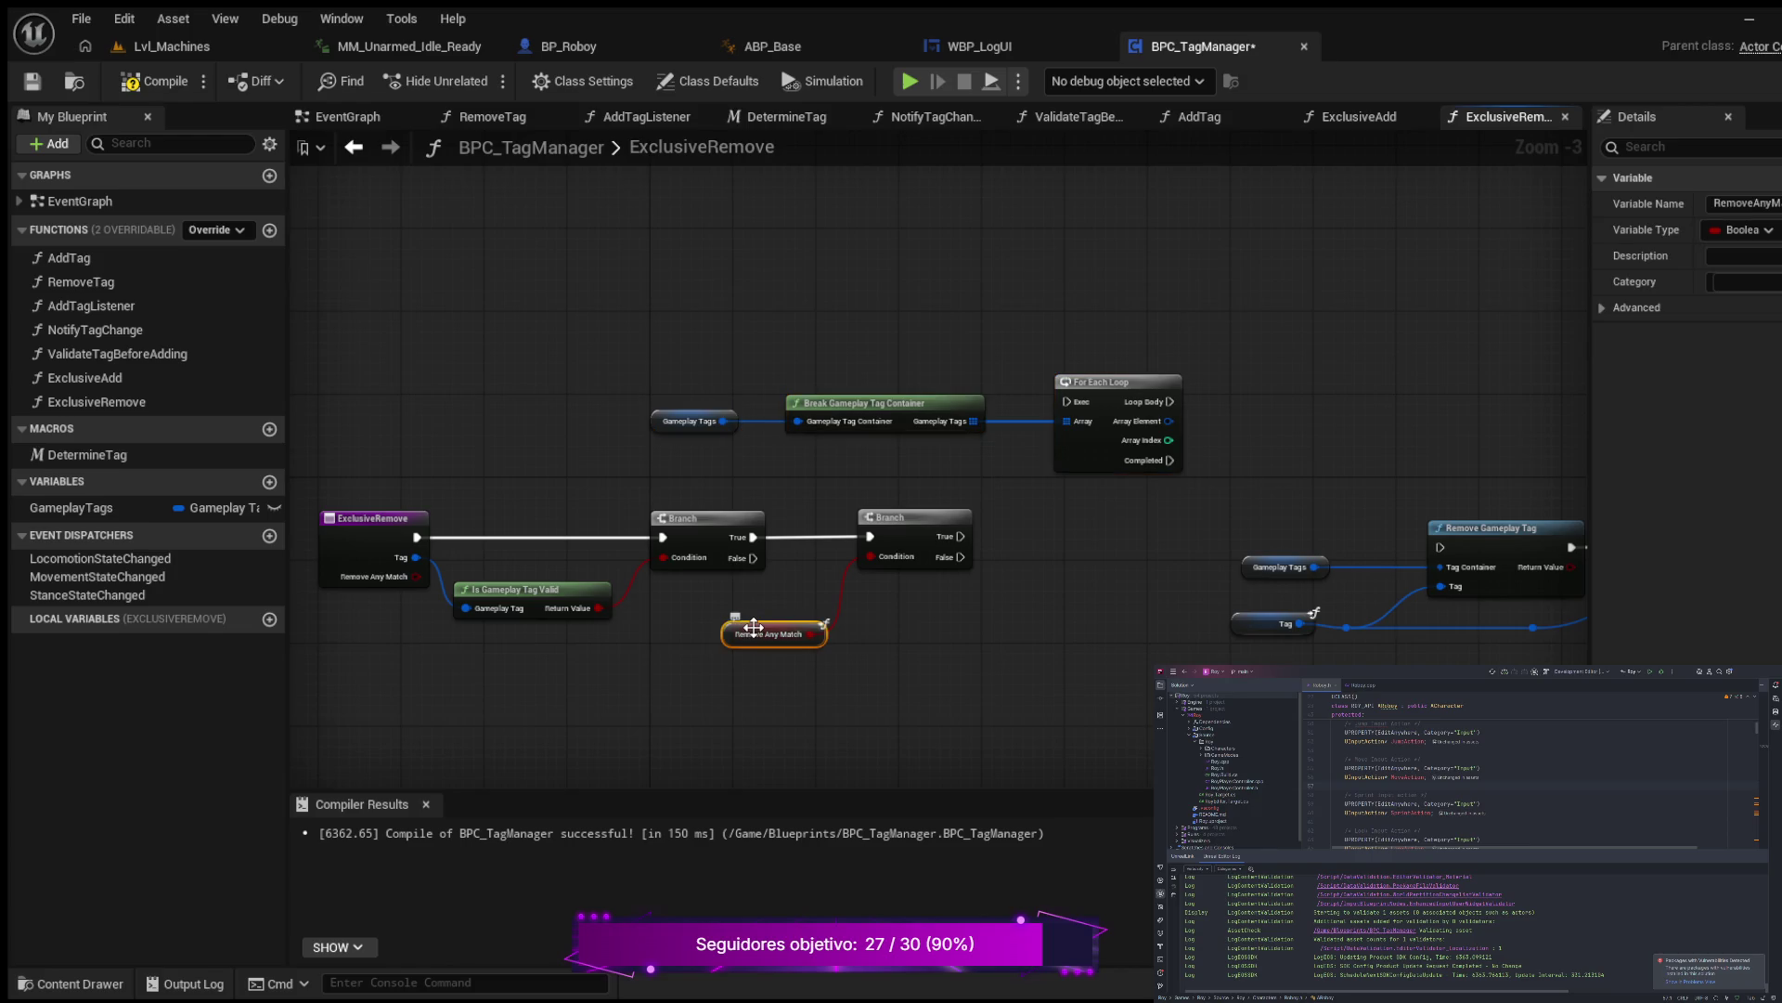
pyautogui.moveTo(750, 628); pyautogui.dragTo(739, 607)
pyautogui.moveTo(966, 626)
pyautogui.mouseDown()
pyautogui.moveTo(854, 624)
pyautogui.moveTo(919, 604)
pyautogui.moveTo(982, 609)
pyautogui.moveTo(986, 627)
pyautogui.mouseUp()
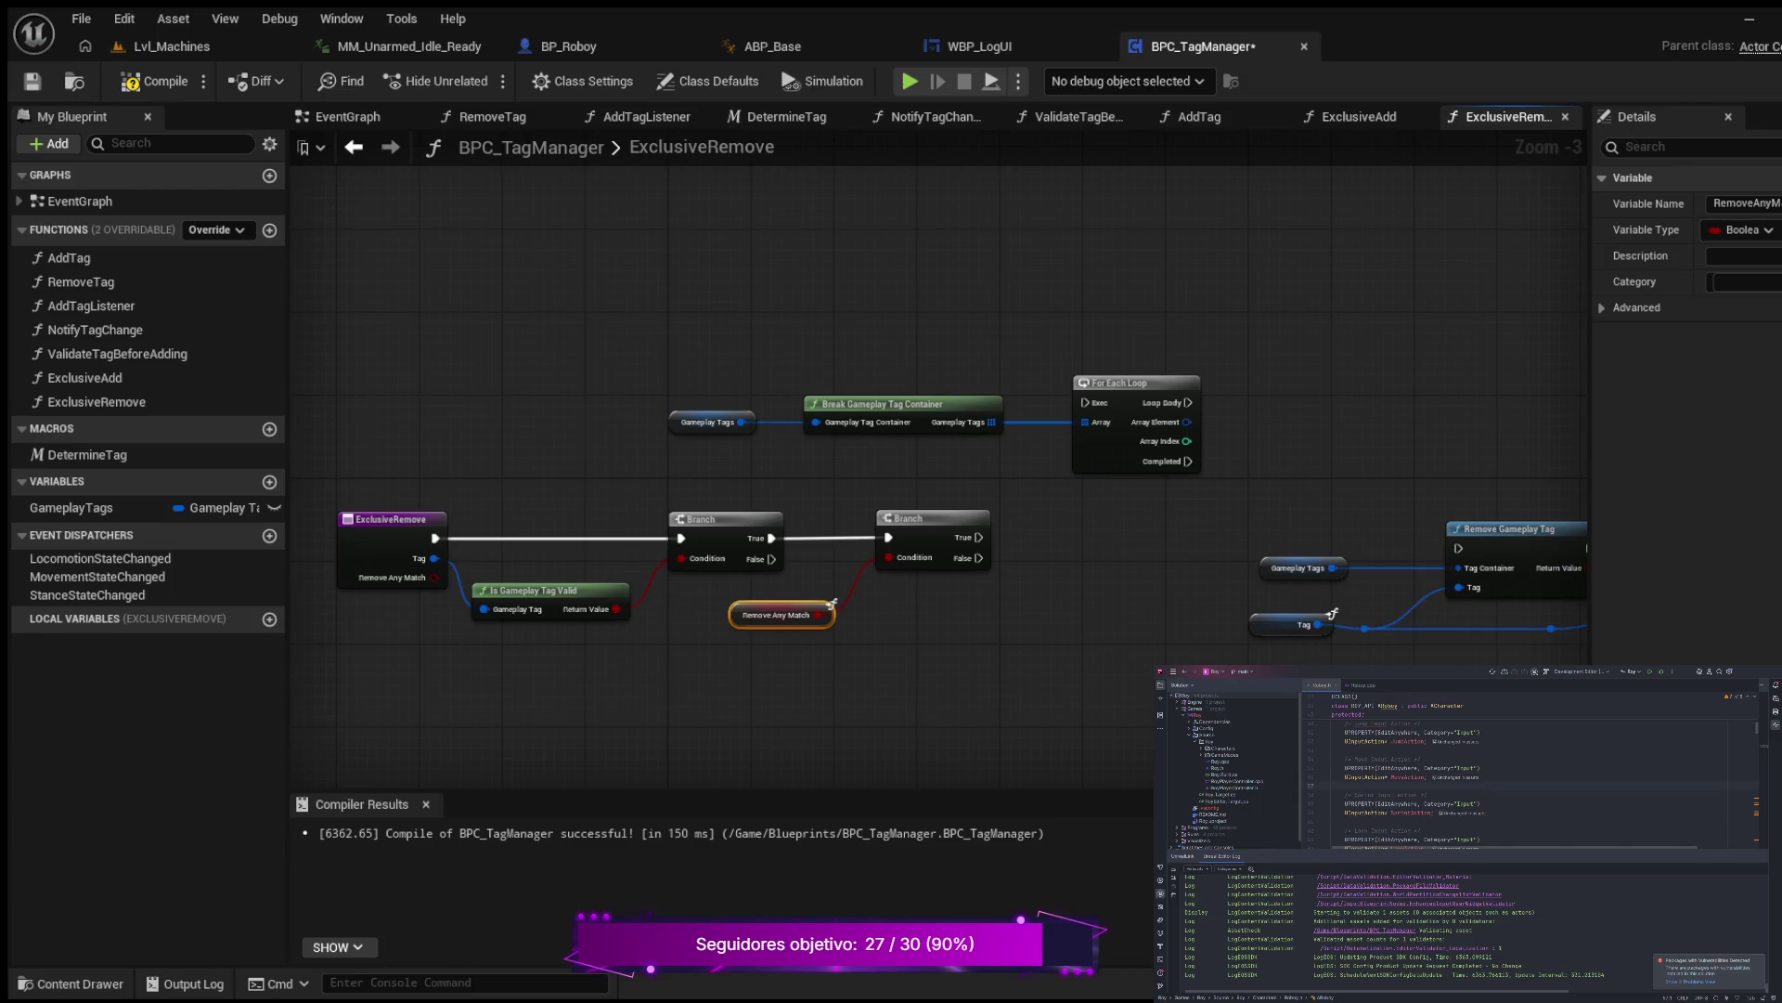
pyautogui.moveTo(979, 536); pyautogui.dragTo(1083, 402)
# Step: Move the single-tag removal node group right and down to free space above
pyautogui.moveTo(1260, 472); pyautogui.dragTo(854, 490)
pyautogui.moveTo(883, 409)
pyautogui.mouseDown()
pyautogui.moveTo(893, 448)
pyautogui.moveTo(1520, 702)
pyautogui.mouseUp()
pyautogui.moveTo(1212, 555); pyautogui.dragTo(1253, 566)
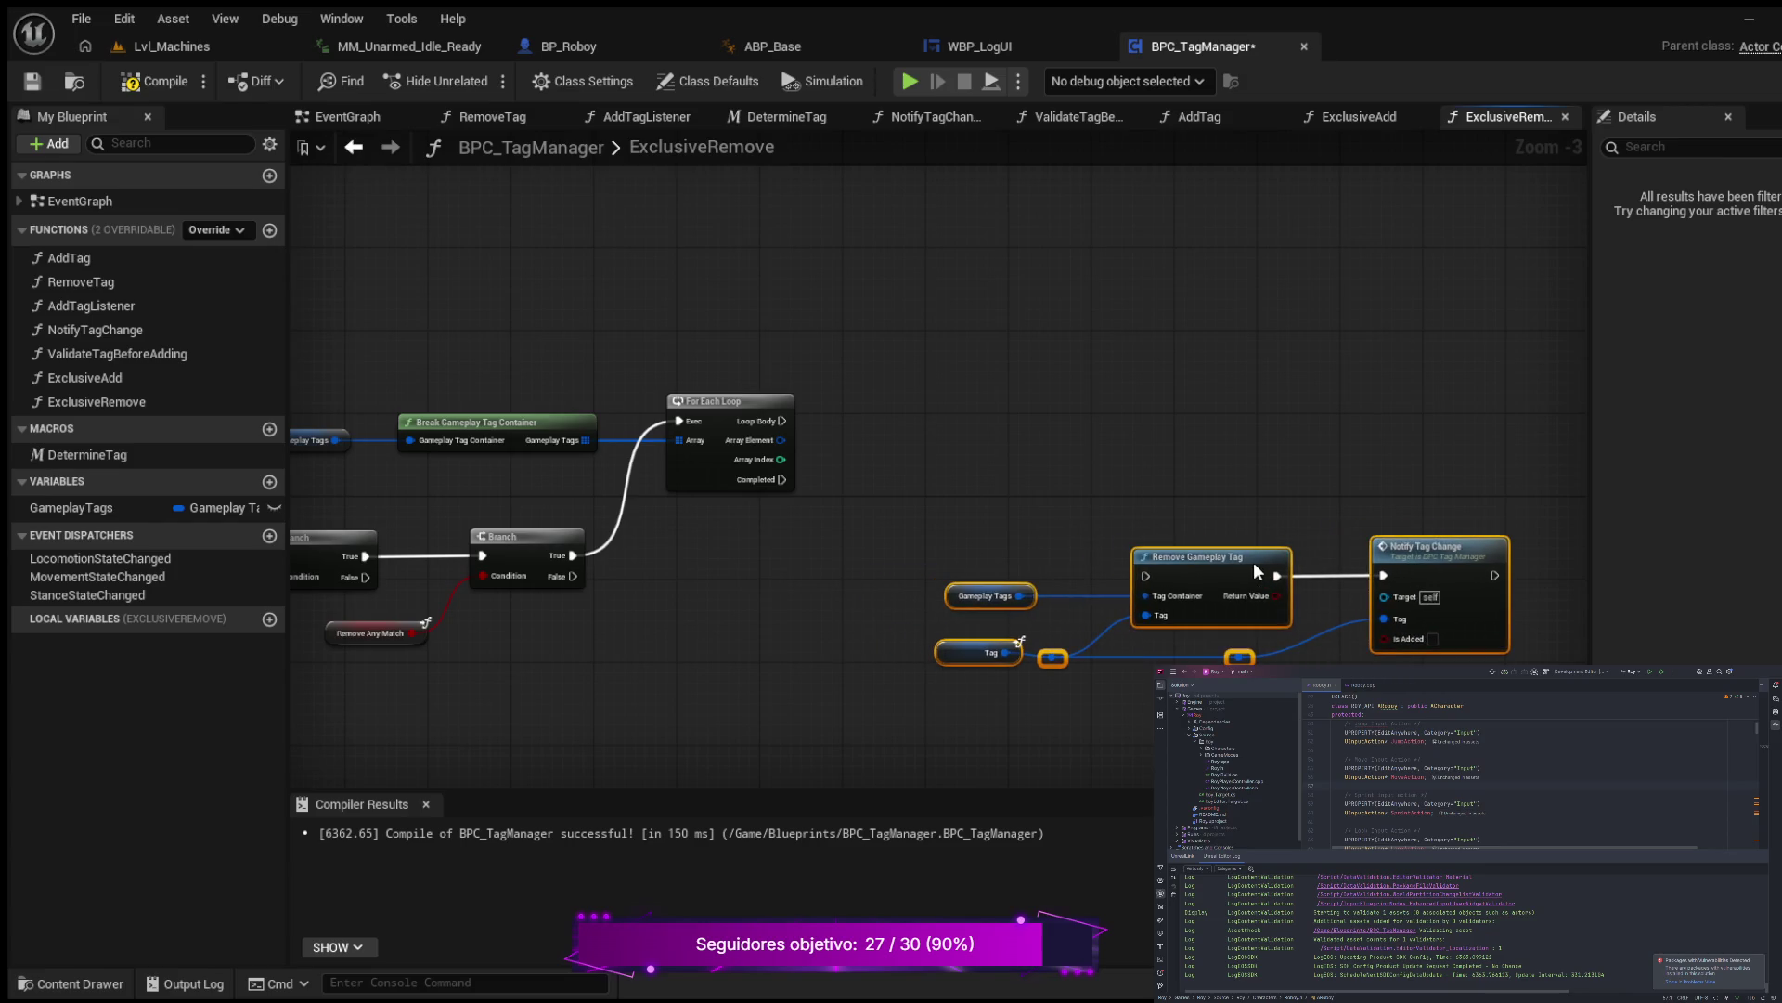
pyautogui.moveTo(806, 521); pyautogui.dragTo(801, 630)
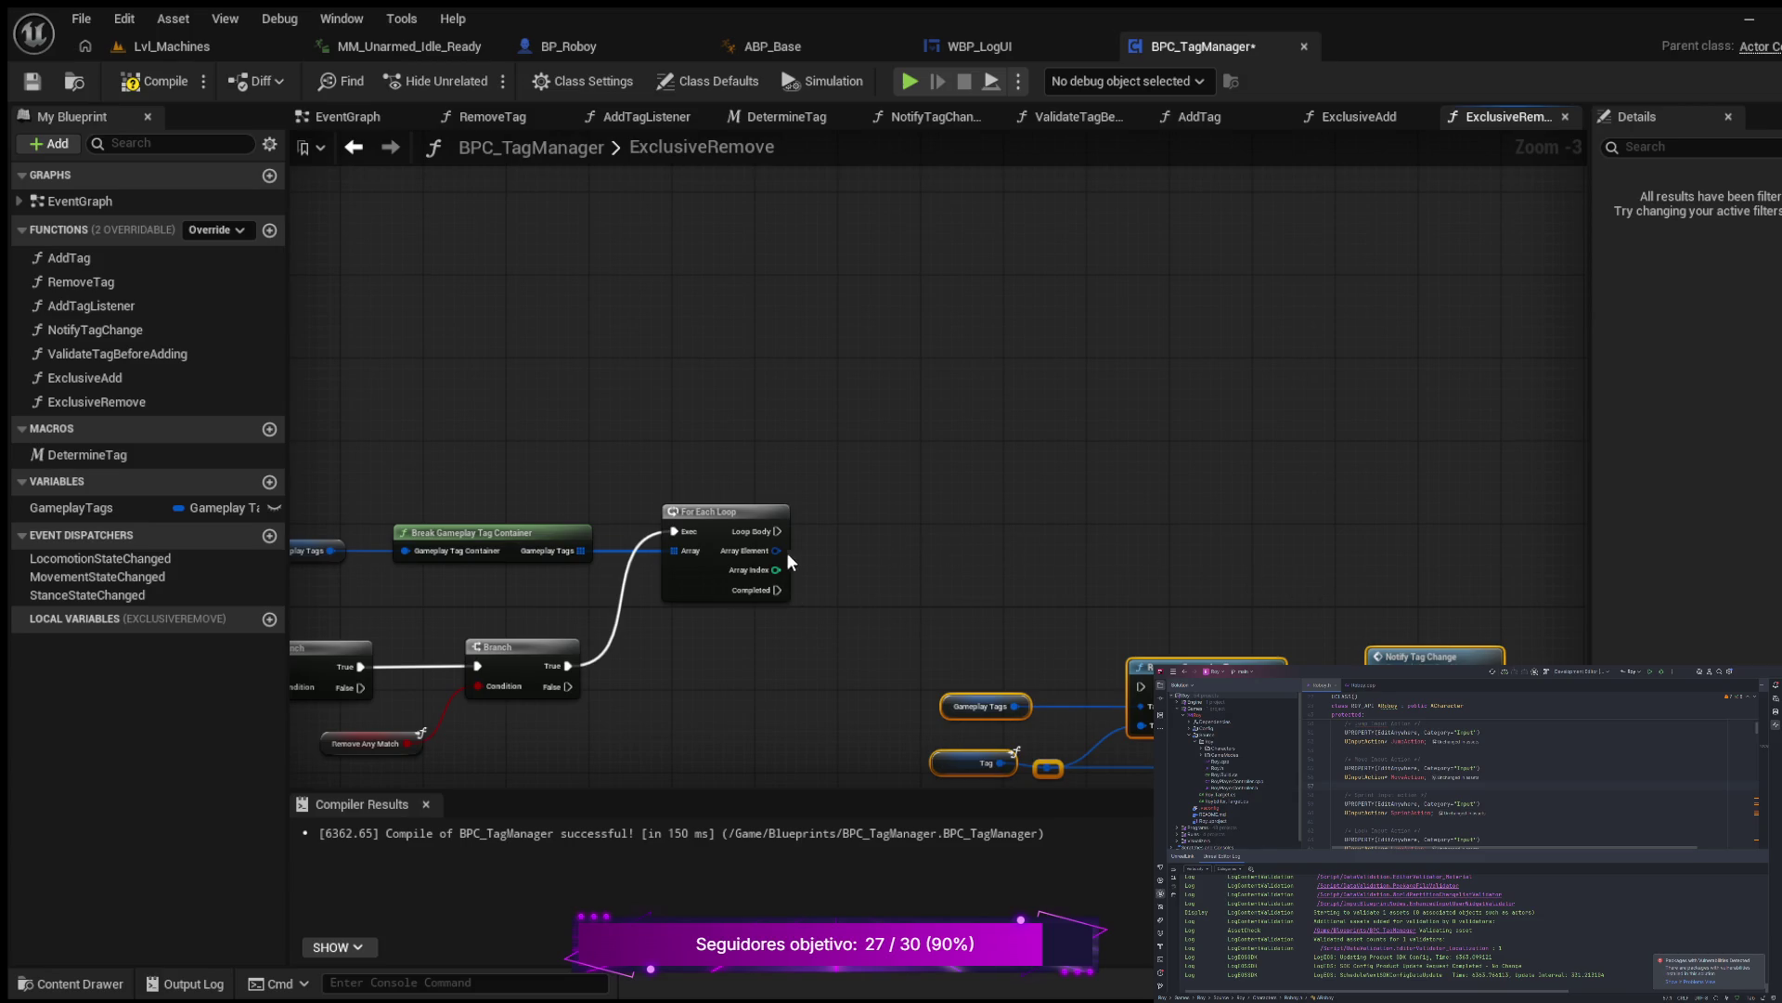
# Step: Add a Matches Tag node fed by Array Element and a Branch run from Loop Body
pyautogui.moveTo(778, 551)
pyautogui.mouseDown()
pyautogui.moveTo(858, 421)
pyautogui.moveTo(860, 380)
pyautogui.mouseUp()
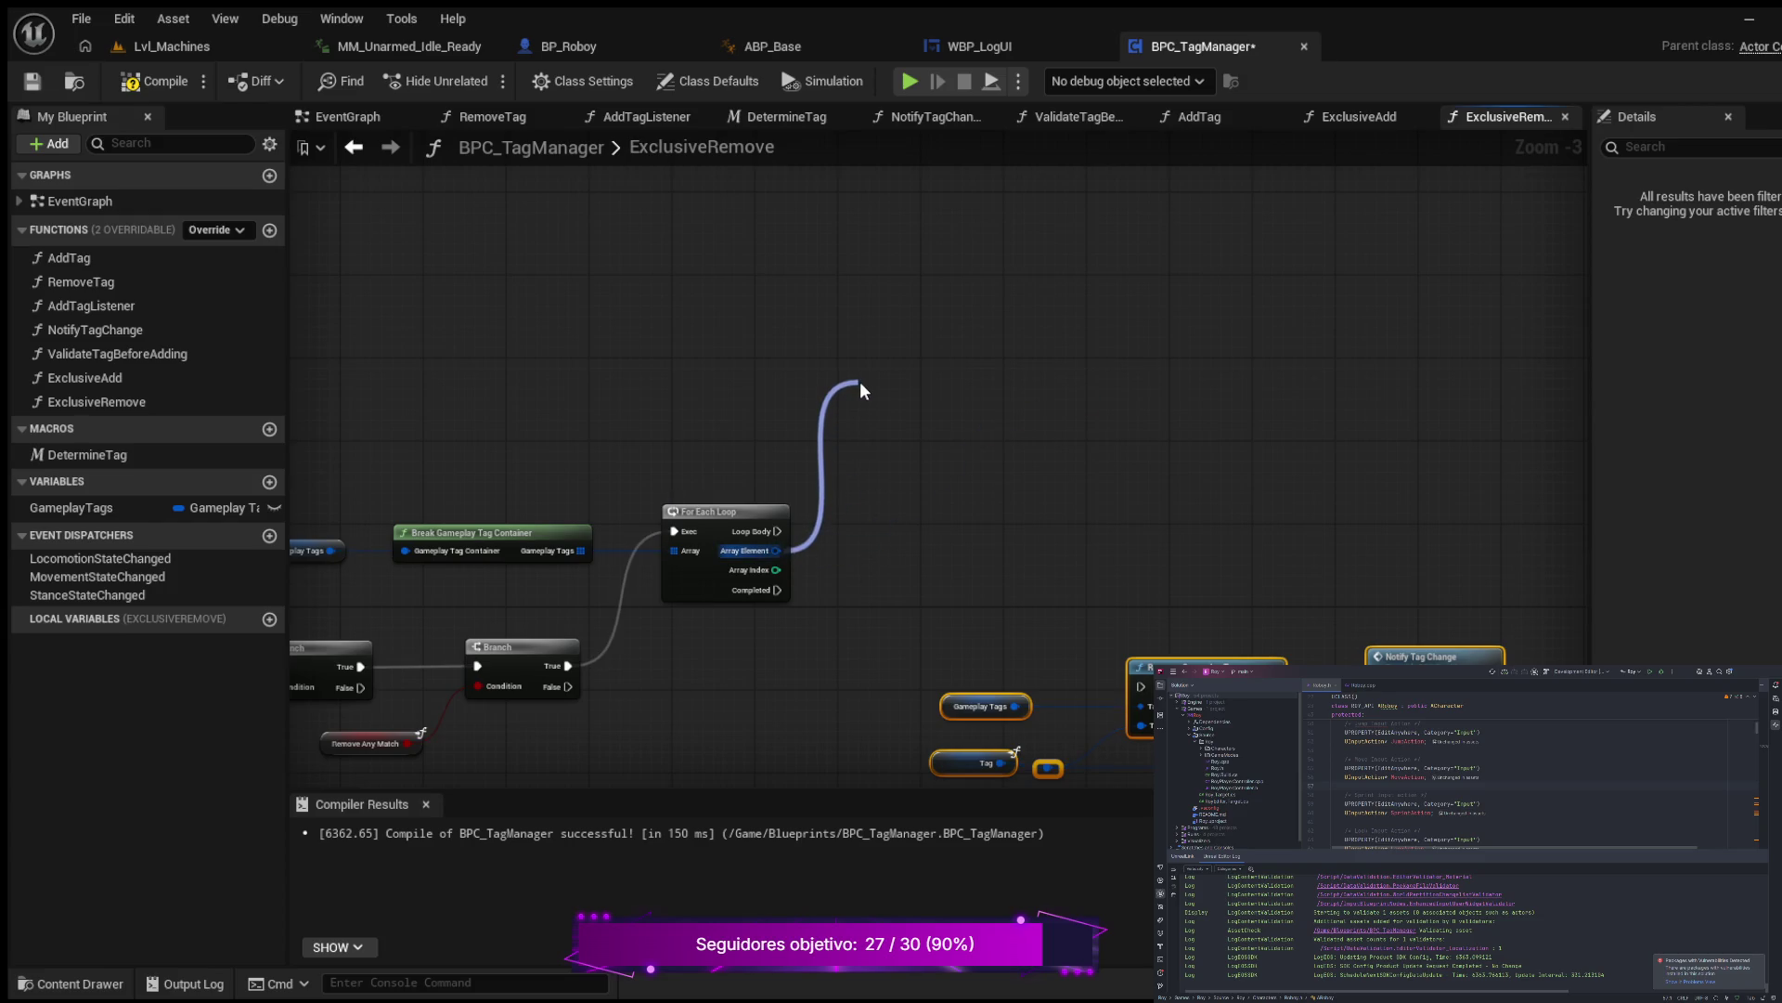
pyautogui.moveTo(859, 381); pyautogui.dragTo(860, 380)
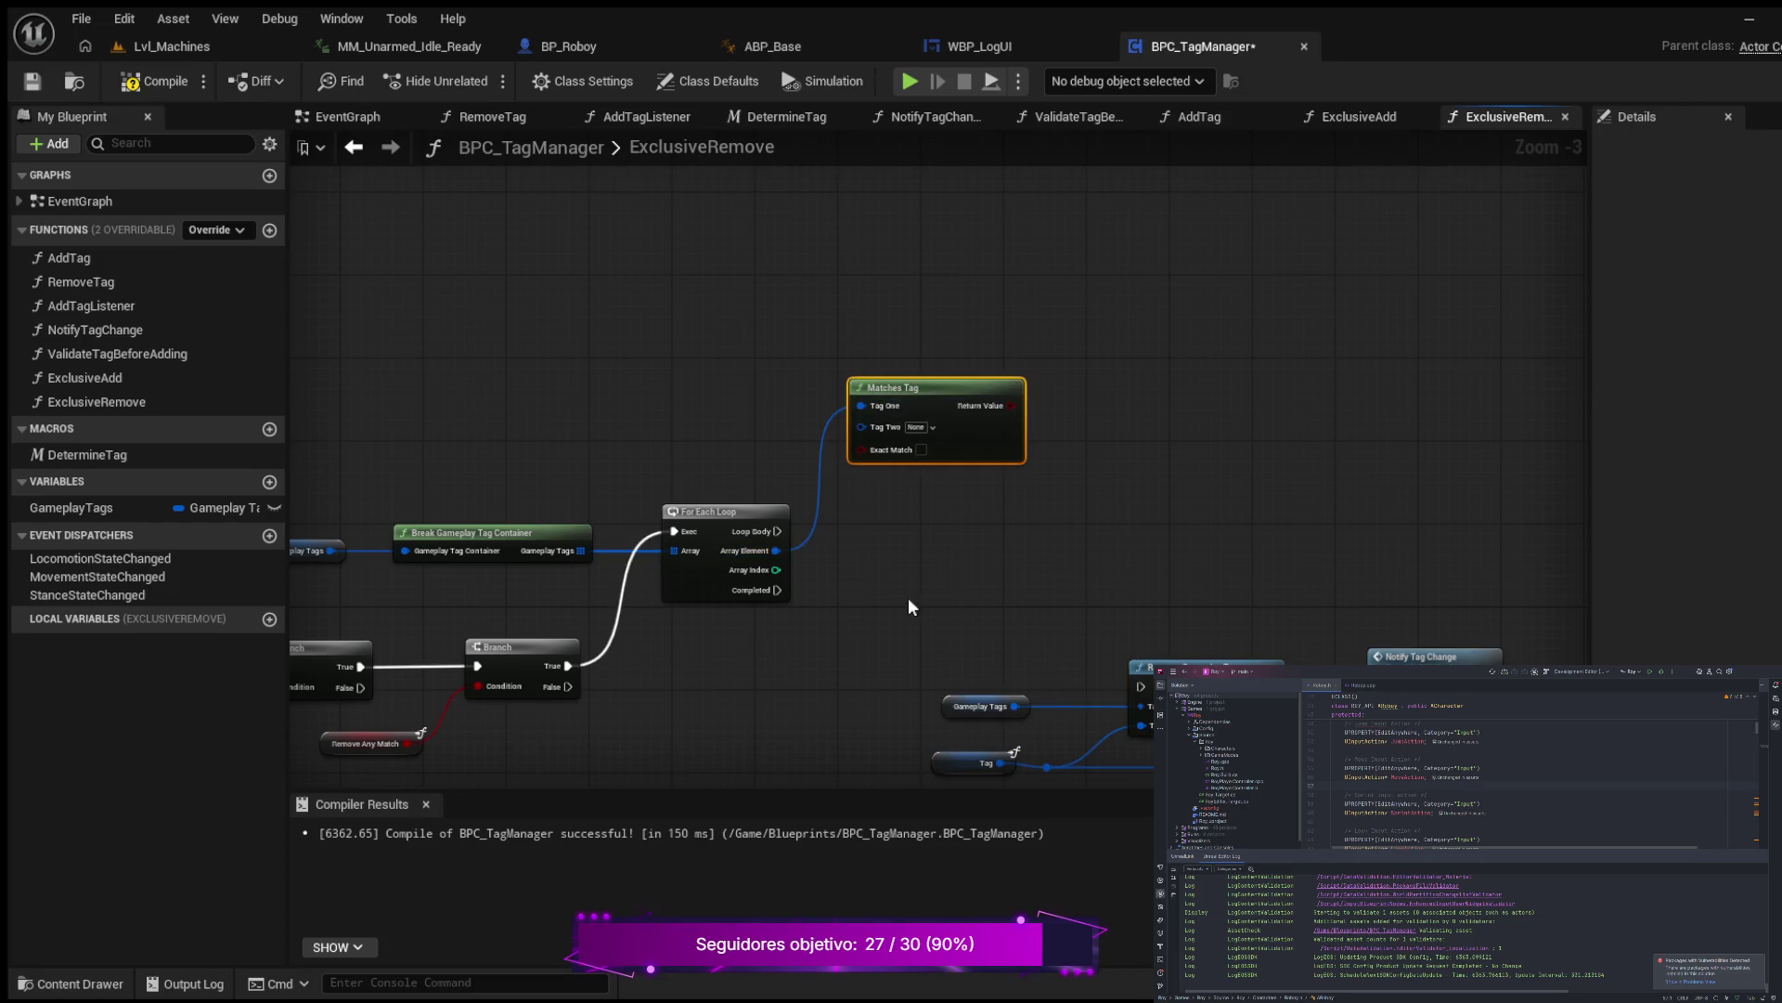
pyautogui.moveTo(778, 531)
pyautogui.mouseDown()
pyautogui.moveTo(854, 555)
pyautogui.moveTo(889, 537)
pyautogui.mouseUp()
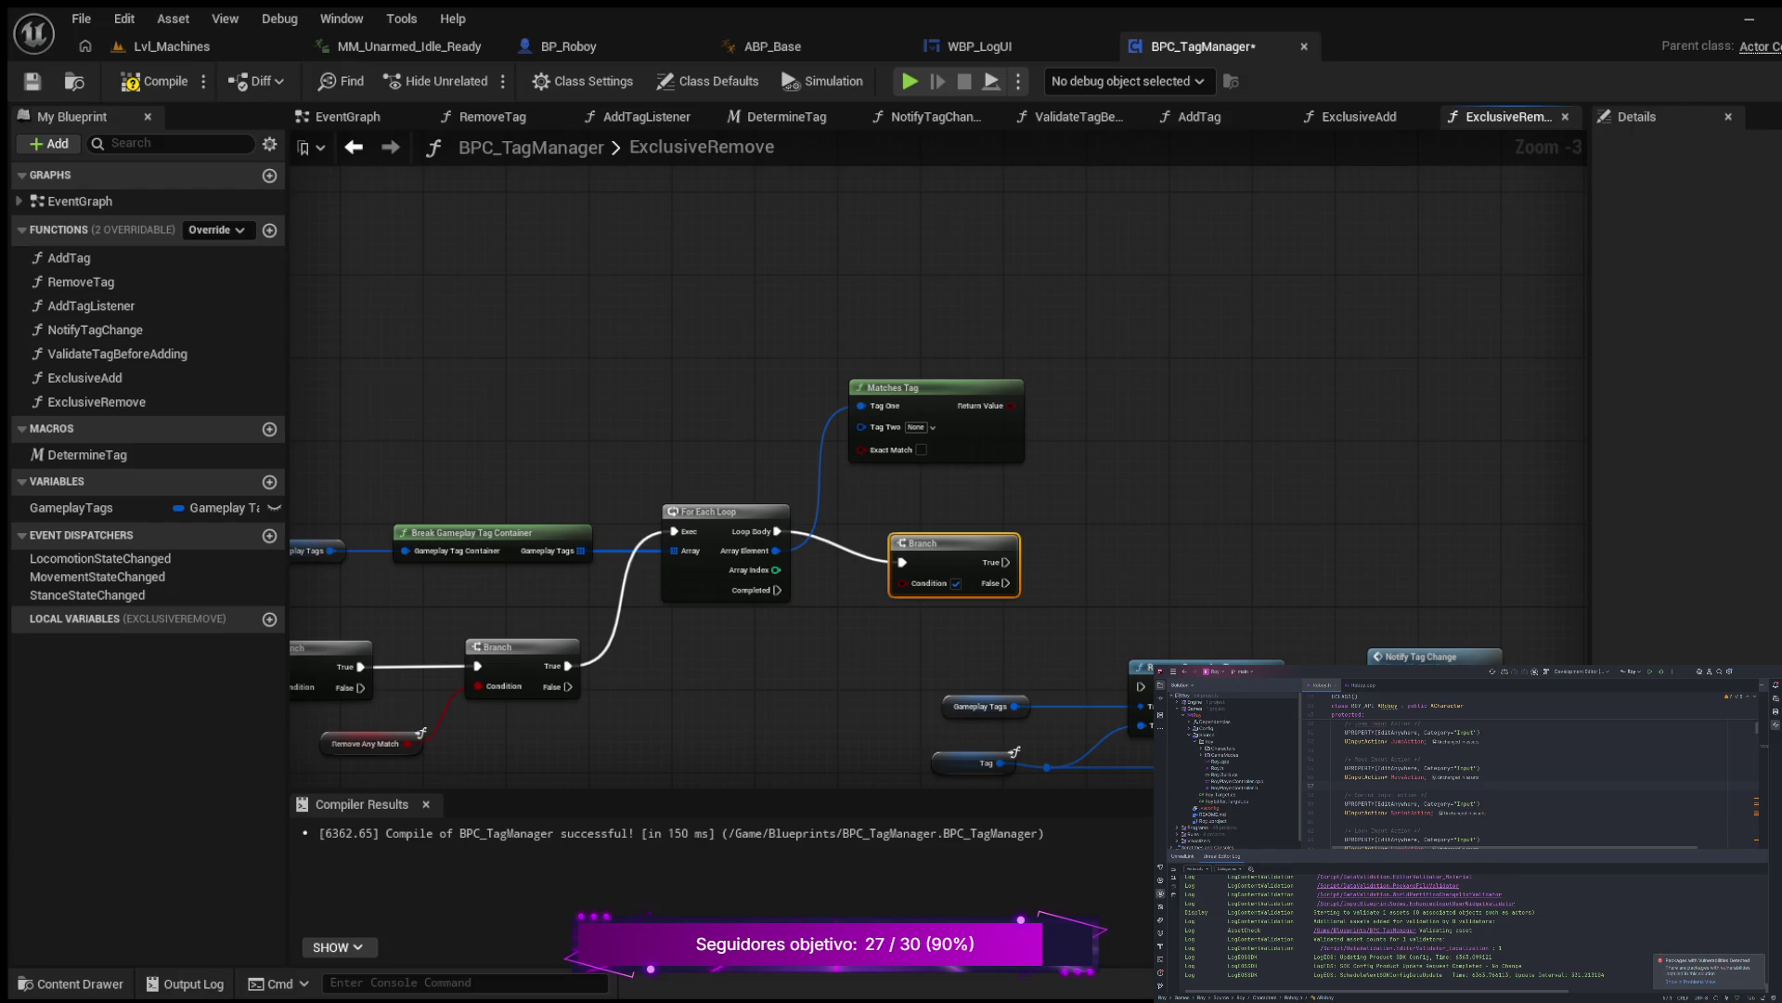
pyautogui.moveTo(891, 387); pyautogui.dragTo(921, 397)
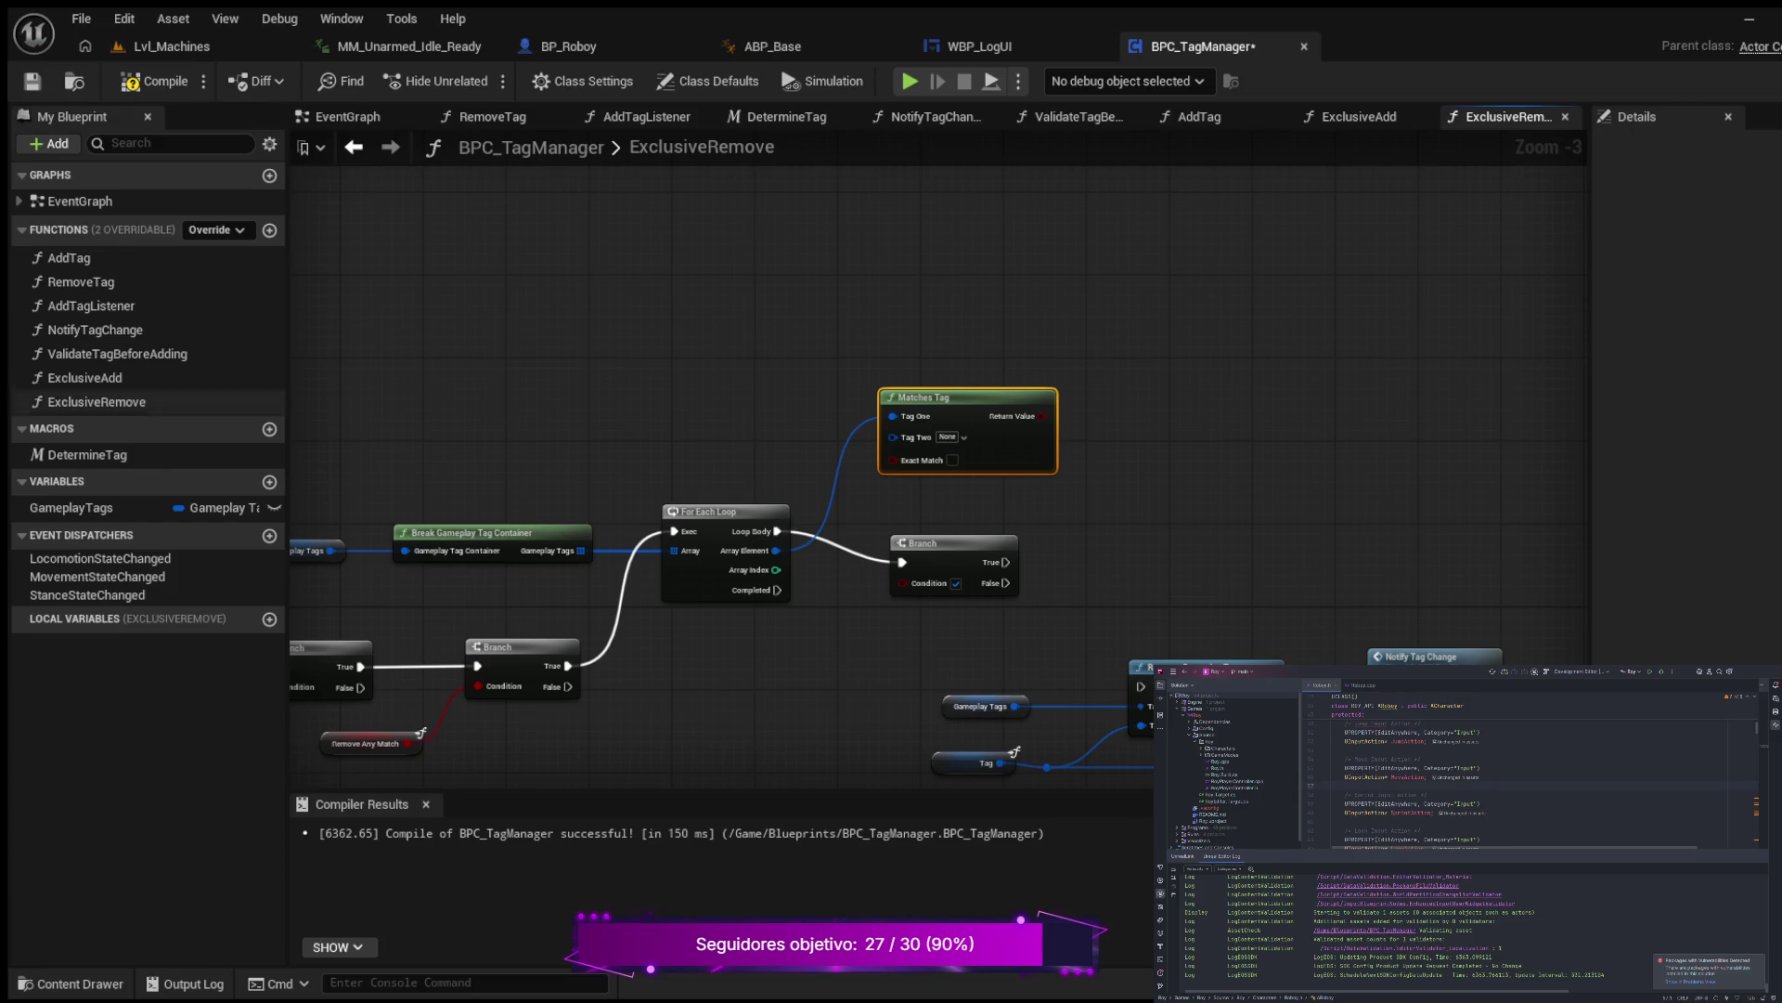
pyautogui.scroll(-2, 540, 478)
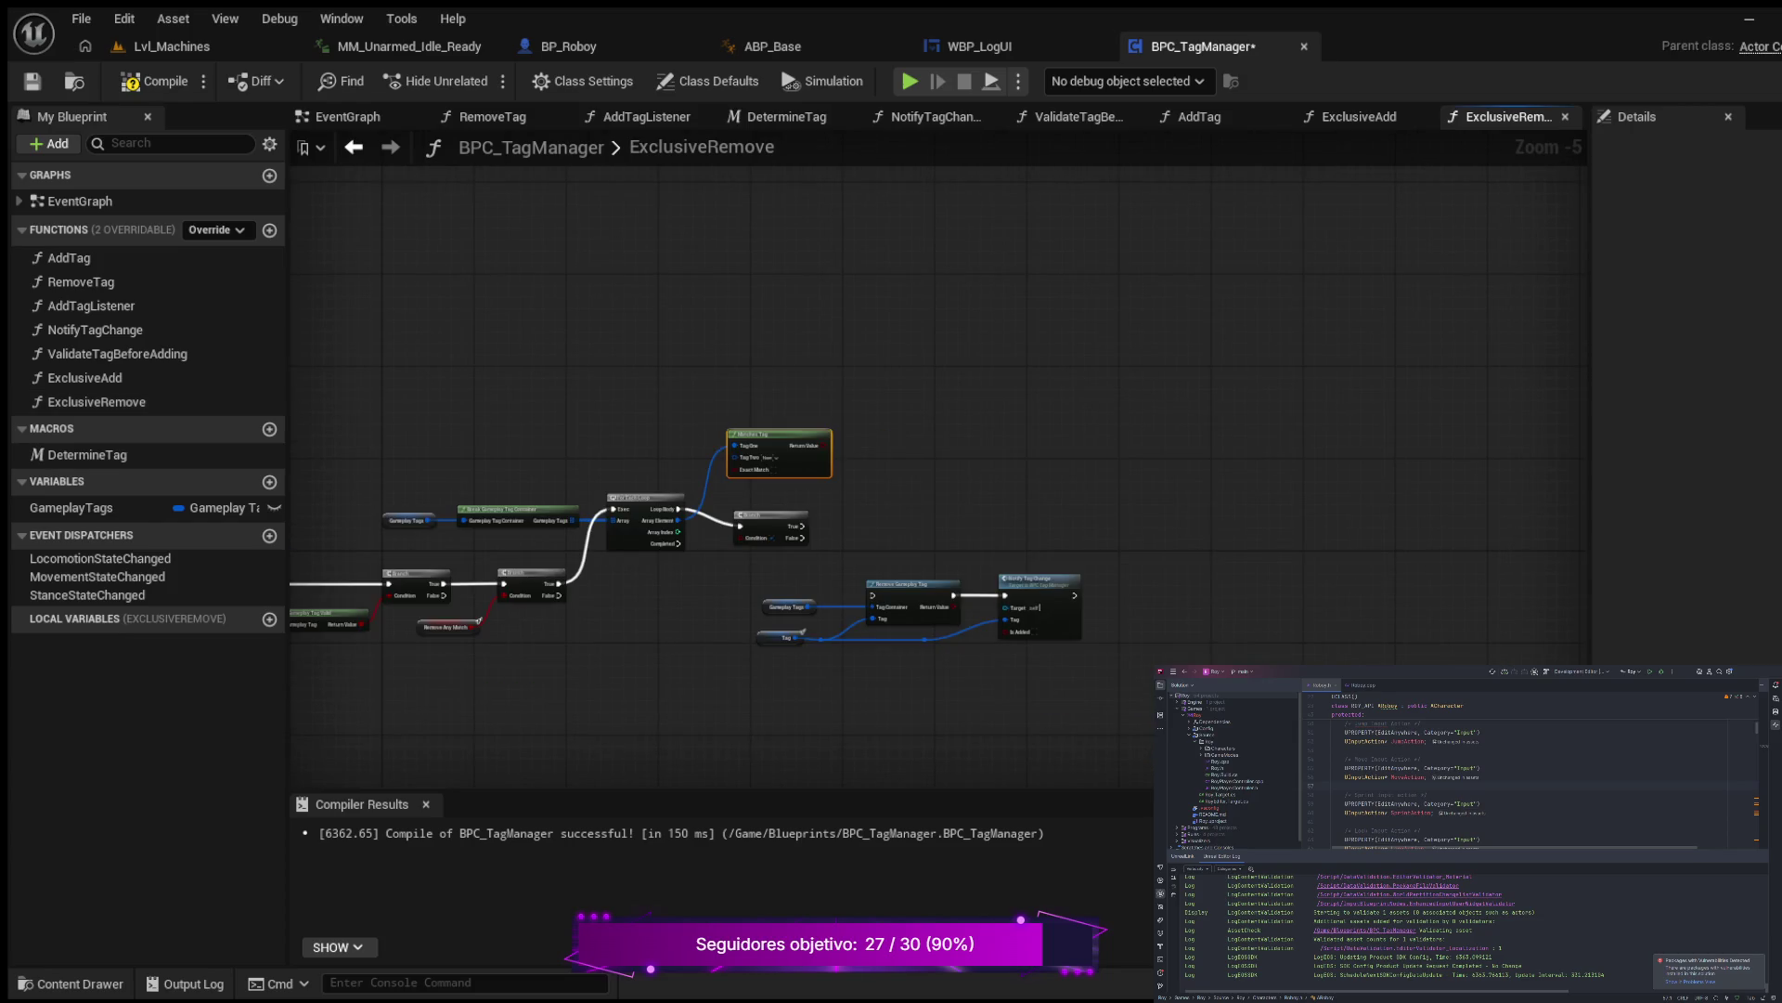
pyautogui.scroll(1, 852, 471)
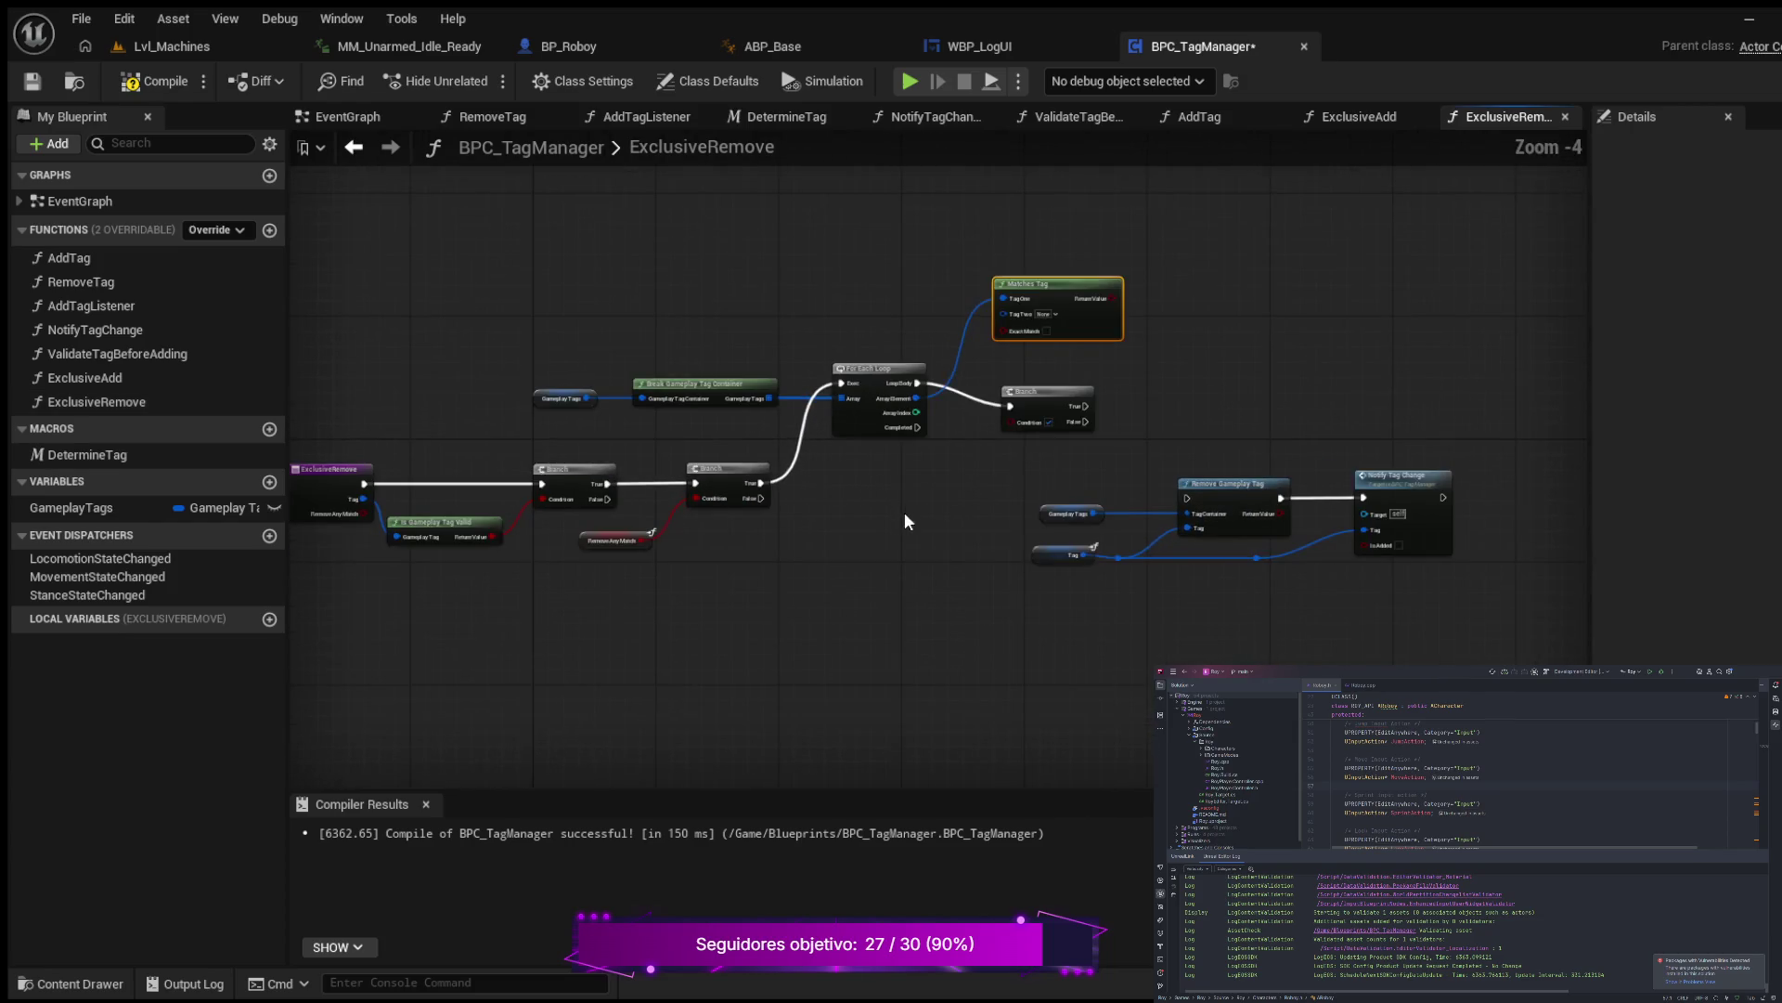
pyautogui.moveTo(908, 519); pyautogui.dragTo(800, 590)
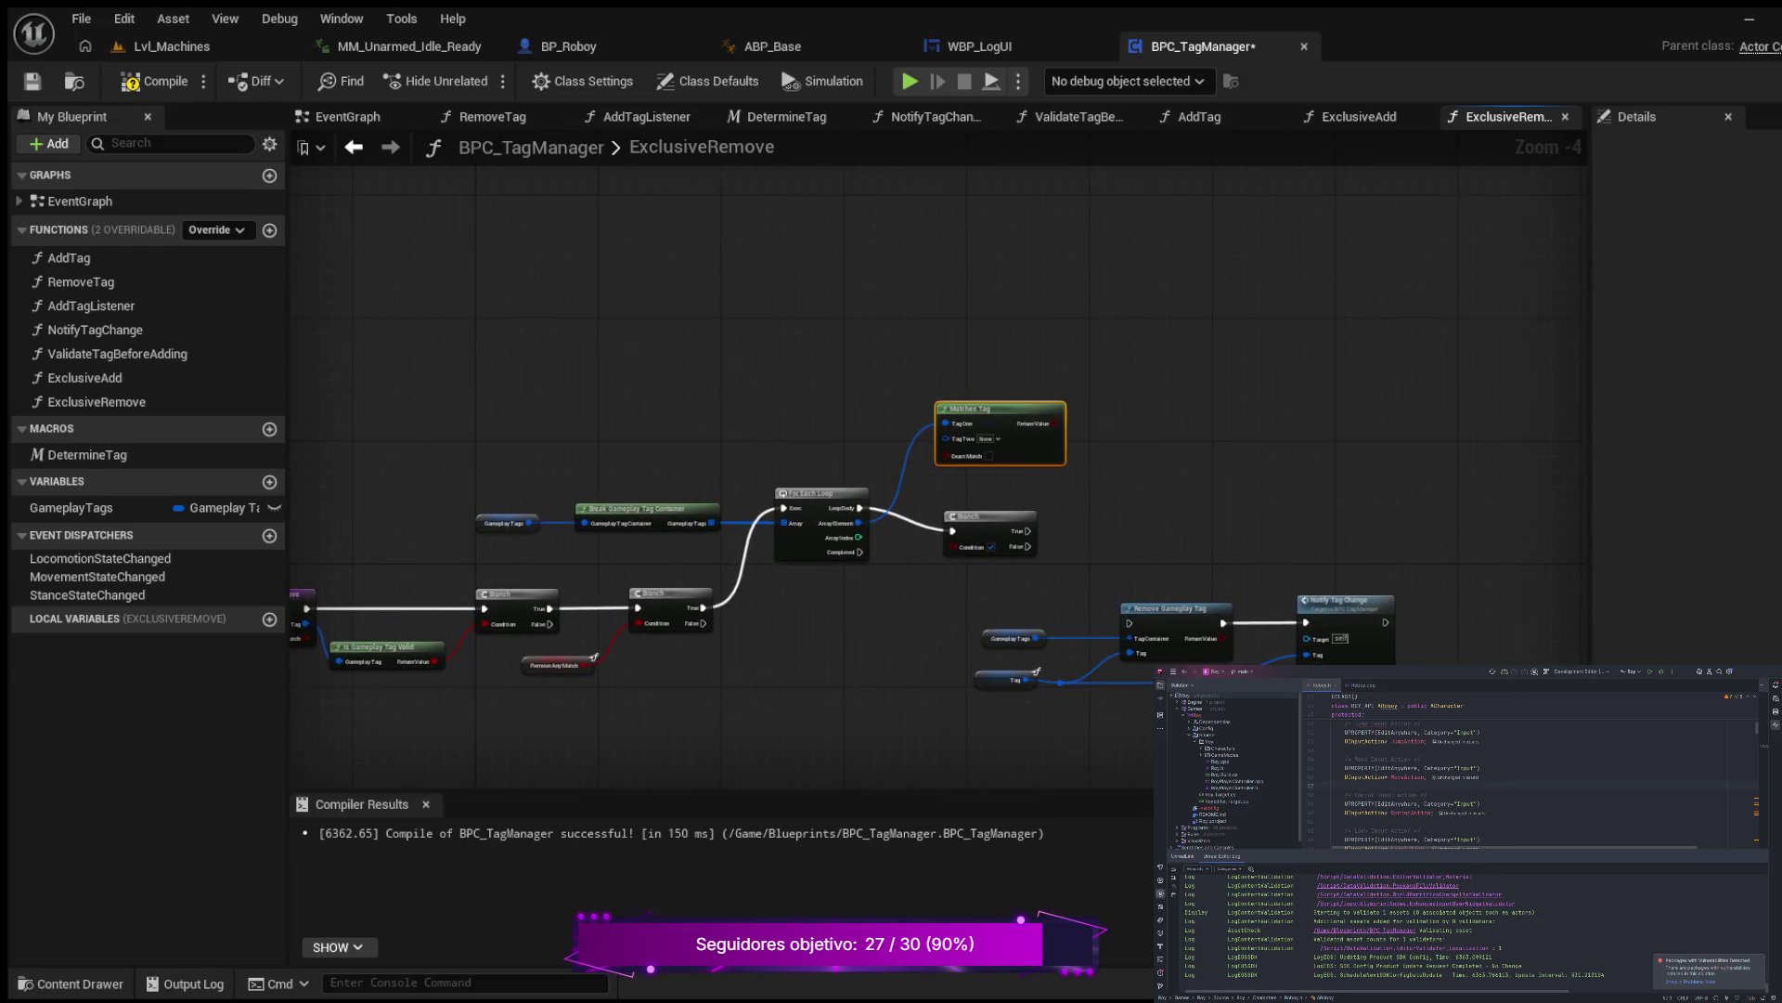
pyautogui.moveTo(511, 457); pyautogui.dragTo(705, 364)
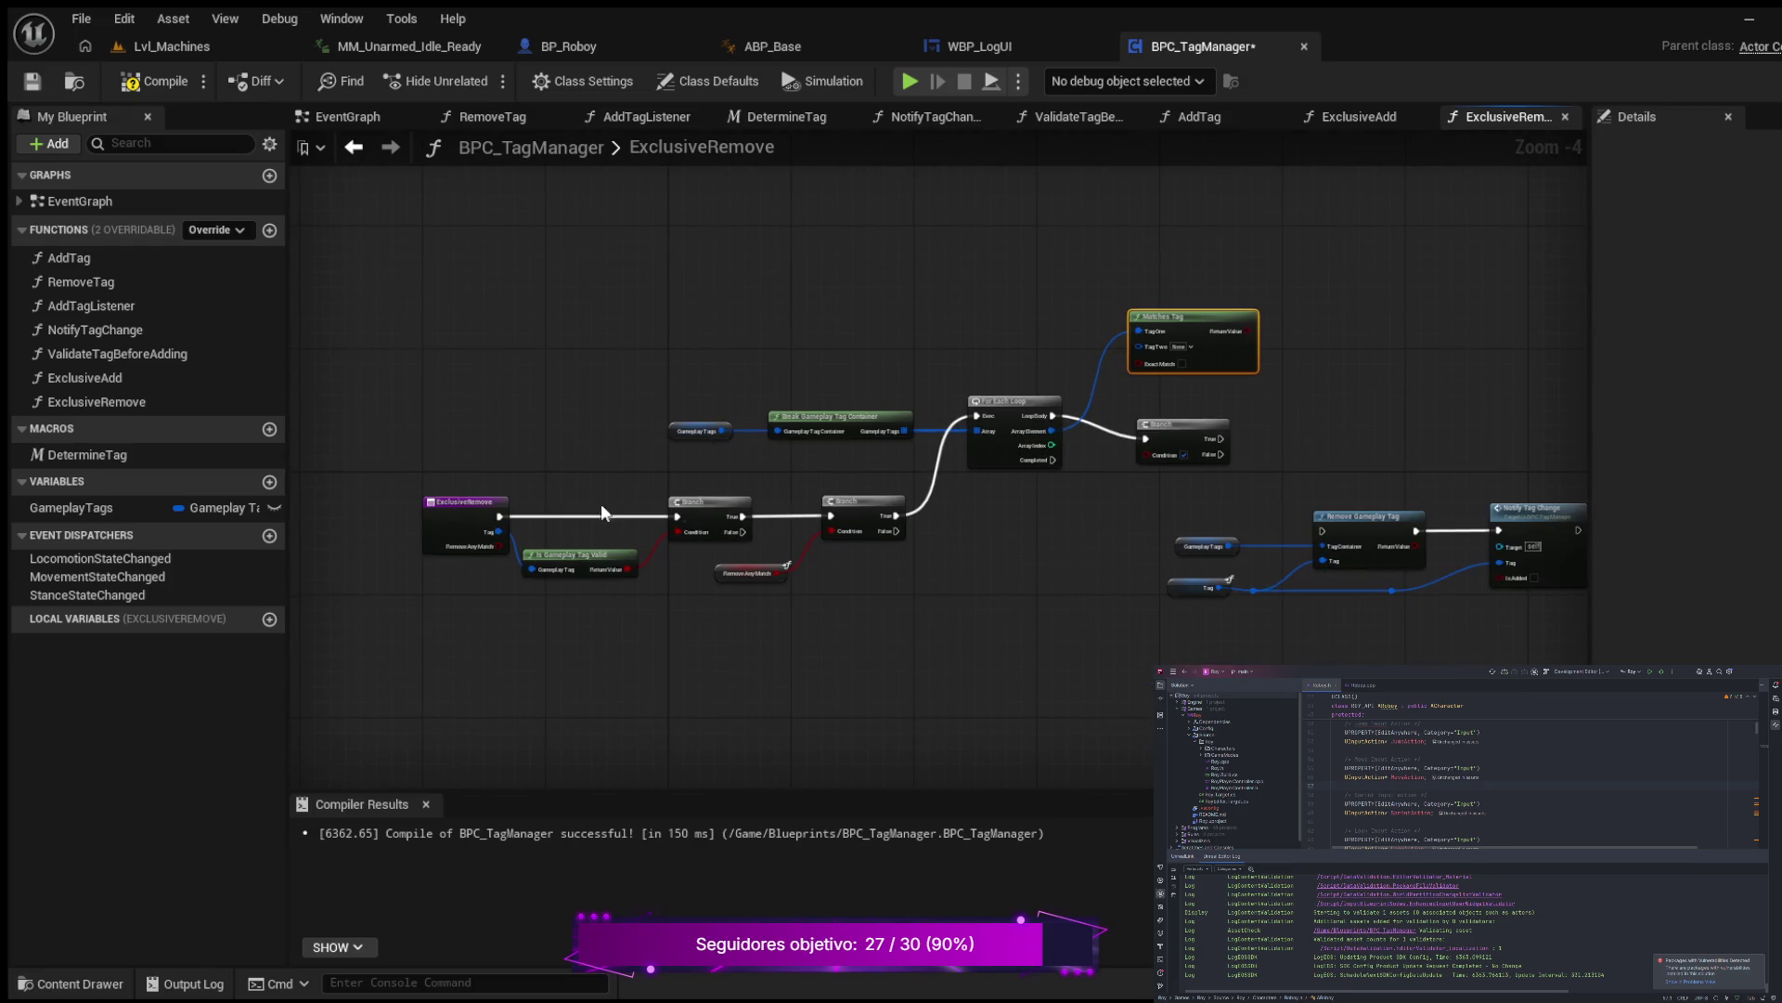
pyautogui.scroll(2, 778, 481)
pyautogui.moveTo(866, 477); pyautogui.dragTo(798, 504)
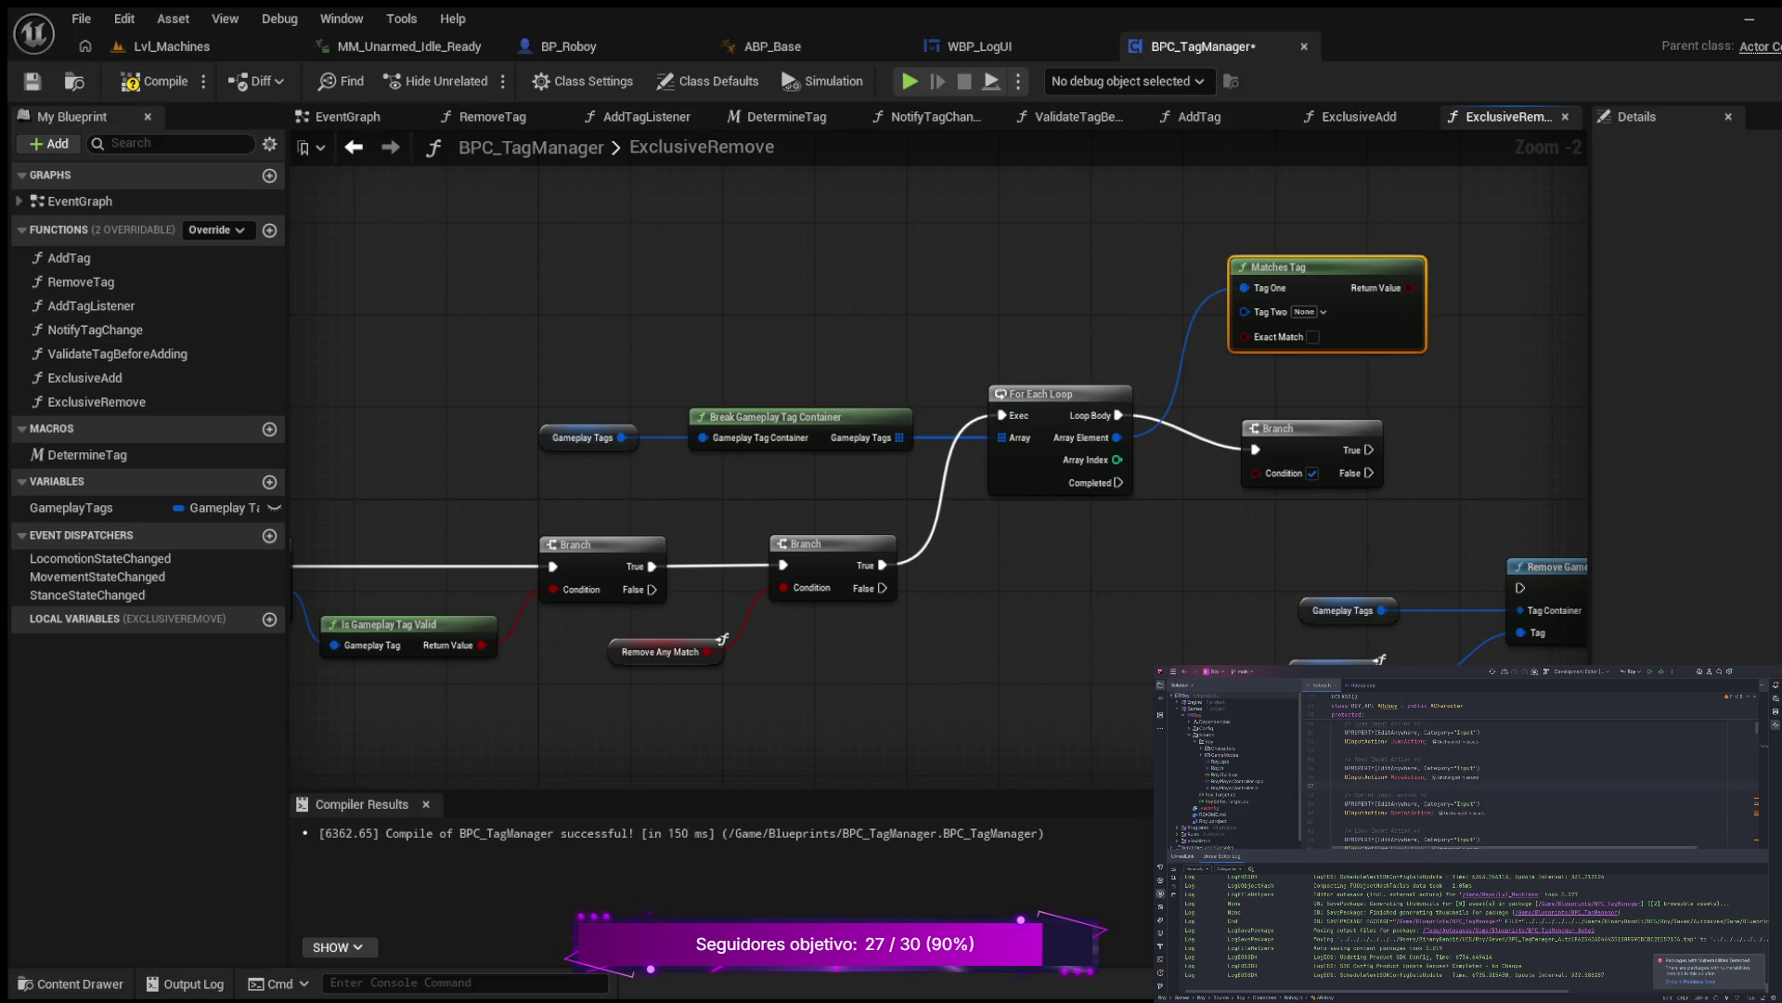
# Step: Feed a Tag getter into Matches Tag's Tag Two and place the loop Branch beside it
pyautogui.moveTo(932, 314); pyautogui.dragTo(841, 394)
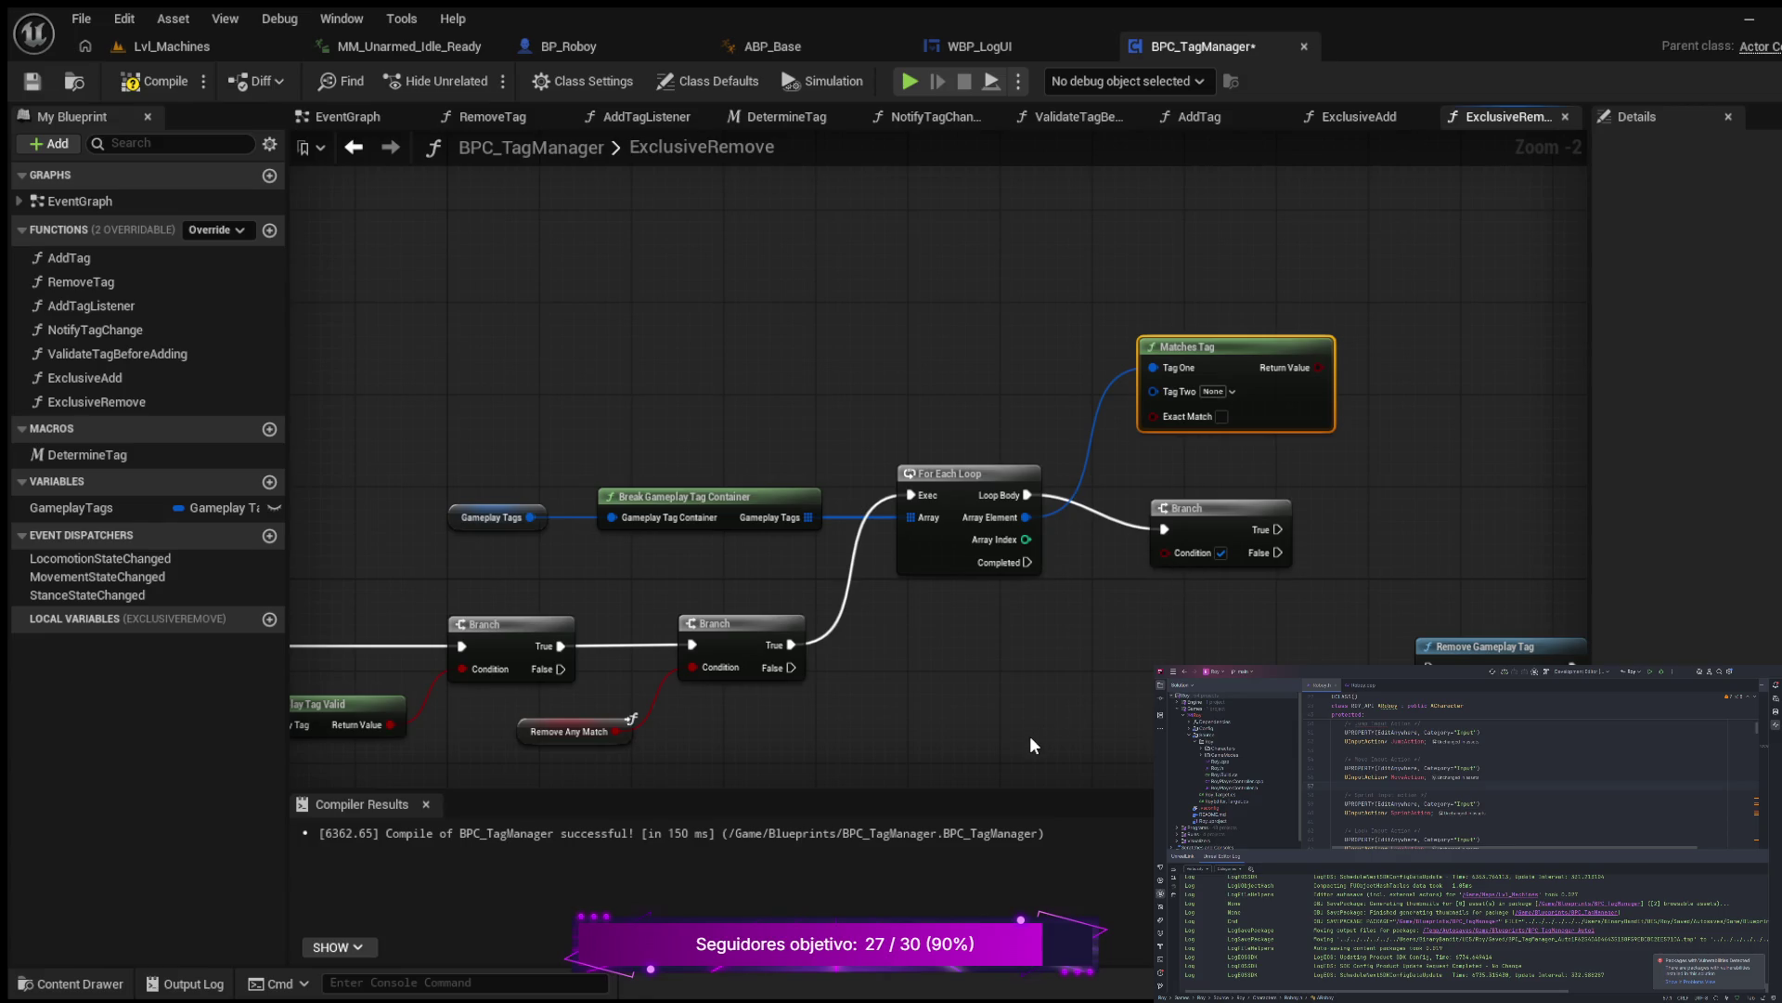
pyautogui.hotkey('ctrl', 'v')
pyautogui.moveTo(895, 388)
pyautogui.mouseDown()
pyautogui.moveTo(758, 408)
pyautogui.moveTo(1018, 414)
pyautogui.mouseUp()
pyautogui.moveTo(794, 386); pyautogui.dragTo(828, 408)
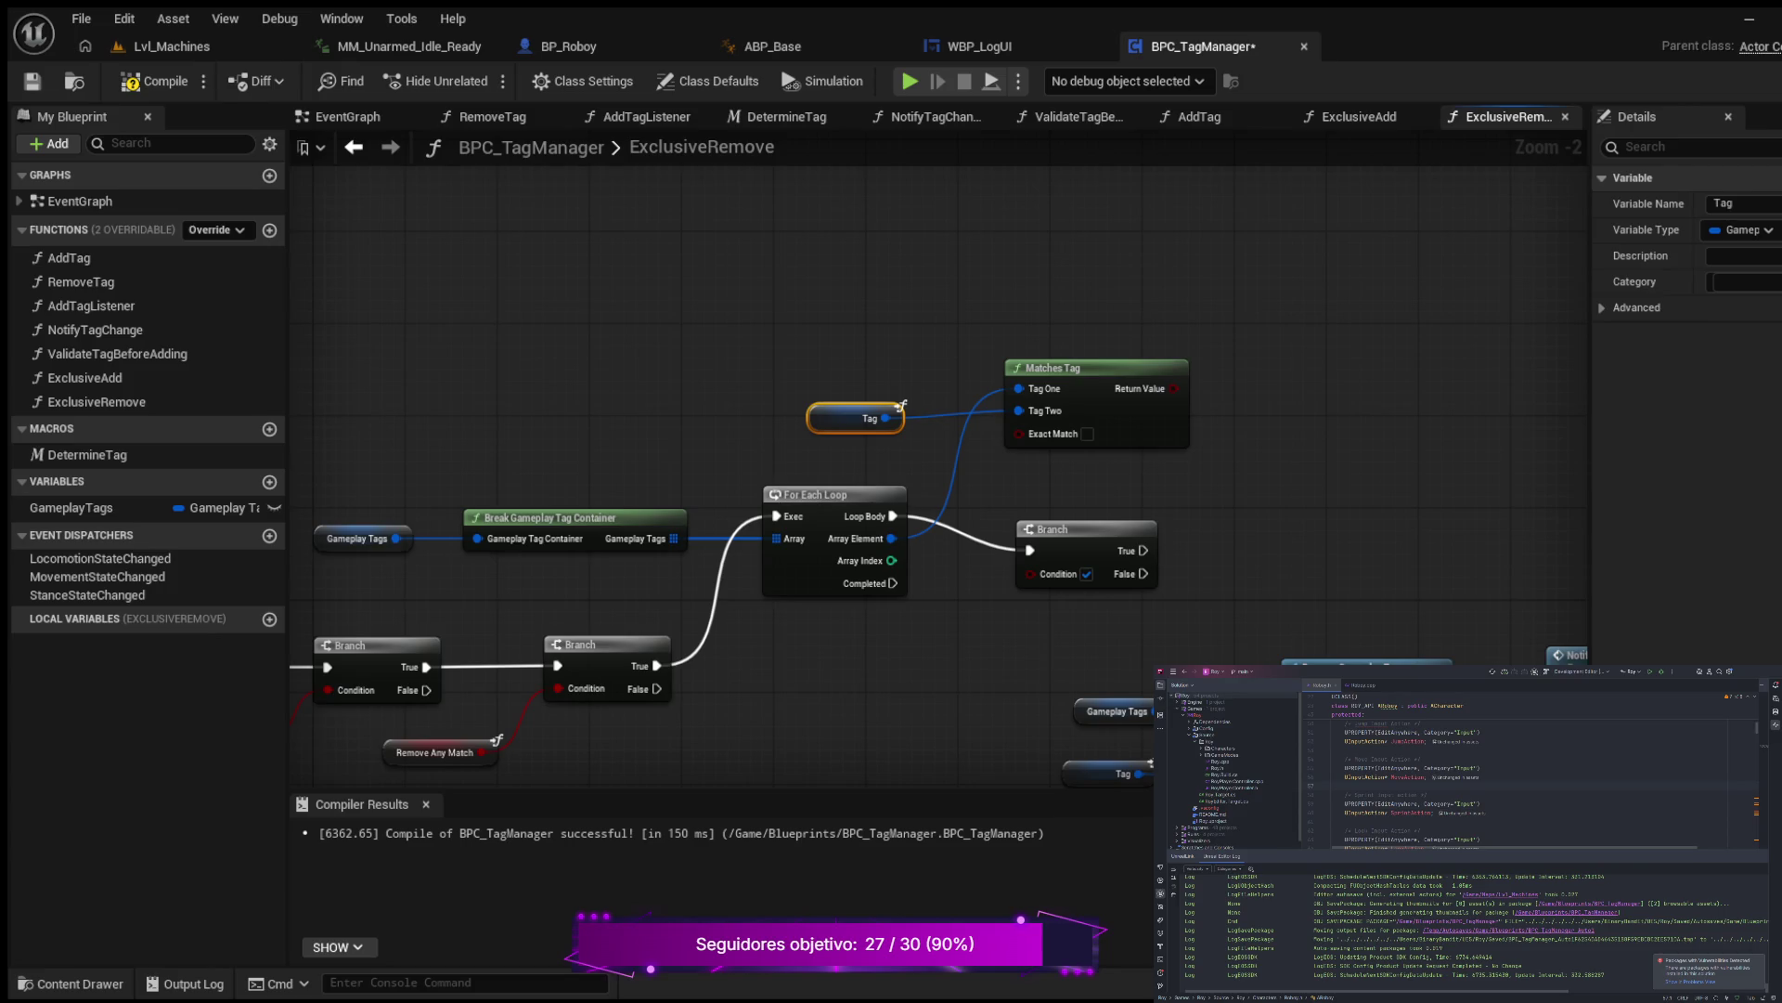
pyautogui.moveTo(651, 366)
pyautogui.mouseDown()
pyautogui.moveTo(264, 305)
pyautogui.moveTo(360, 325)
pyautogui.mouseUp()
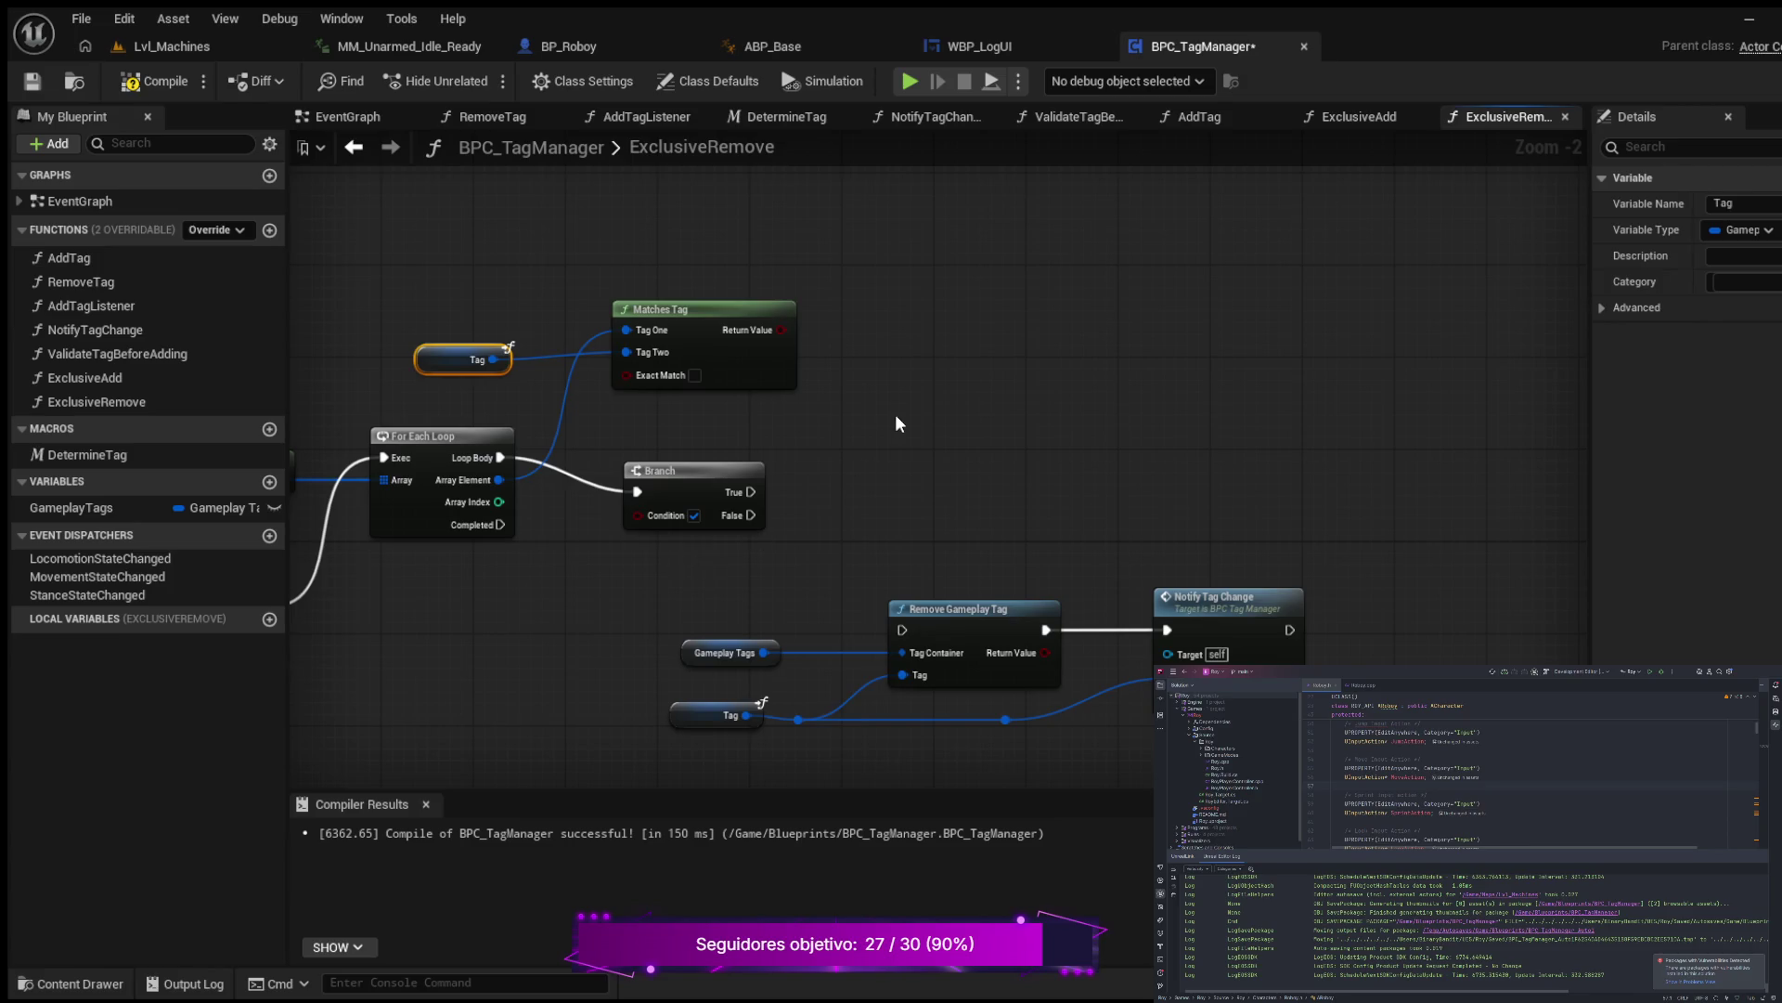
pyautogui.moveTo(734, 485); pyautogui.dragTo(930, 445)
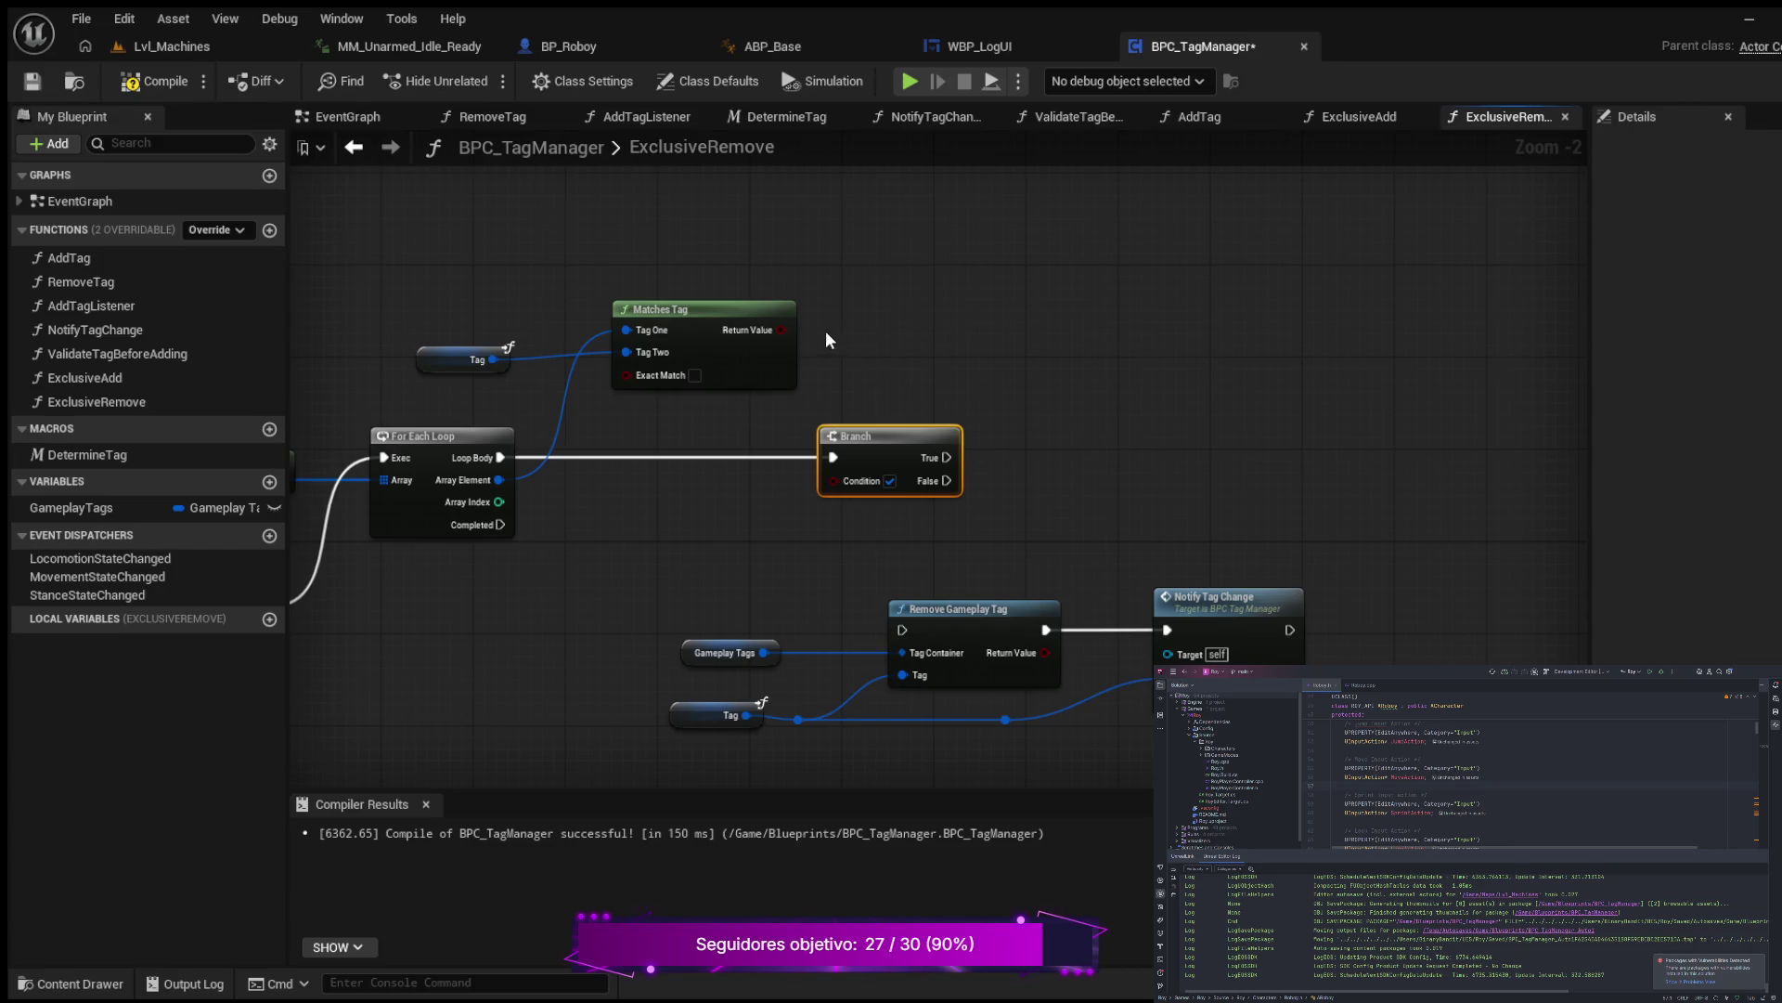
# Step: Connect Matches Tag's Return Value to the loop Branch's Condition pin
pyautogui.moveTo(781, 330); pyautogui.dragTo(838, 480)
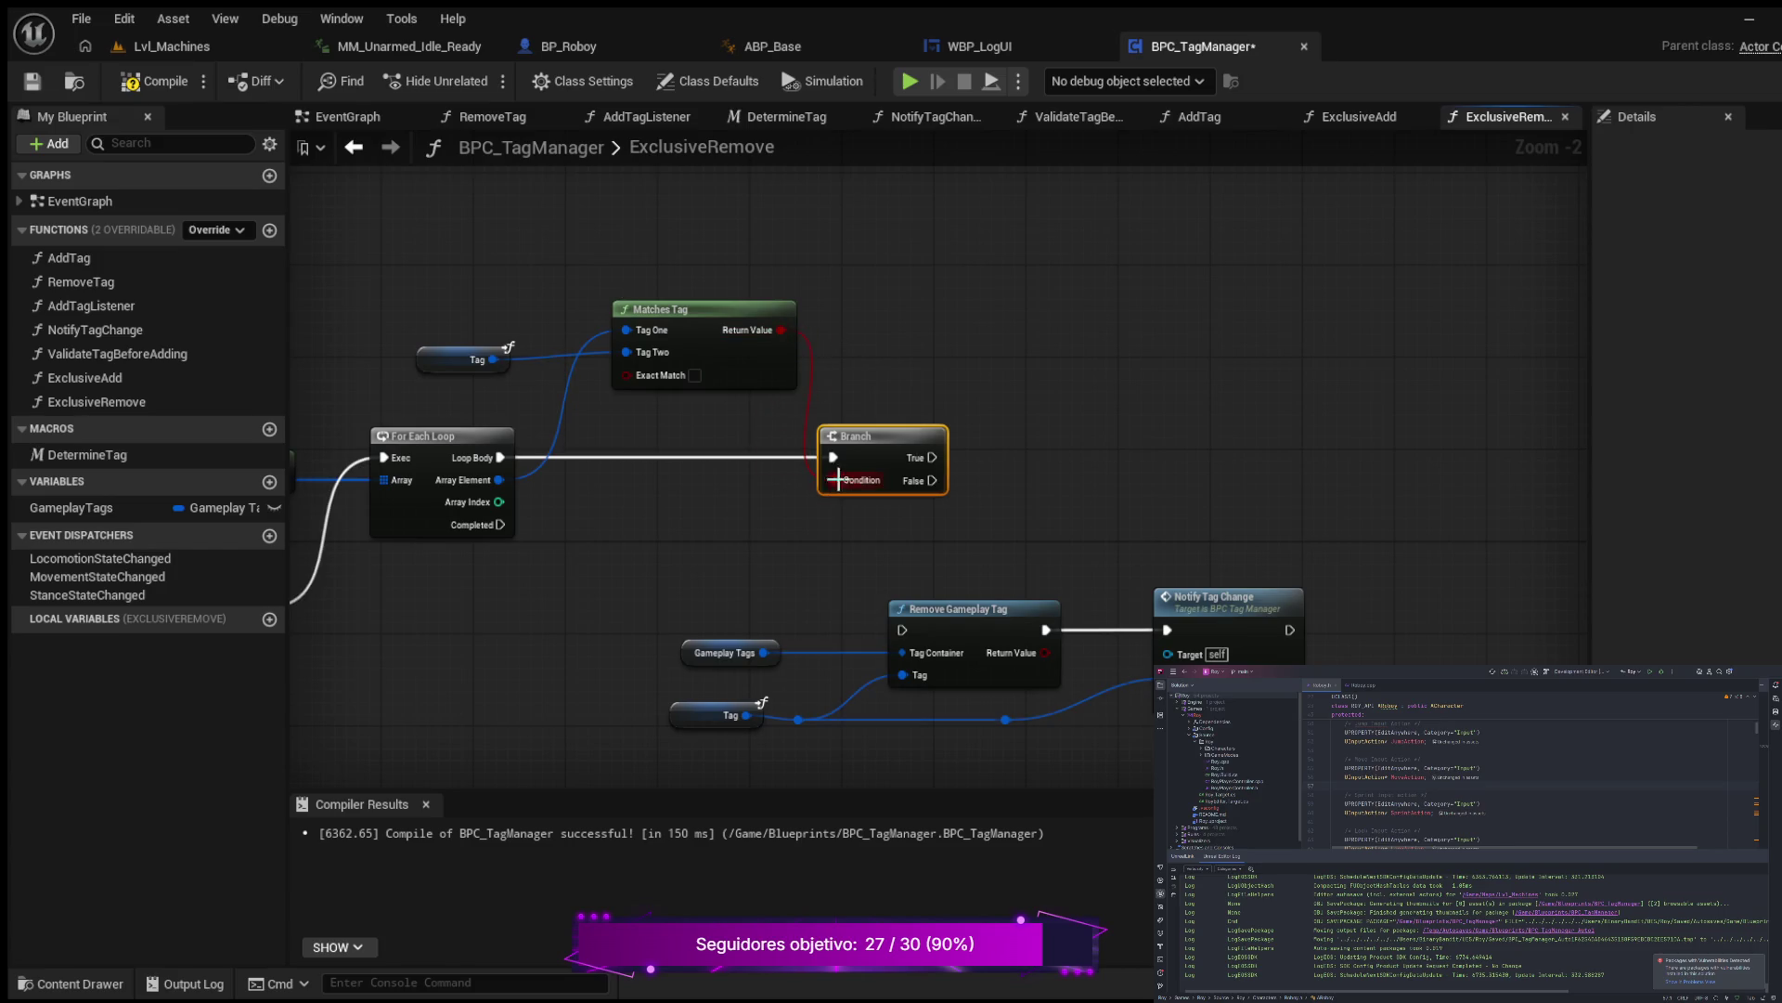
pyautogui.scroll(-2, 932, 397)
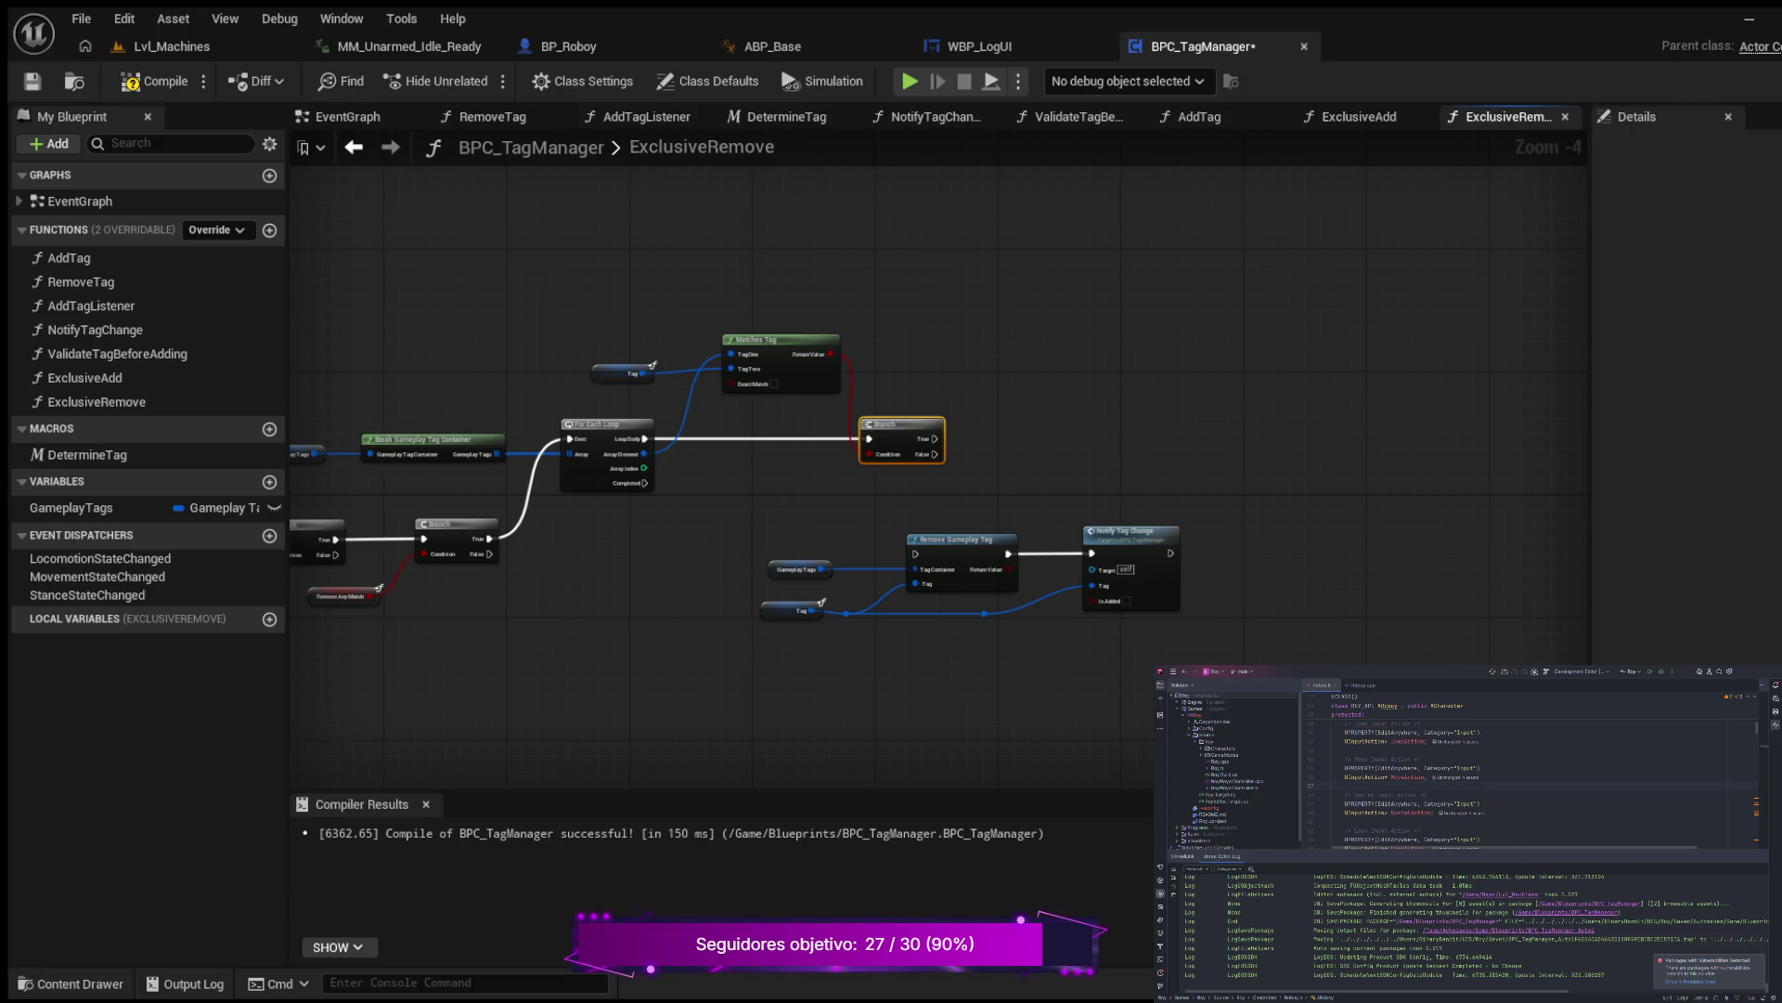
pyautogui.scroll(1, 1019, 433)
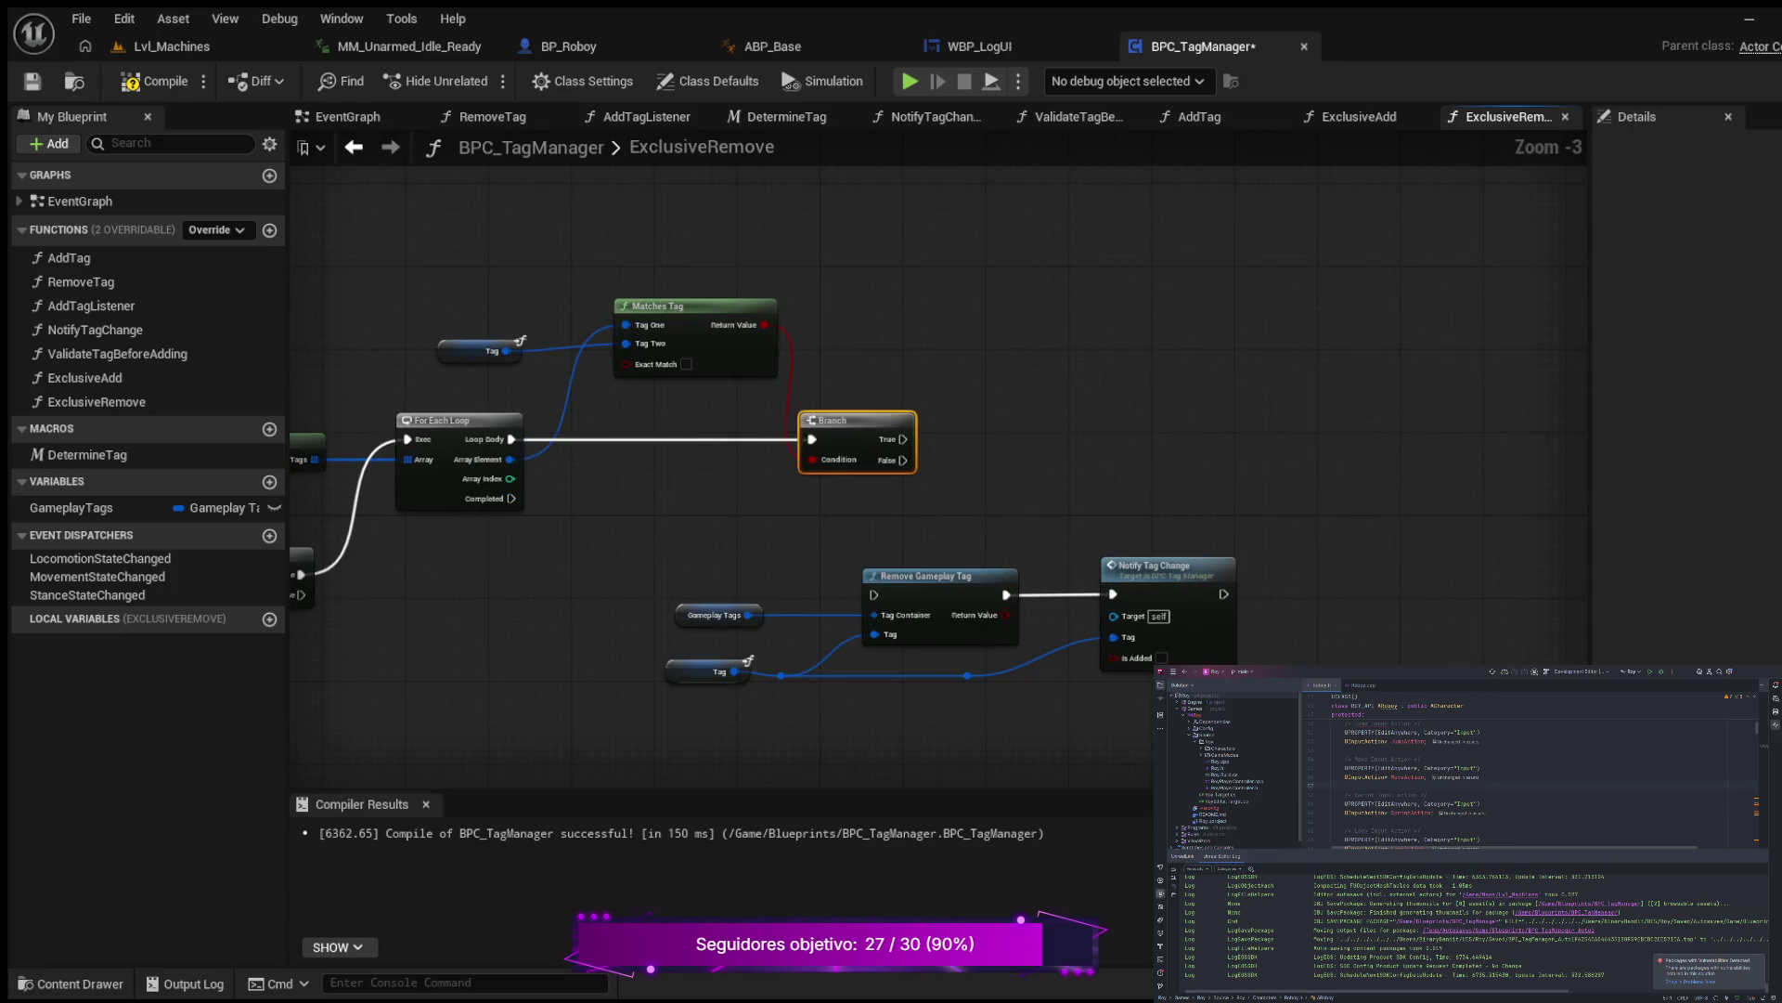
pyautogui.moveTo(1041, 452)
pyautogui.mouseDown()
pyautogui.moveTo(994, 445)
pyautogui.moveTo(1399, 387)
pyautogui.mouseUp()
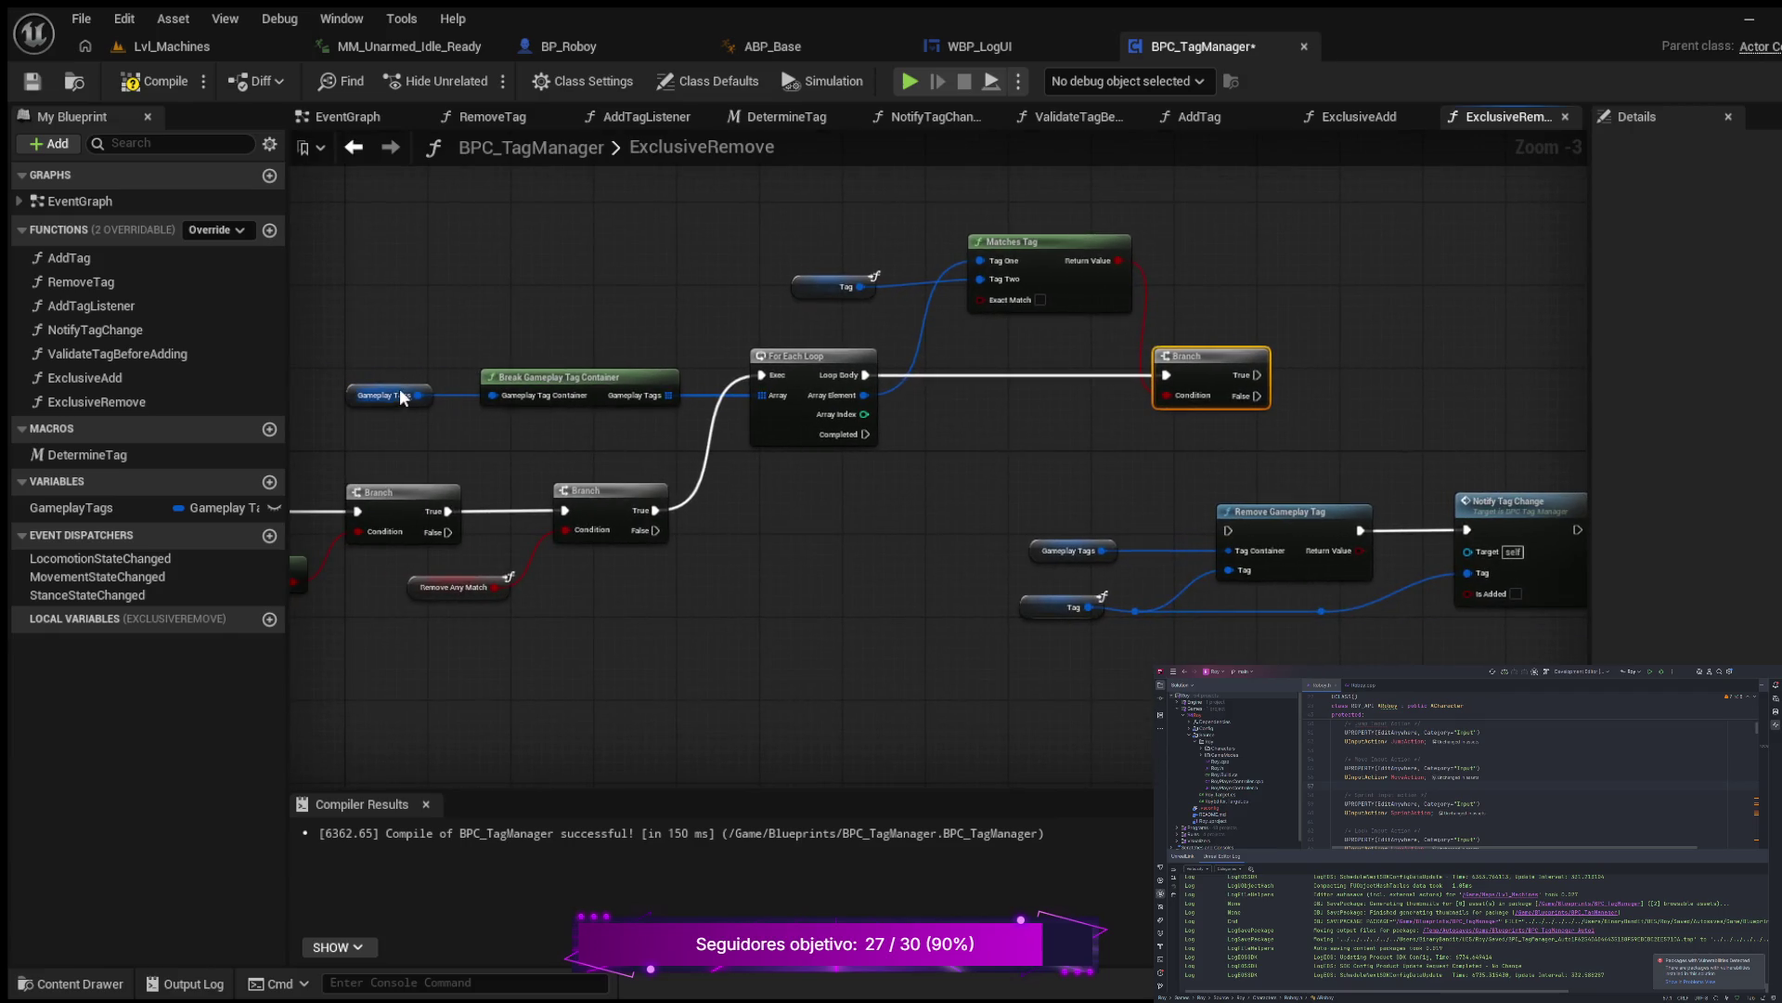
pyautogui.moveTo(781, 536)
pyautogui.mouseDown()
pyautogui.moveTo(907, 465)
pyautogui.moveTo(726, 555)
pyautogui.mouseUp()
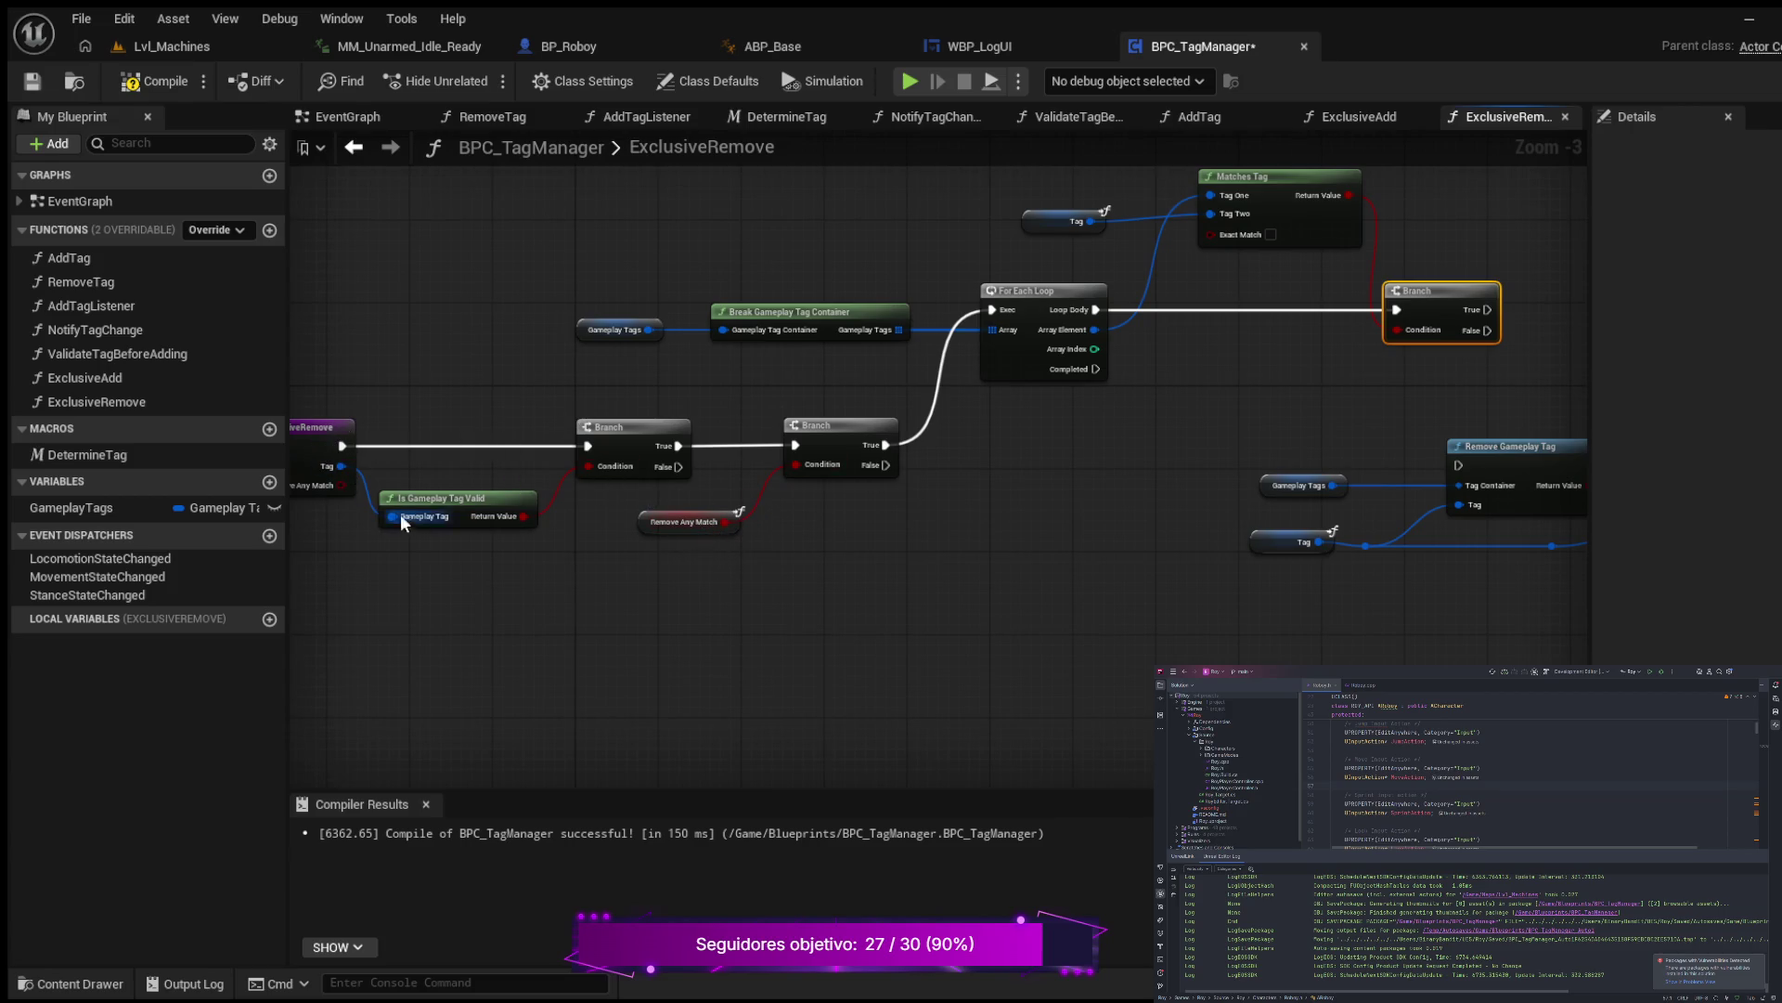
pyautogui.moveTo(905, 443); pyautogui.dragTo(815, 540)
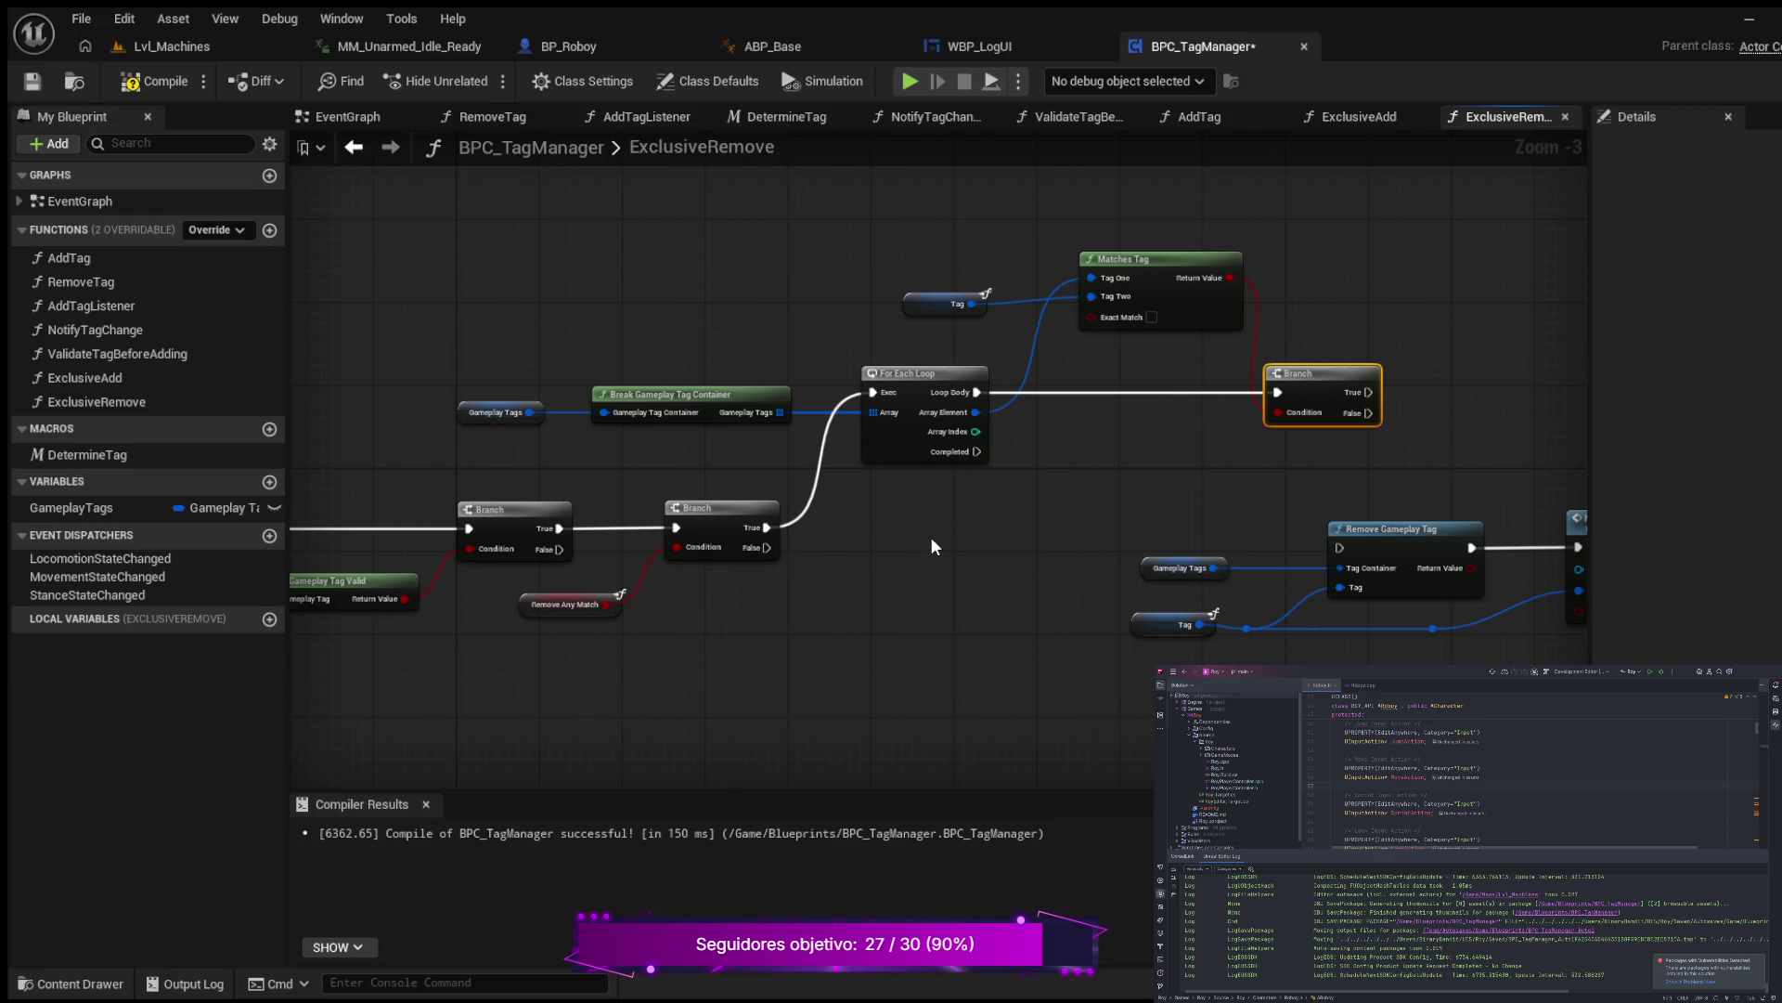
pyautogui.moveTo(930, 537)
pyautogui.mouseDown()
pyautogui.moveTo(907, 560)
pyautogui.moveTo(427, 619)
pyautogui.moveTo(533, 583)
pyautogui.mouseUp()
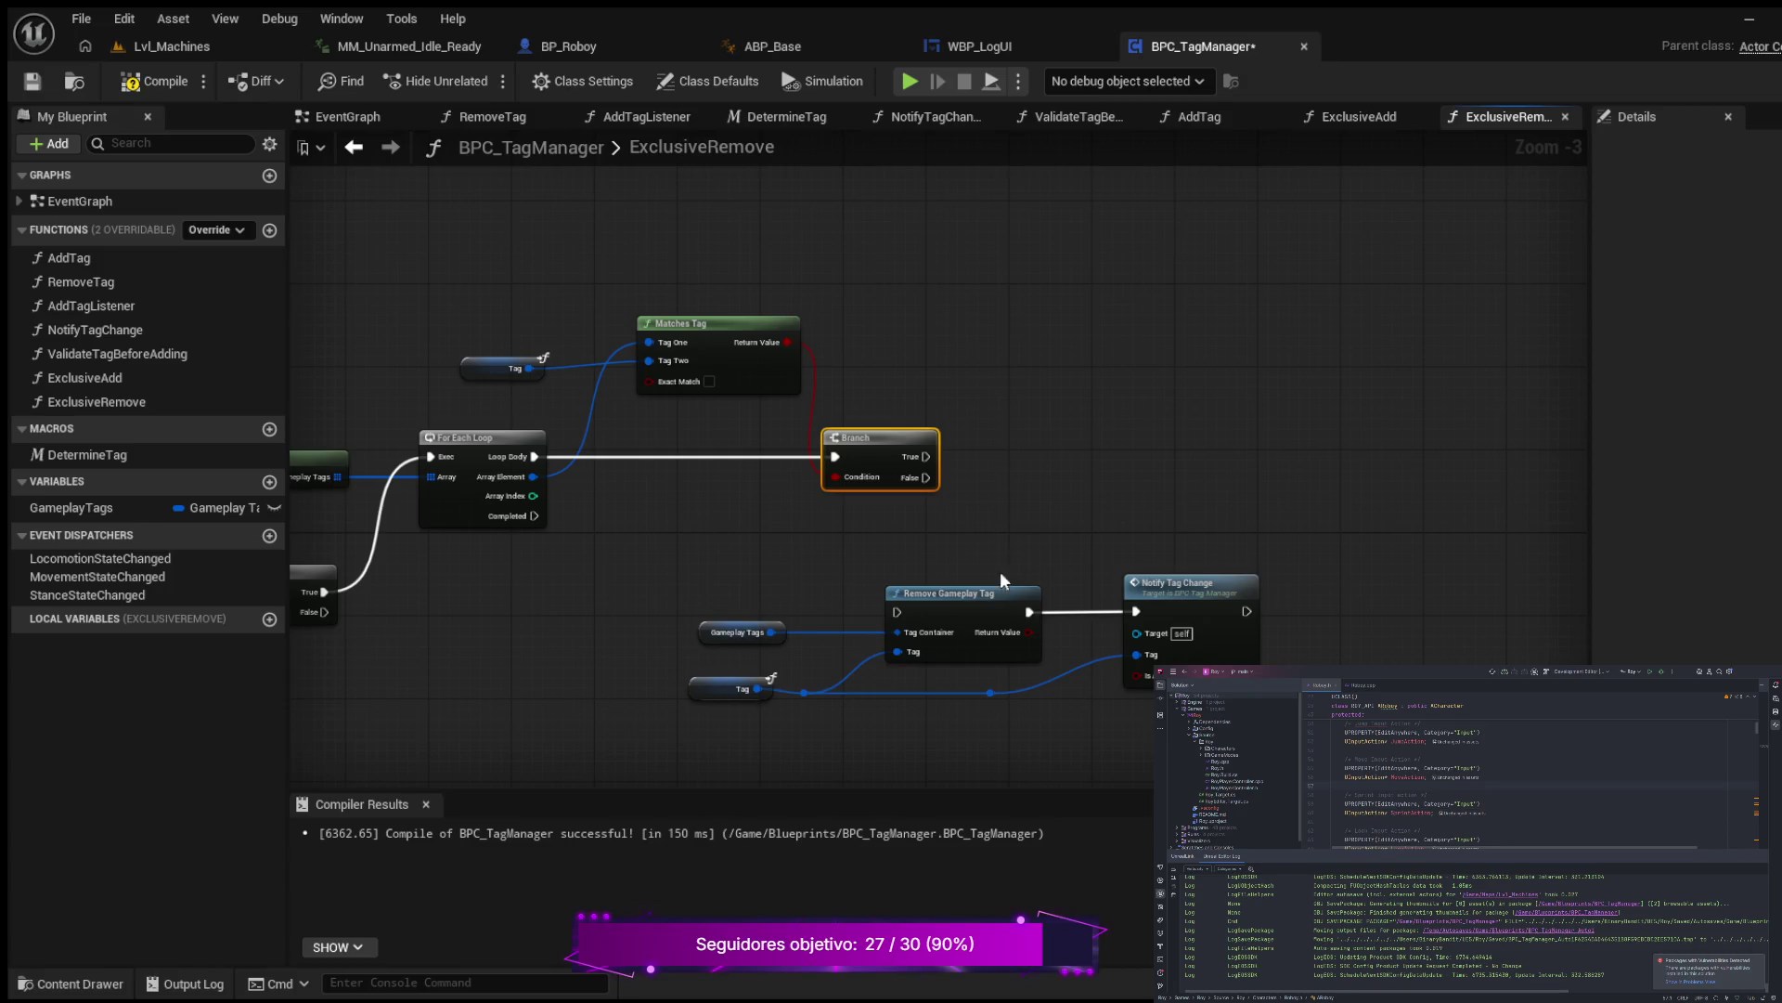
# Step: Duplicate Remove Gameplay Tag and run the copy from the loop Branch's True output, straightened
pyautogui.click(1030, 587)
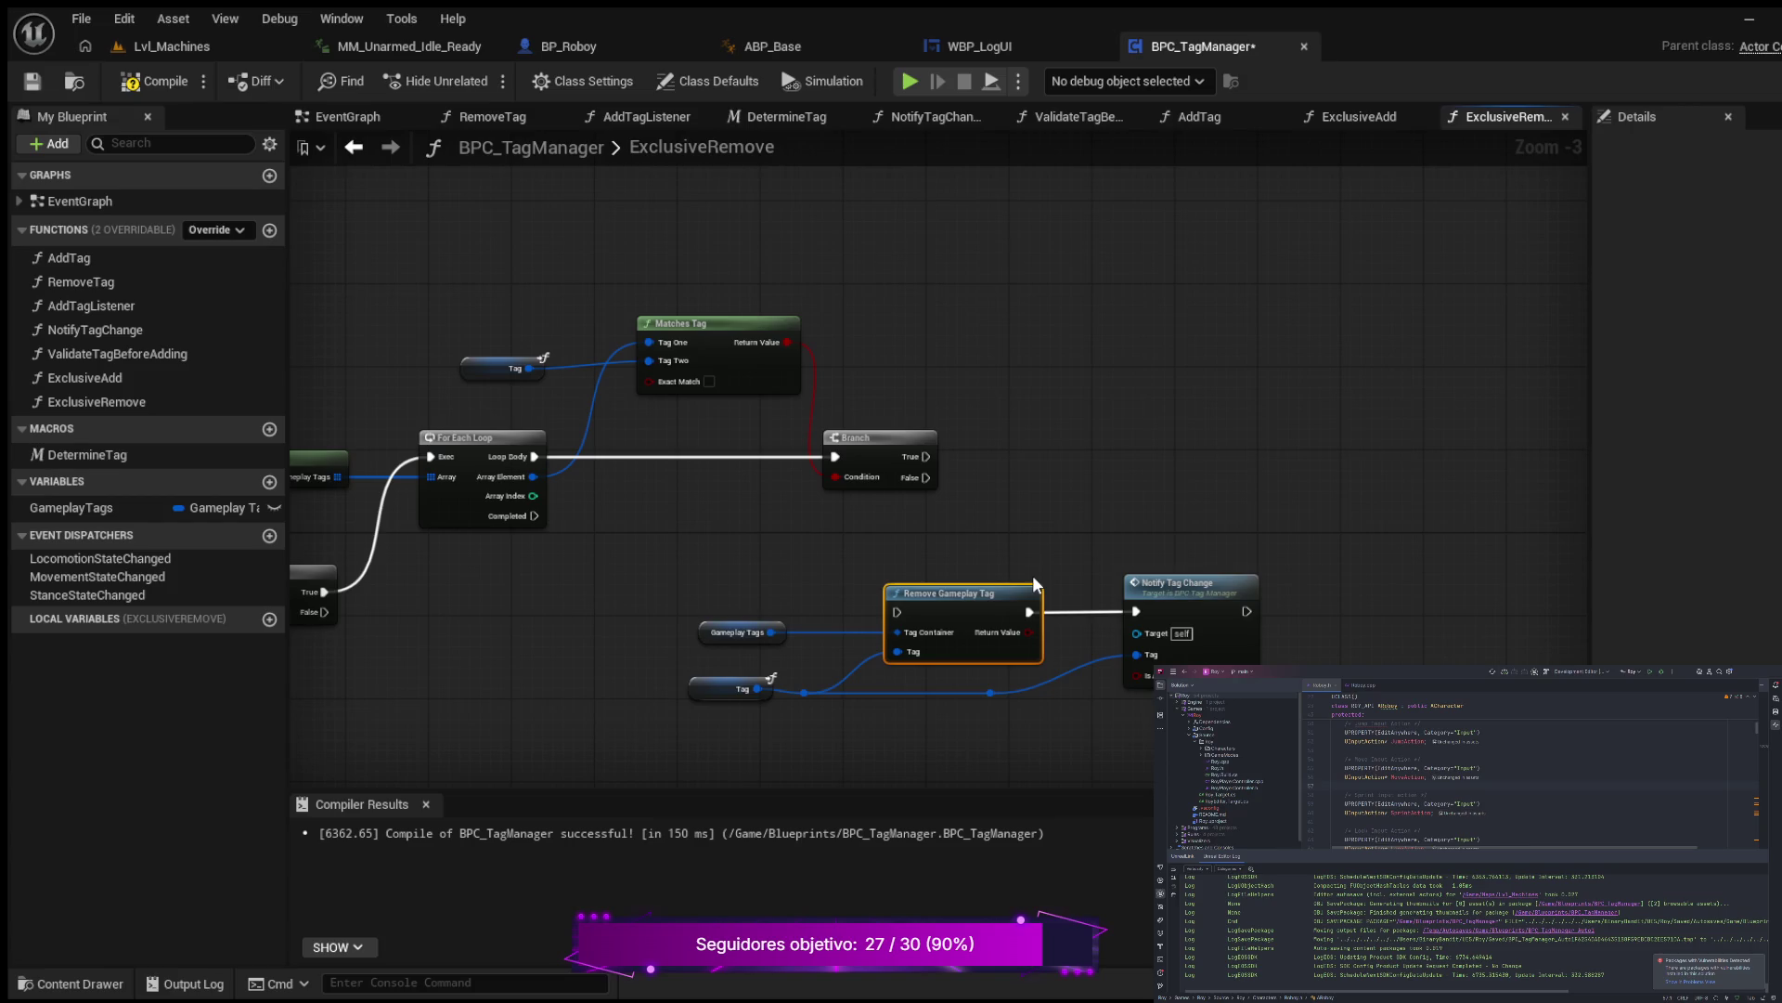
pyautogui.hotkey('ctrl', 'v')
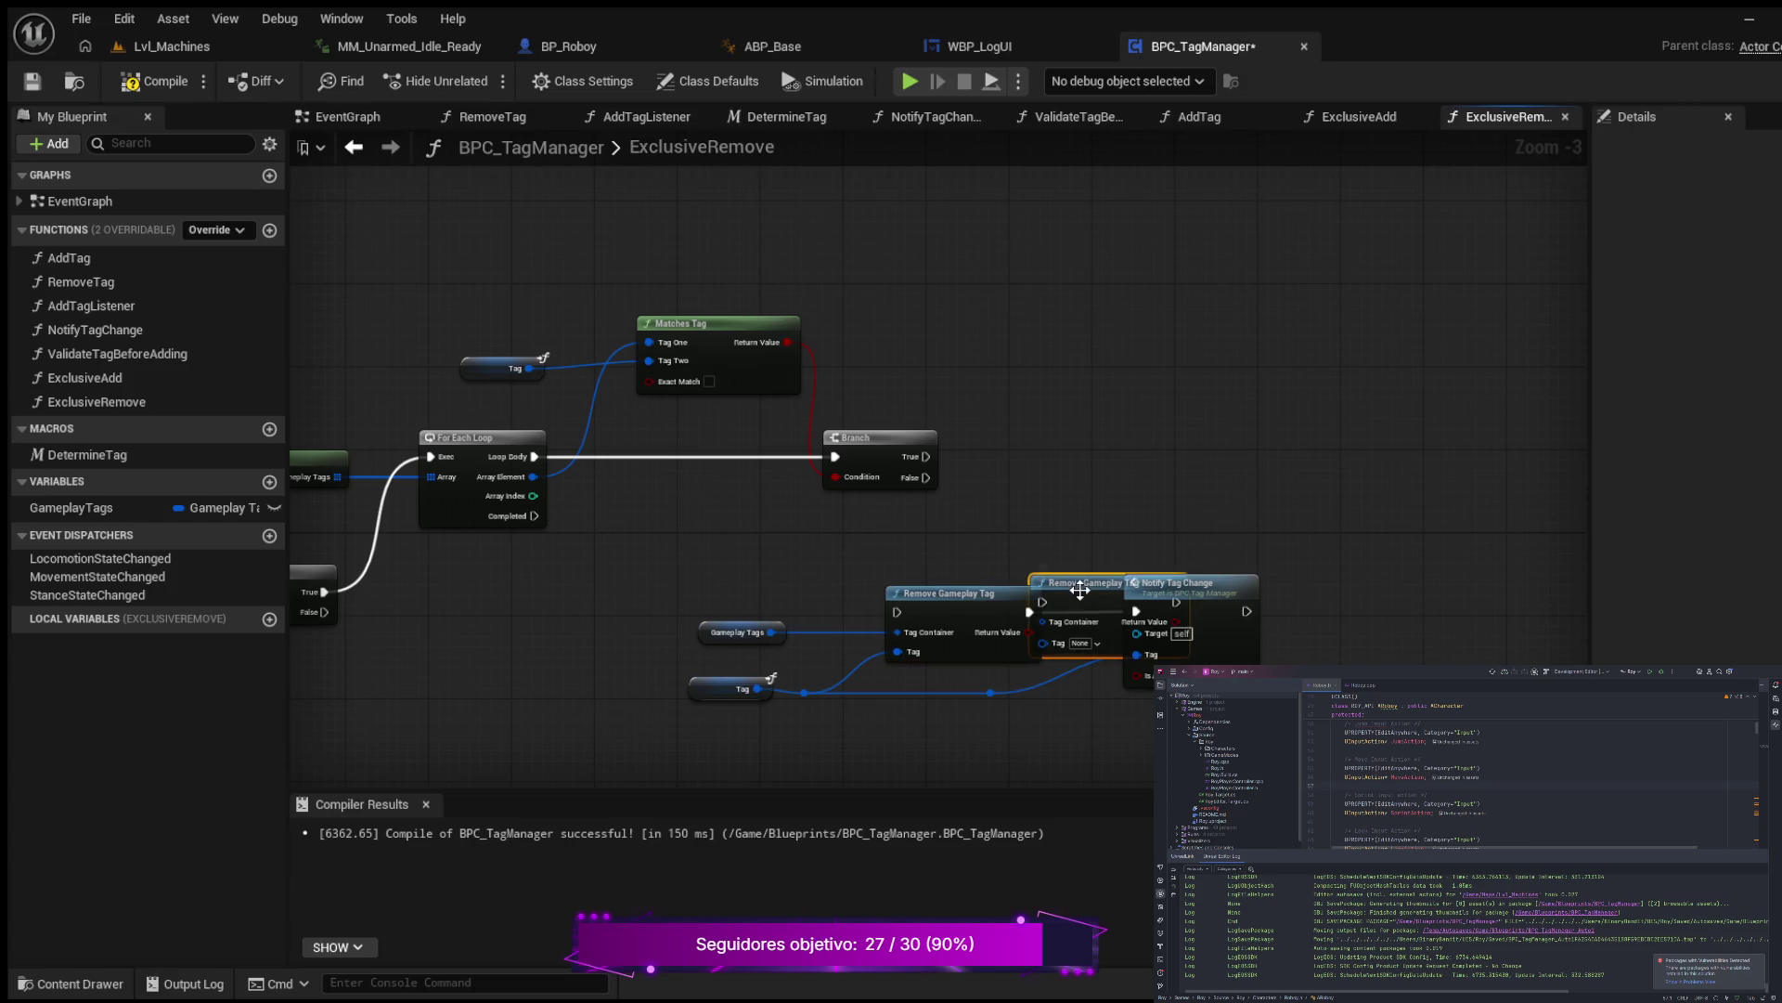
pyautogui.moveTo(1079, 589); pyautogui.dragTo(1077, 433)
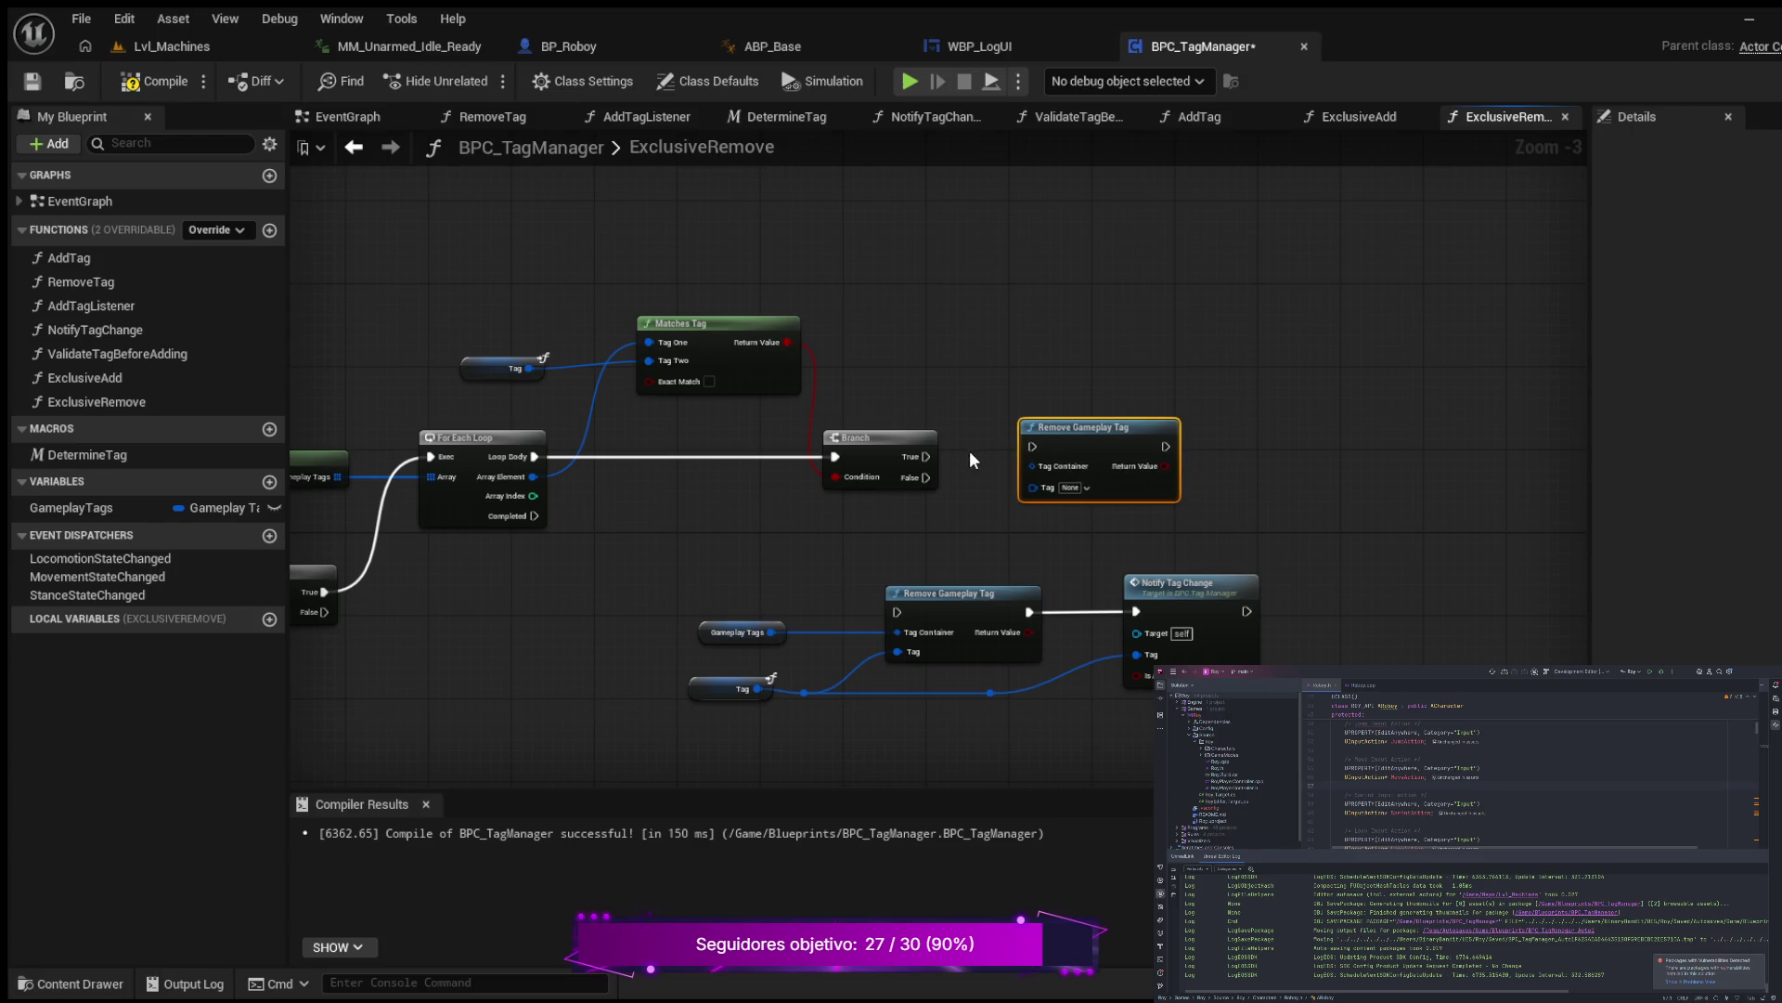
pyautogui.moveTo(927, 456); pyautogui.dragTo(1033, 447)
pyautogui.press('q')
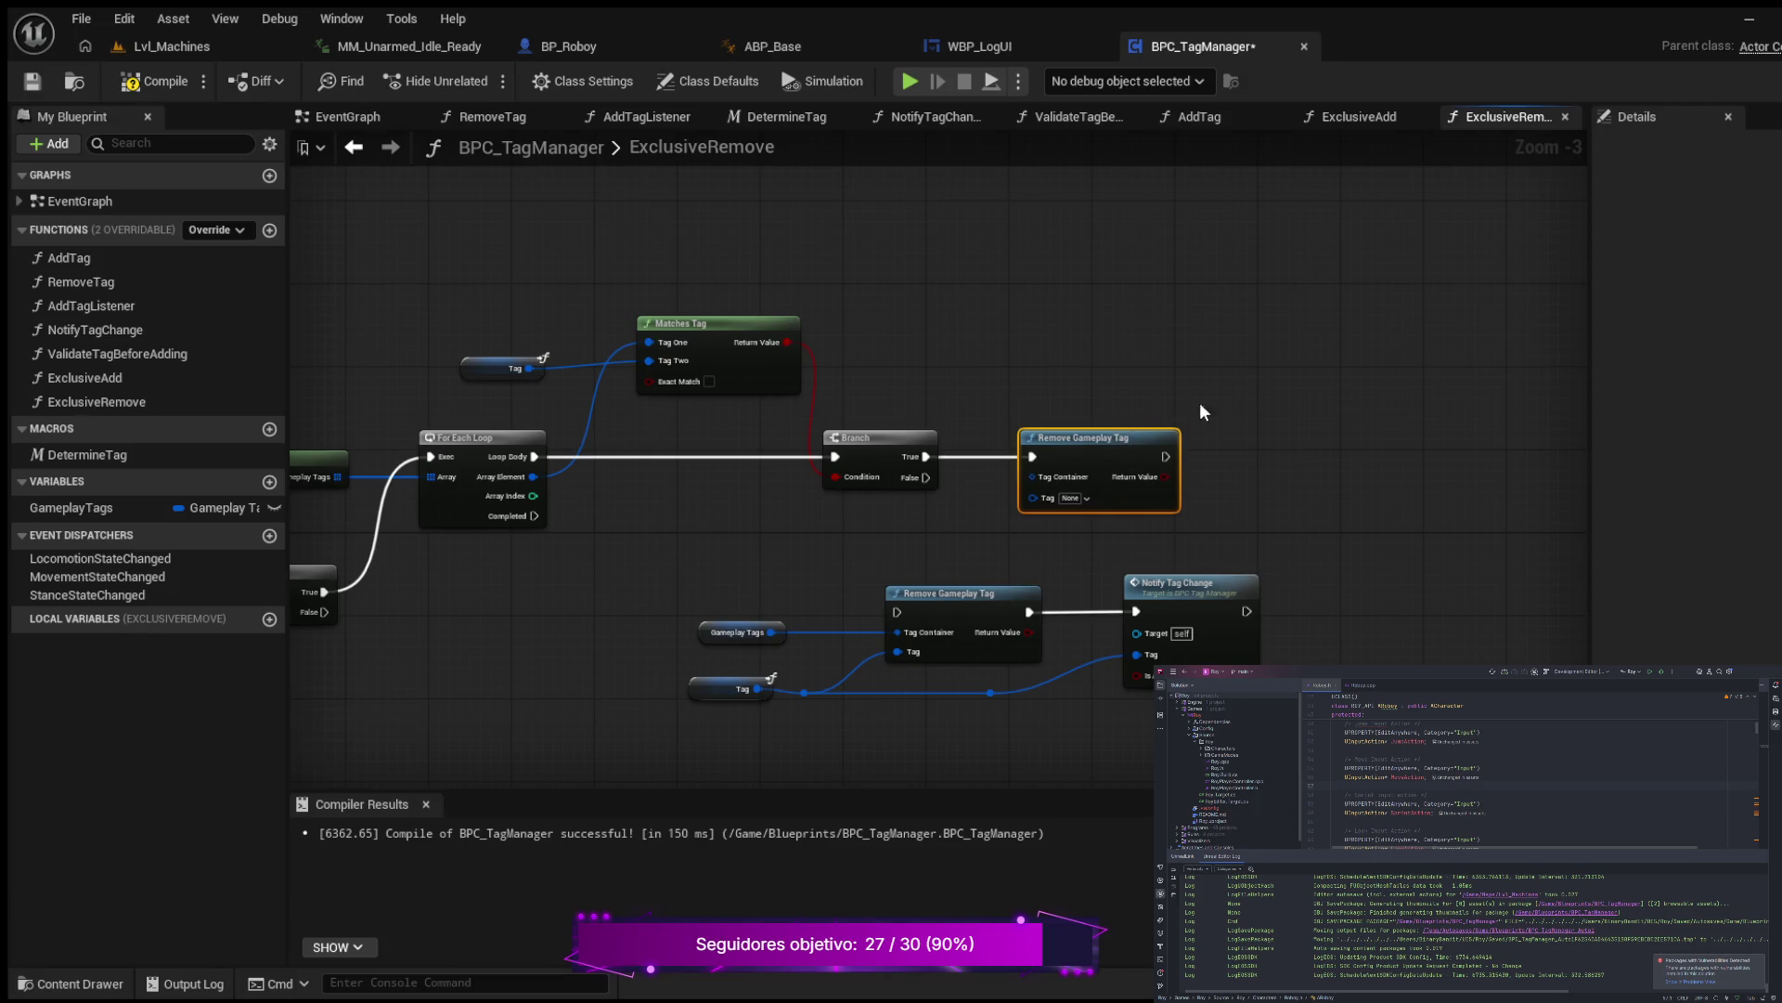
pyautogui.moveTo(1262, 505); pyautogui.dragTo(1297, 494)
pyautogui.moveTo(1292, 421); pyautogui.dragTo(1229, 424)
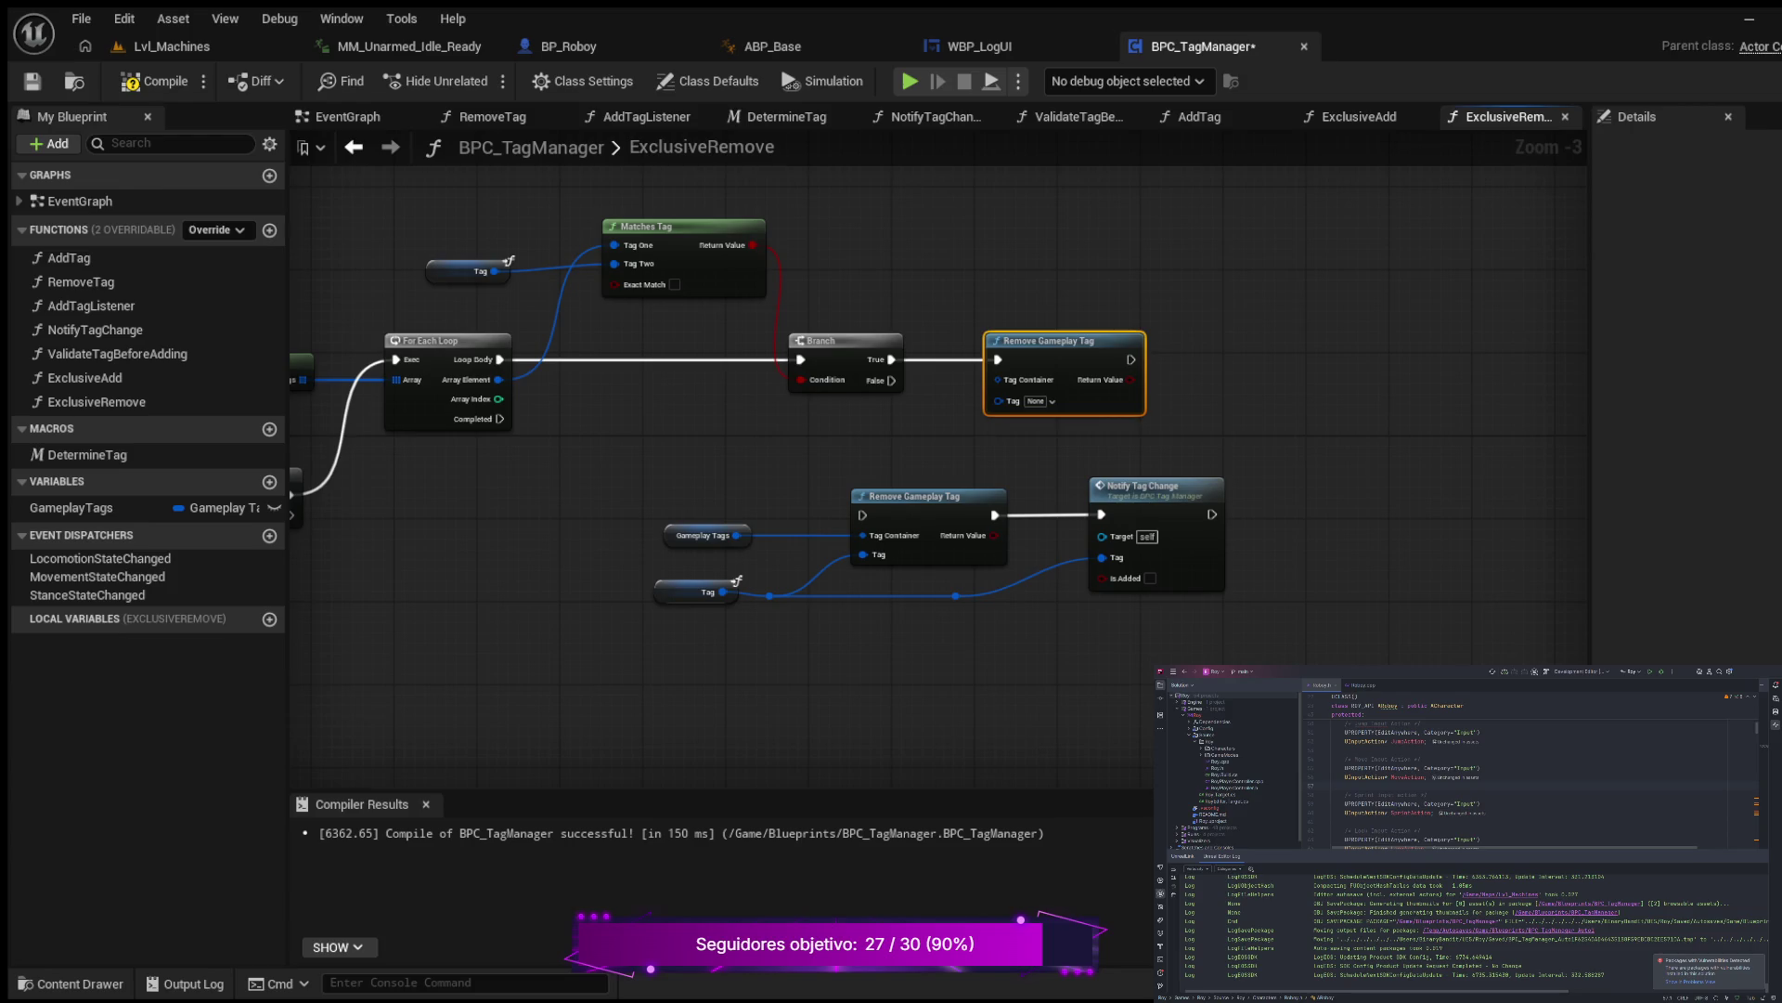
# Step: Shift the single-removal node group up and right
pyautogui.scroll(2, 758, 460)
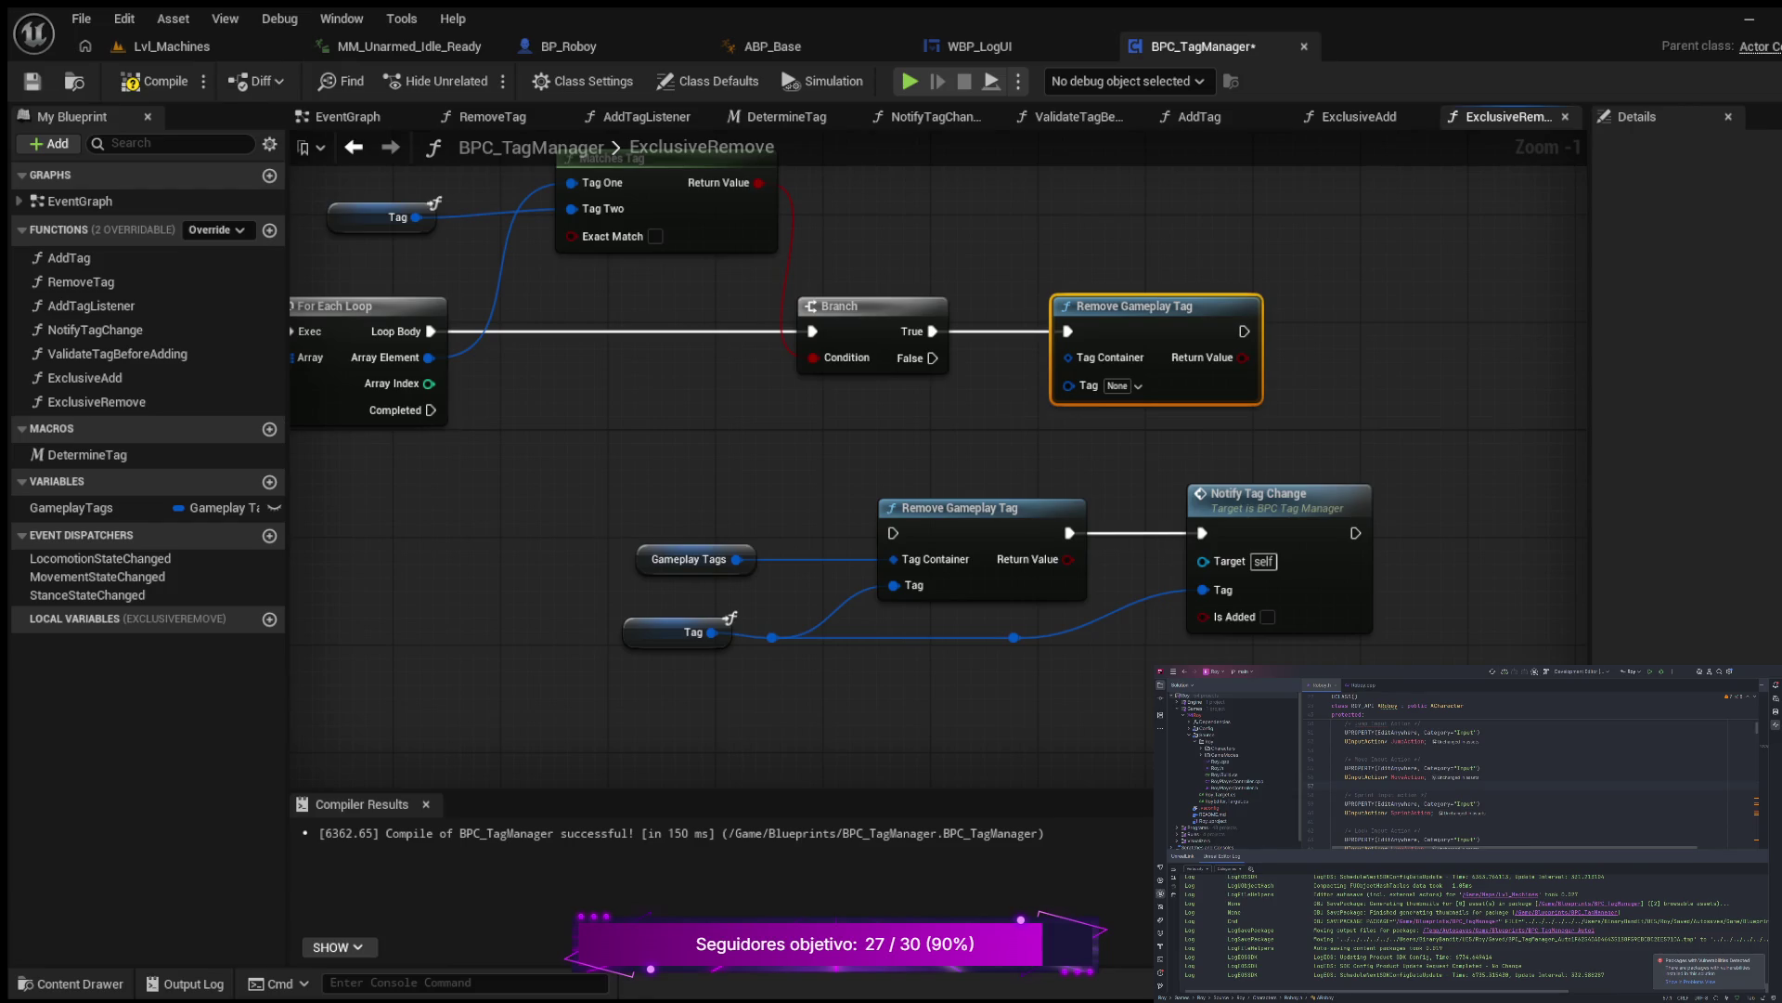
pyautogui.moveTo(613, 478); pyautogui.dragTo(1277, 637)
pyautogui.moveTo(1328, 514); pyautogui.dragTo(1442, 498)
pyautogui.moveTo(1331, 355)
pyautogui.mouseDown()
pyautogui.moveTo(1281, 317)
pyautogui.moveTo(1235, 349)
pyautogui.moveTo(1239, 421)
pyautogui.moveTo(1273, 483)
pyautogui.mouseUp()
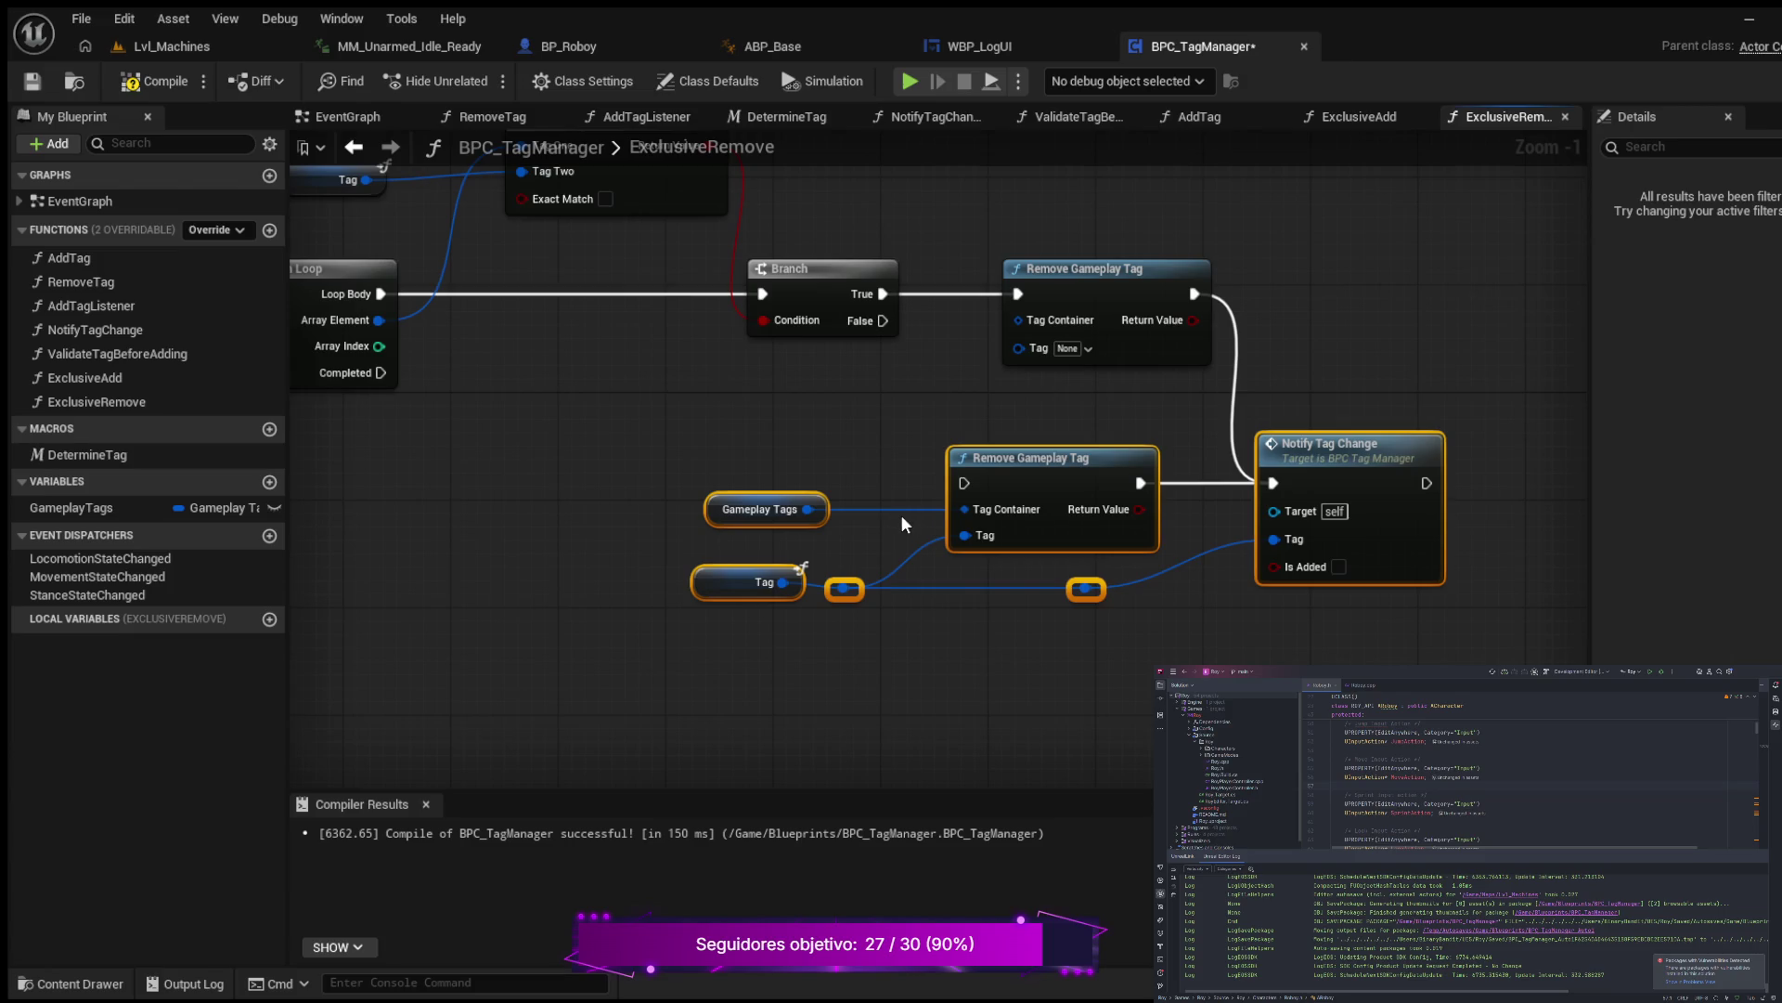
# Step: Wire Gameplay Tags to the upper Remove Gameplay Tag's Tag Container and Array Element to its Tag
pyautogui.moveTo(815, 509)
pyautogui.mouseDown()
pyautogui.moveTo(984, 325)
pyautogui.moveTo(1021, 318)
pyautogui.mouseUp()
pyautogui.moveTo(401, 424)
pyautogui.mouseDown()
pyautogui.moveTo(518, 530)
pyautogui.moveTo(499, 529)
pyautogui.moveTo(571, 492)
pyautogui.moveTo(729, 486)
pyautogui.moveTo(549, 541)
pyautogui.mouseUp()
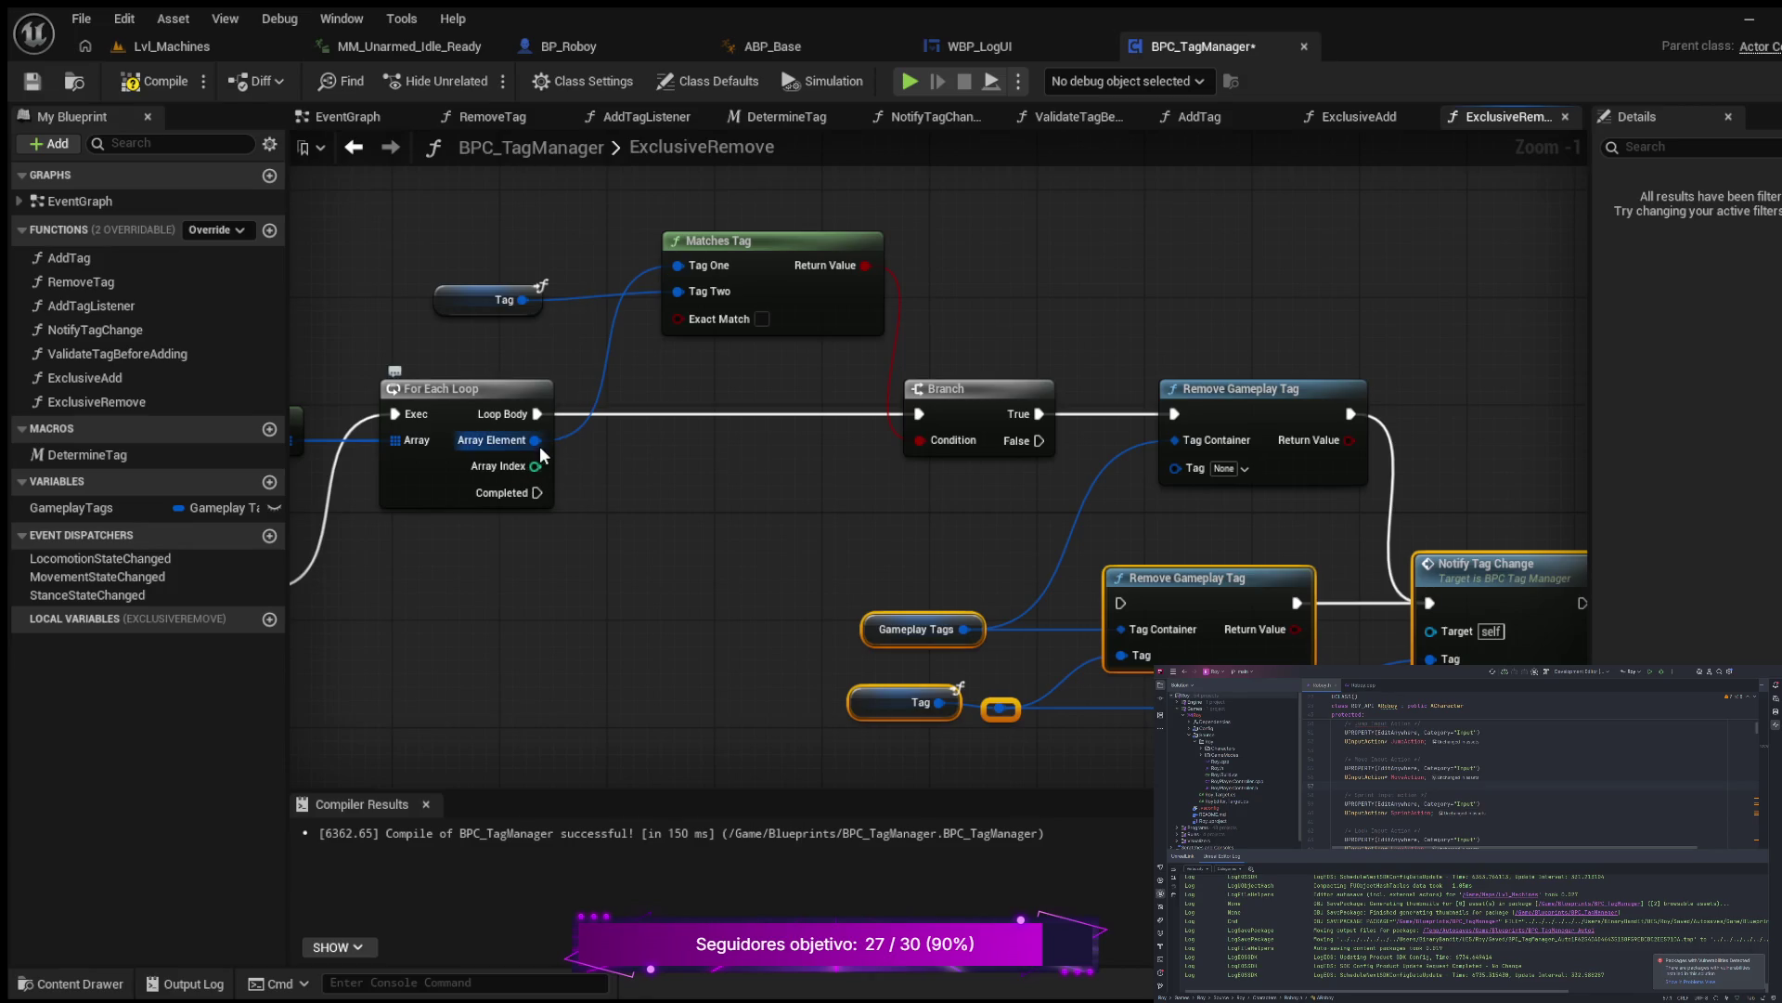
pyautogui.moveTo(534, 440); pyautogui.dragTo(1172, 468)
pyautogui.moveTo(880, 499)
pyautogui.mouseDown()
pyautogui.moveTo(830, 500)
pyautogui.moveTo(826, 409)
pyautogui.moveTo(820, 422)
pyautogui.mouseUp()
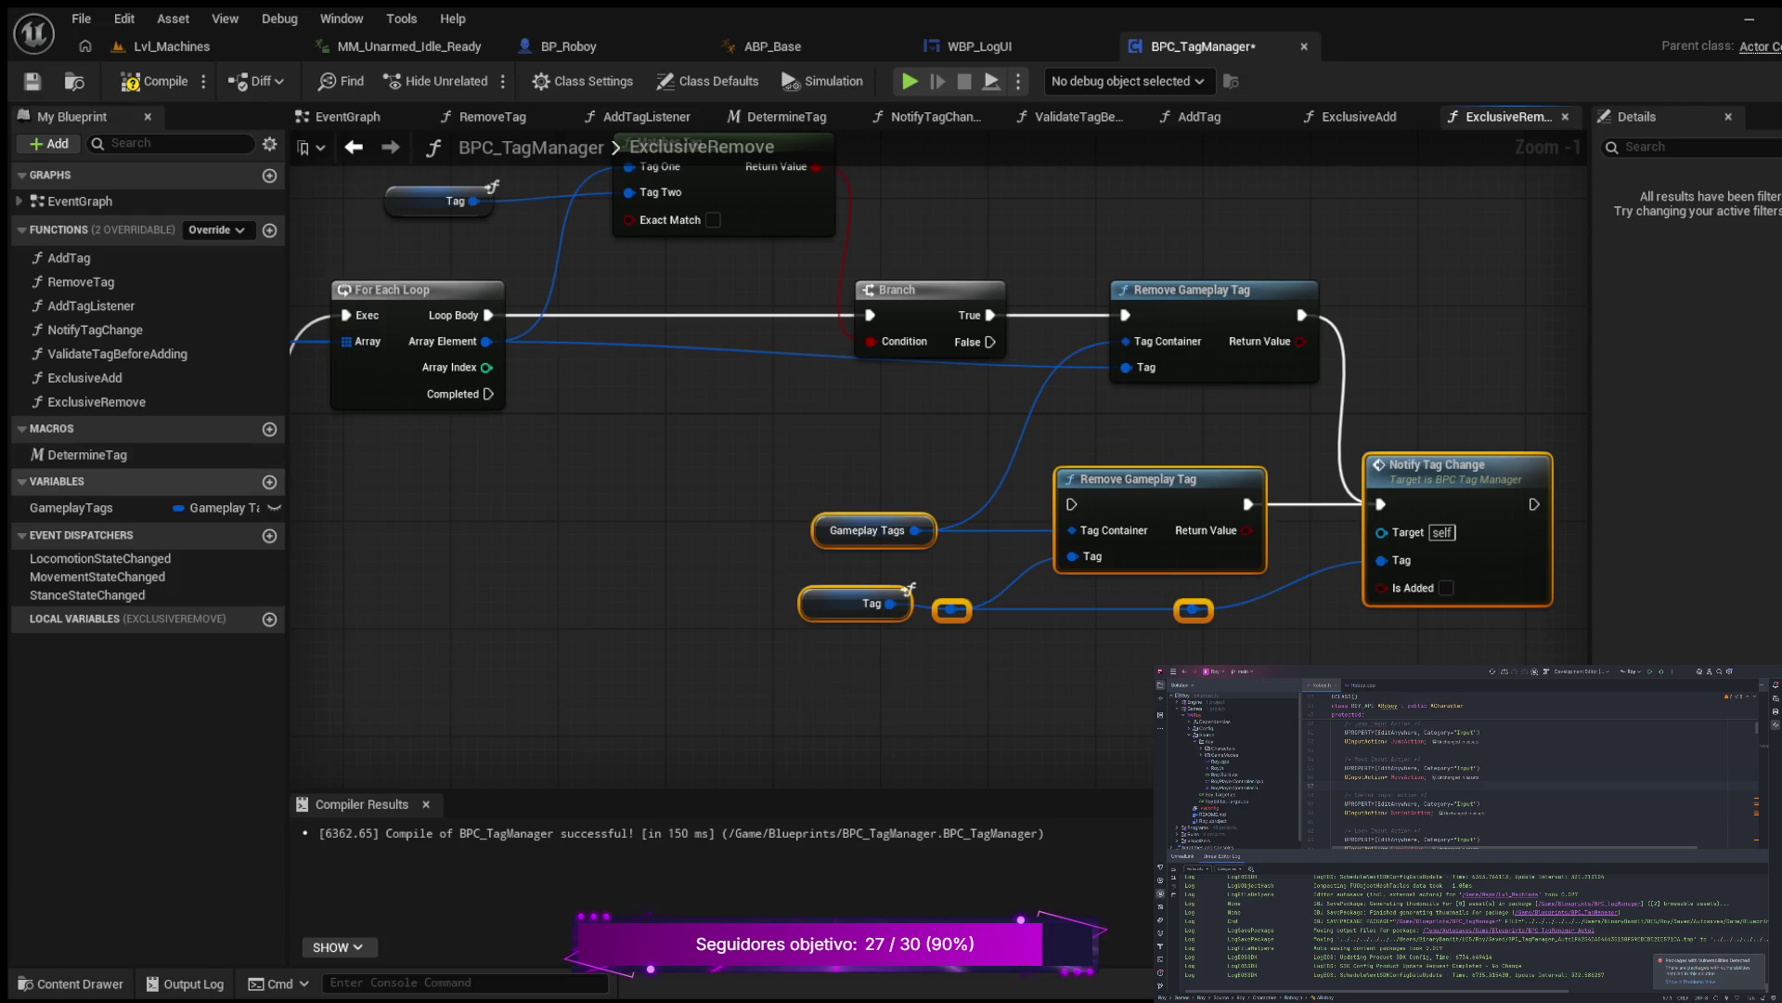
# Step: Connect the second Branch's False output to the lower Remove Gameplay Tag's exec input
pyautogui.scroll(-1, 469, 524)
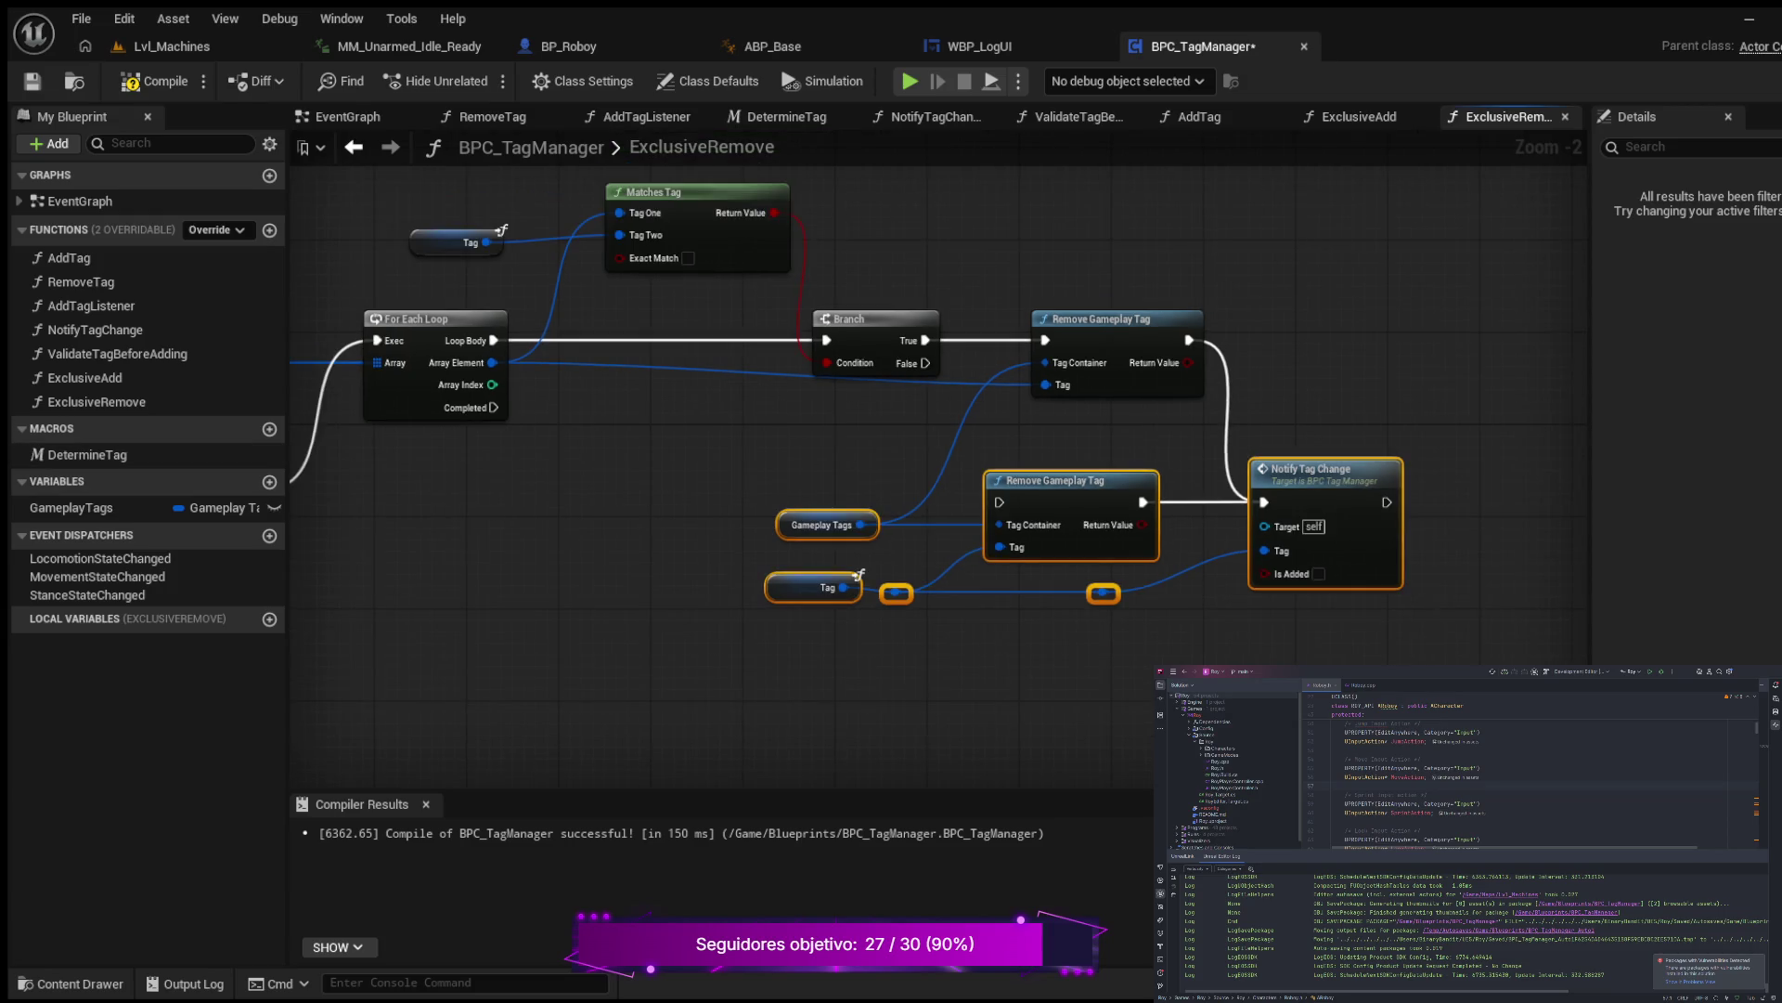
pyautogui.moveTo(468, 524)
pyautogui.mouseDown()
pyautogui.moveTo(560, 520)
pyautogui.moveTo(643, 474)
pyautogui.moveTo(648, 442)
pyautogui.moveTo(847, 452)
pyautogui.moveTo(789, 448)
pyautogui.moveTo(806, 461)
pyautogui.mouseUp()
pyautogui.scroll(-1, 649, 442)
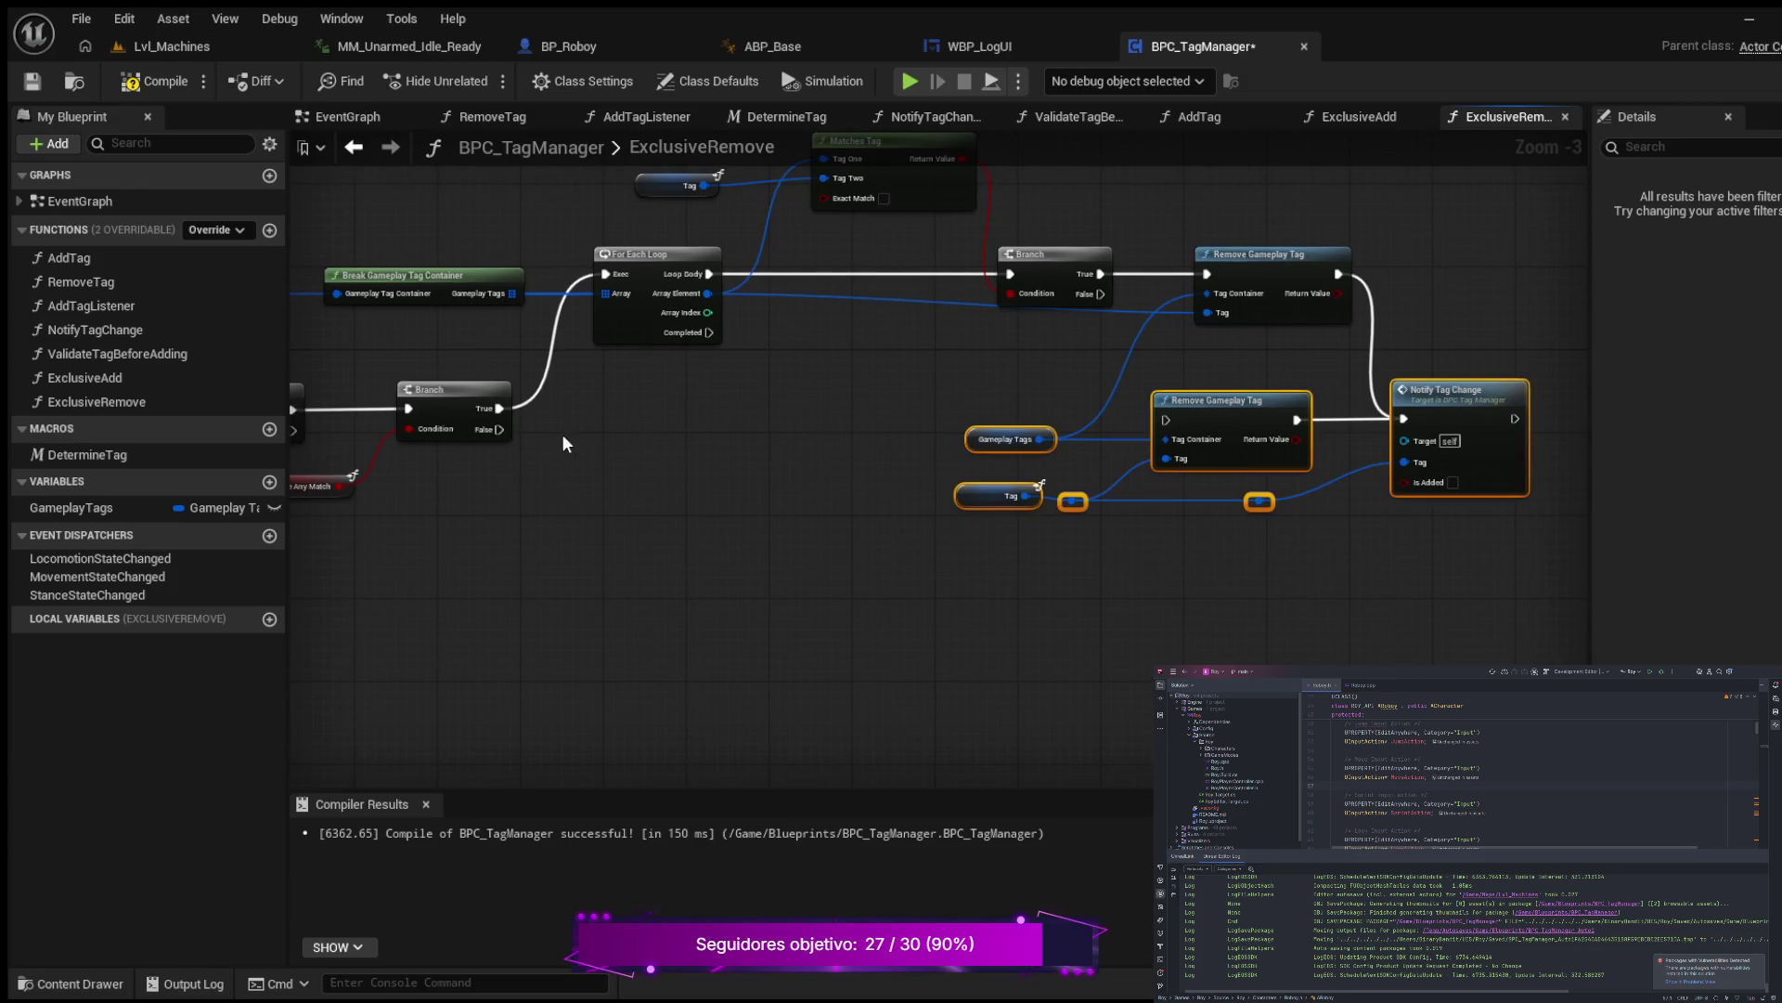
pyautogui.moveTo(563, 441)
pyautogui.mouseDown()
pyautogui.moveTo(681, 457)
pyautogui.moveTo(625, 445)
pyautogui.moveTo(605, 462)
pyautogui.moveTo(926, 394)
pyautogui.moveTo(1218, 431)
pyautogui.mouseUp()
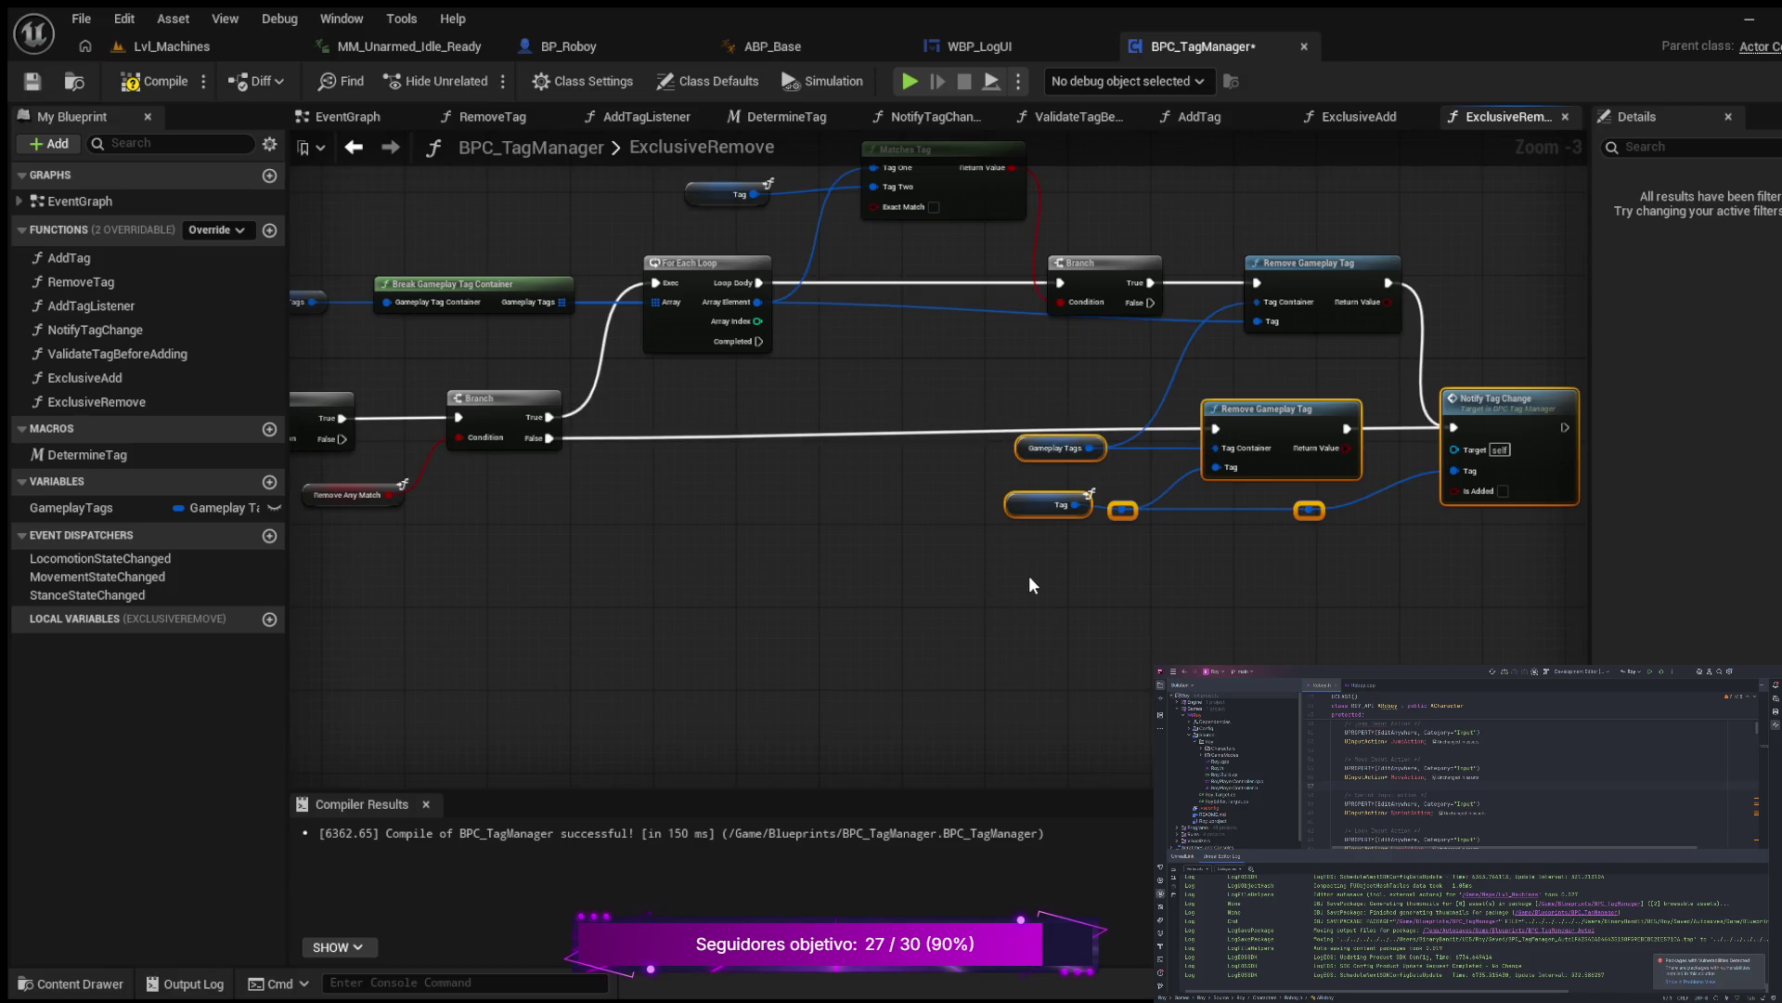
# Step: Shift the selected single-removal nodes slightly left and down
pyautogui.moveTo(982, 503); pyautogui.dragTo(763, 496)
pyautogui.moveTo(761, 376)
pyautogui.mouseDown()
pyautogui.moveTo(804, 449)
pyautogui.moveTo(1316, 548)
pyautogui.mouseUp()
pyautogui.moveTo(1310, 394)
pyautogui.mouseDown()
pyautogui.moveTo(1311, 414)
pyautogui.moveTo(1279, 405)
pyautogui.mouseUp()
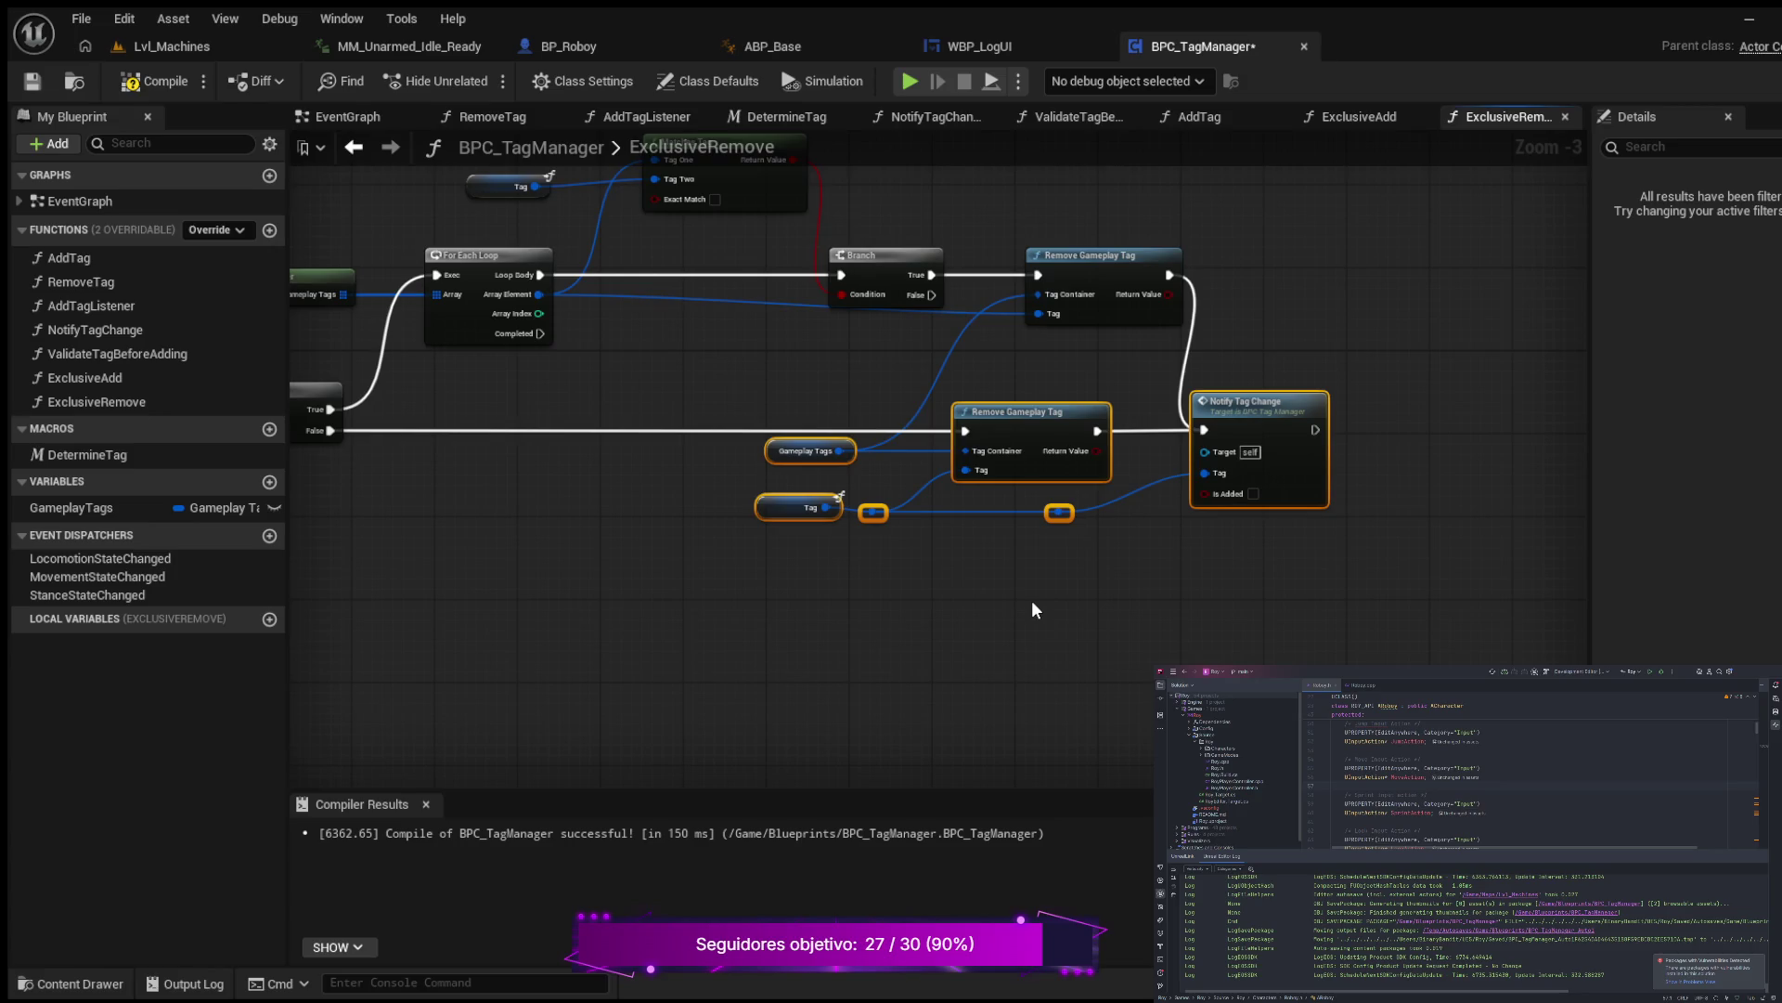
# Step: Wrap the single-tag removal and notify nodes in a '1 to 1 tag removal' comment below the loop
pyautogui.write('c')
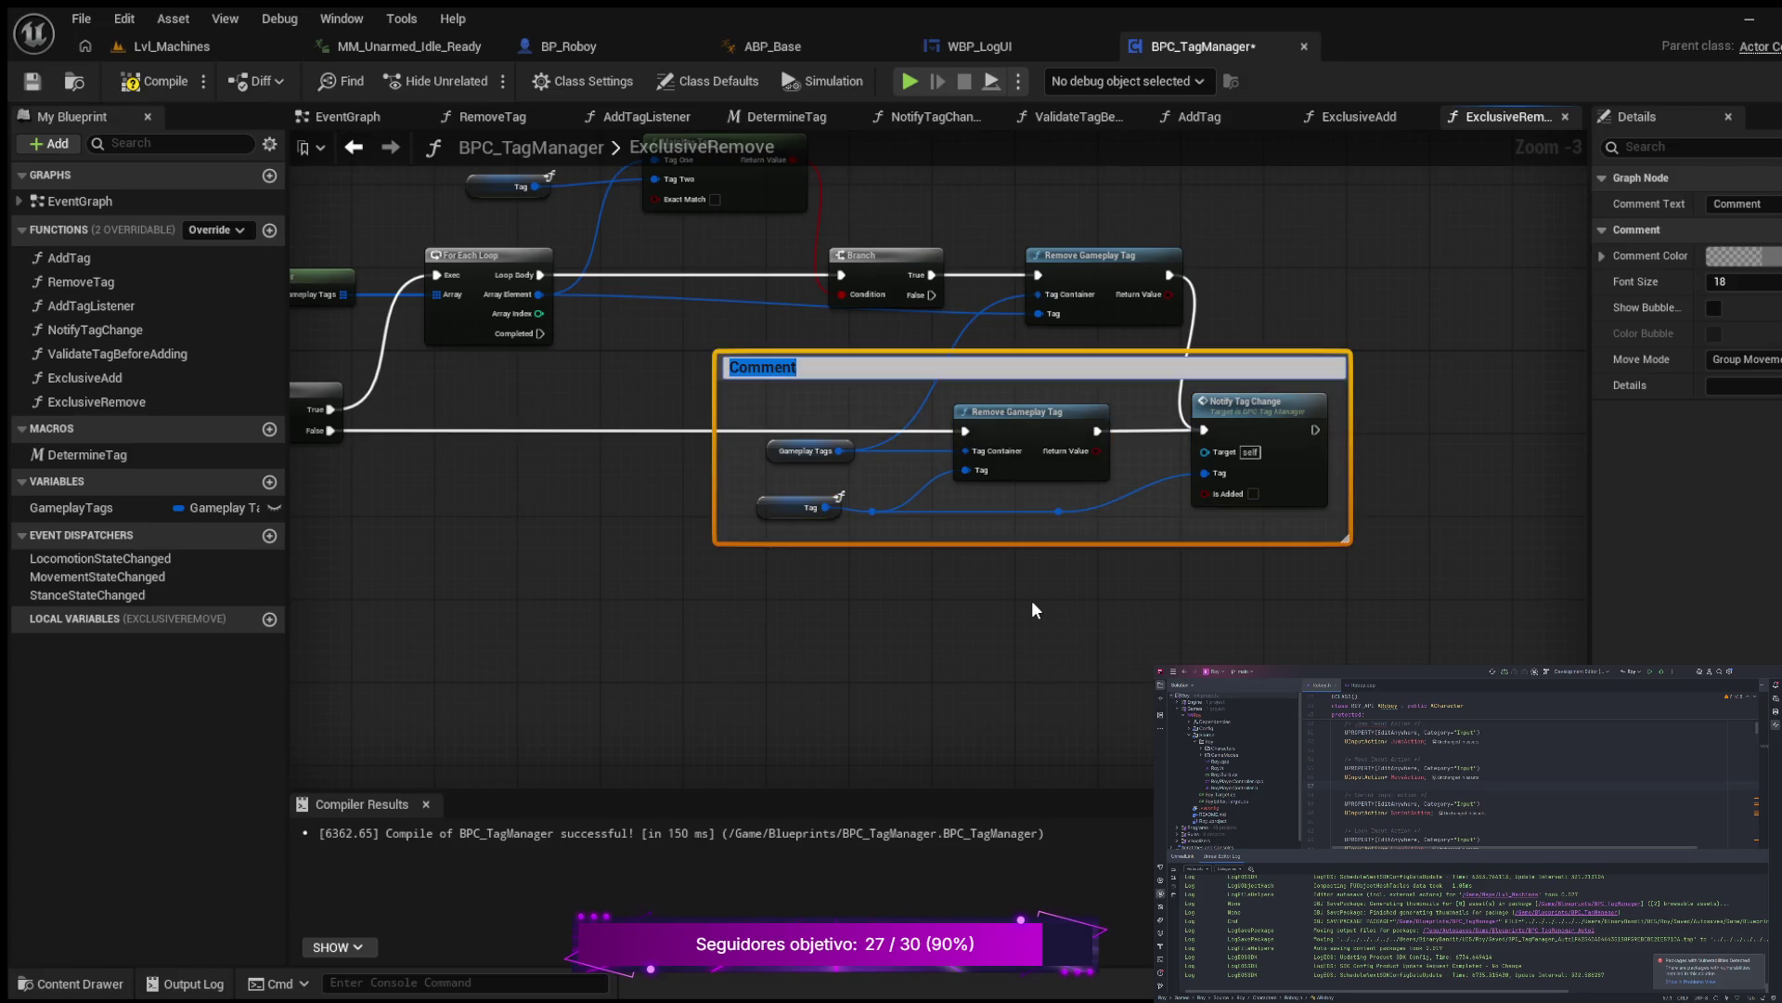
pyautogui.write('1')
pyautogui.write(' to')
pyautogui.write('1')
pyautogui.write(' tag remo')
pyautogui.write('v')
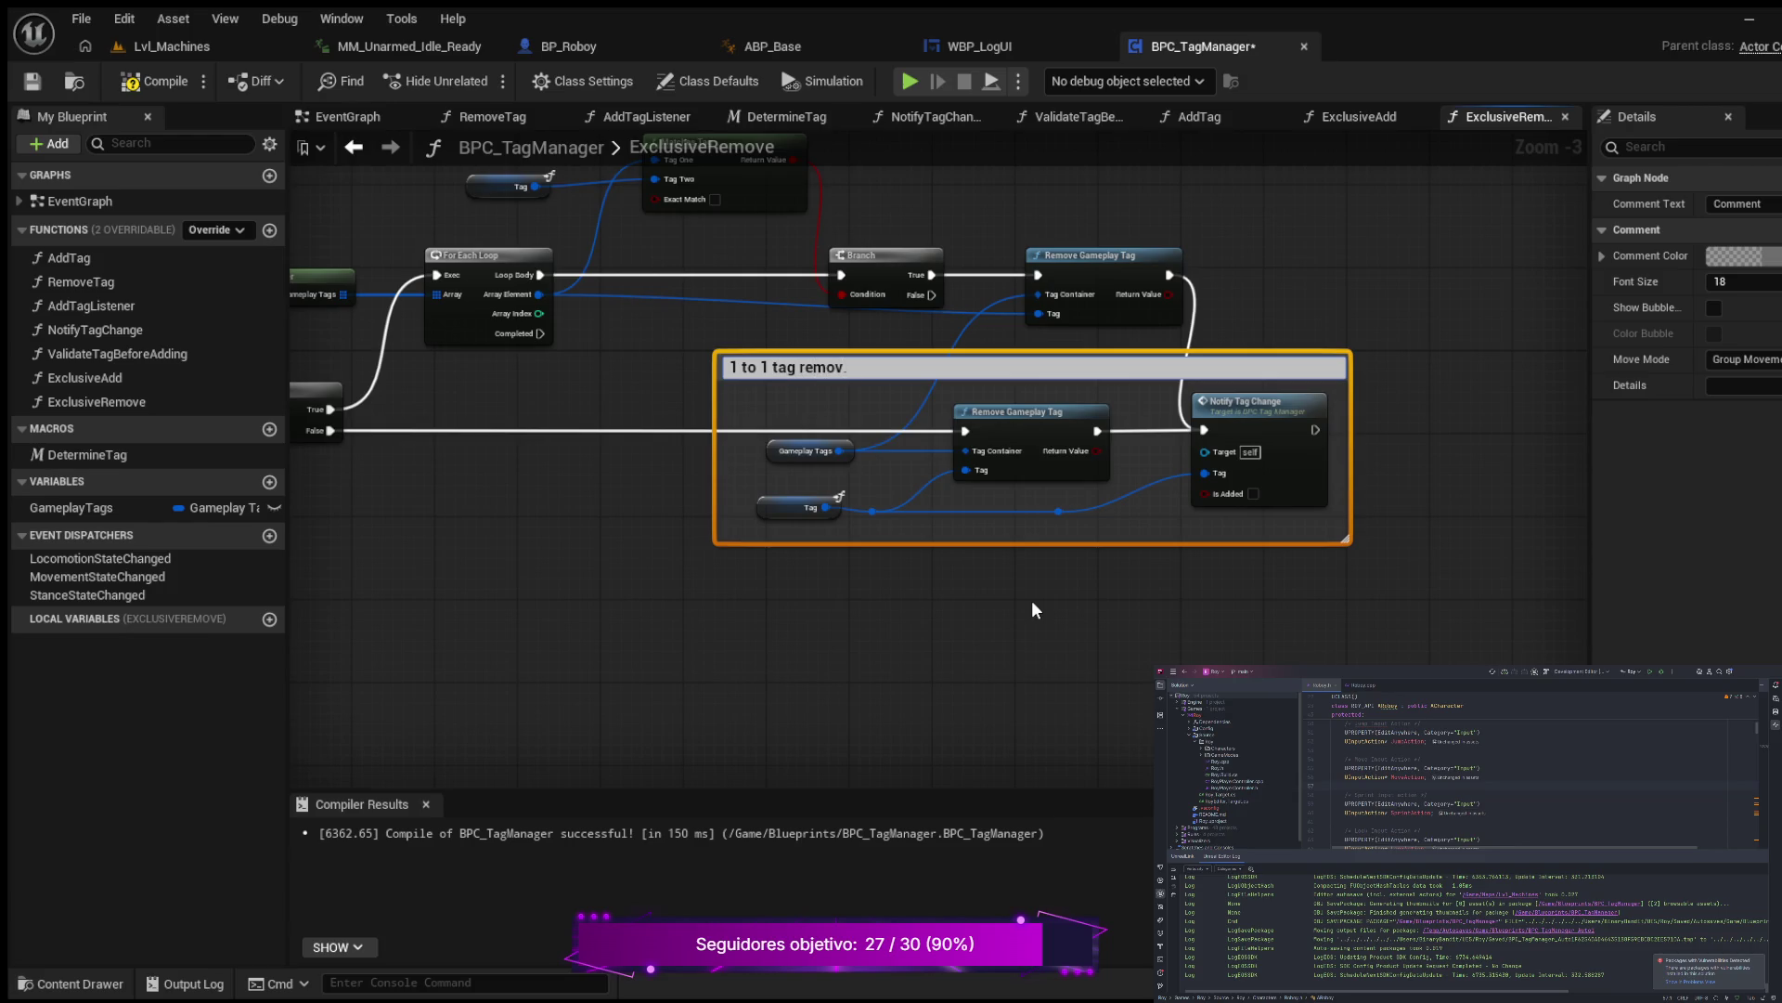
pyautogui.write('al')
pyautogui.press('Return')
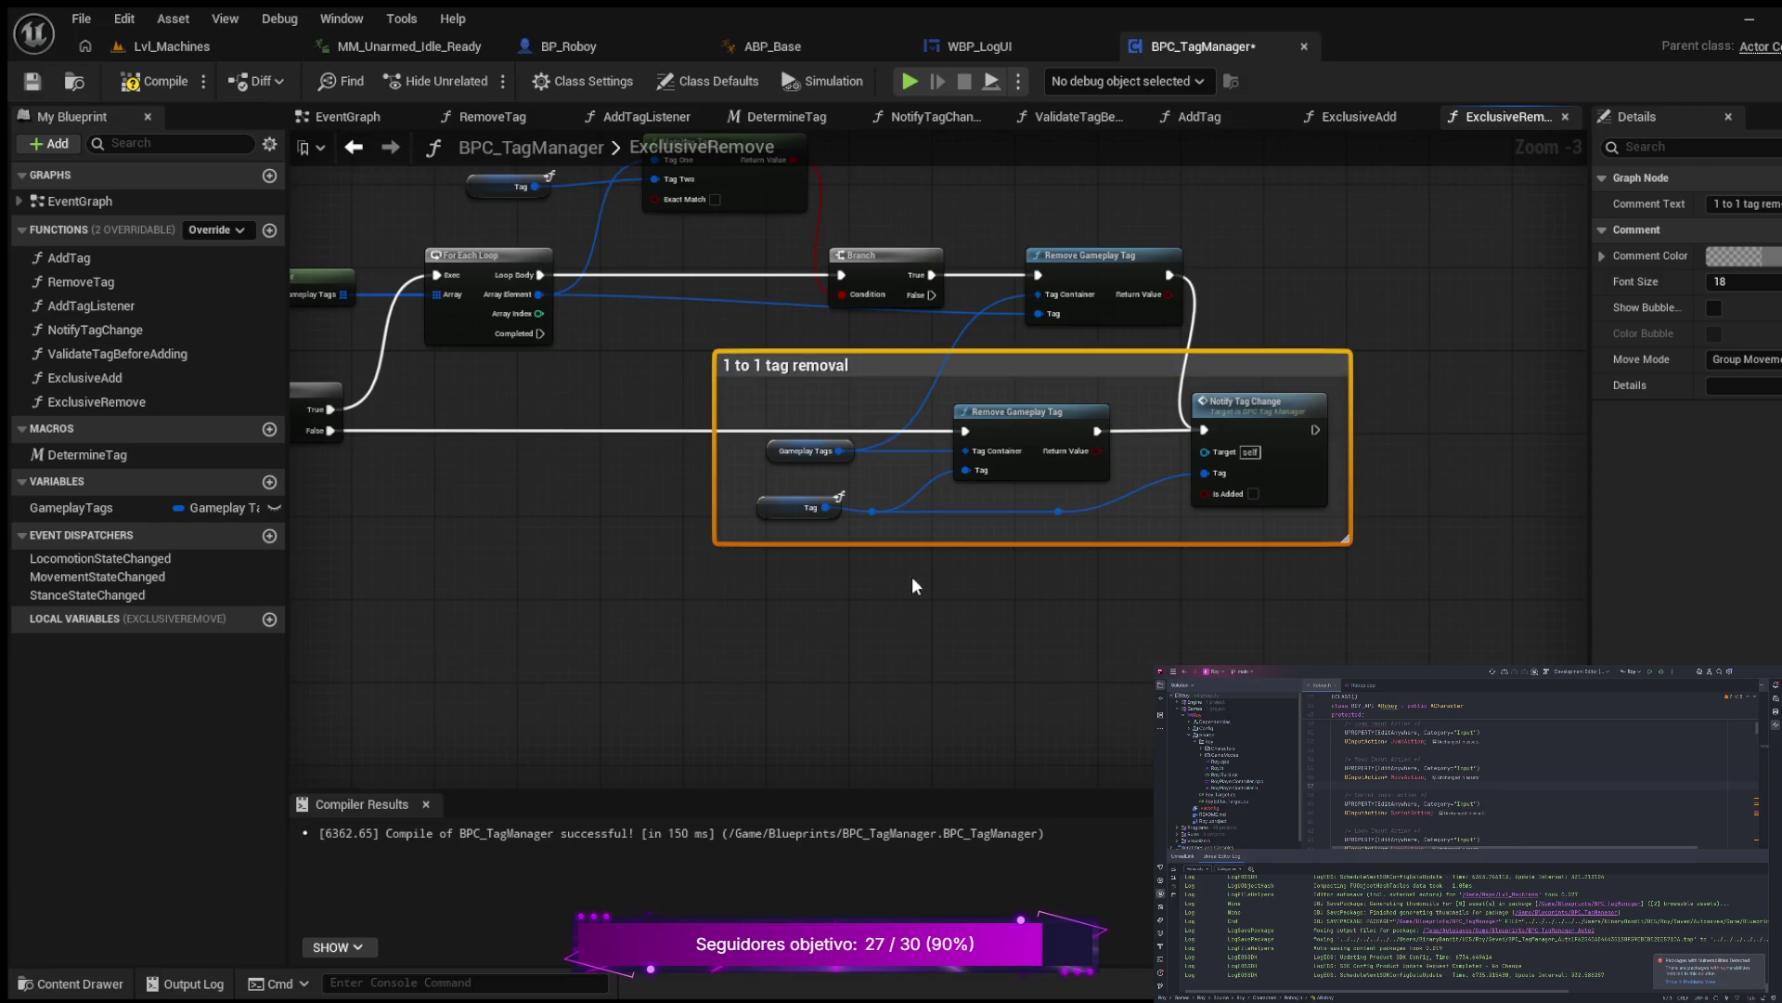
pyautogui.scroll(-3, 599, 599)
pyautogui.moveTo(601, 610); pyautogui.dragTo(995, 588)
pyautogui.scroll(3, 995, 588)
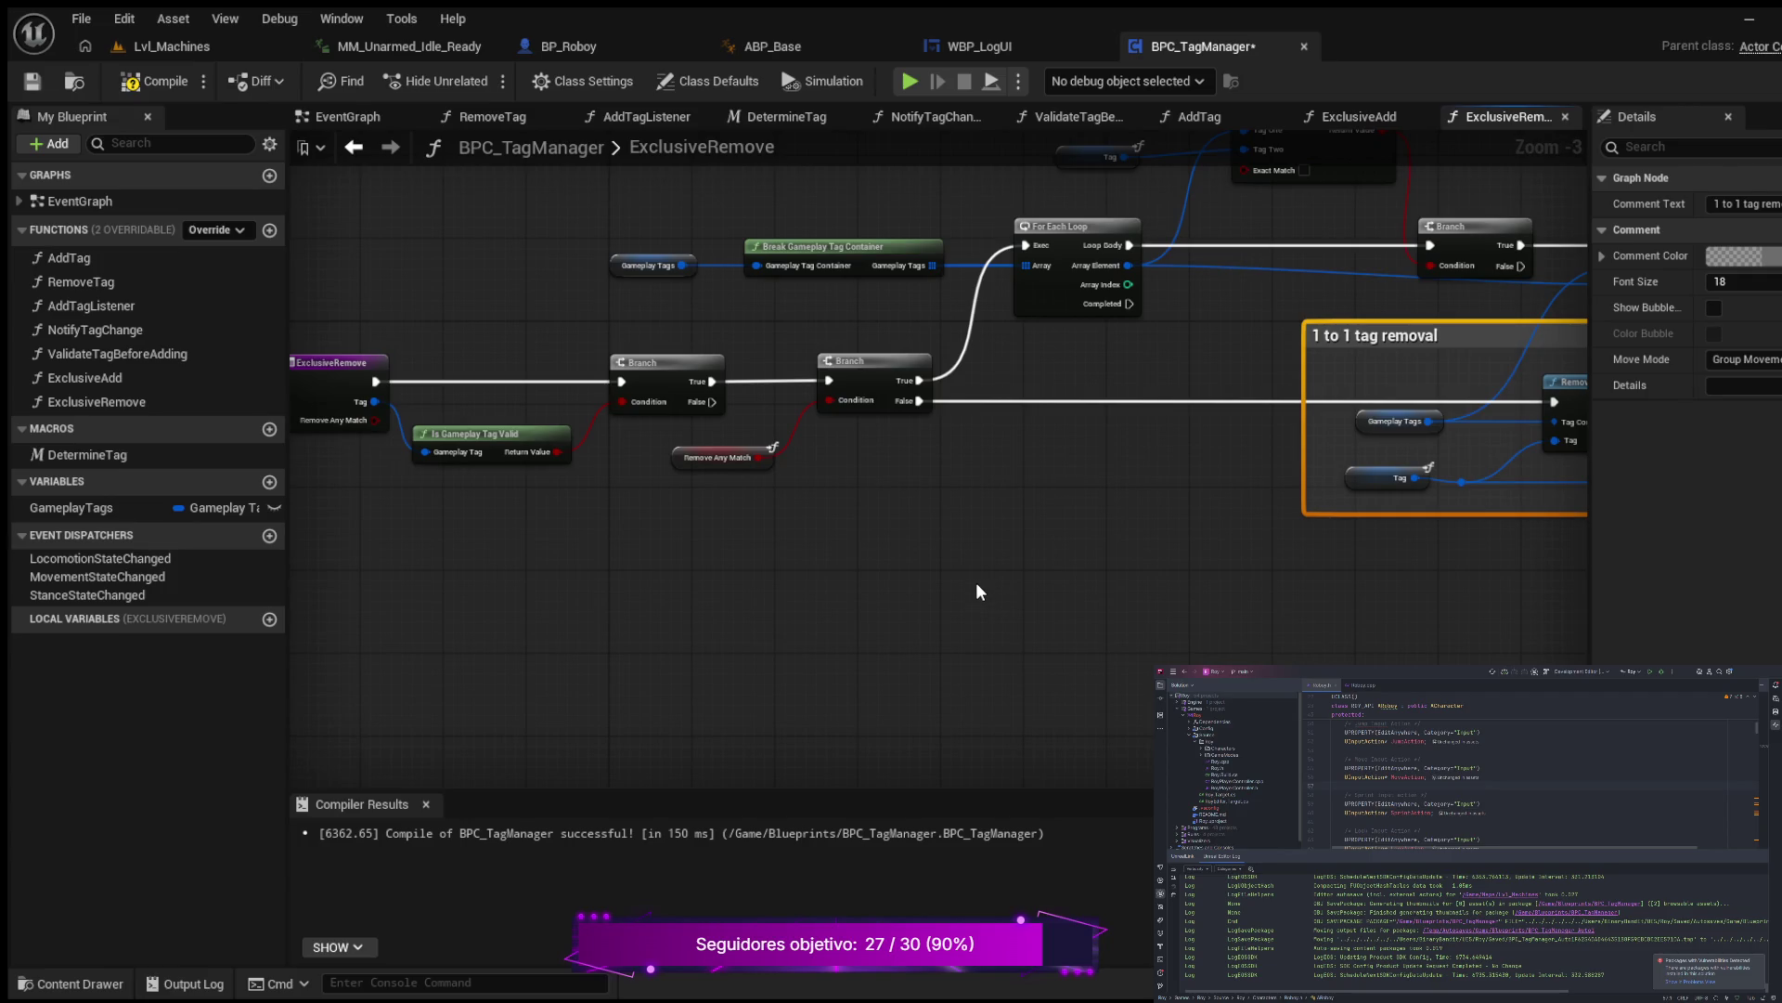
pyautogui.moveTo(996, 524)
pyautogui.mouseDown()
pyautogui.moveTo(758, 624)
pyautogui.moveTo(586, 590)
pyautogui.moveTo(714, 638)
pyautogui.moveTo(795, 724)
pyautogui.moveTo(848, 679)
pyautogui.moveTo(737, 625)
pyautogui.moveTo(648, 613)
pyautogui.mouseUp()
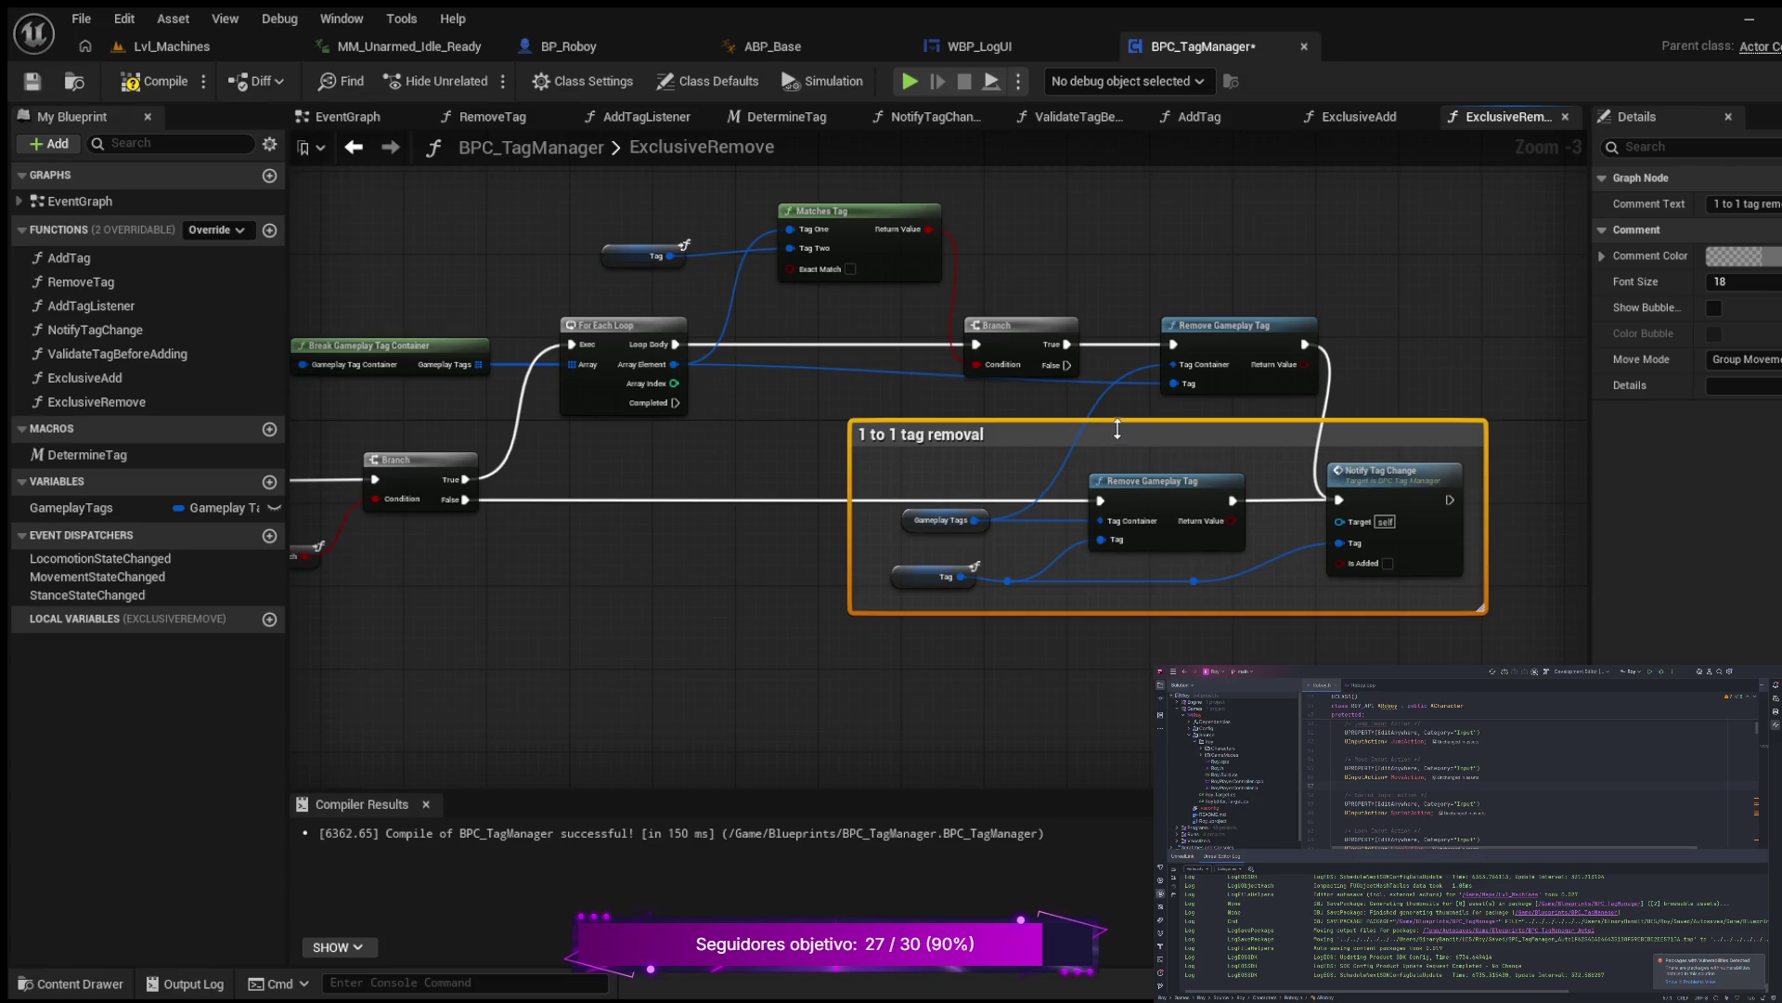
pyautogui.moveTo(1114, 447)
pyautogui.mouseDown()
pyautogui.moveTo(1088, 537)
pyautogui.moveTo(1046, 537)
pyautogui.mouseUp()
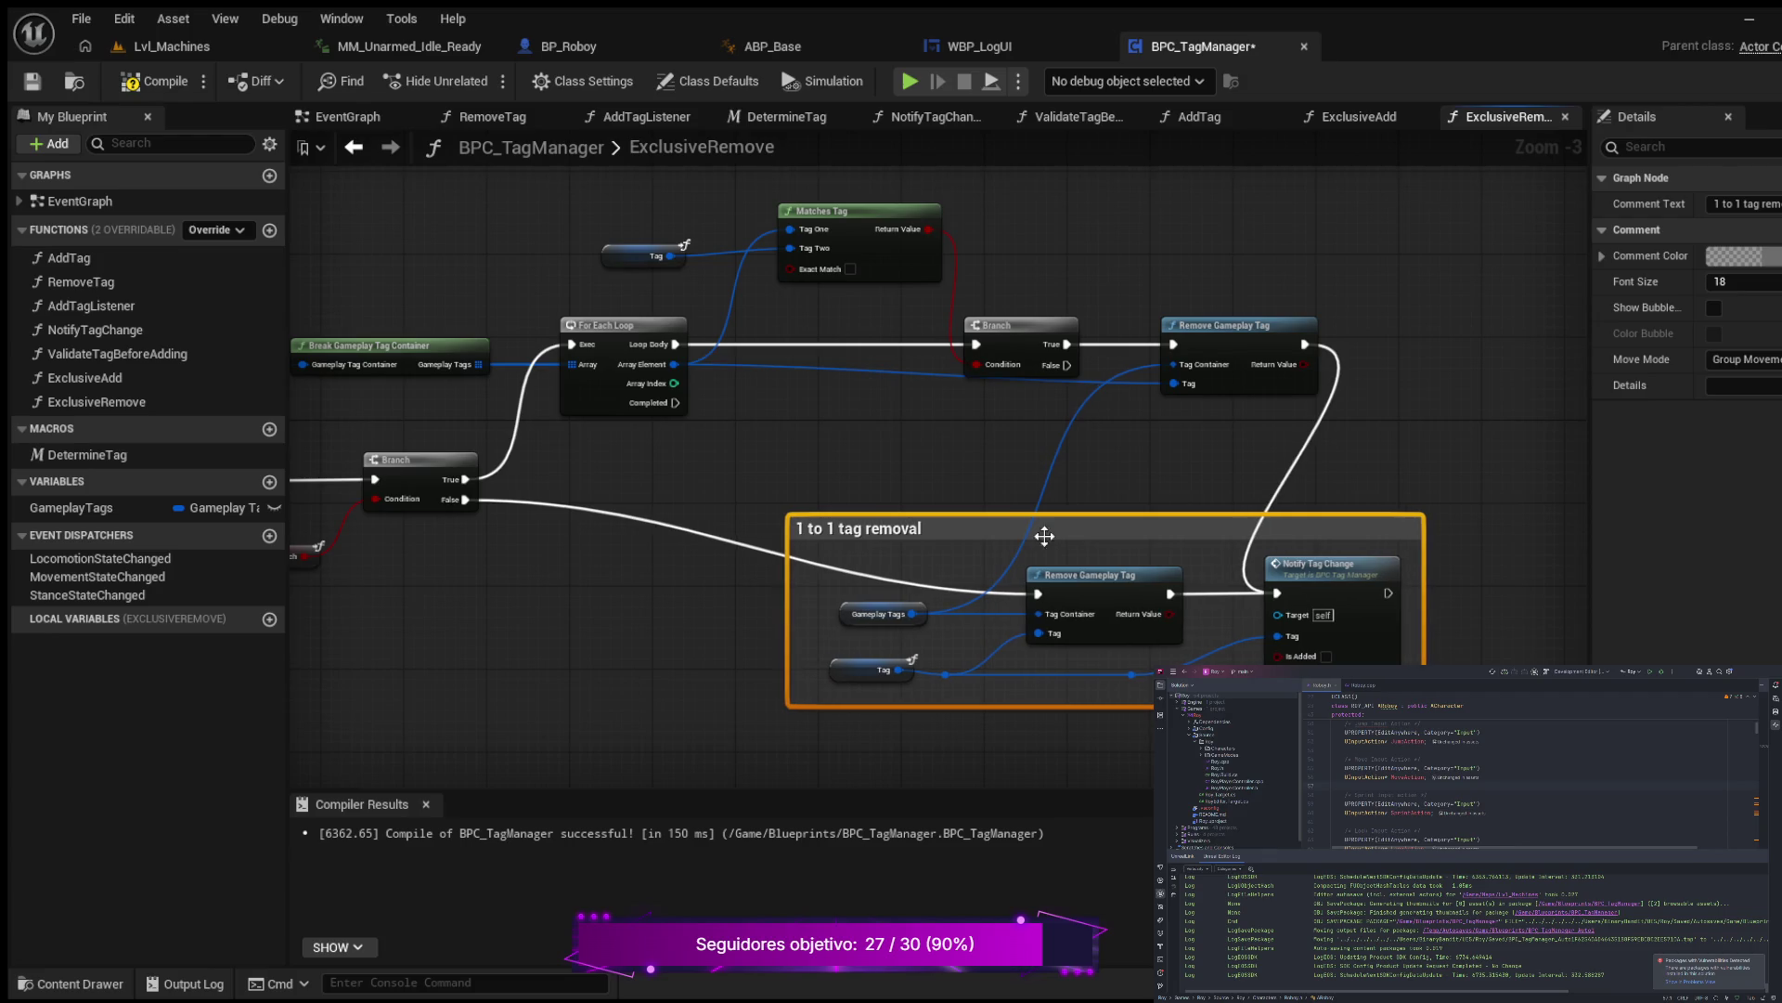
pyautogui.moveTo(596, 608); pyautogui.dragTo(780, 657)
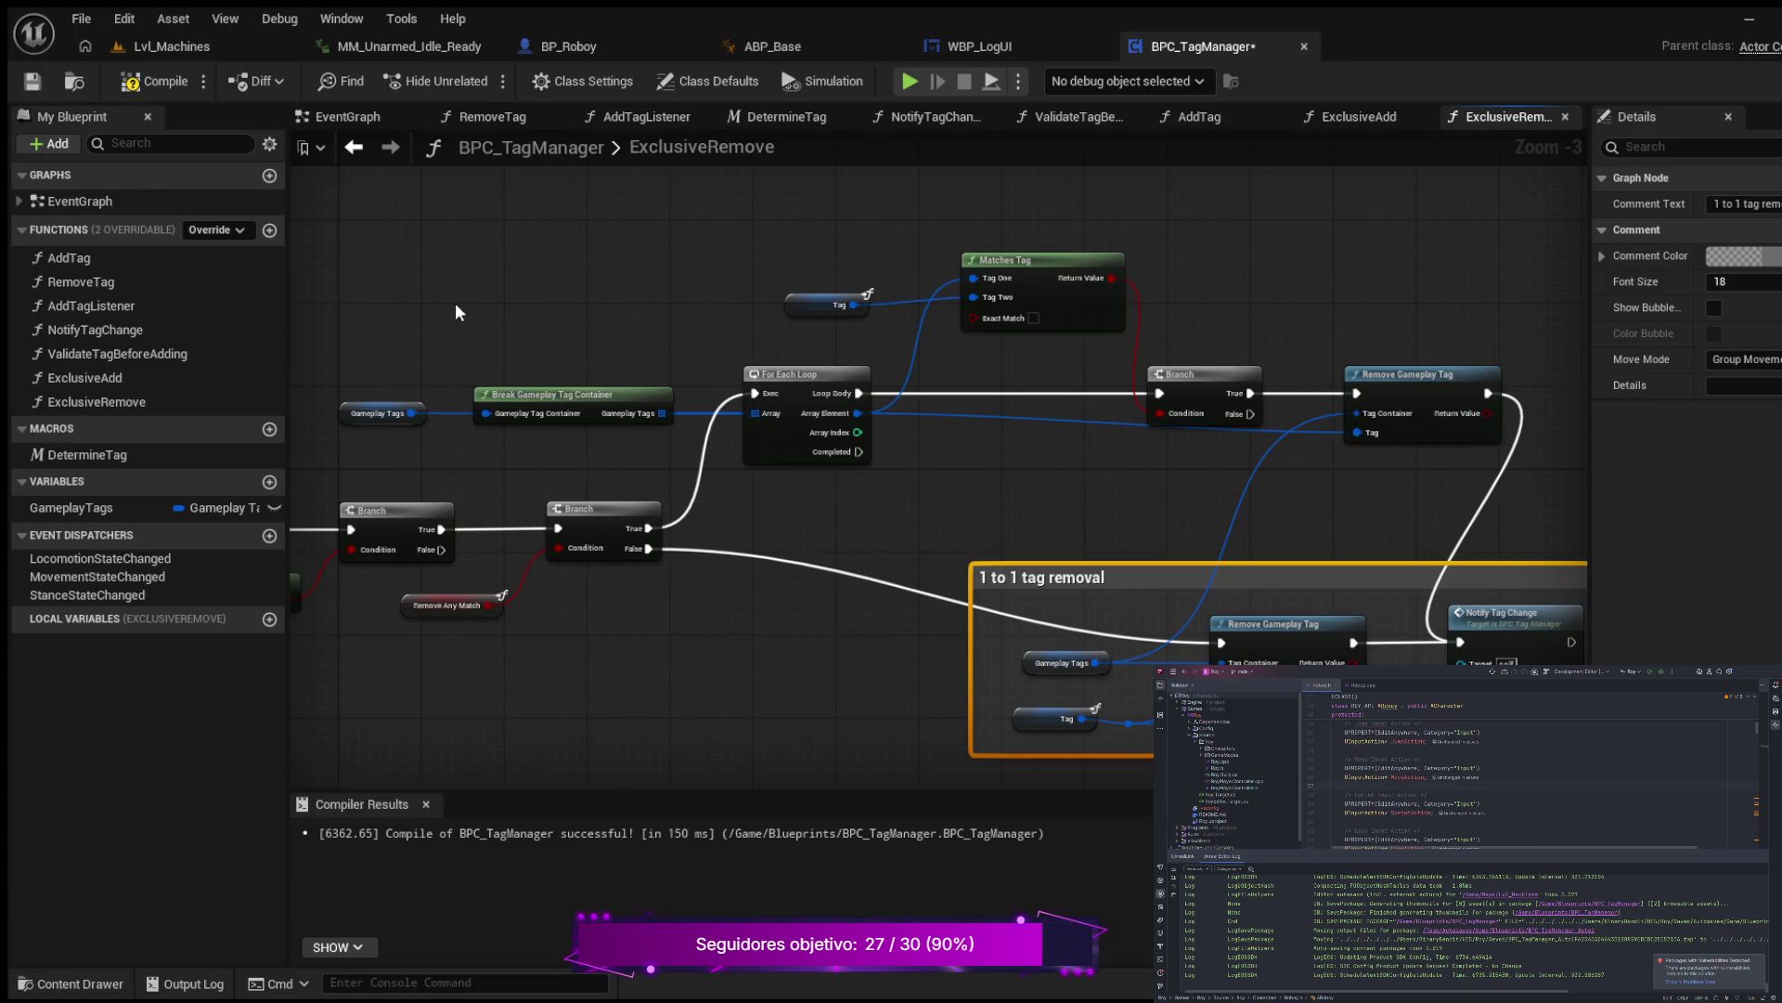
# Step: Frame the loop, Matches Tag, Branch and Remove nodes in a 'Match tag removal' comment
pyautogui.moveTo(344, 244)
pyautogui.mouseDown()
pyautogui.moveTo(527, 366)
pyautogui.moveTo(1104, 426)
pyautogui.moveTo(1524, 444)
pyautogui.mouseUp()
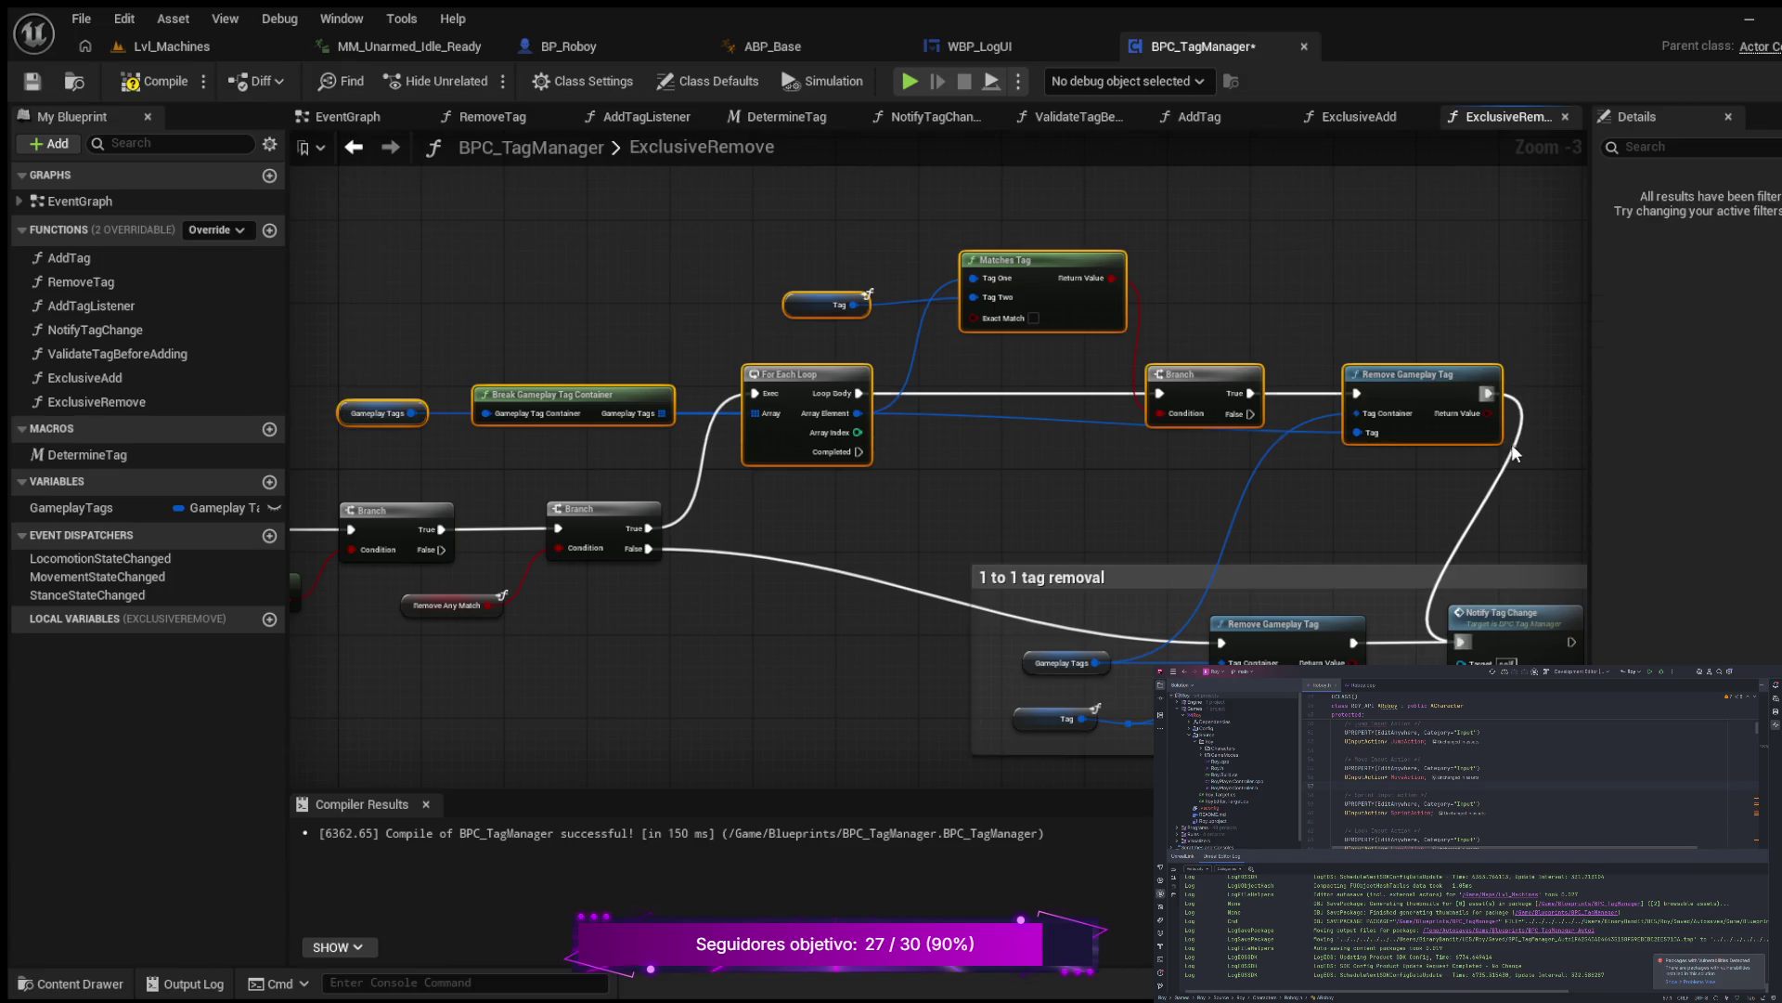
pyautogui.press('c')
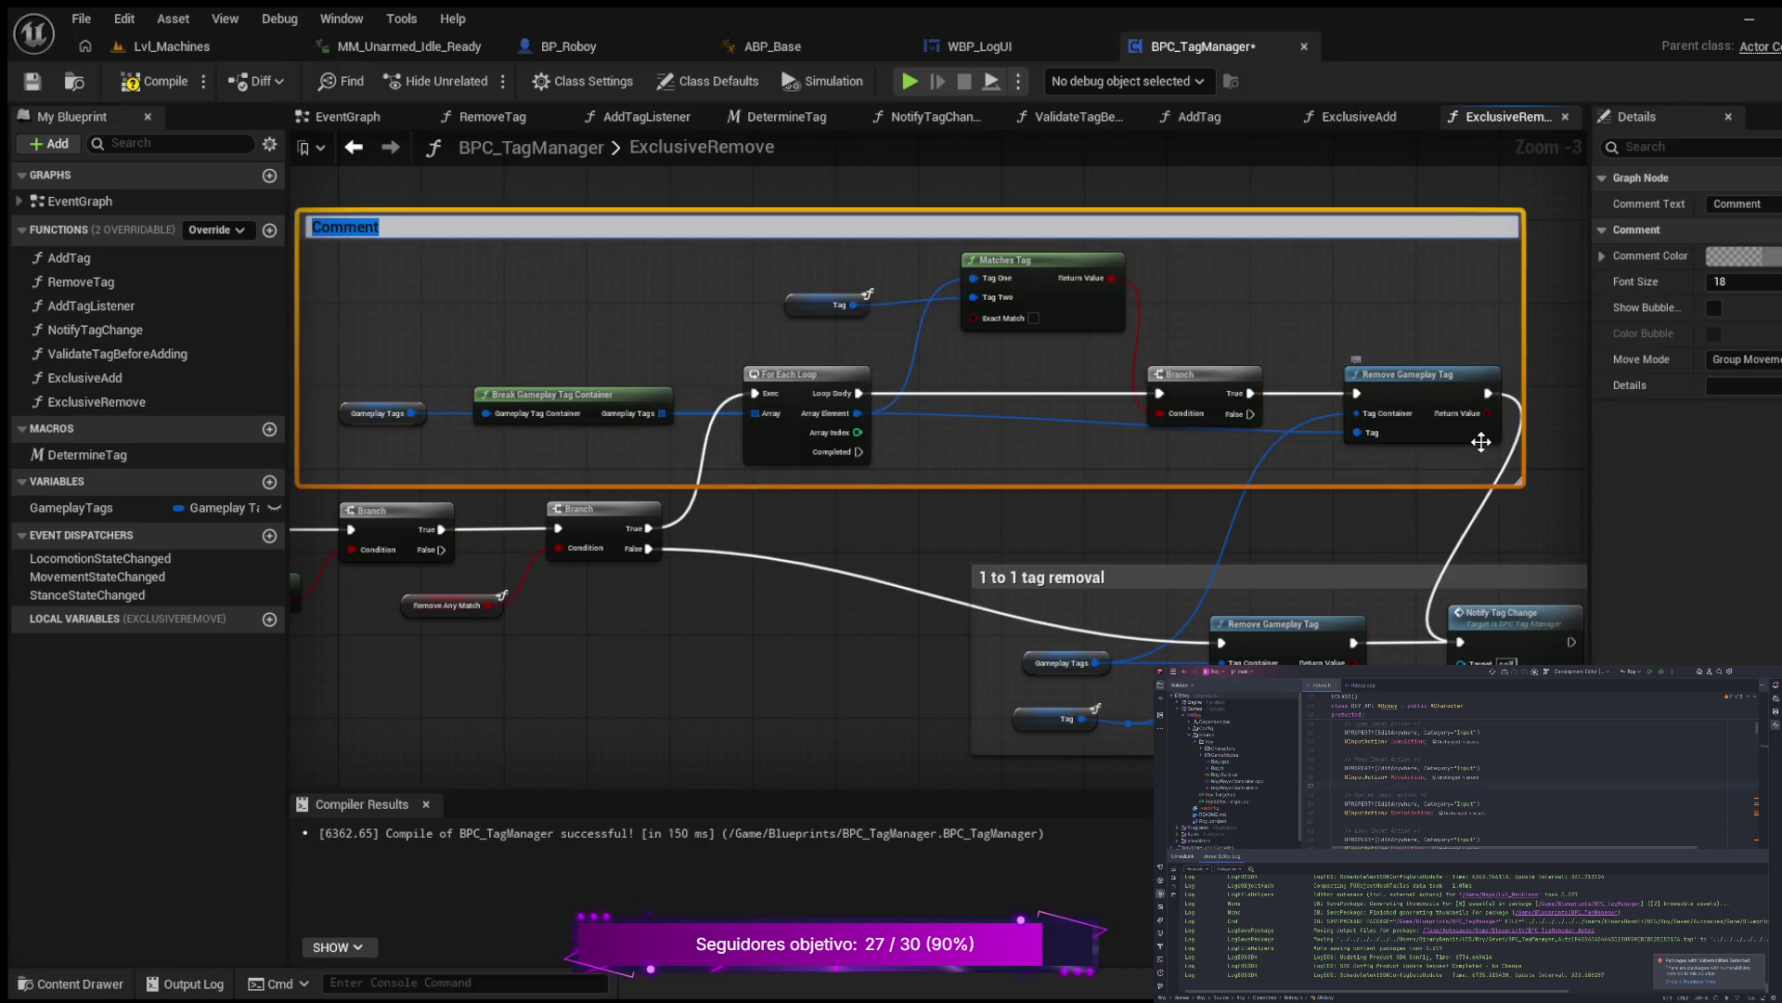
pyautogui.write('Match t')
pyautogui.write('ag ')
pyautogui.write('removal')
pyautogui.press('Return')
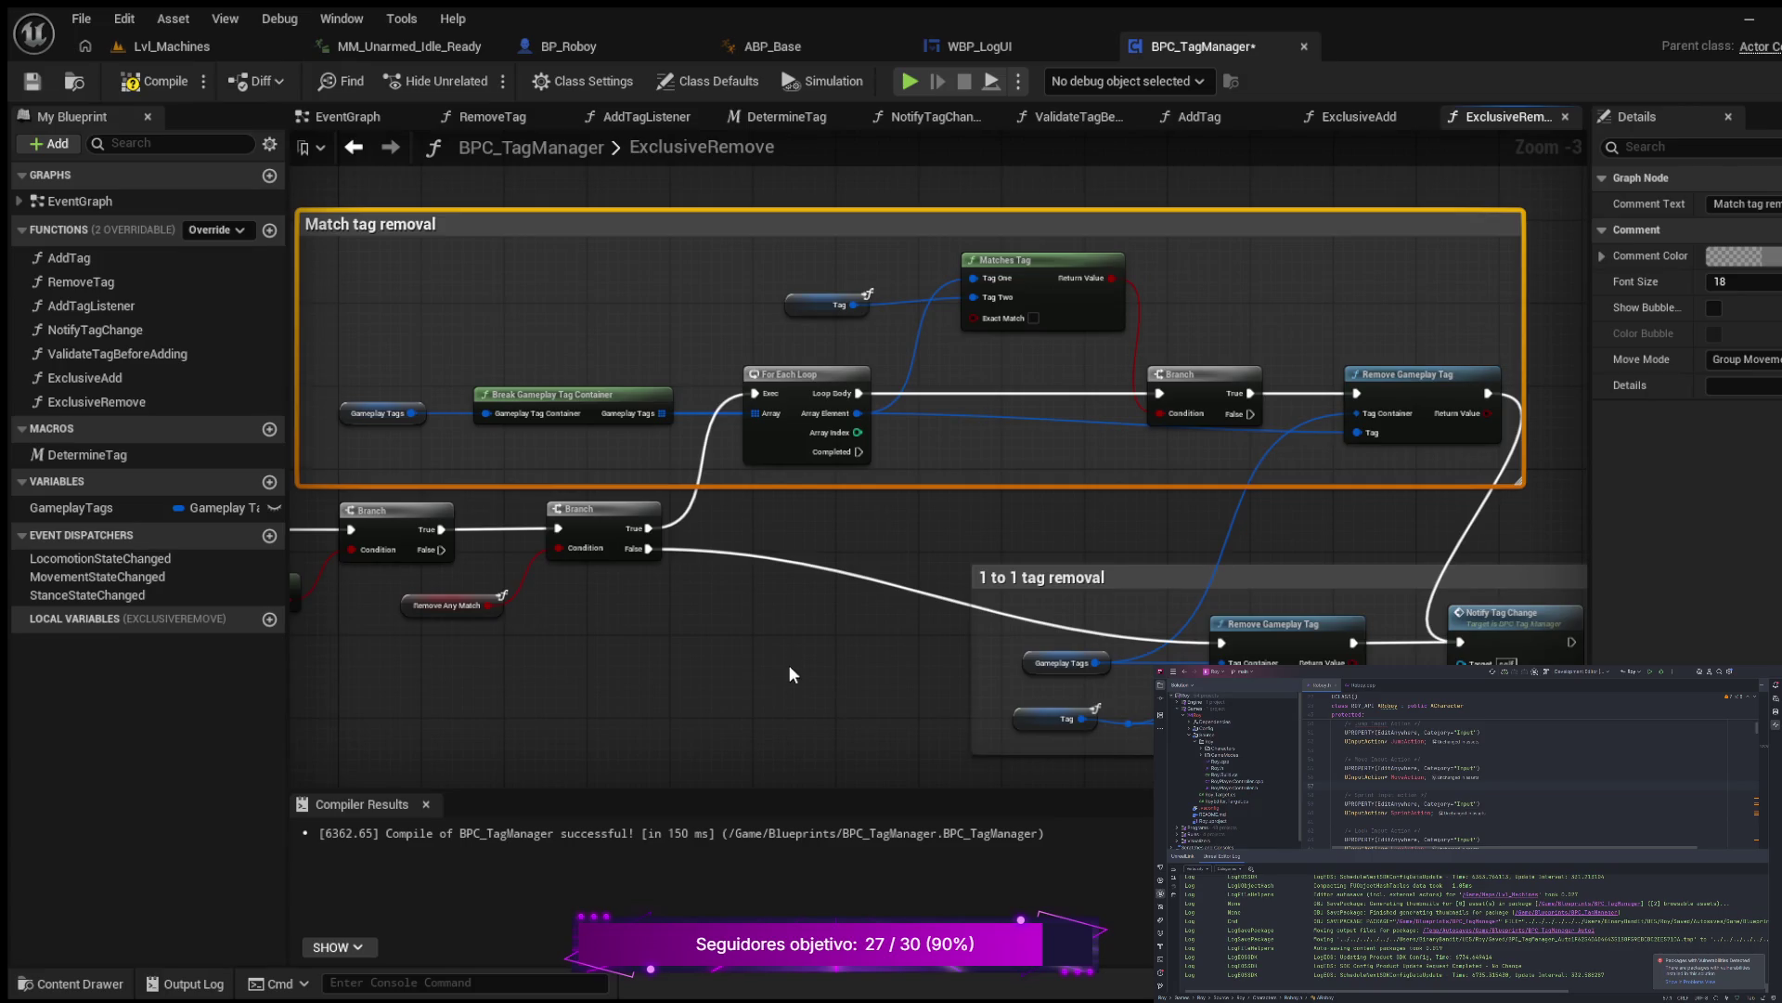
# Step: Add a reroute point on the Branch False wire, pulled down below the loop comment
pyautogui.moveTo(789, 665); pyautogui.dragTo(822, 575)
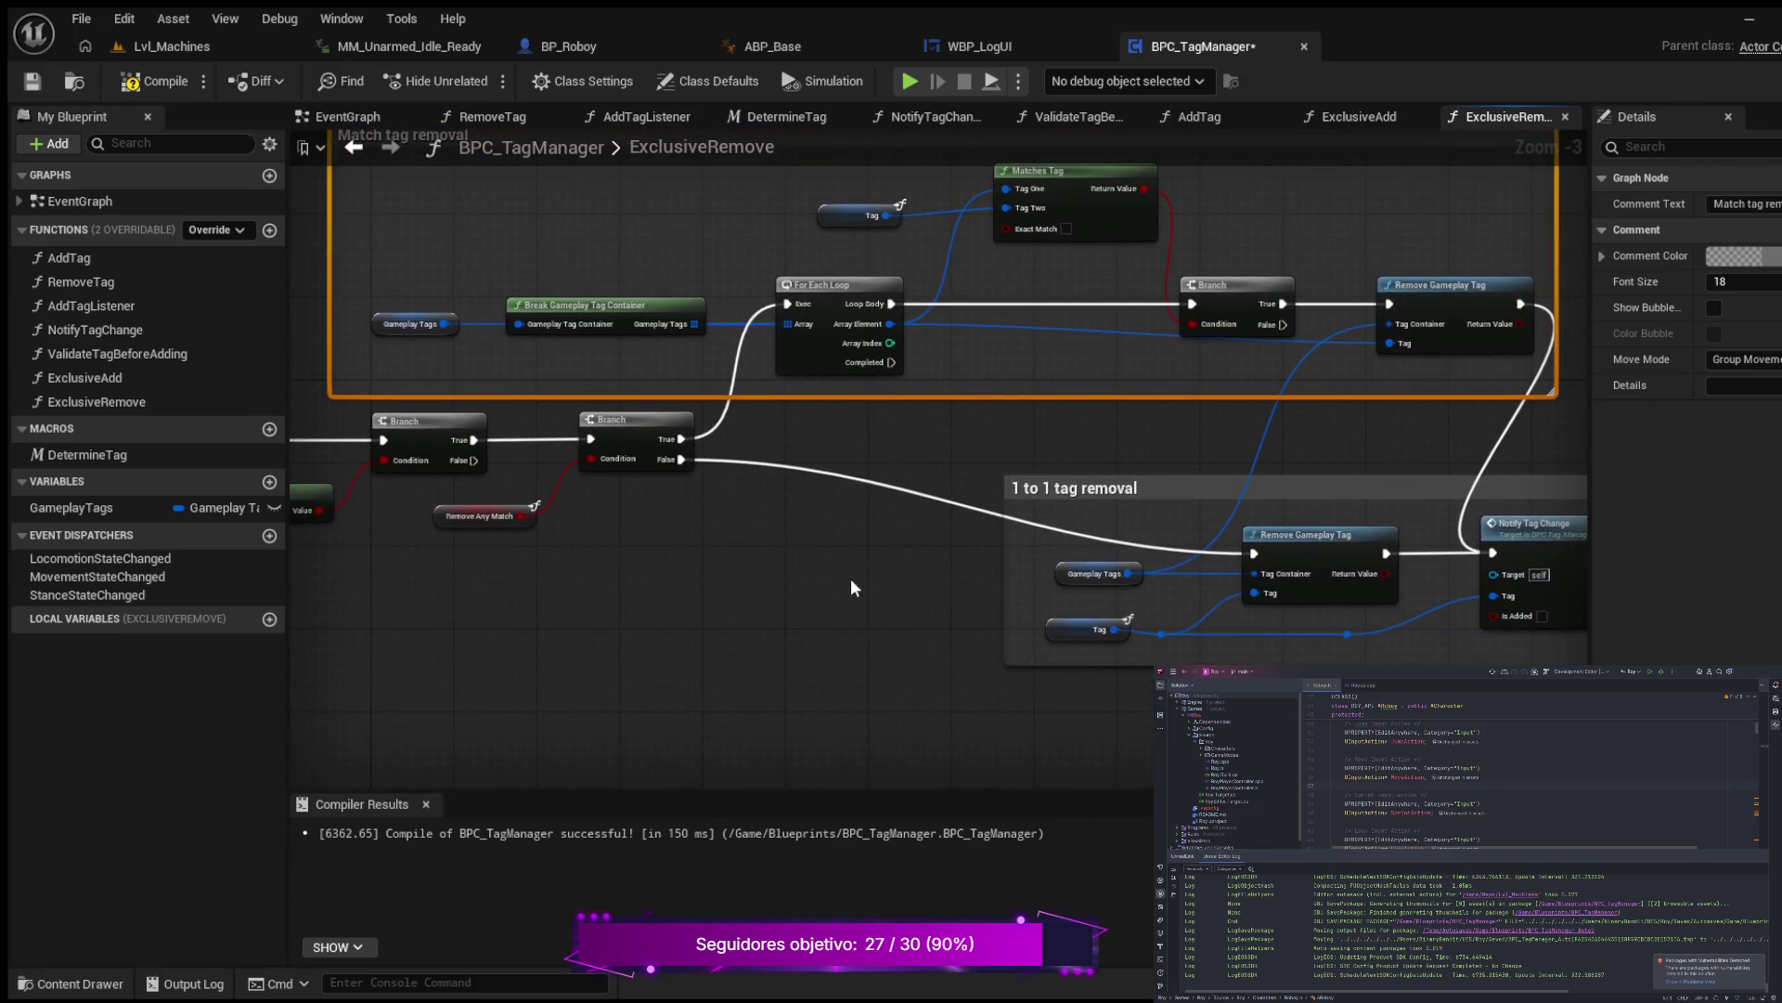
pyautogui.doubleClick(877, 489)
pyautogui.moveTo(877, 489)
pyautogui.mouseDown()
pyautogui.moveTo(855, 559)
pyautogui.moveTo(789, 552)
pyautogui.mouseUp()
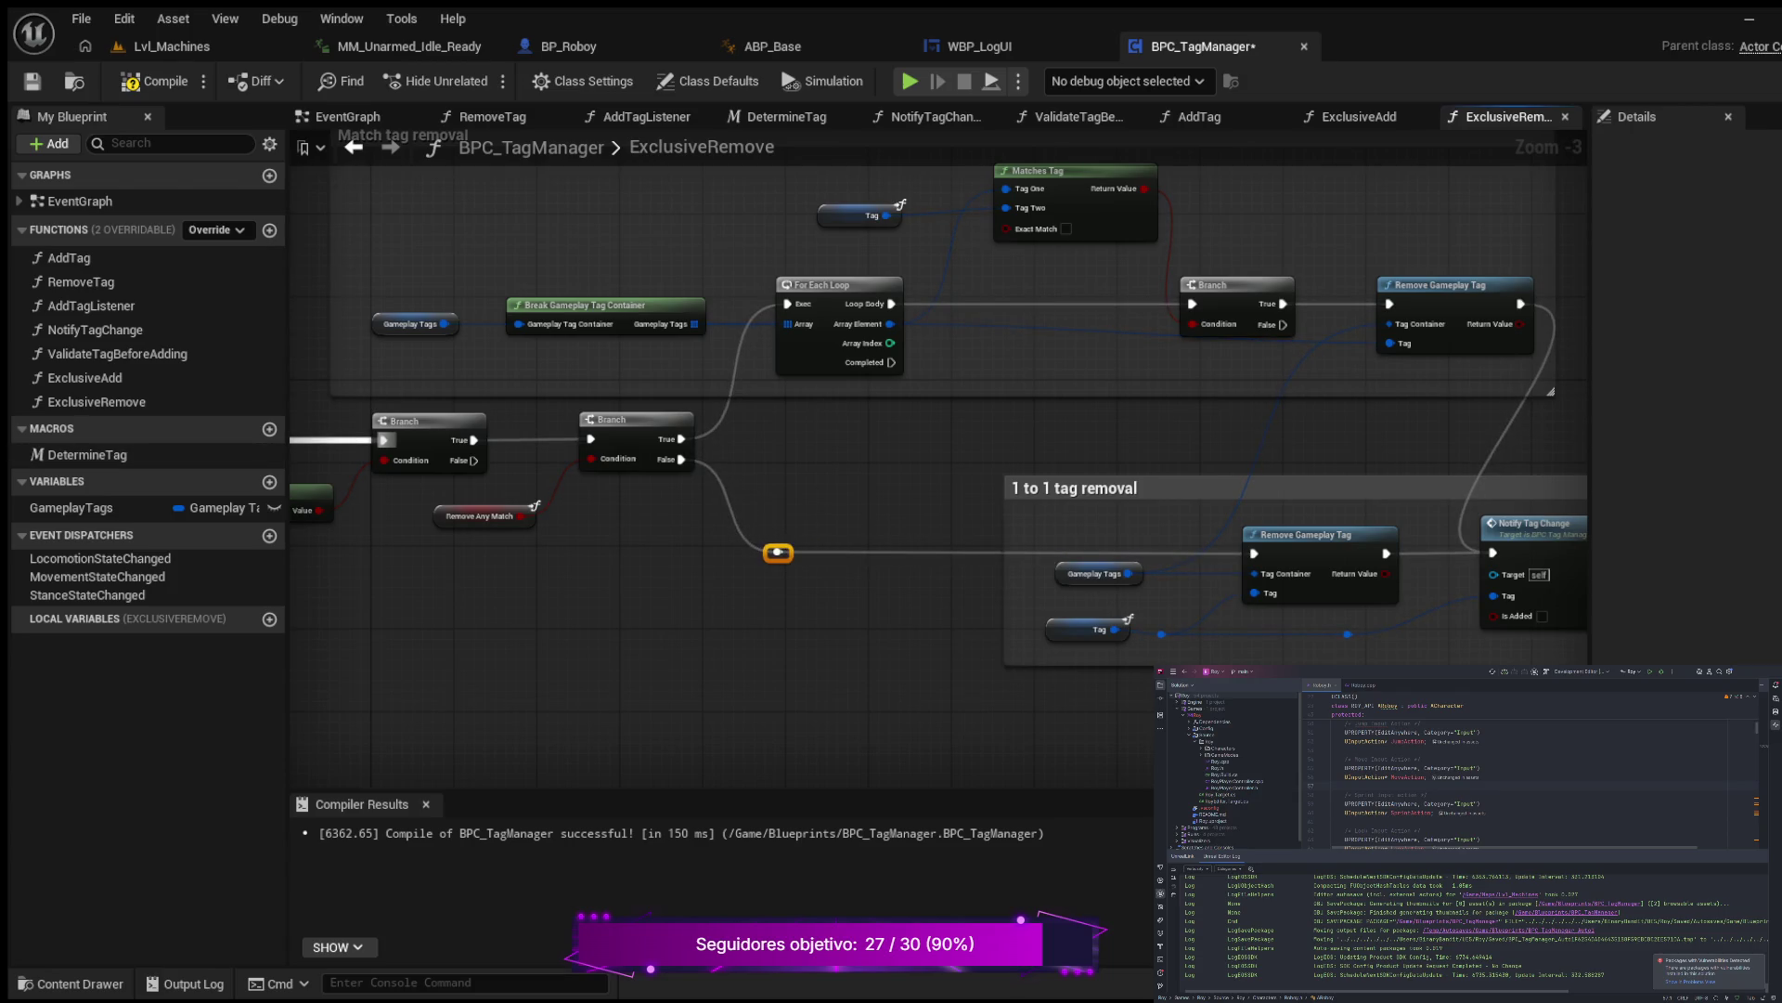
# Step: Compile and save BPC_TagManager, then display the ExclusiveRemove function's properties
pyautogui.click(153, 80)
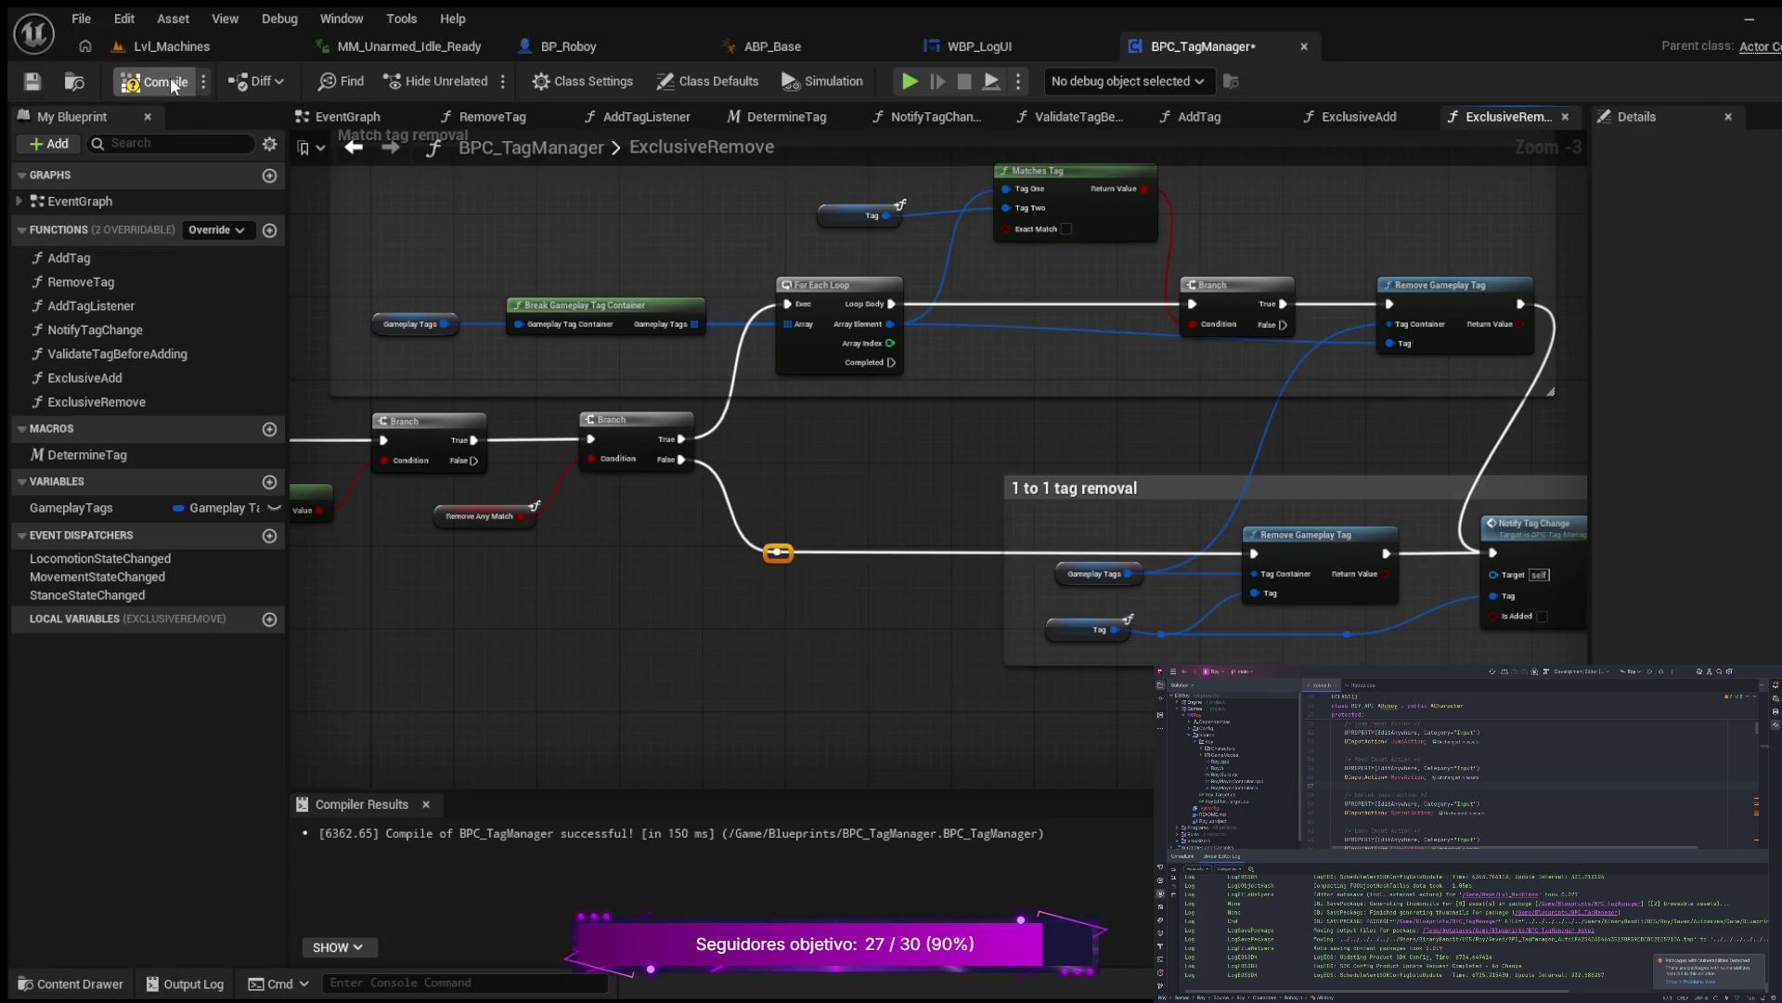
pyautogui.click(30, 83)
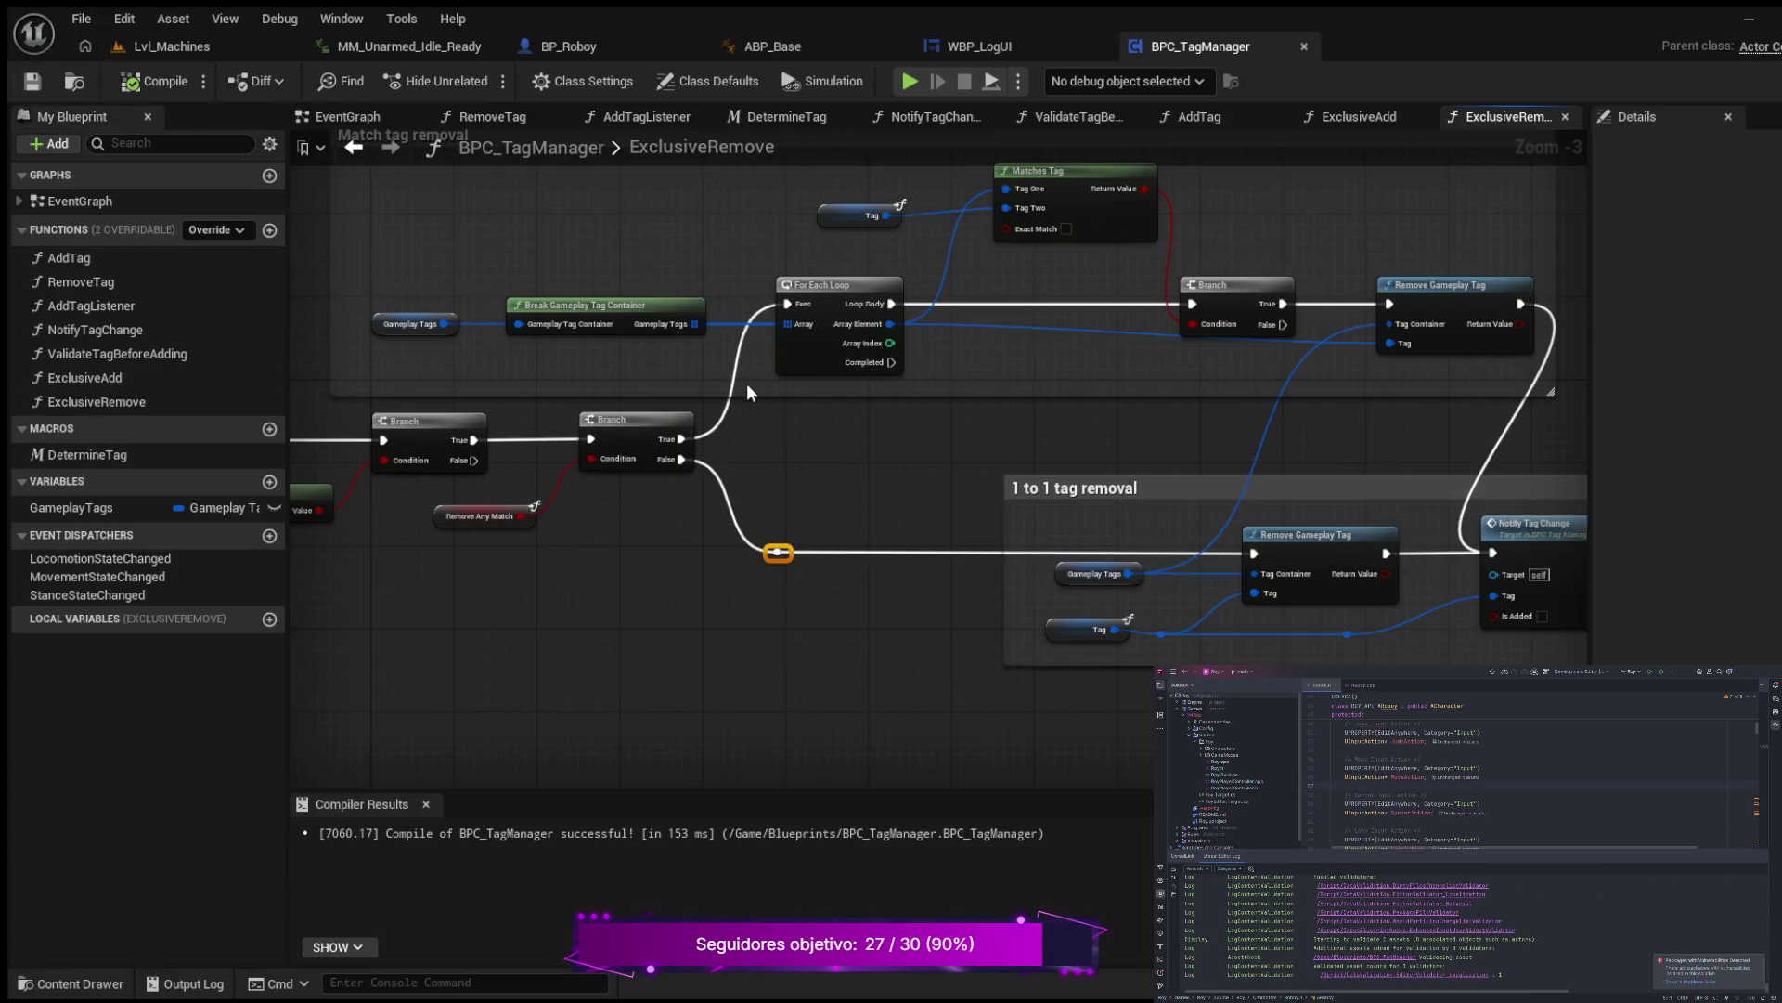
pyautogui.scroll(-2, 746, 382)
pyautogui.moveTo(714, 477)
pyautogui.mouseDown()
pyautogui.moveTo(1110, 520)
pyautogui.moveTo(437, 512)
pyautogui.moveTo(495, 515)
pyautogui.mouseUp()
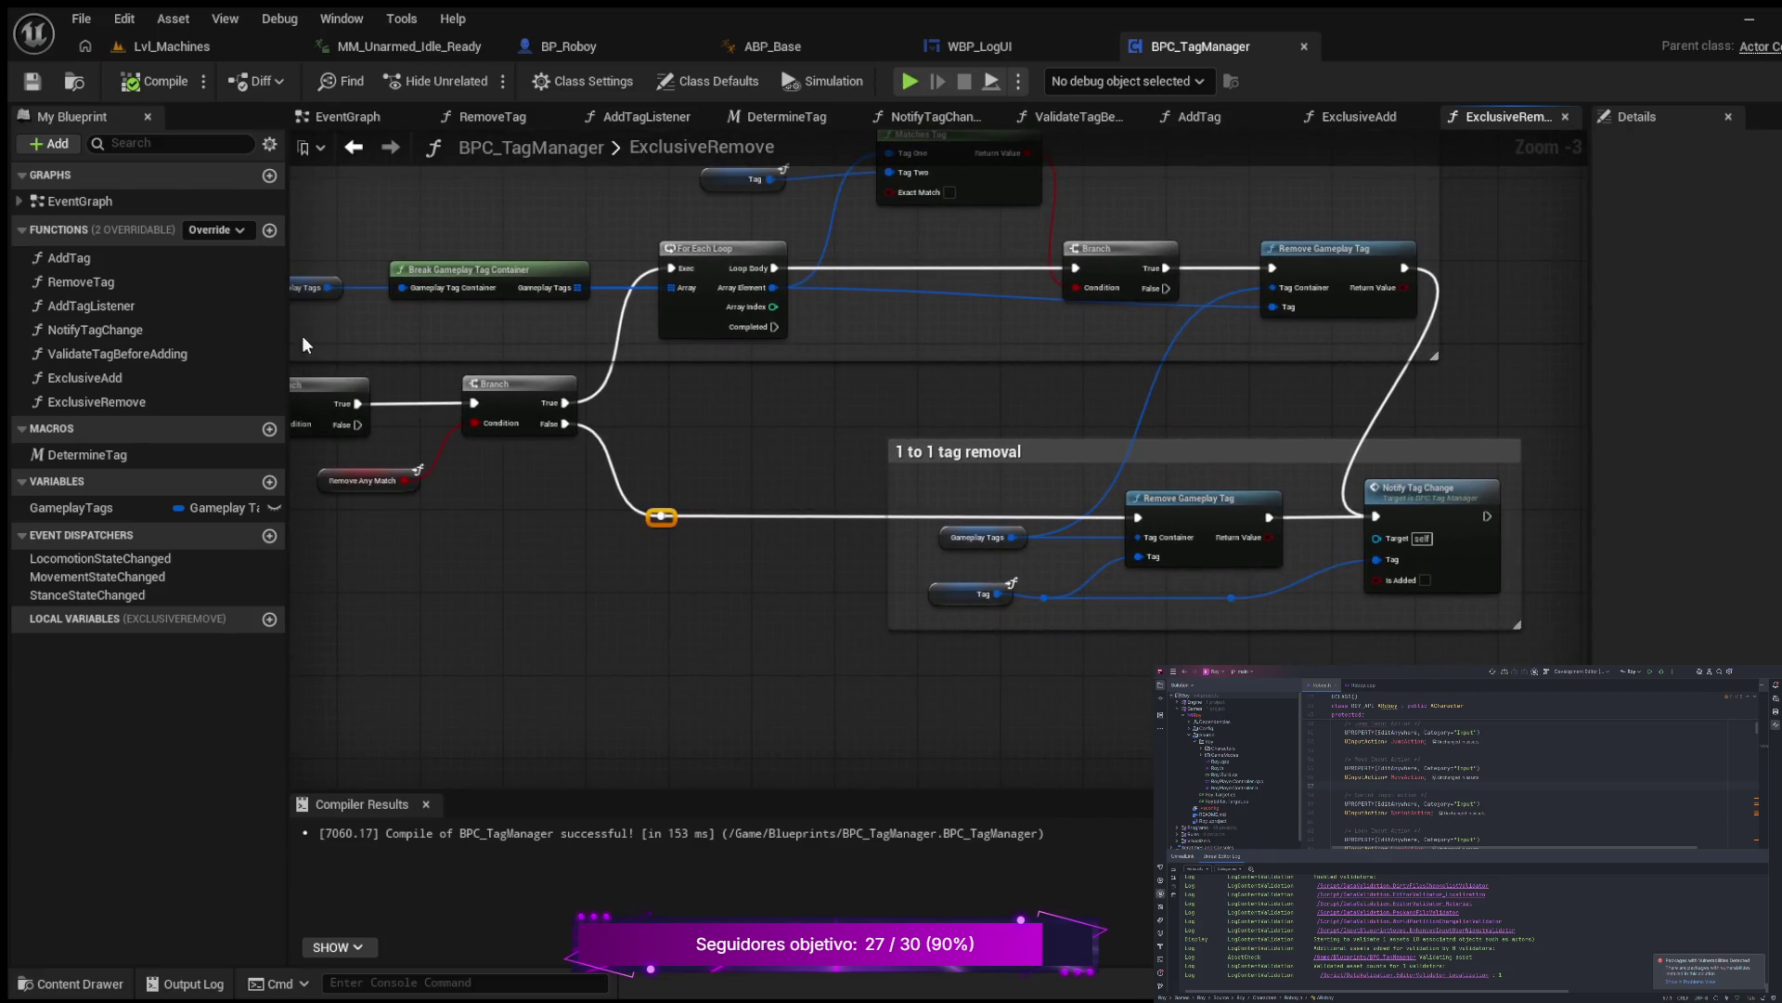
pyautogui.doubleClick(689, 148)
pyautogui.click(145, 400)
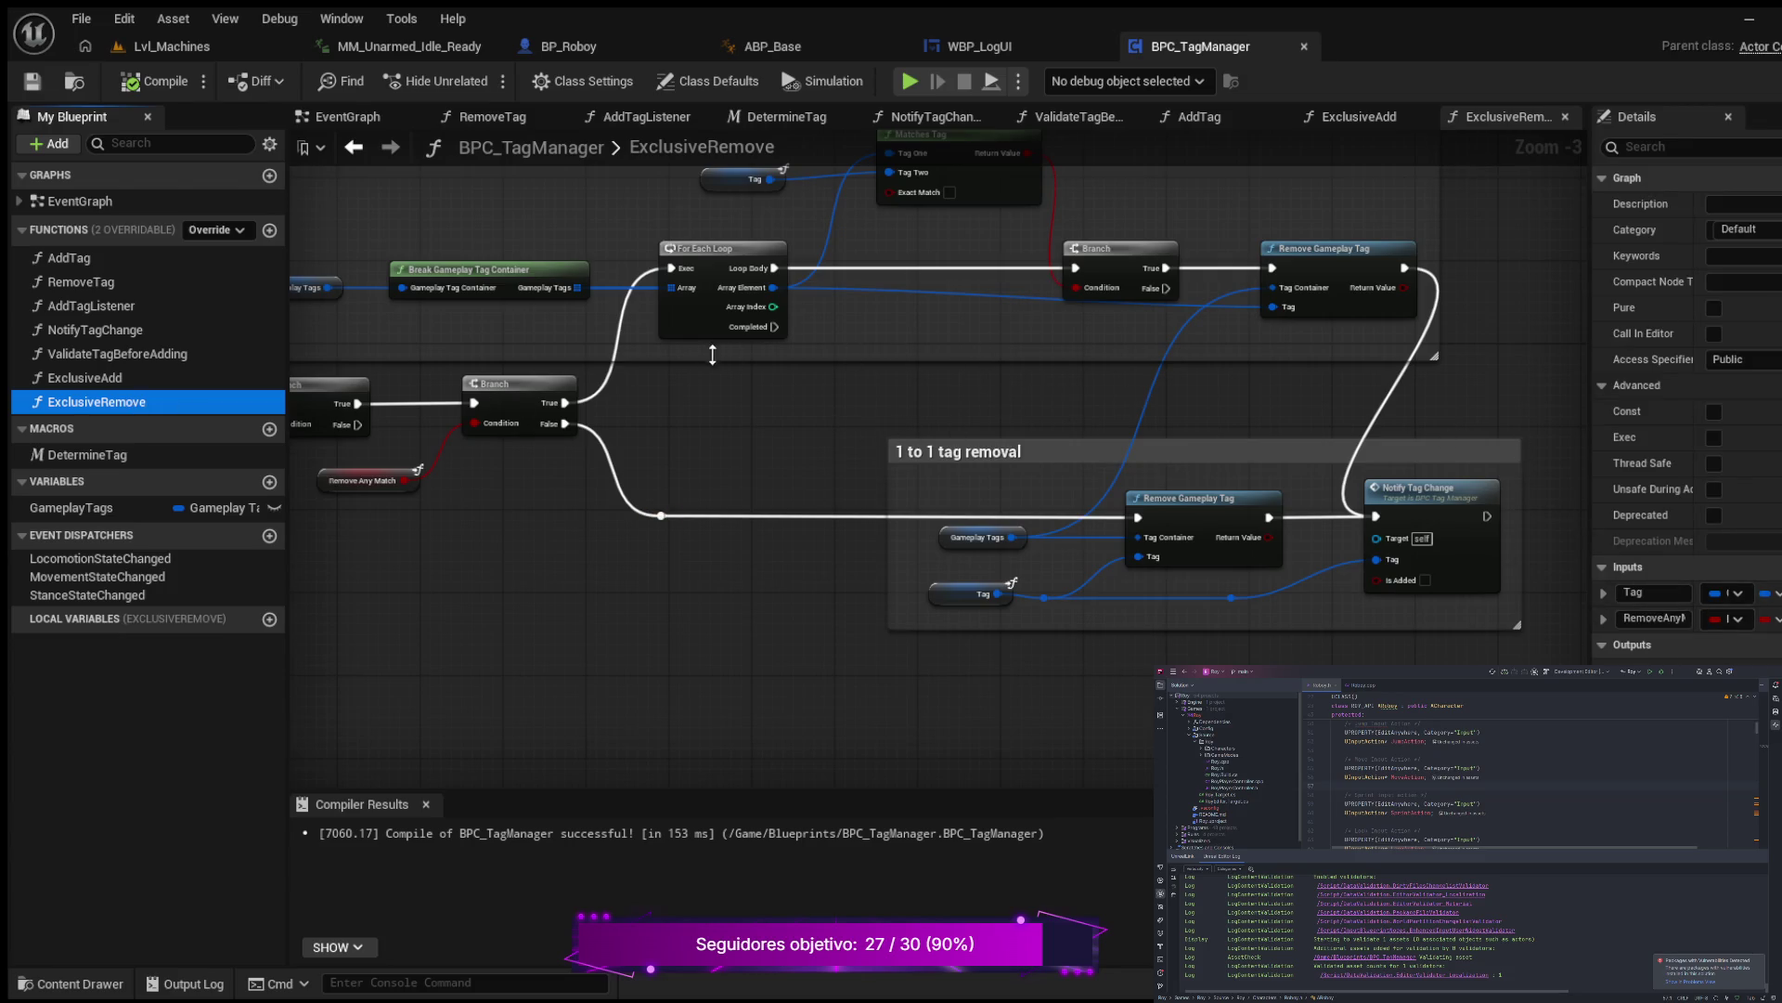
pyautogui.scroll(-2, 813, 287)
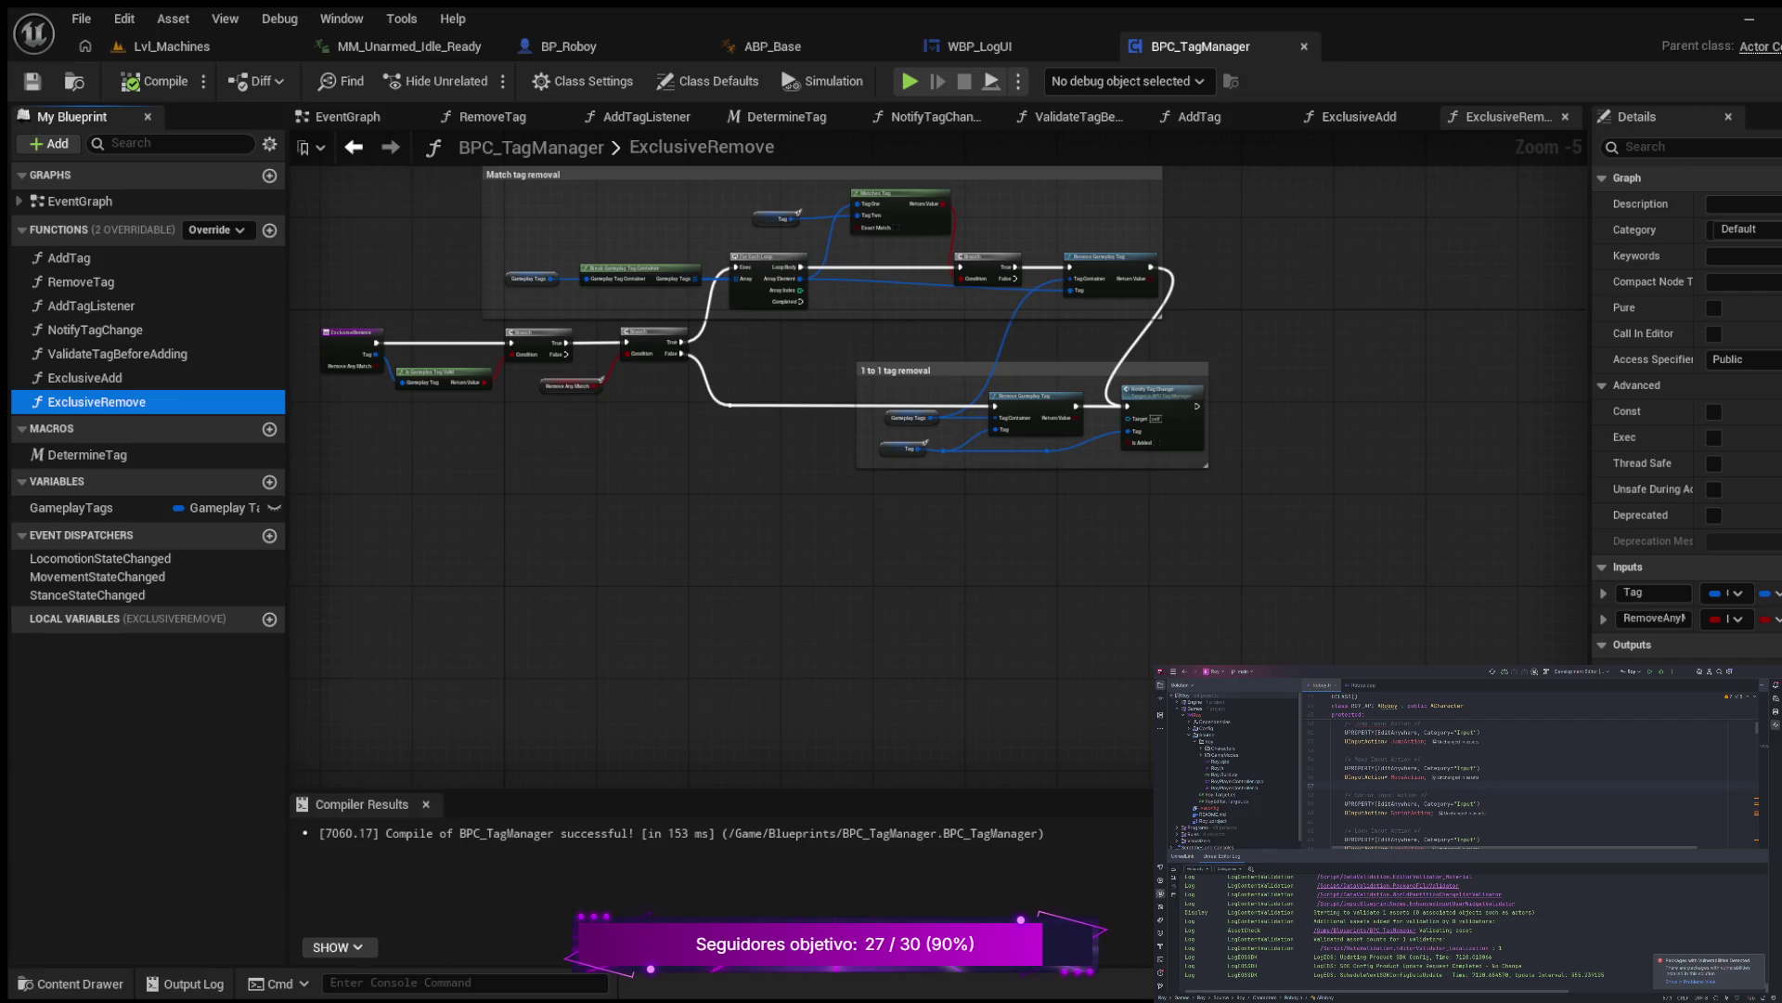
pyautogui.moveTo(379, 271); pyautogui.dragTo(475, 418)
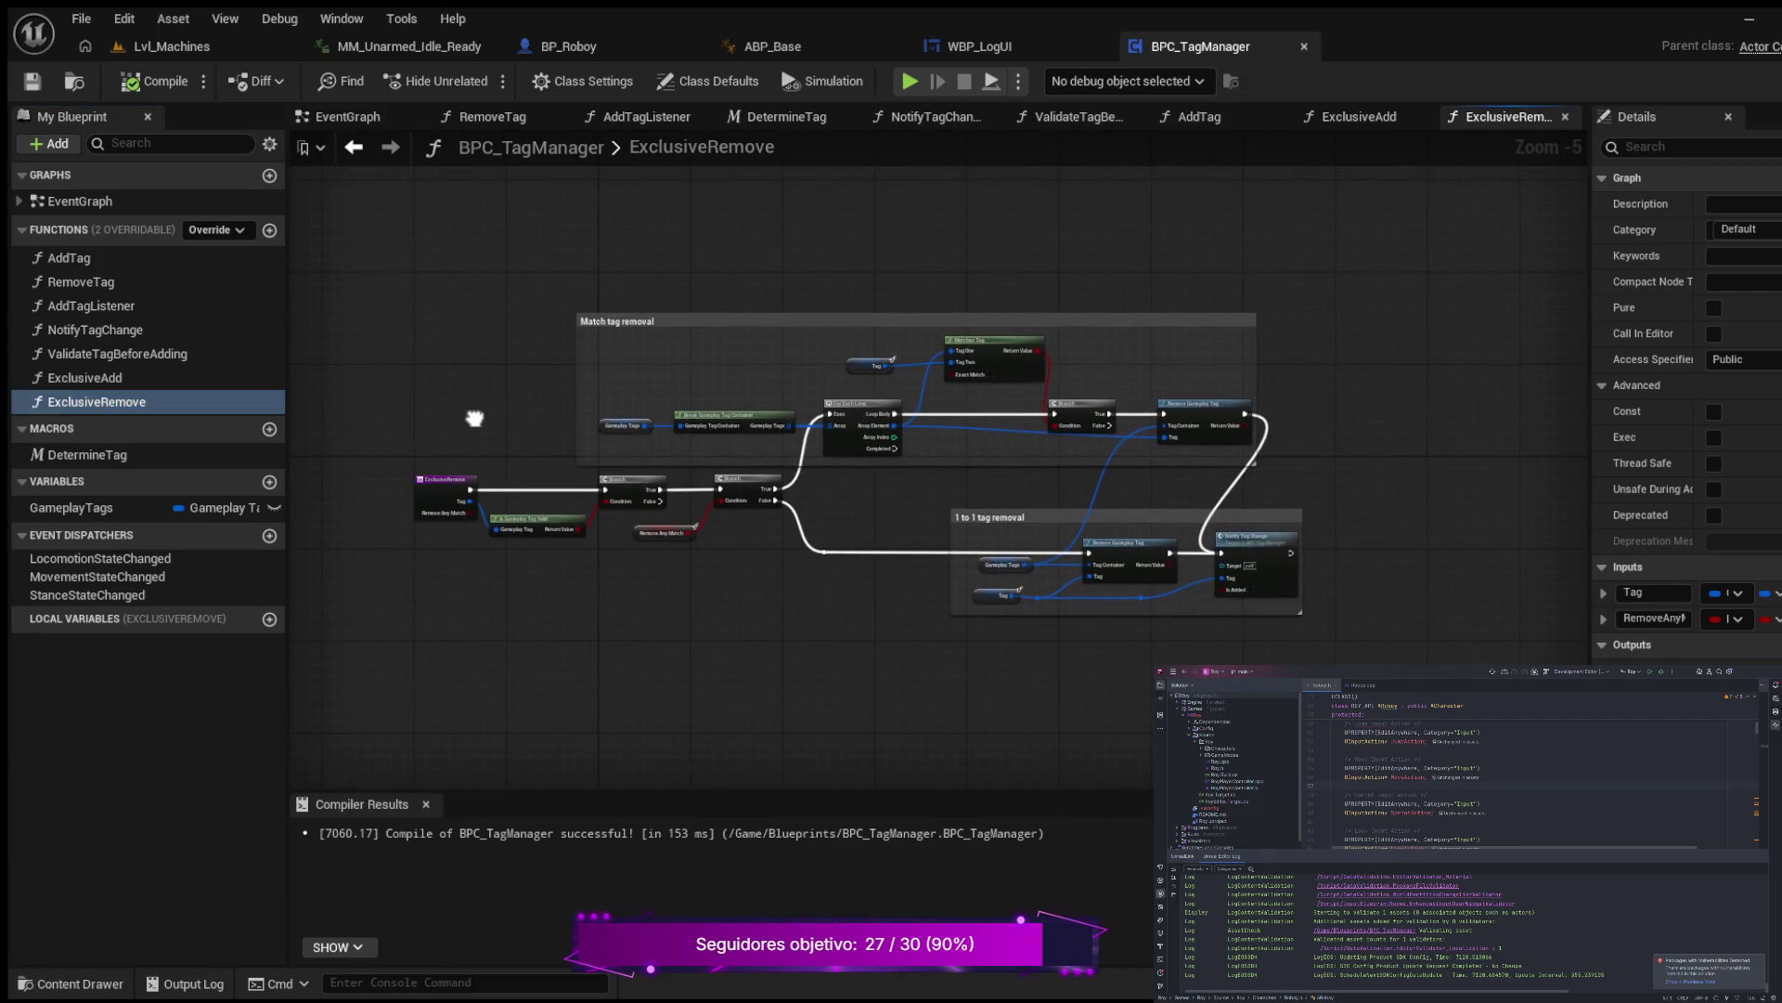
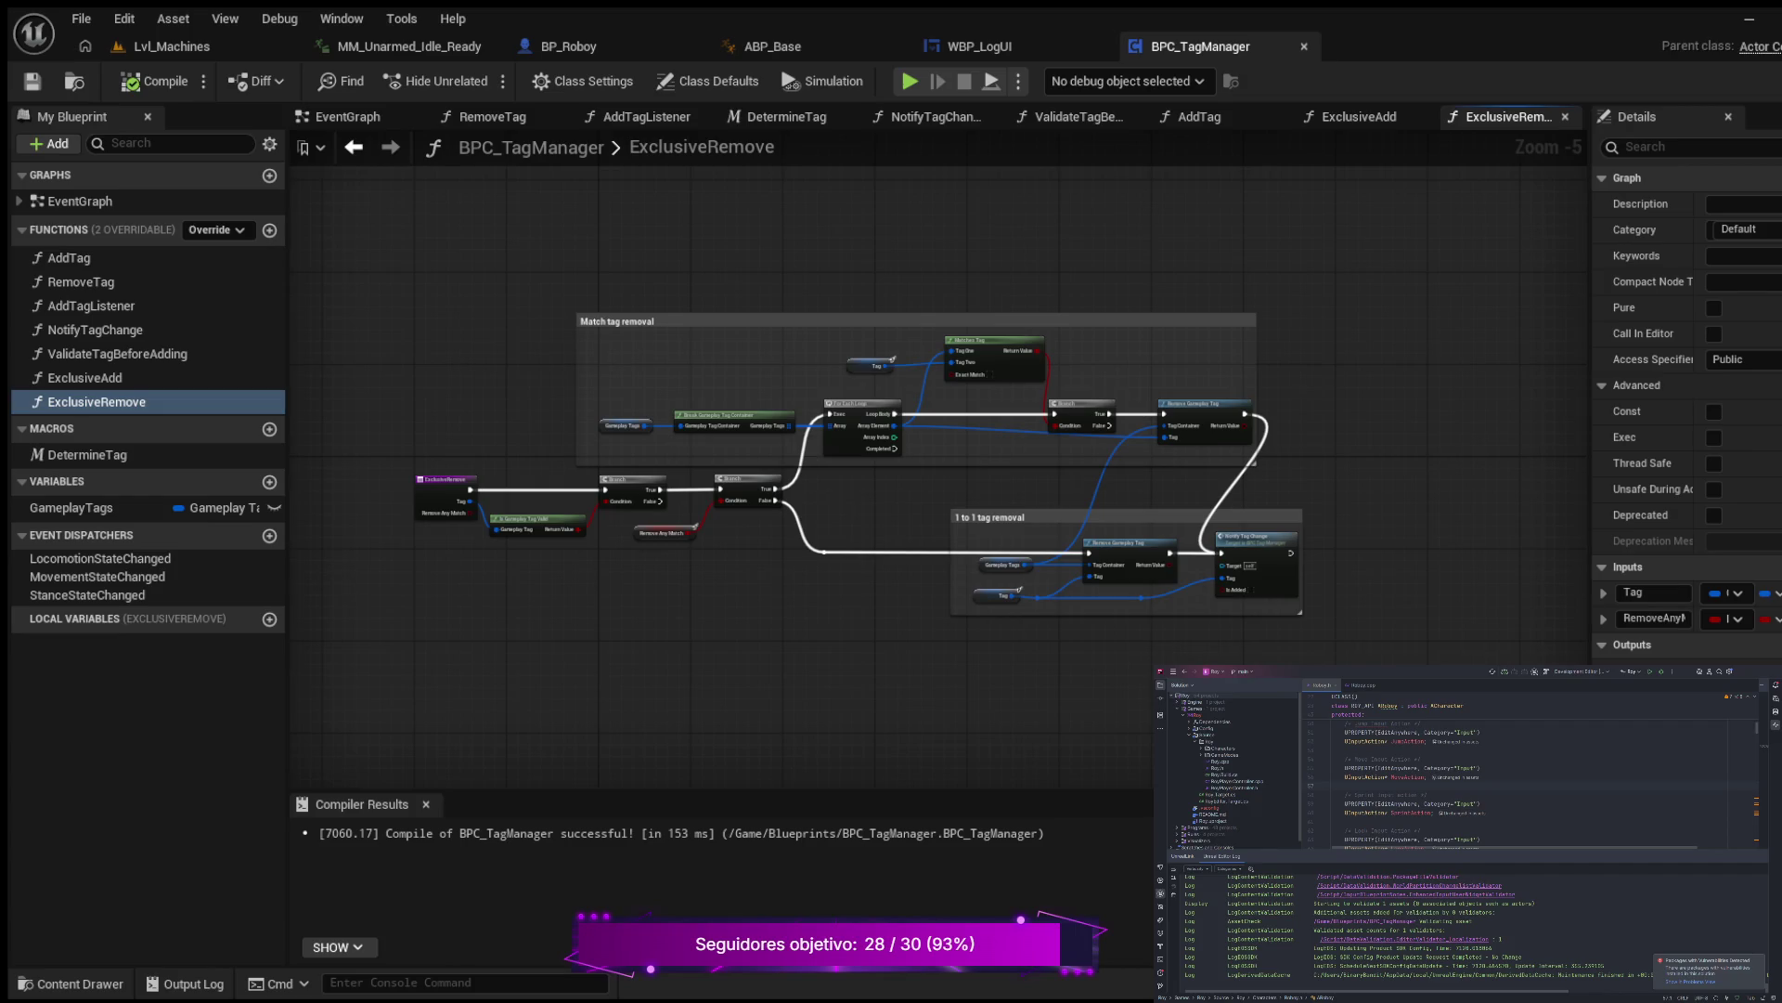
# Step: Close the eight open graph tabs, from ExclusiveRemove through DetermineTag to RemoveTag
pyautogui.scroll(-1, 559, 523)
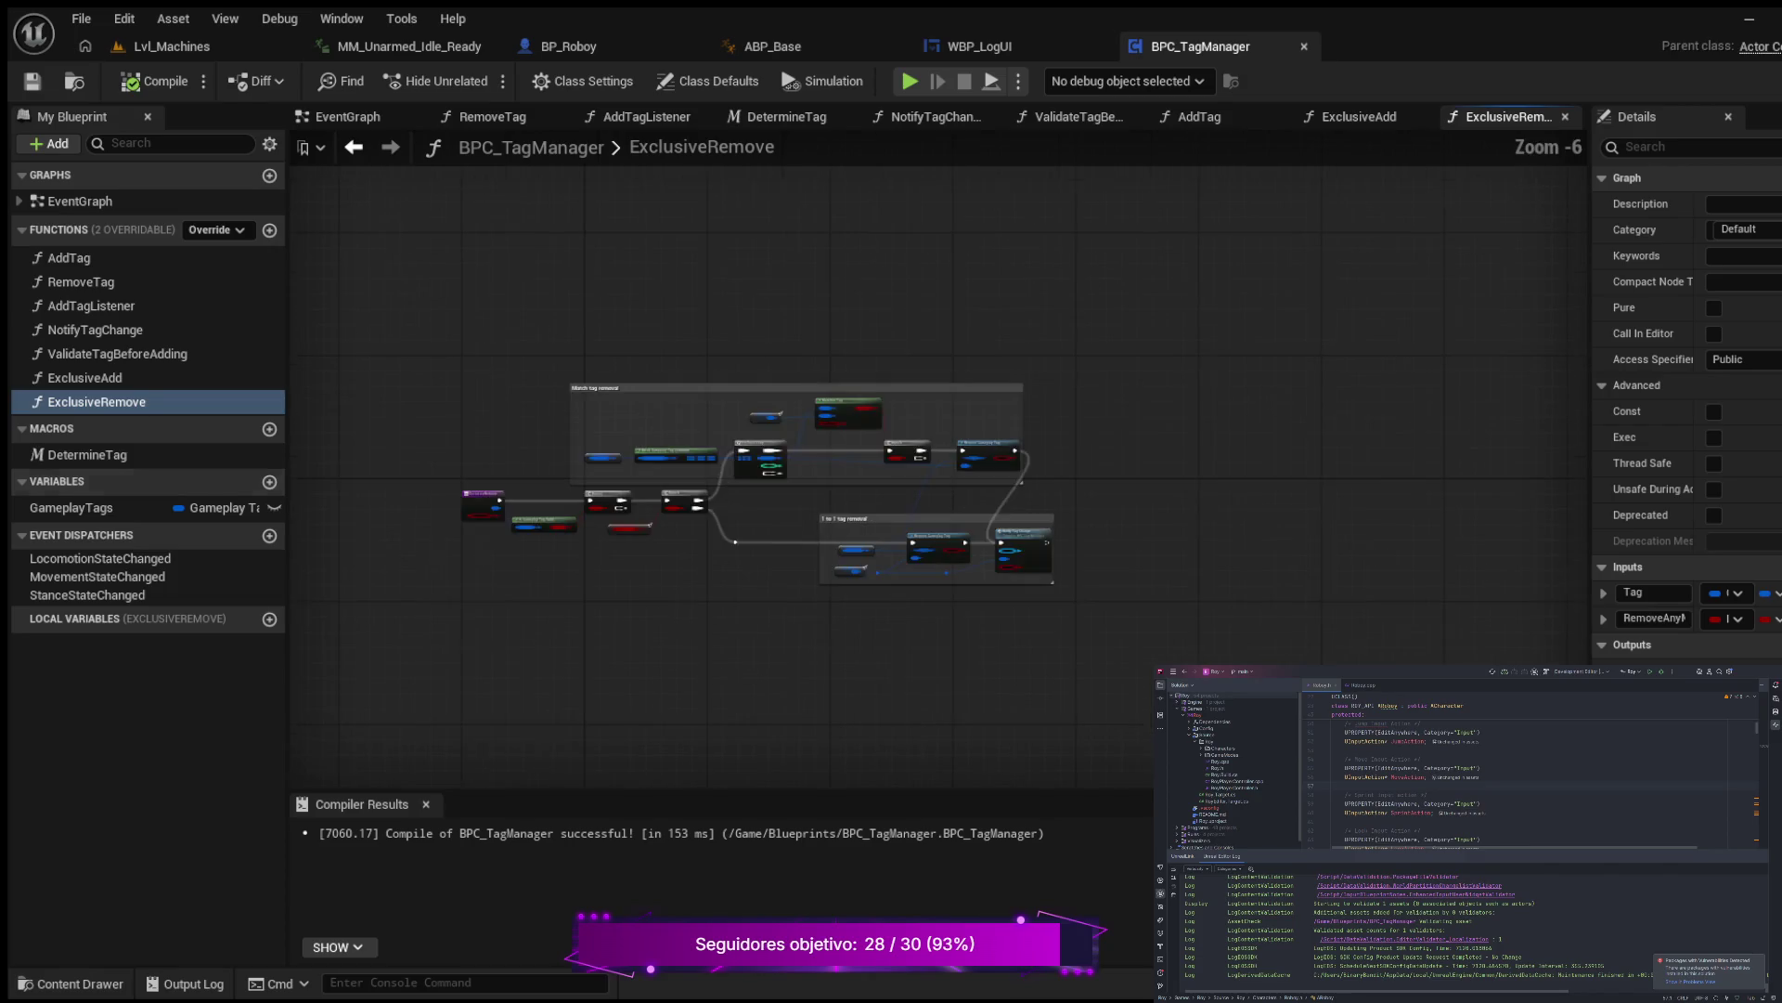
pyautogui.click(128, 467)
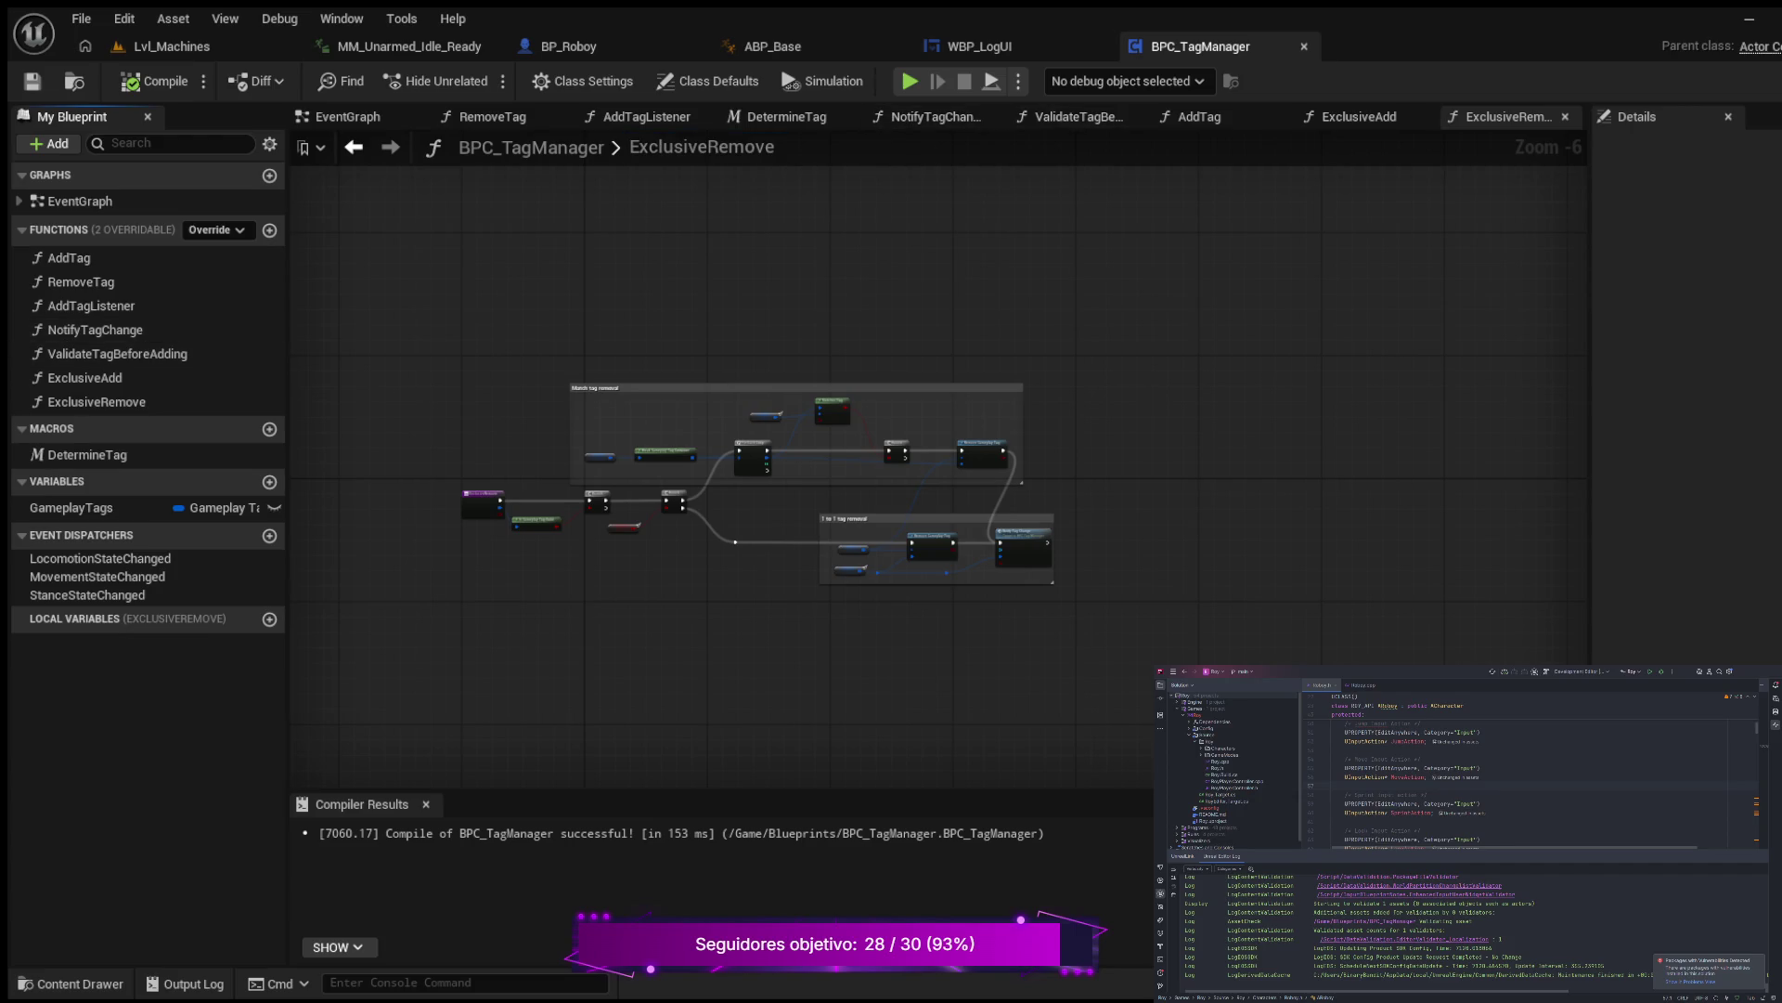
pyautogui.click(1565, 116)
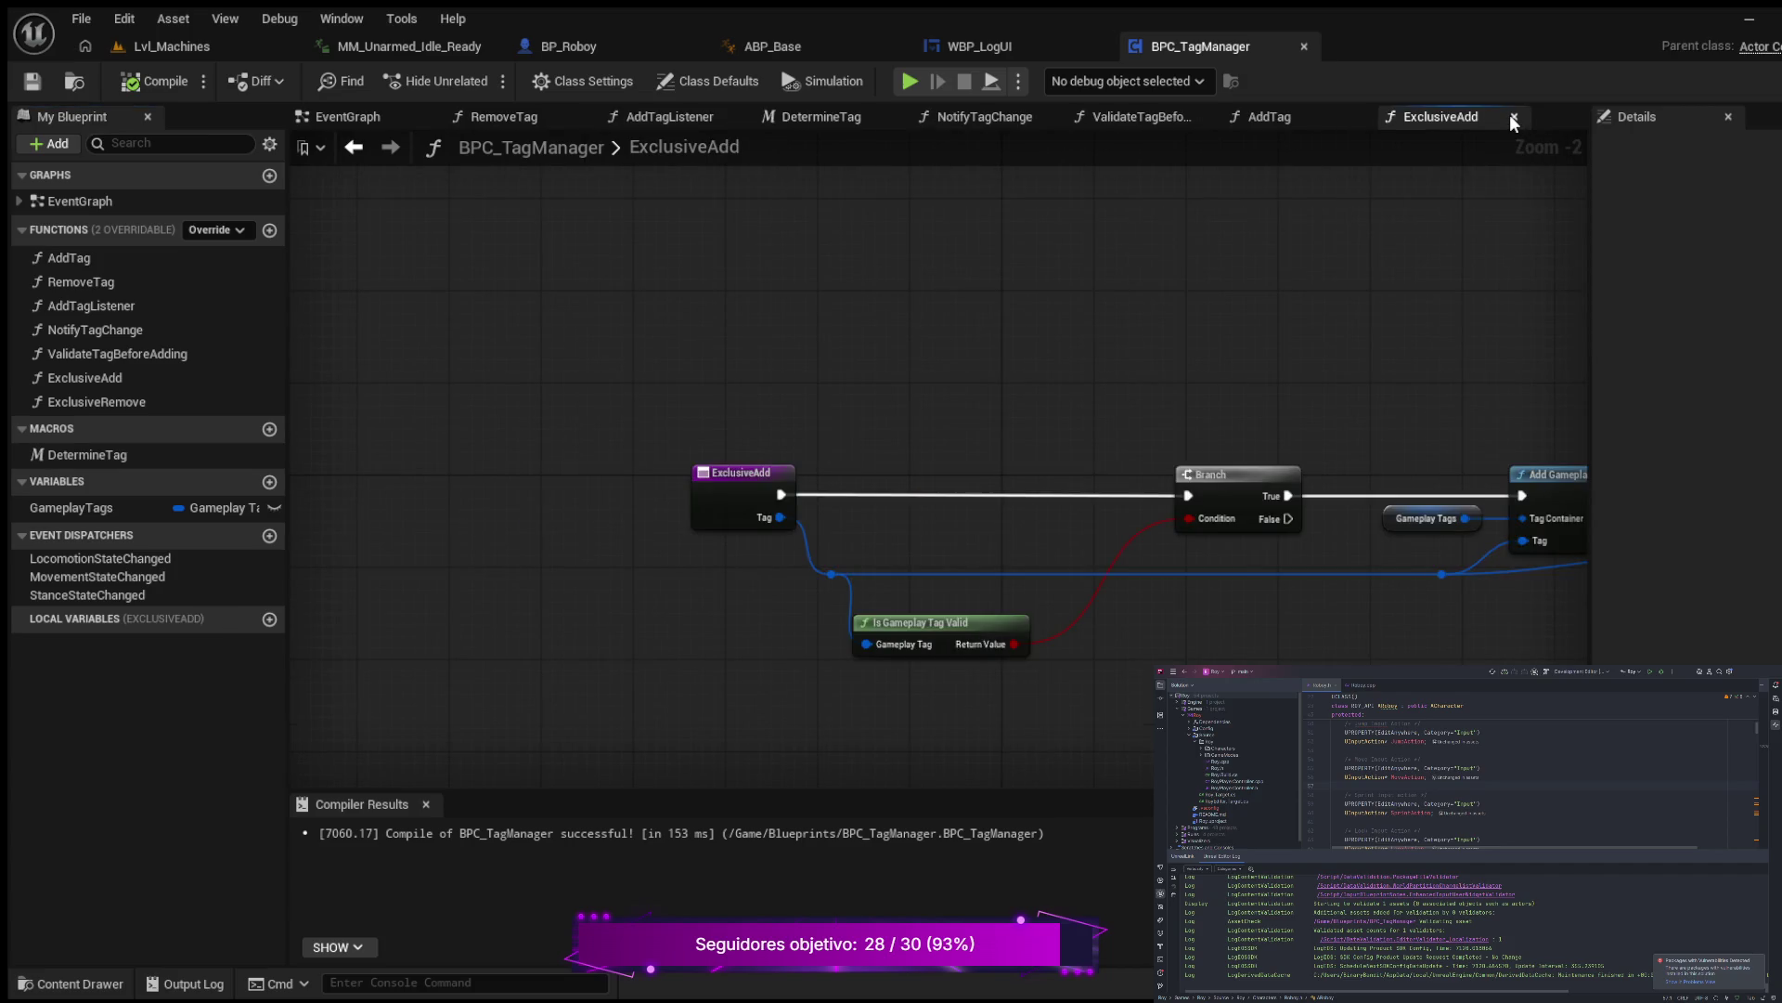
pyautogui.click(1512, 117)
pyautogui.click(1357, 117)
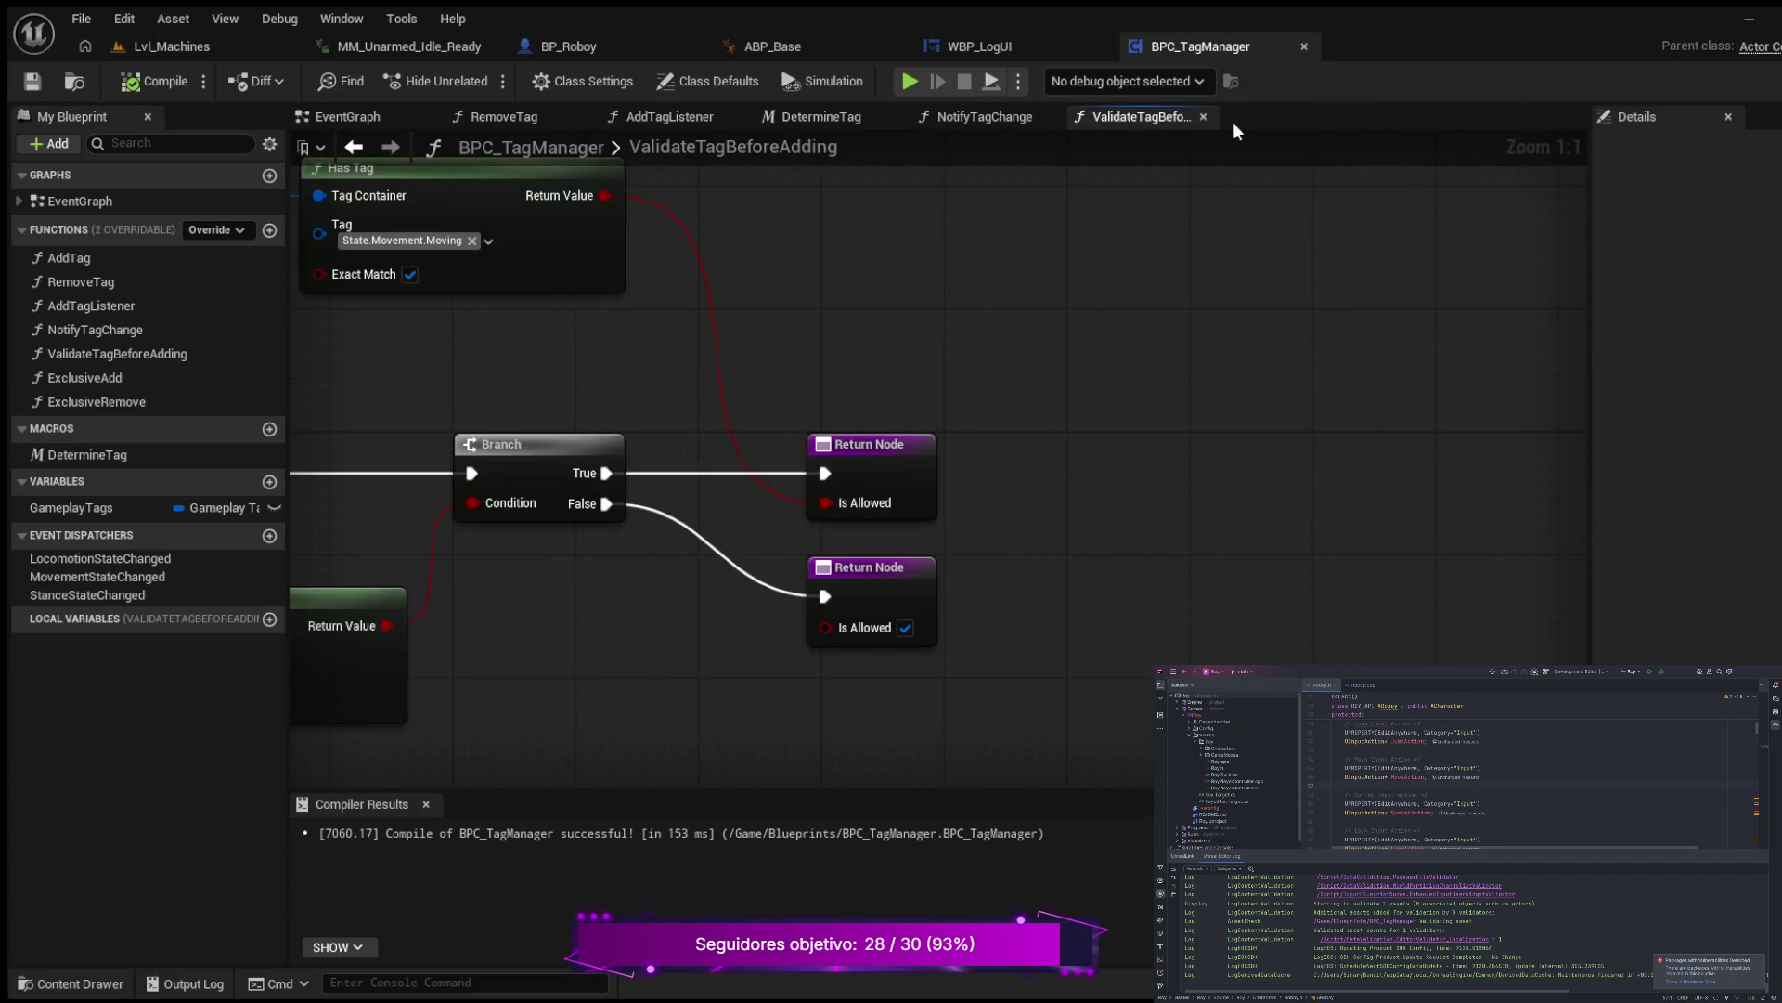
pyautogui.click(1202, 117)
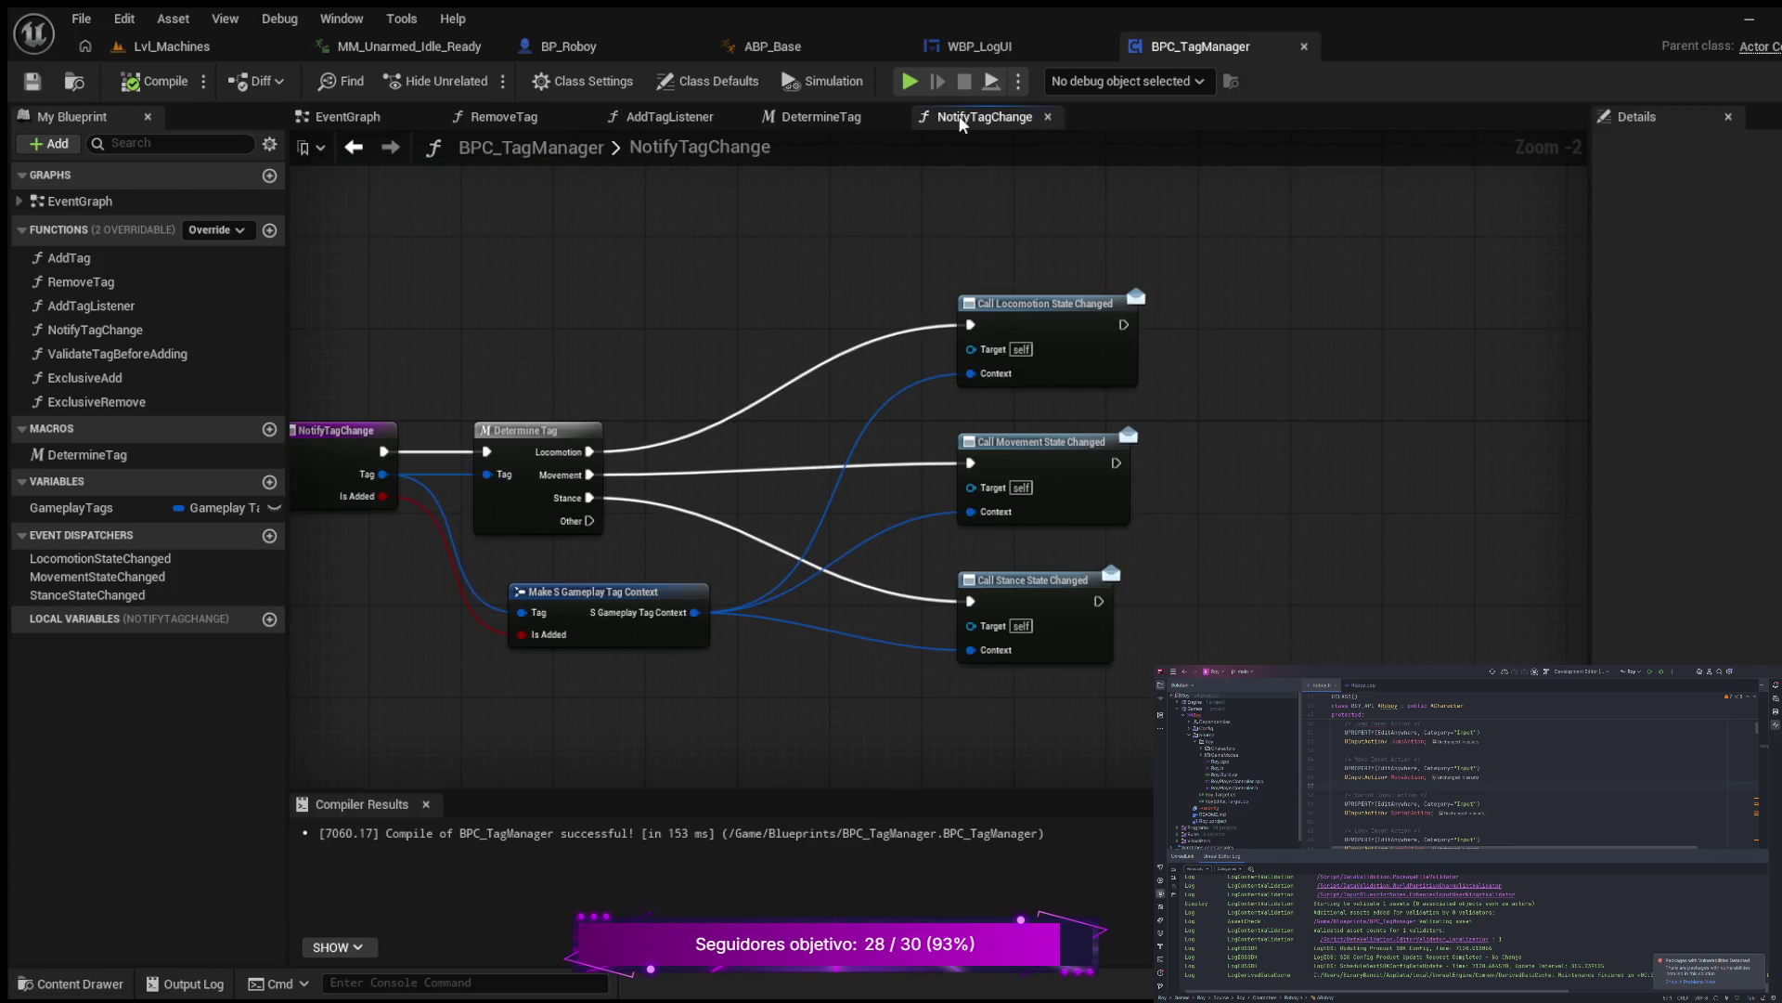
pyautogui.click(1048, 117)
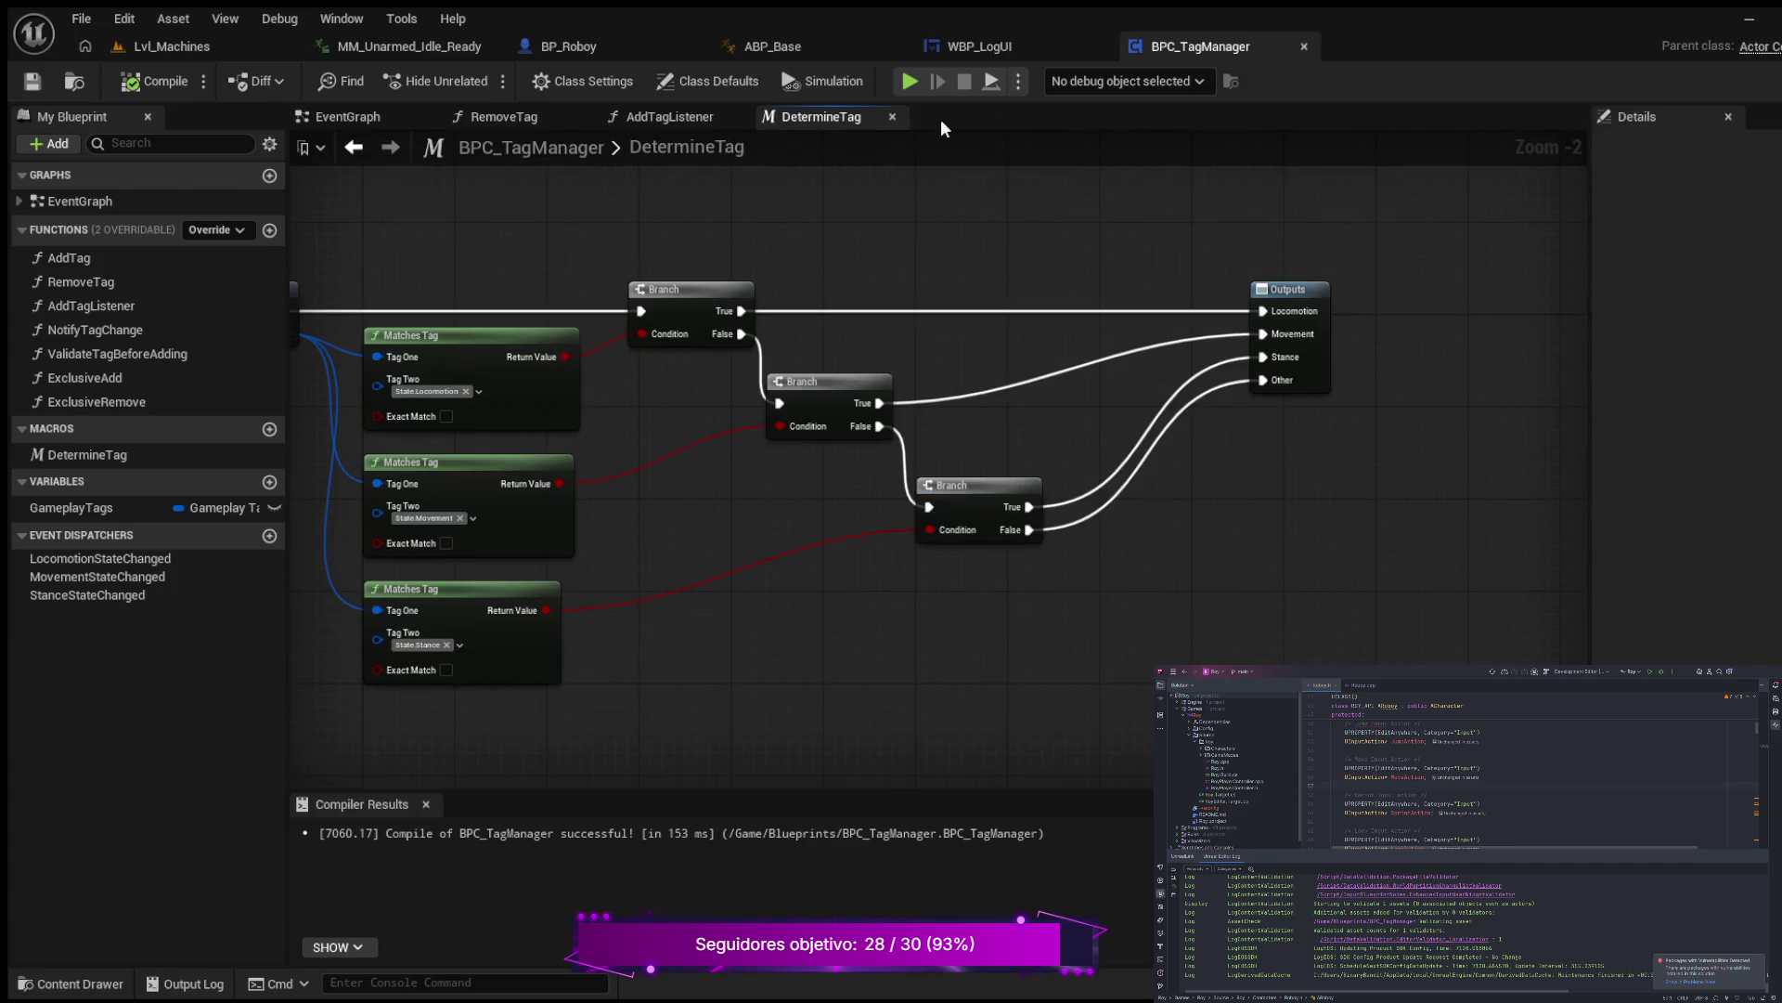
pyautogui.click(891, 117)
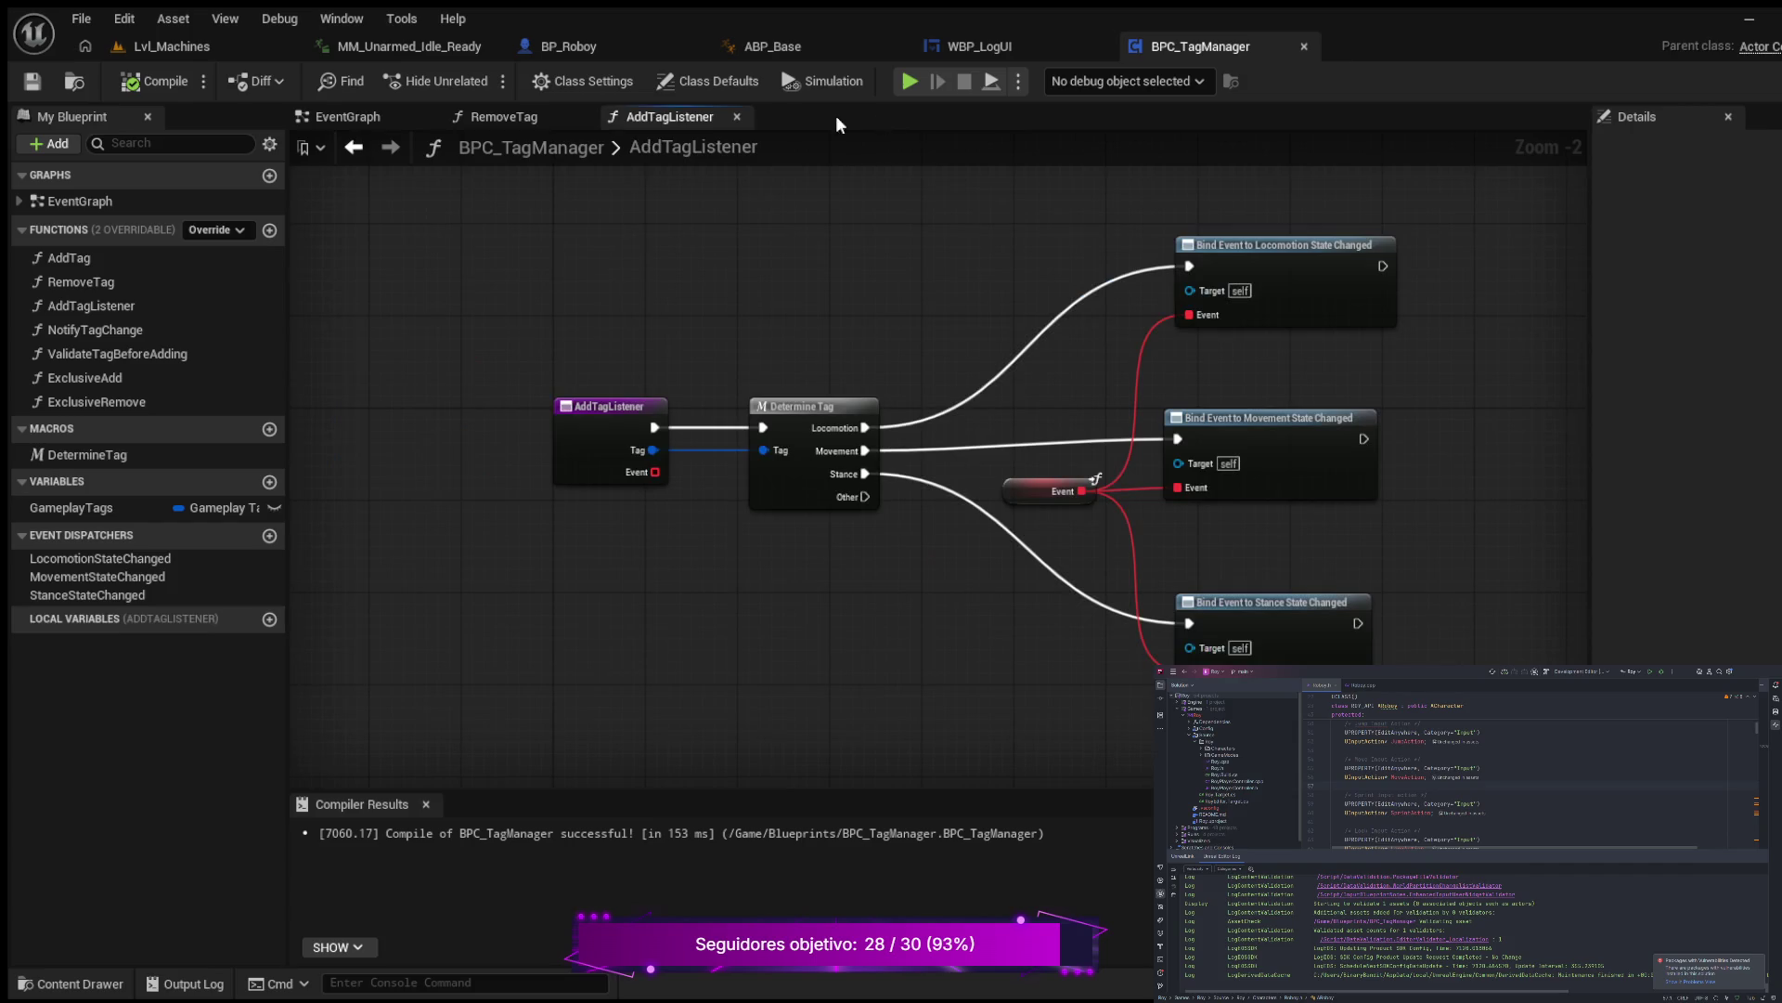
pyautogui.click(737, 117)
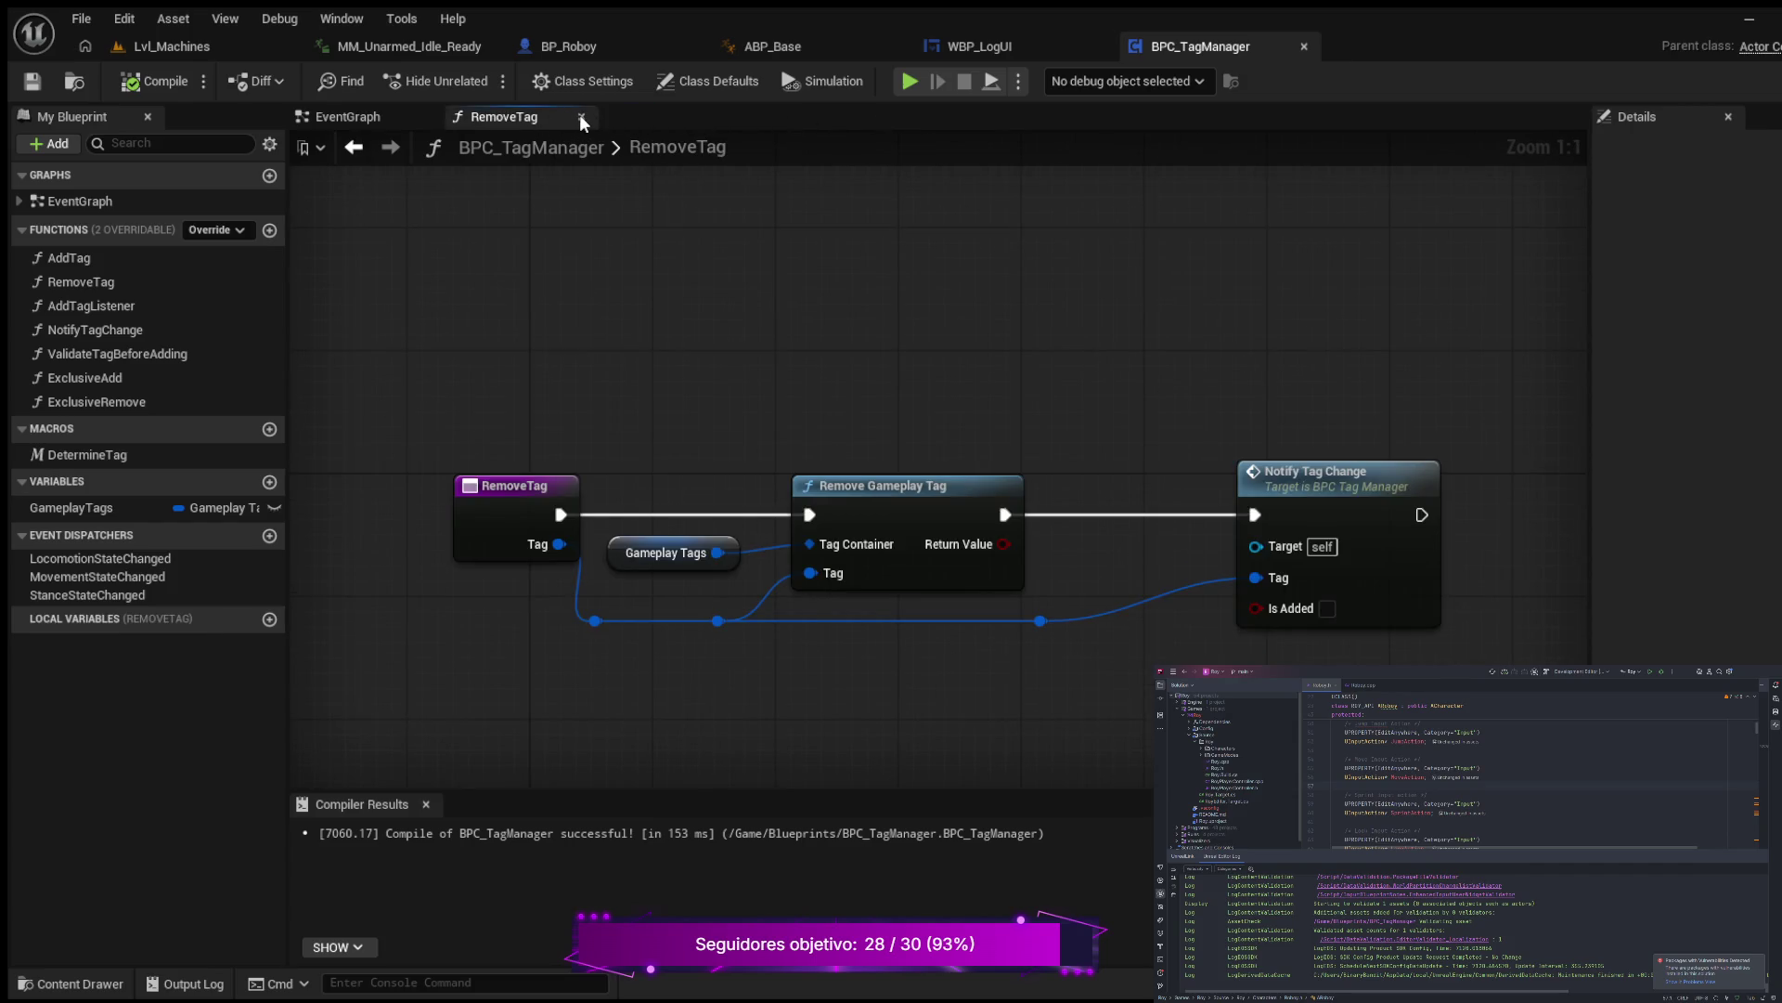
pyautogui.click(580, 116)
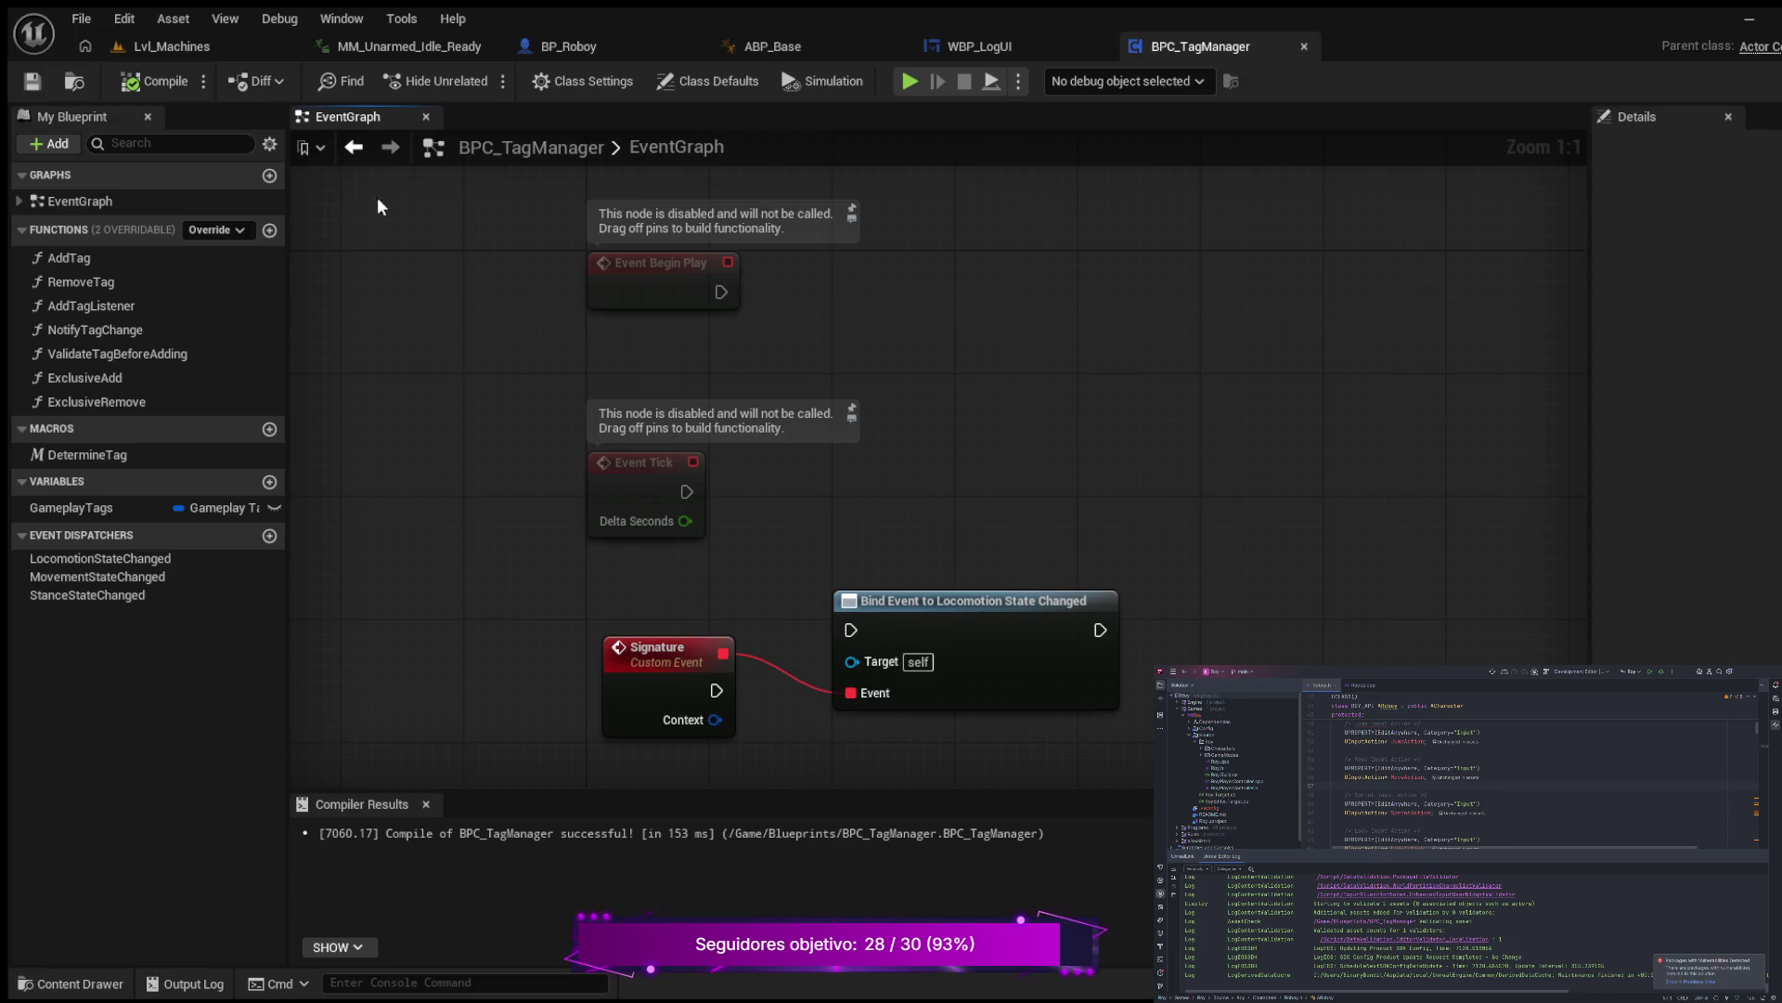
# Step: Create a new function named AddTagValidation
pyautogui.click(268, 230)
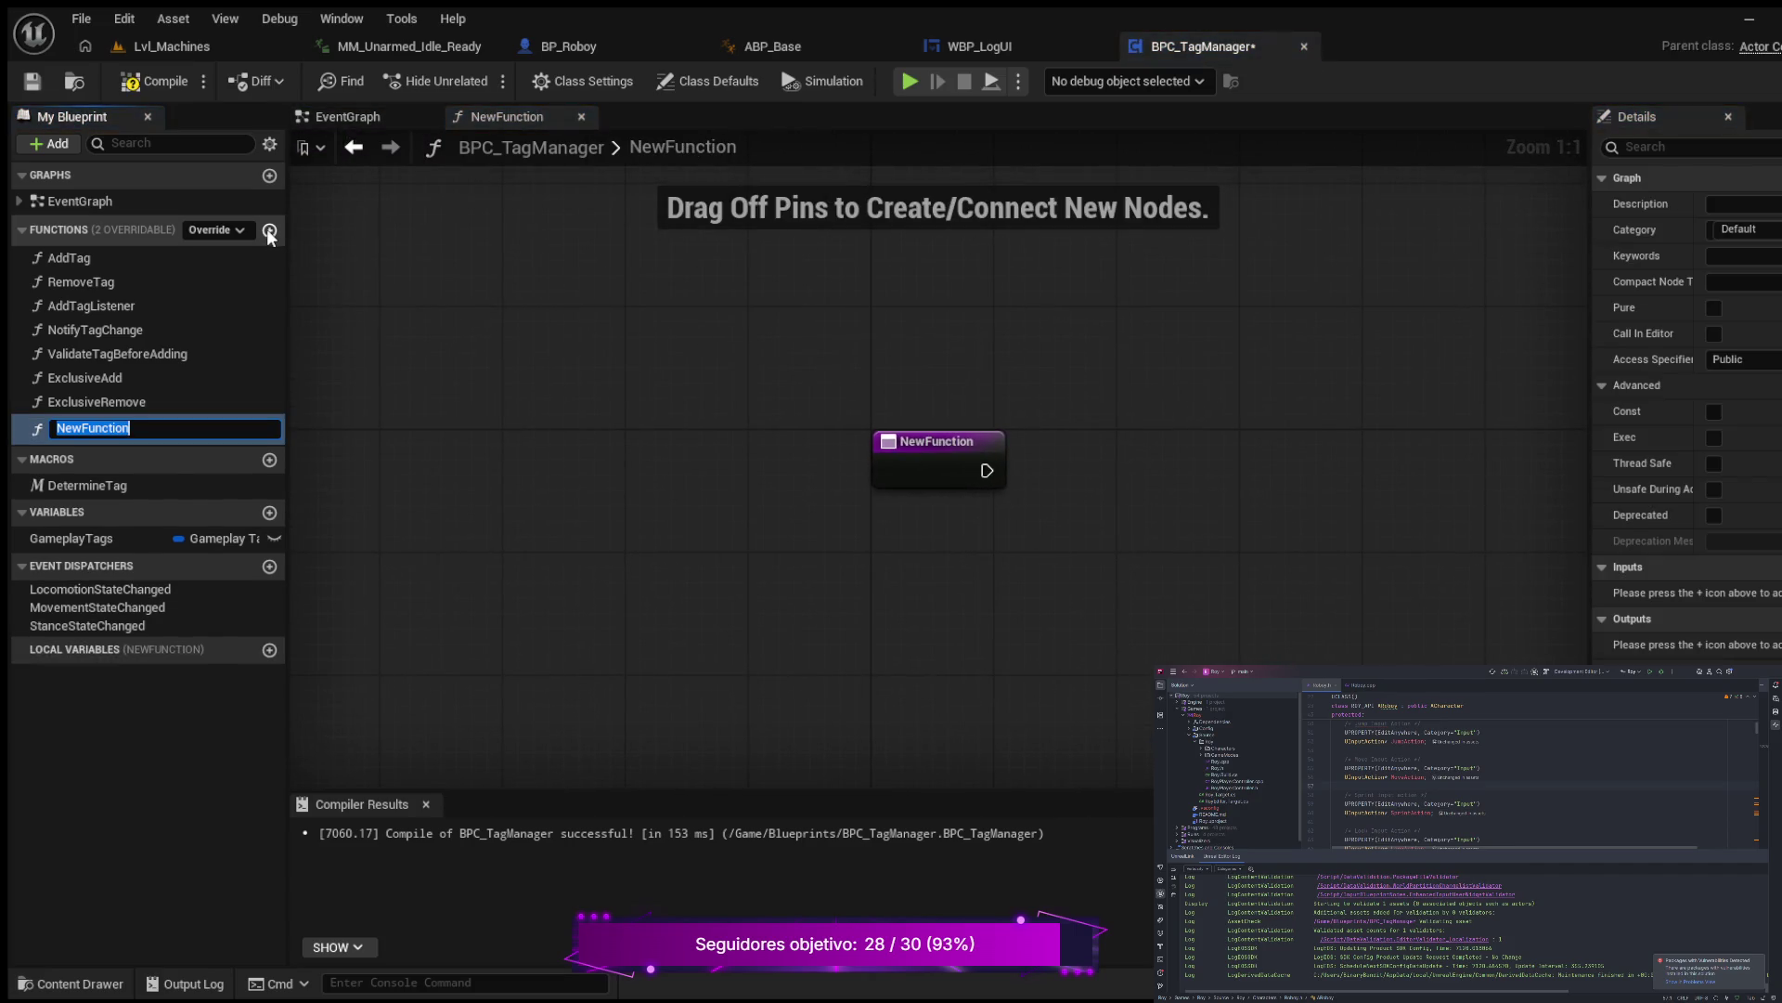
pyautogui.write('Add')
pyautogui.write('Tag')
pyautogui.write('Valida')
pyautogui.write('tion')
pyautogui.press('Return')
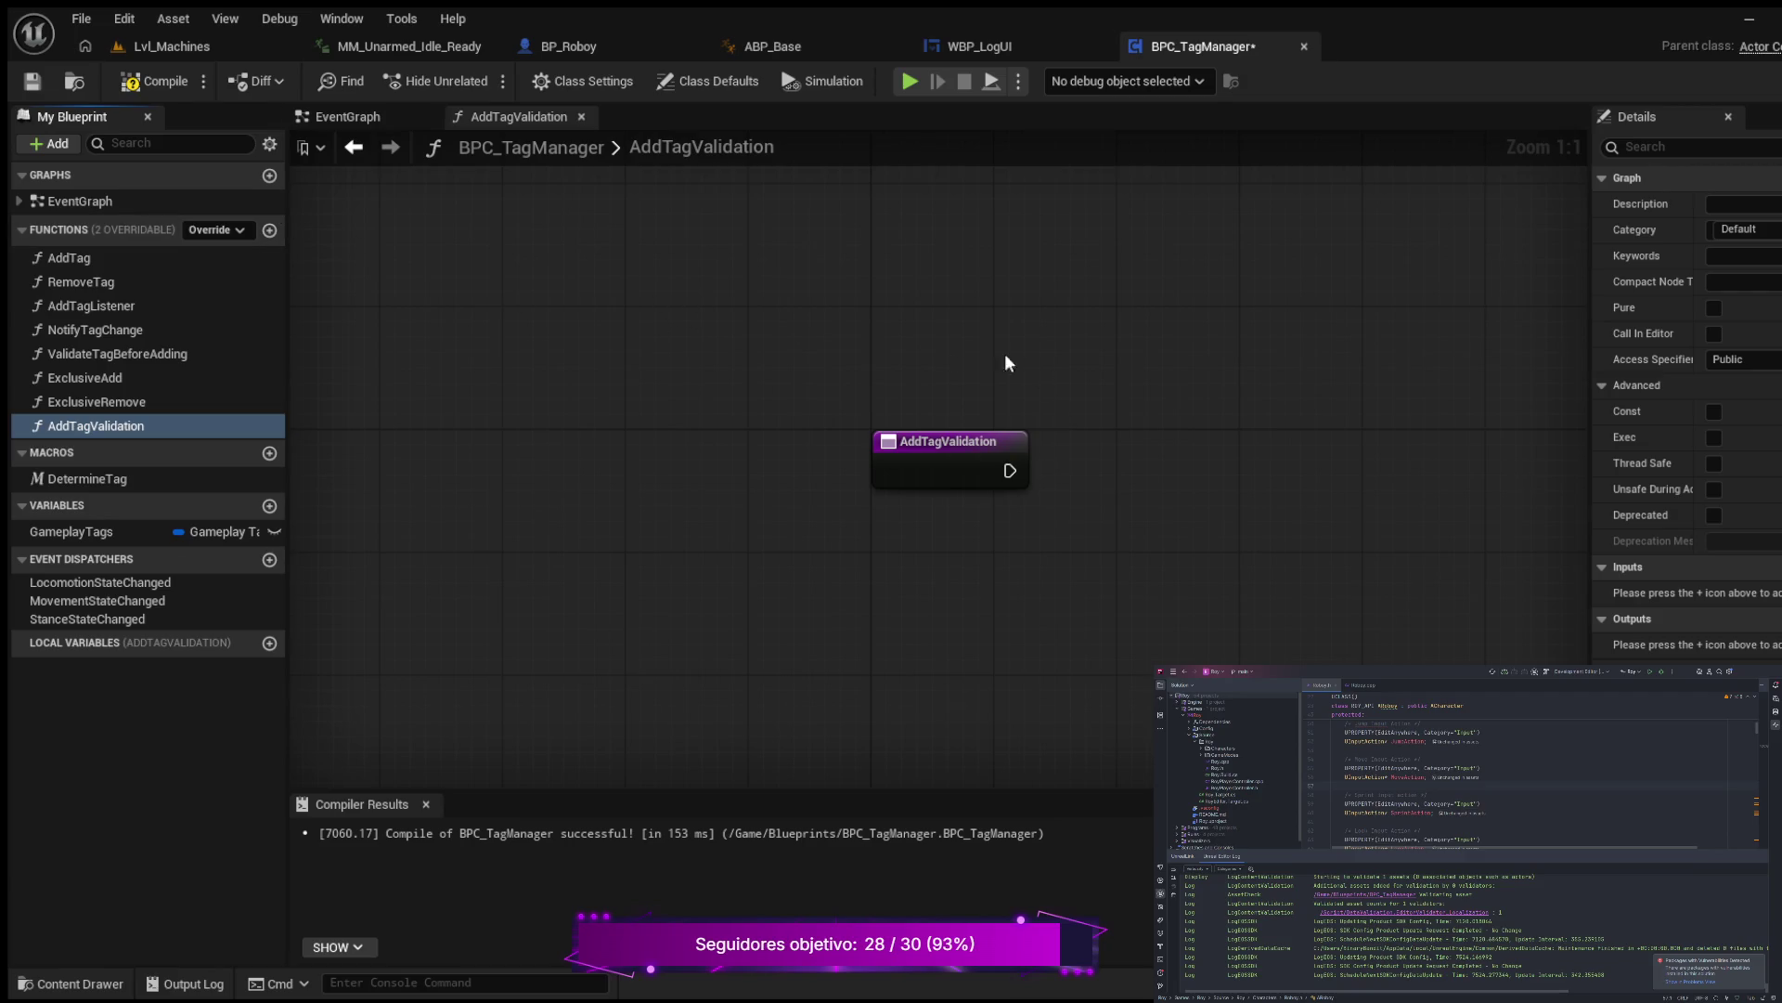
pyautogui.moveTo(1008, 362); pyautogui.dragTo(854, 362)
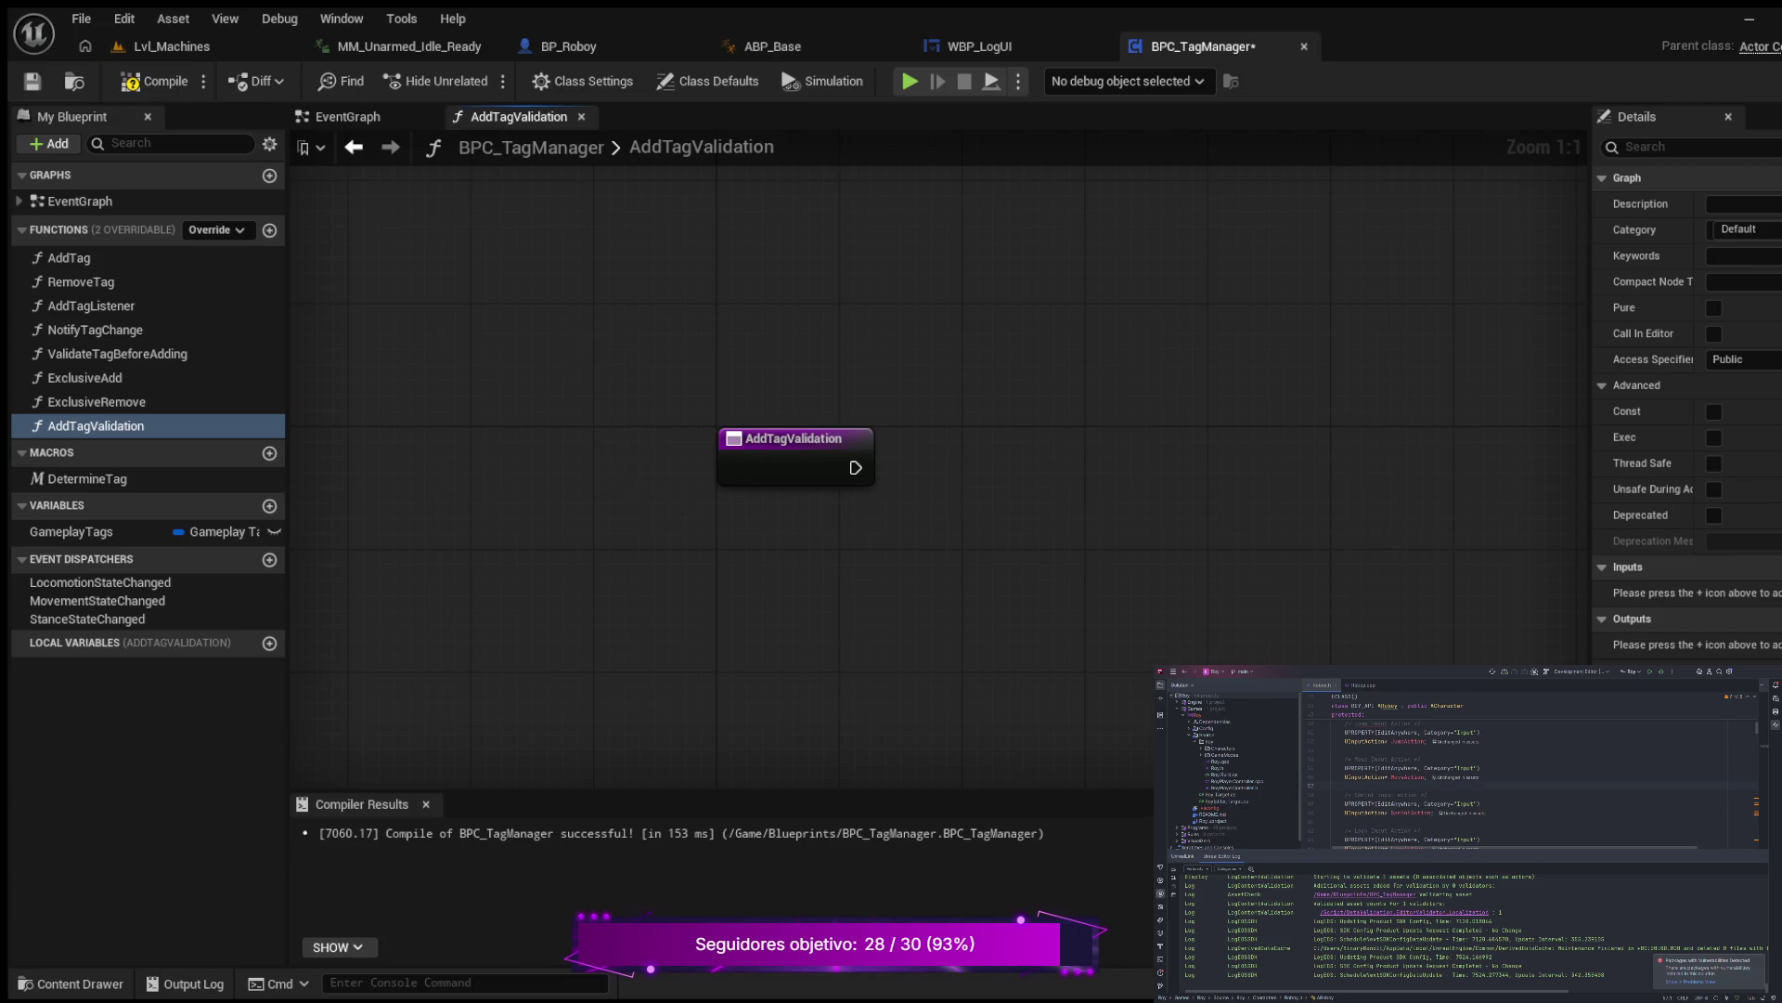
# Step: Add a Gameplay Tag input named Tag to the function and compile the blueprint
pyautogui.click(1775, 566)
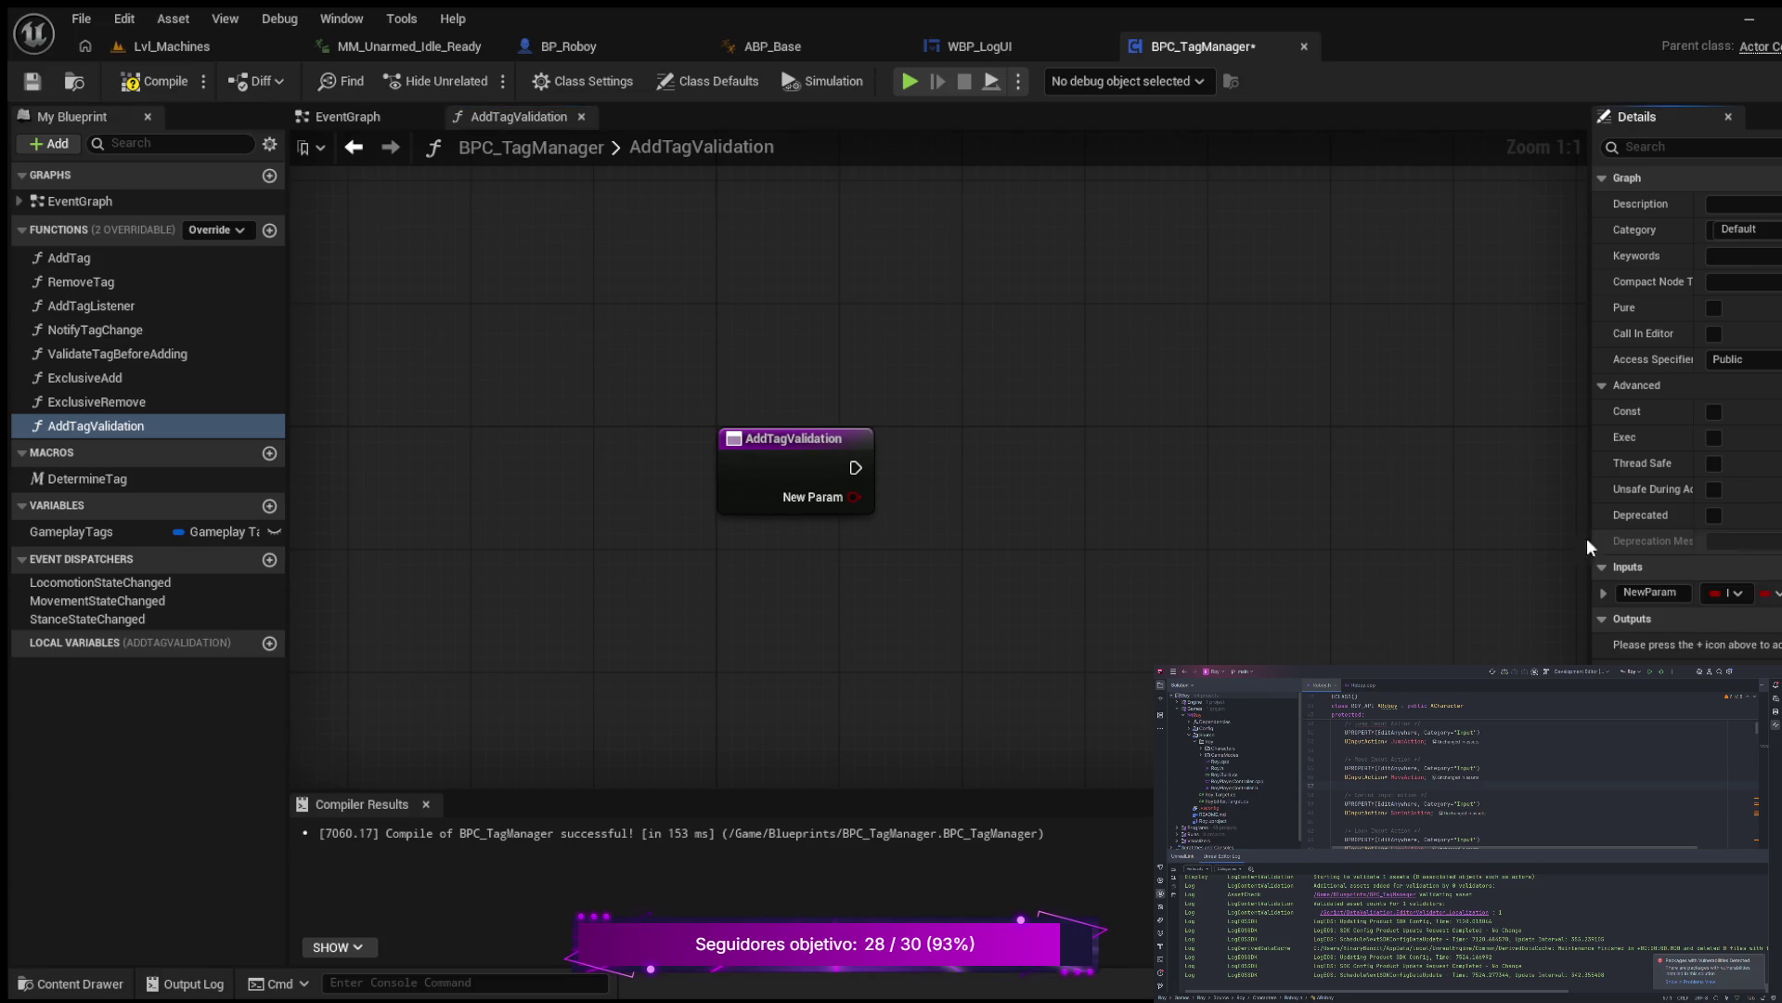
pyautogui.click(1685, 595)
pyautogui.write('Tag')
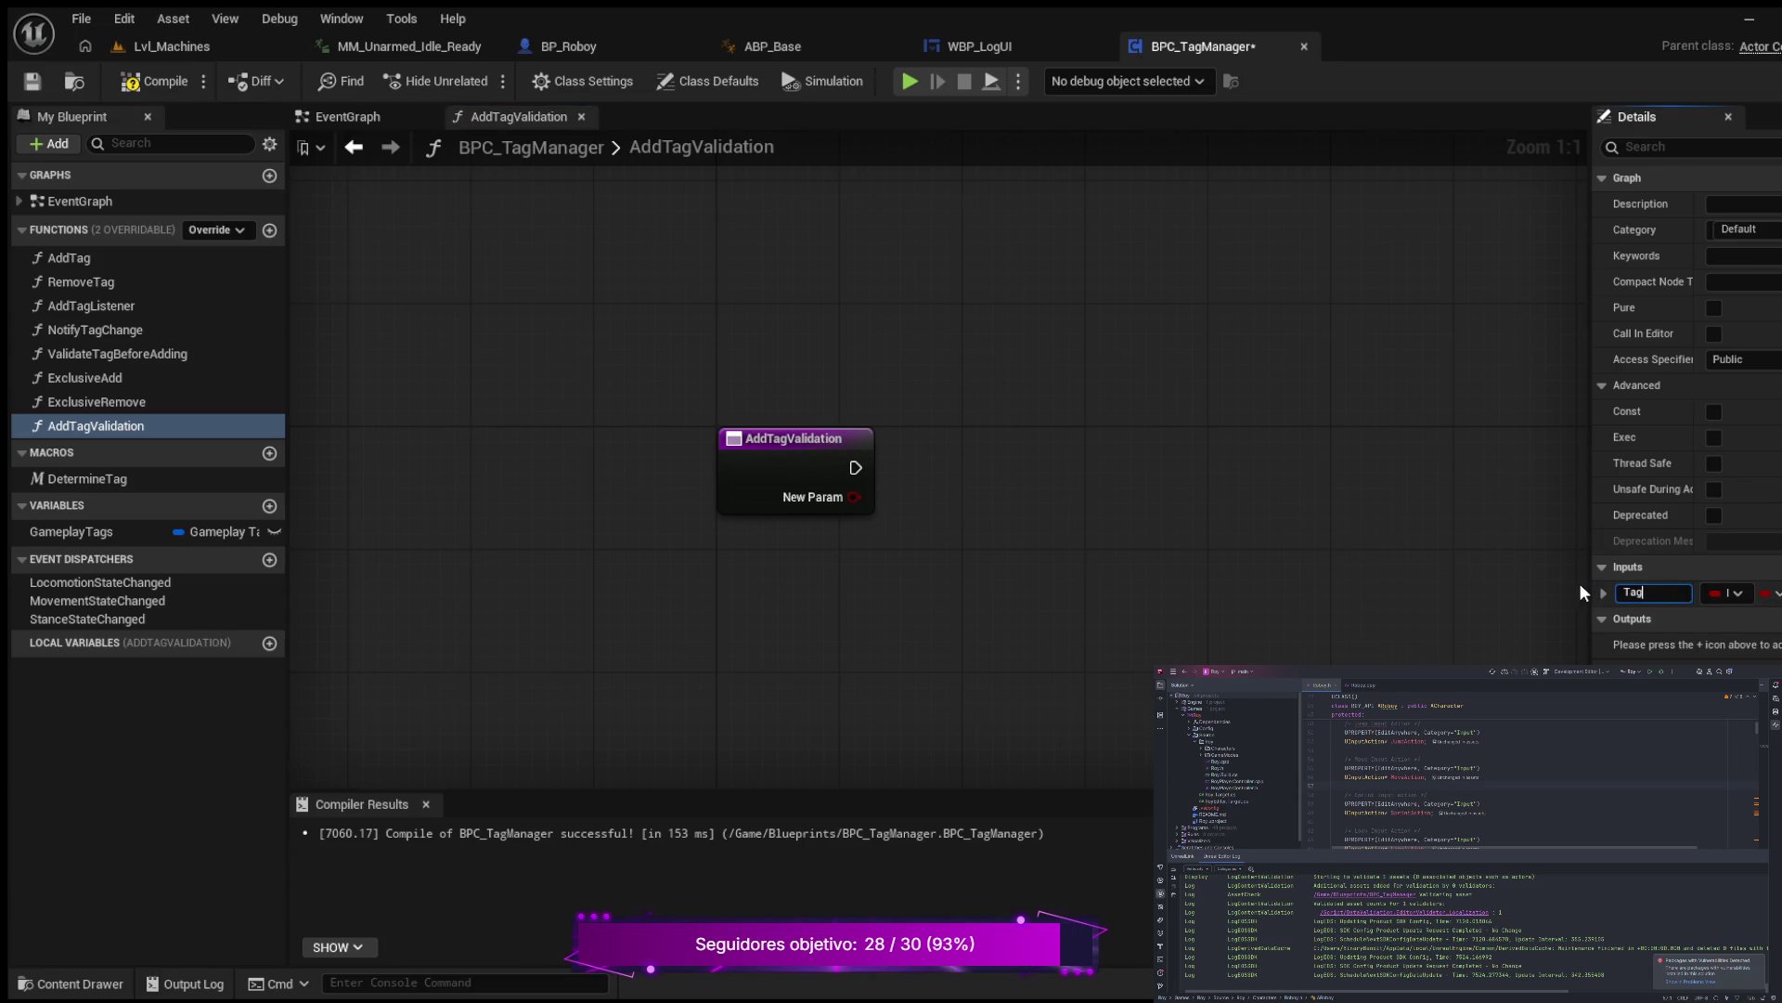
pyautogui.press('Return')
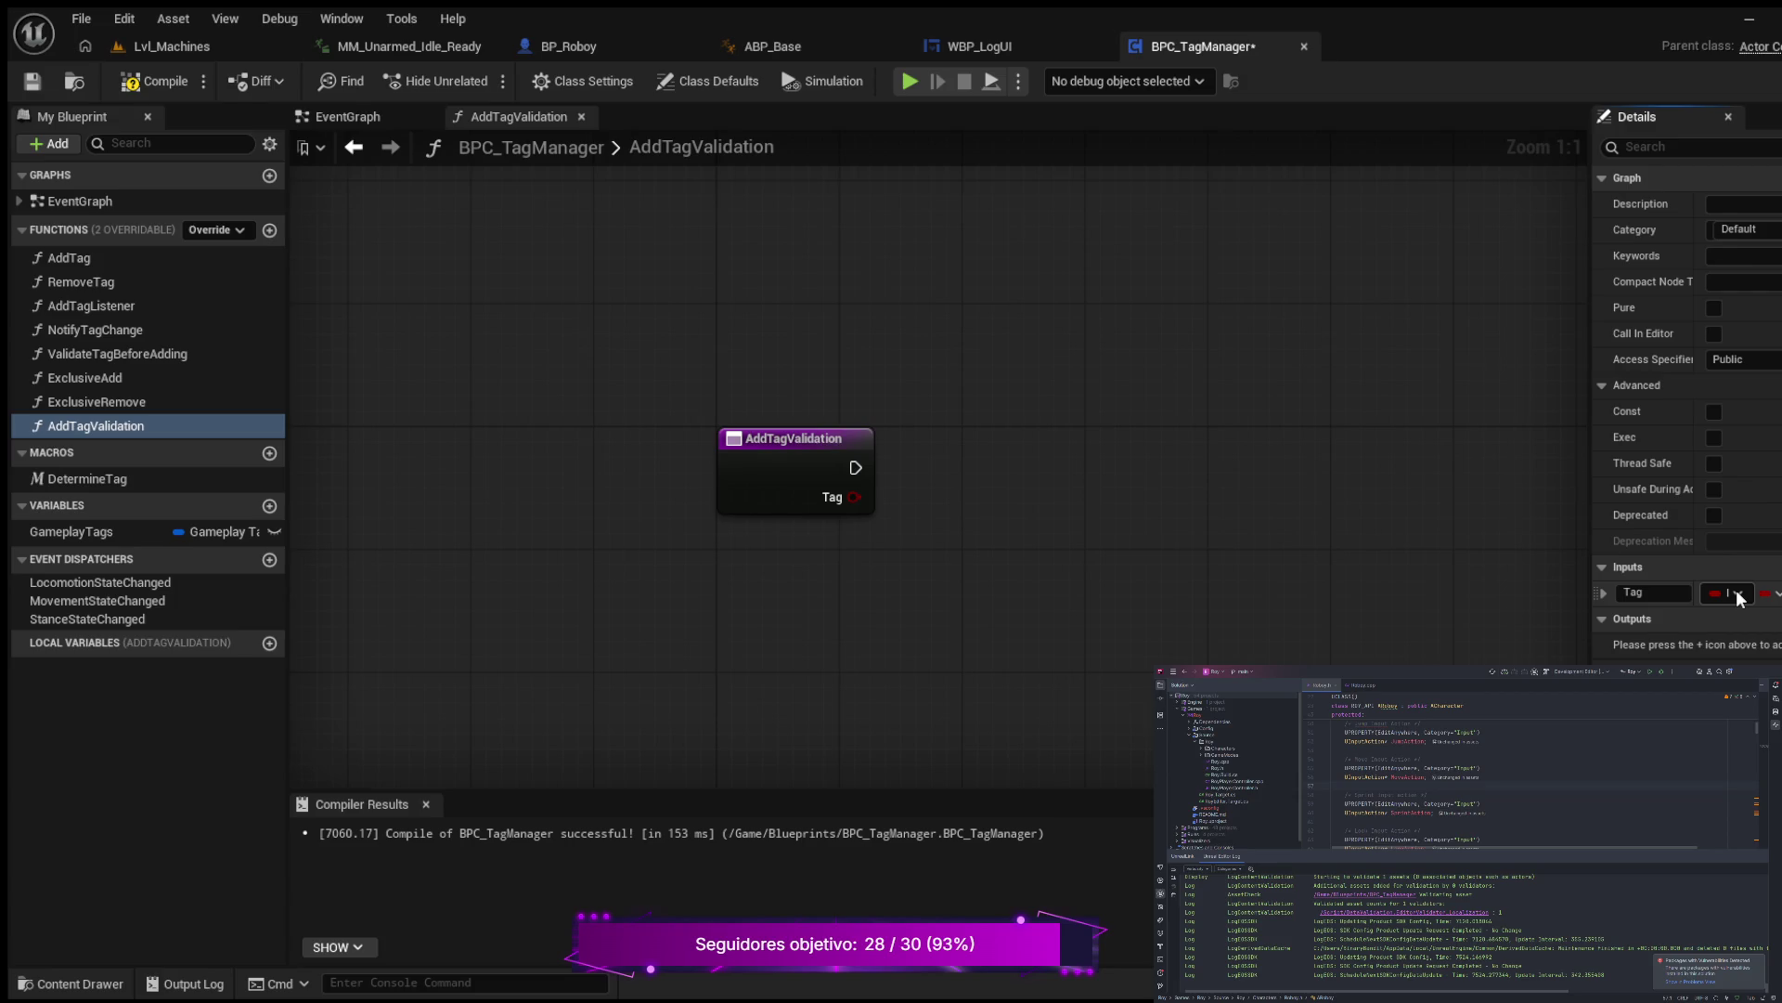
pyautogui.click(1777, 599)
pyautogui.click(165, 93)
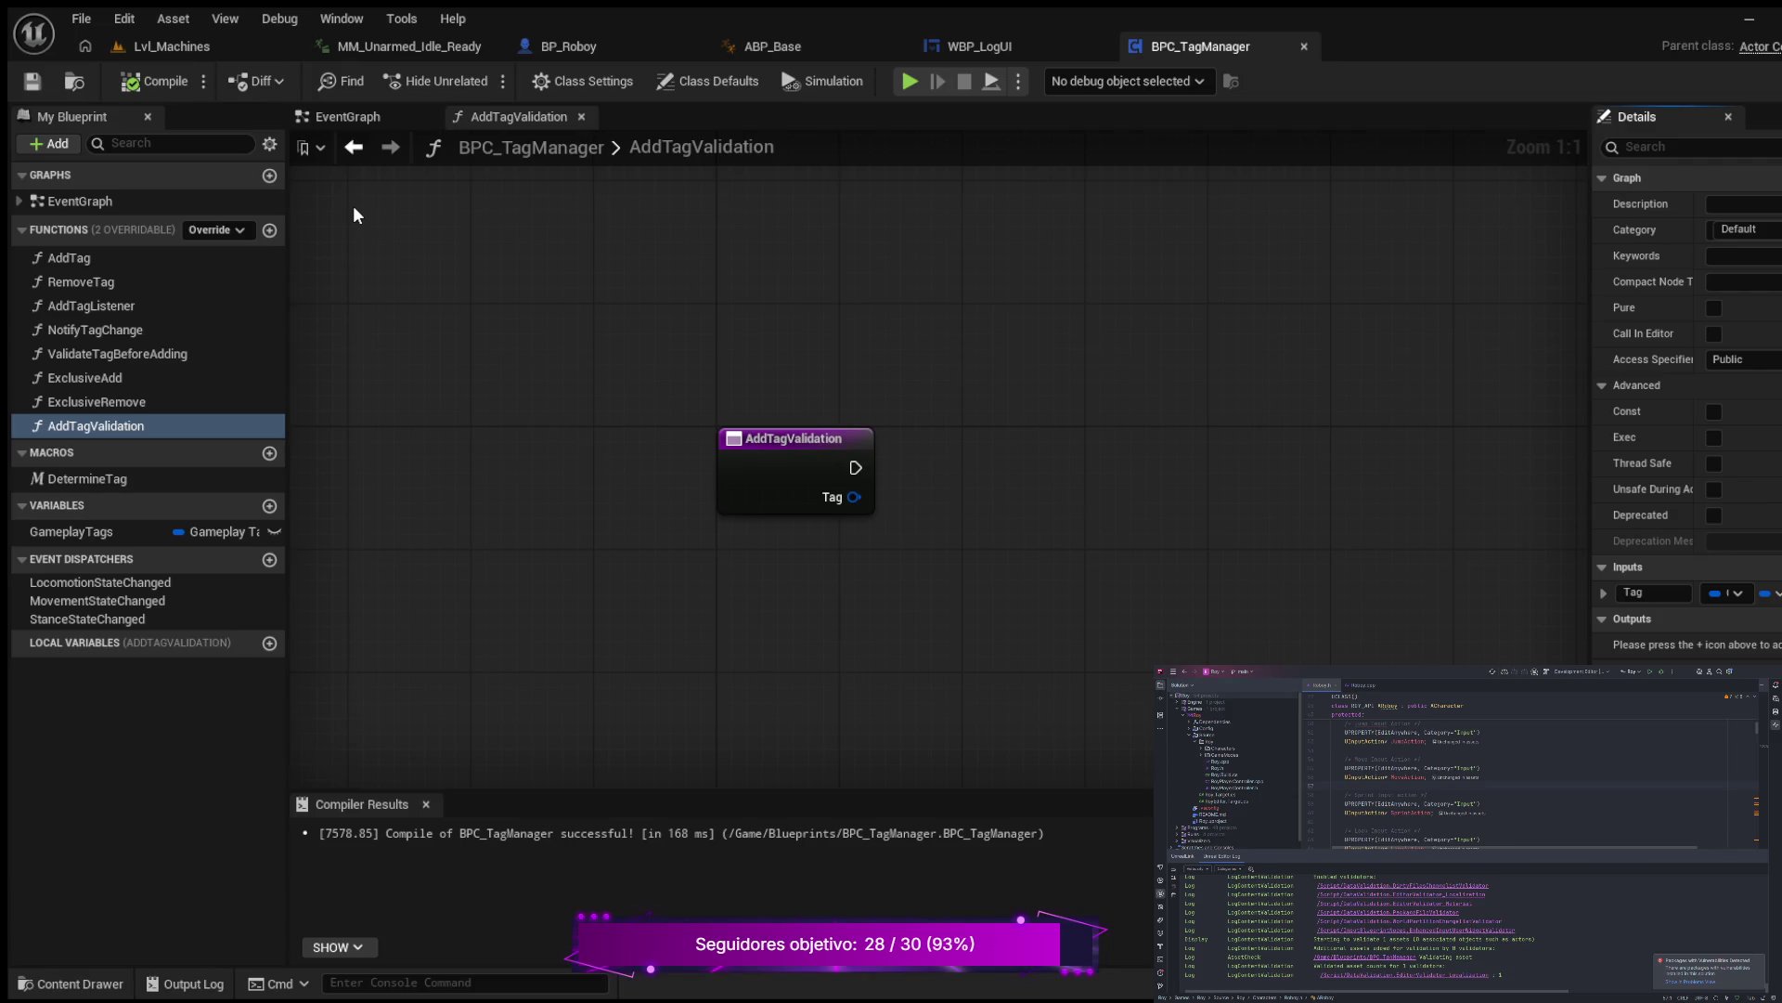
pyautogui.click(69, 983)
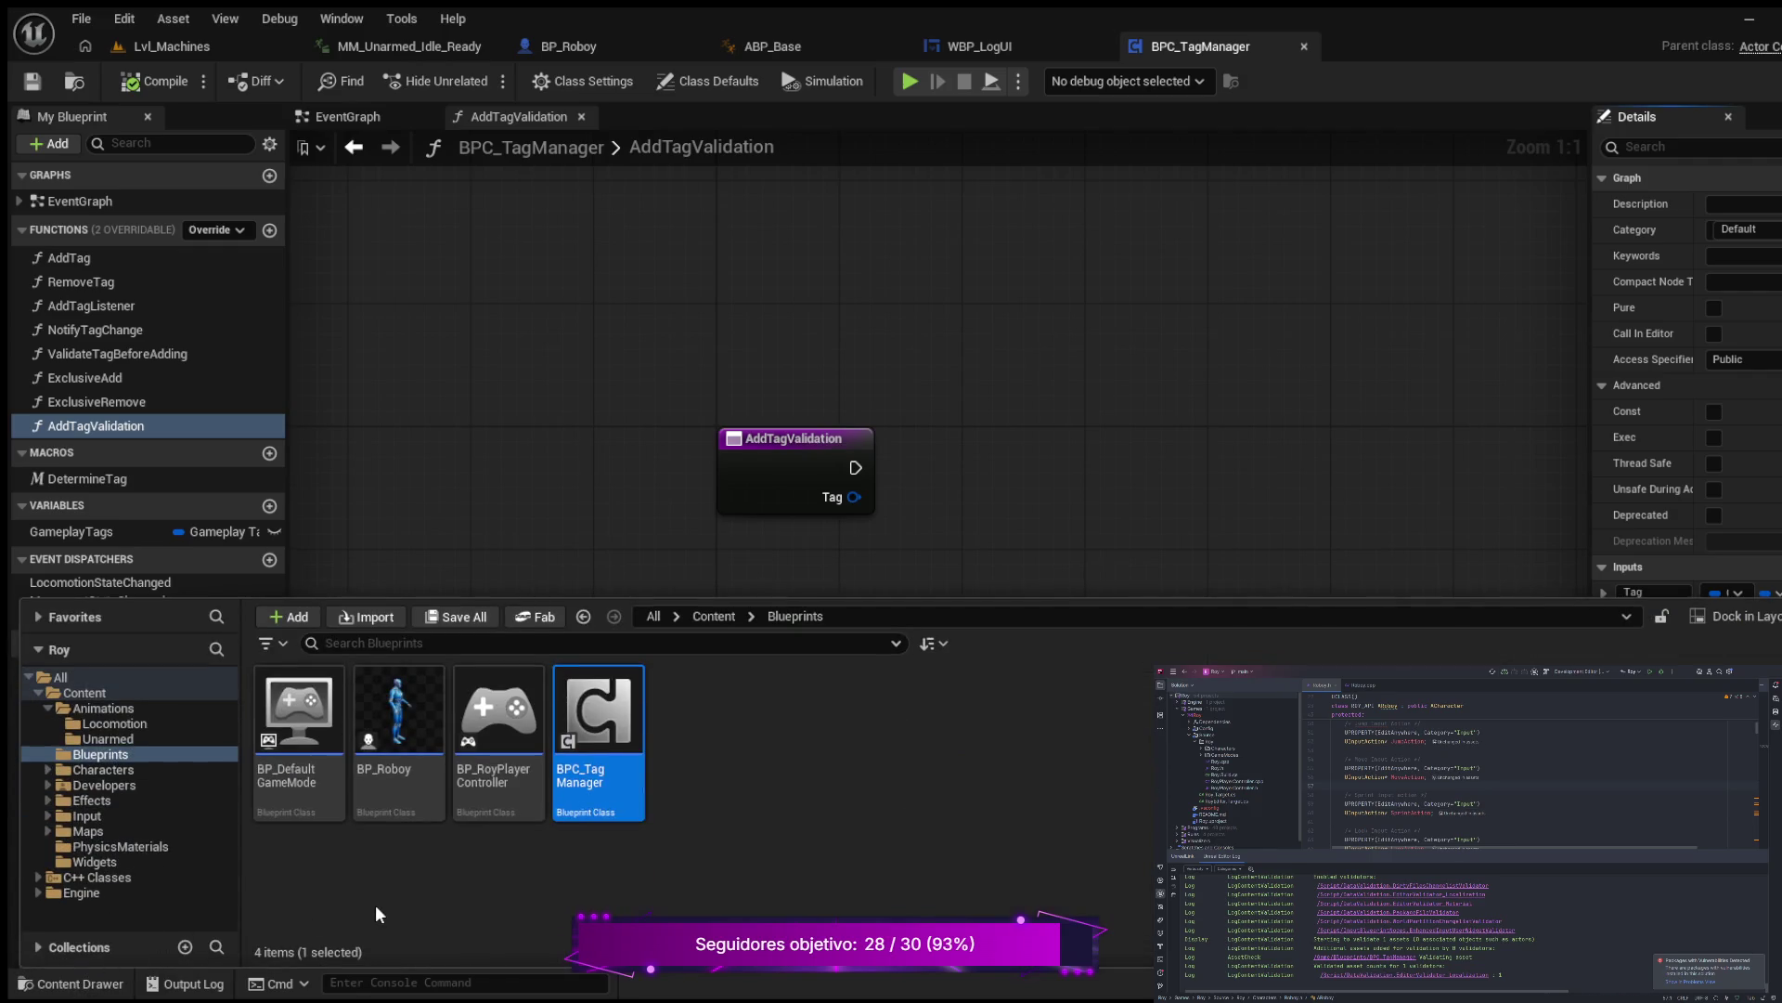
pyautogui.click(149, 709)
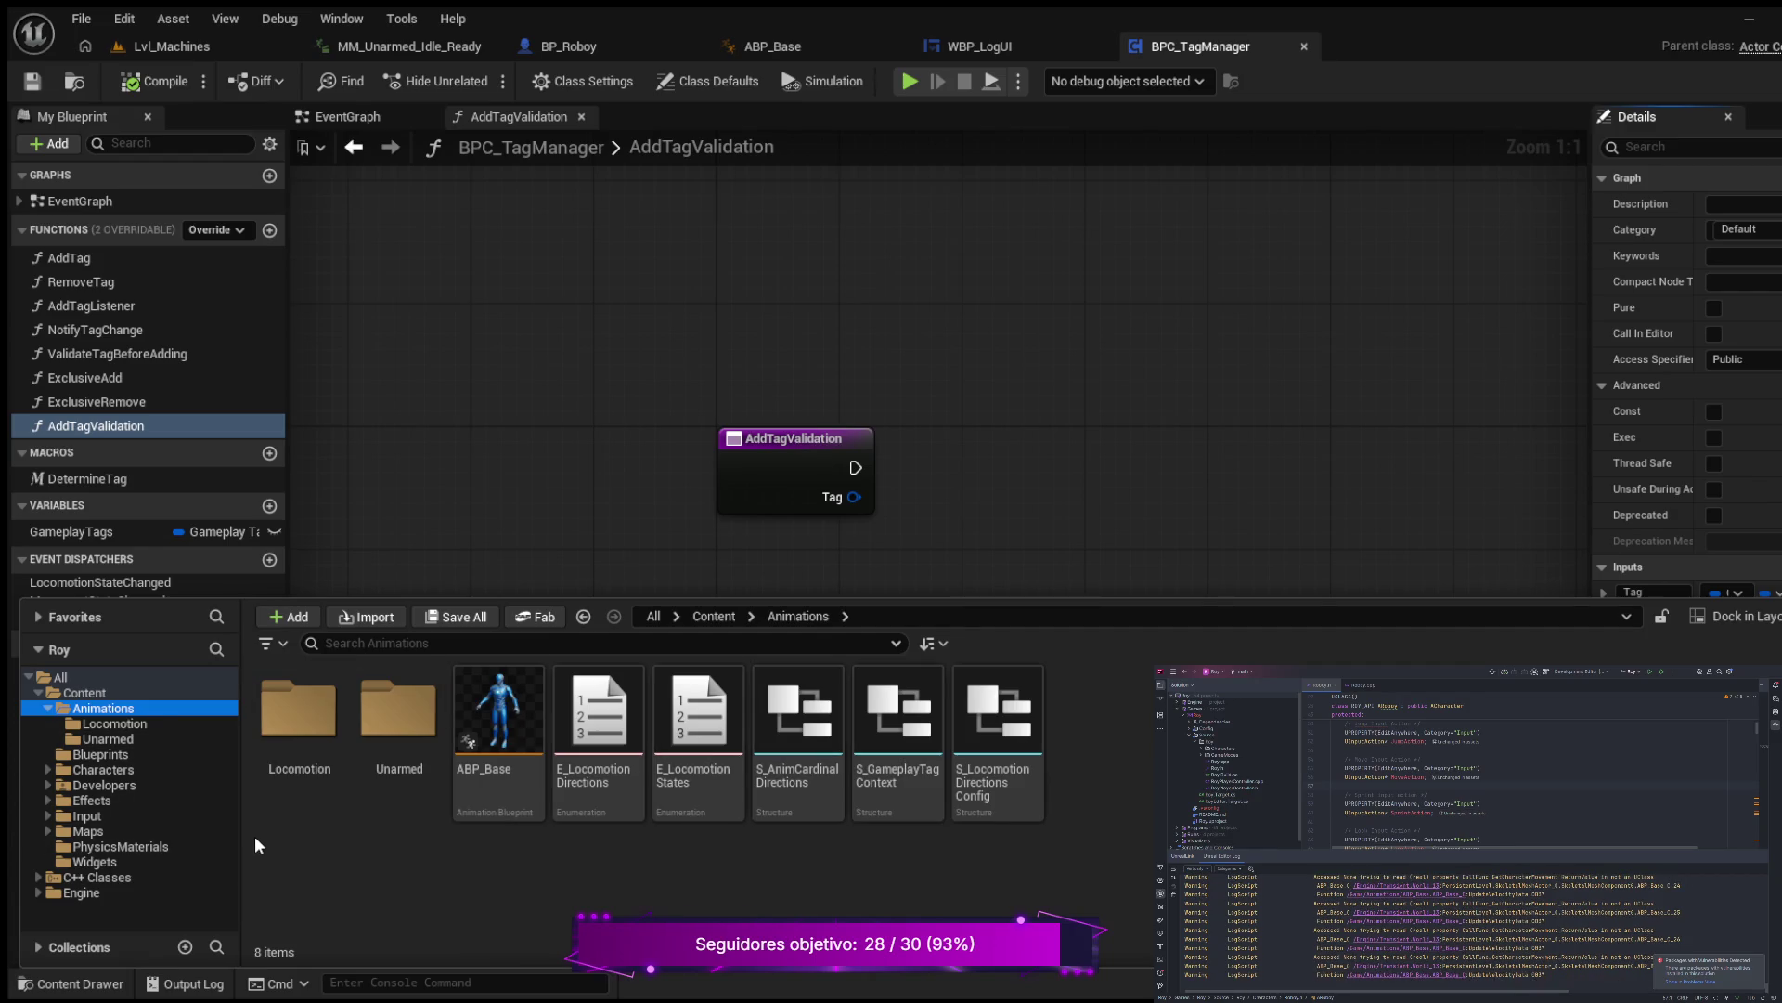
pyautogui.click(119, 723)
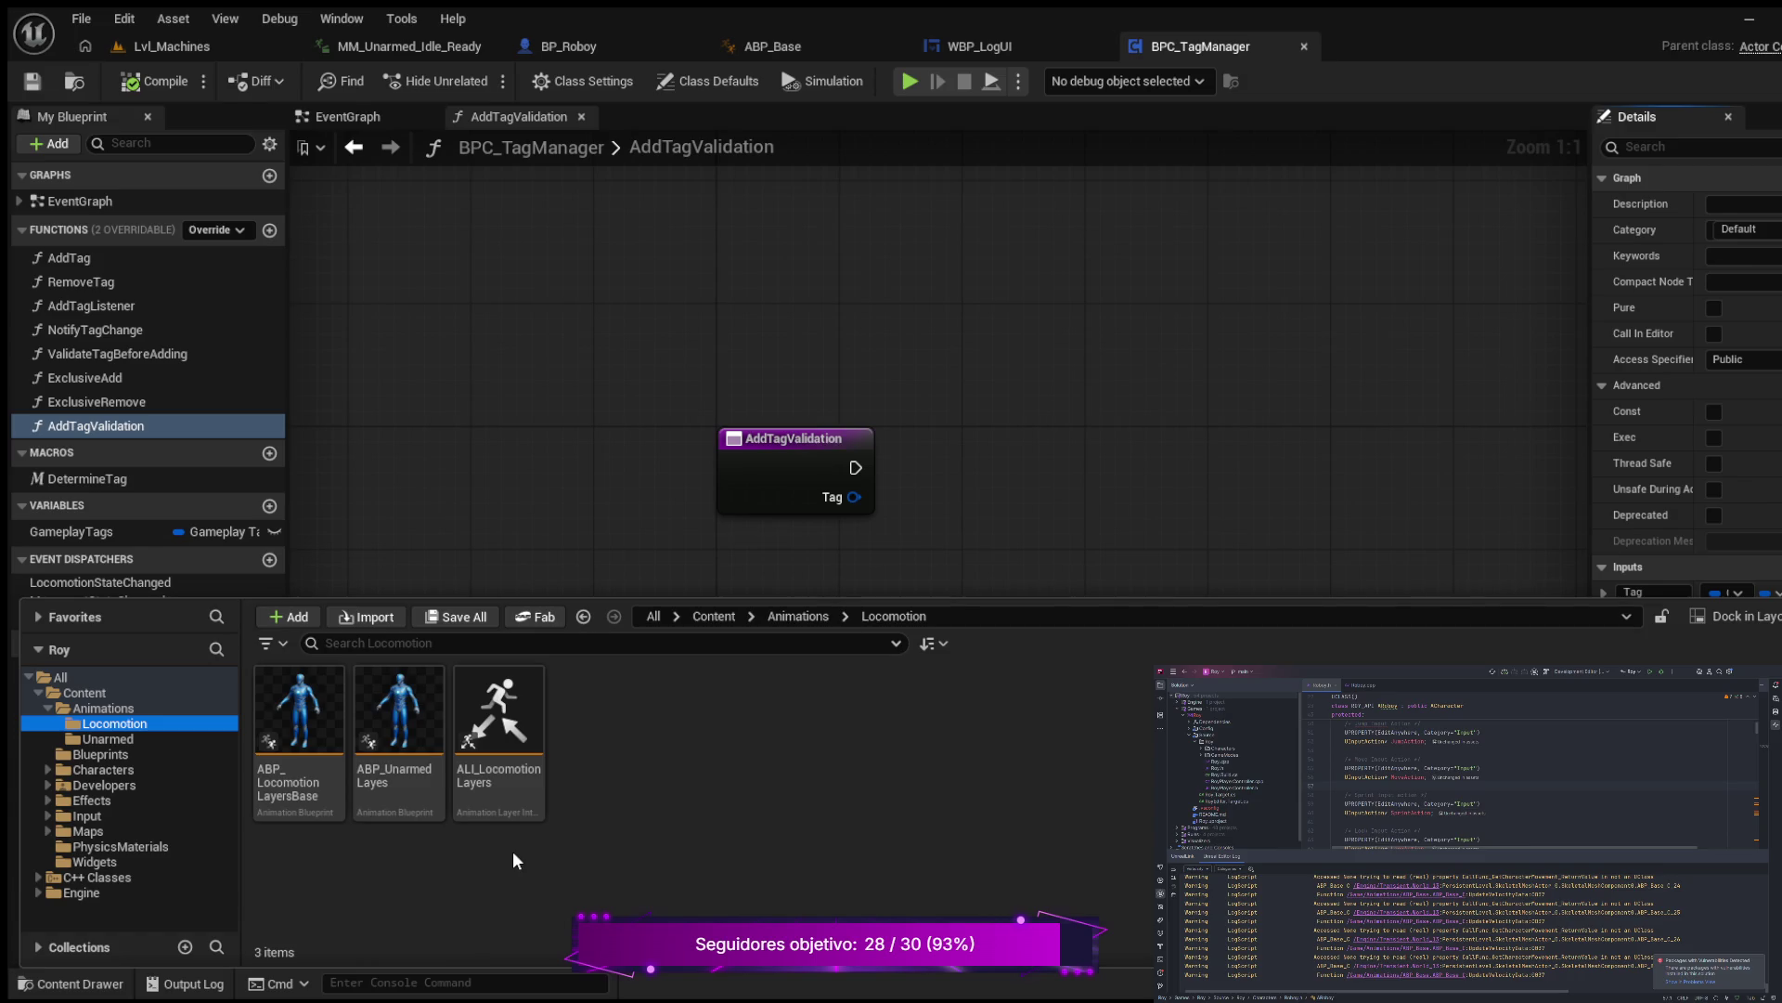
pyautogui.click(557, 399)
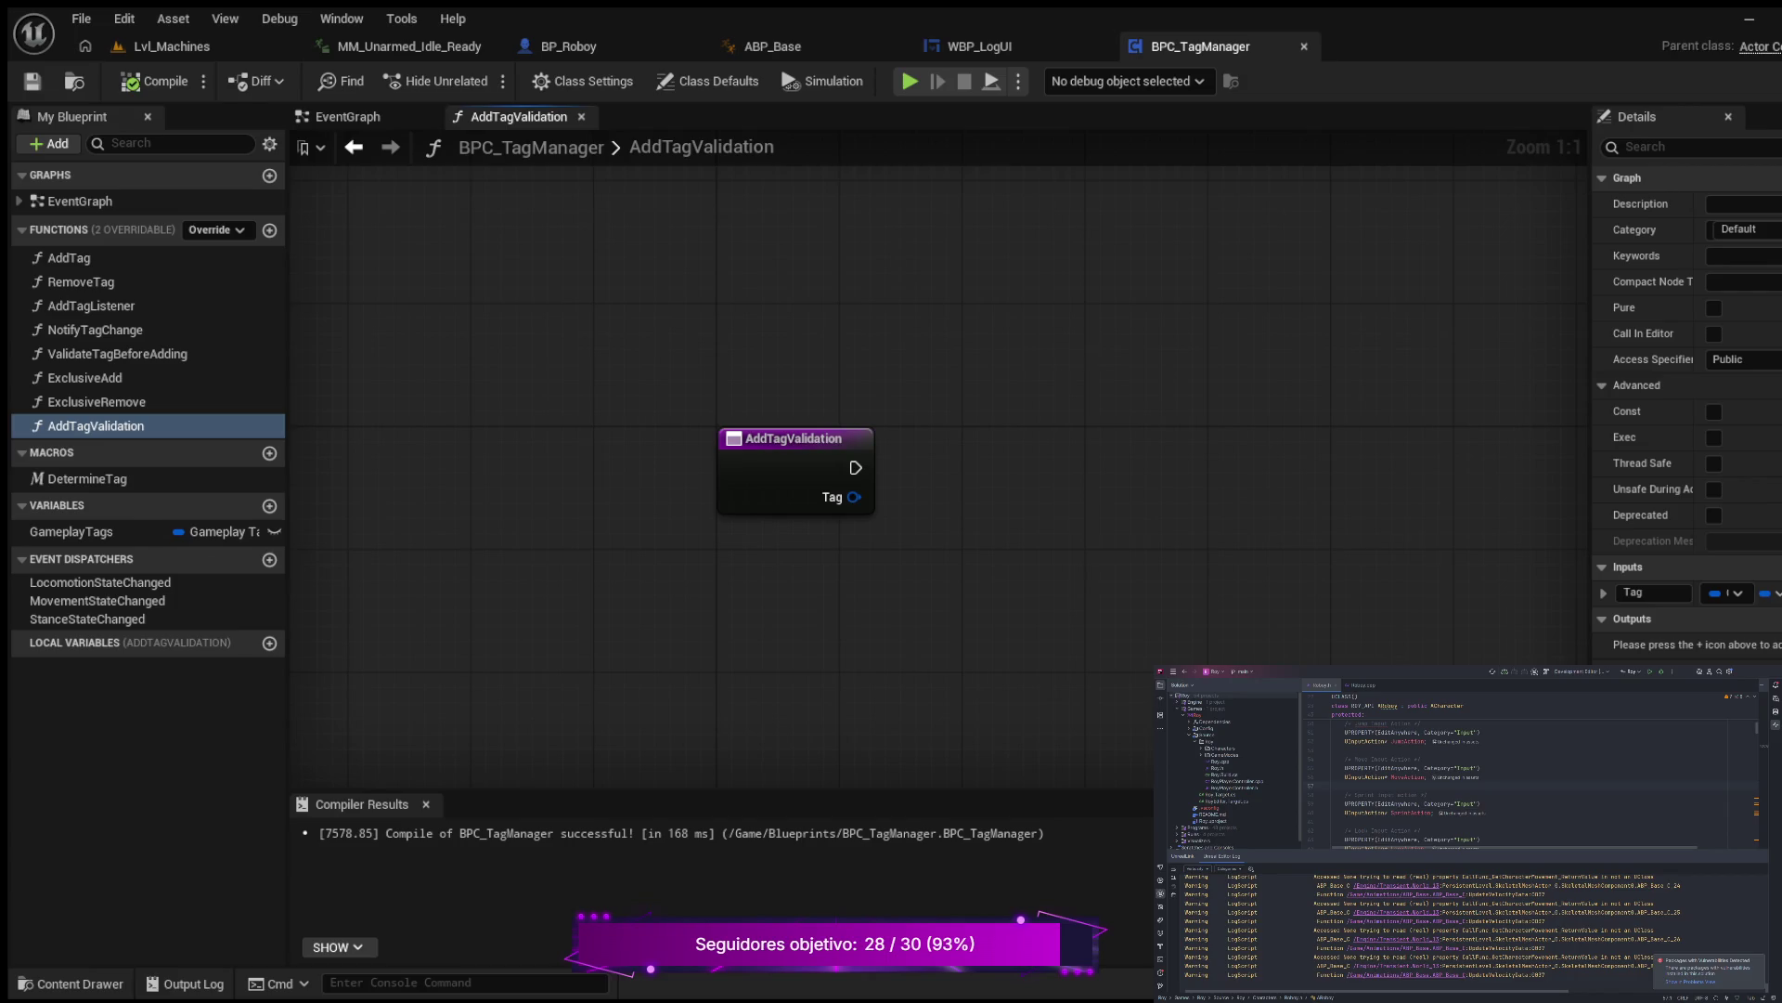
# Step: Place a Determine Tag macro node and wire the entry's exec and Tag pins into it
pyautogui.click(141, 722)
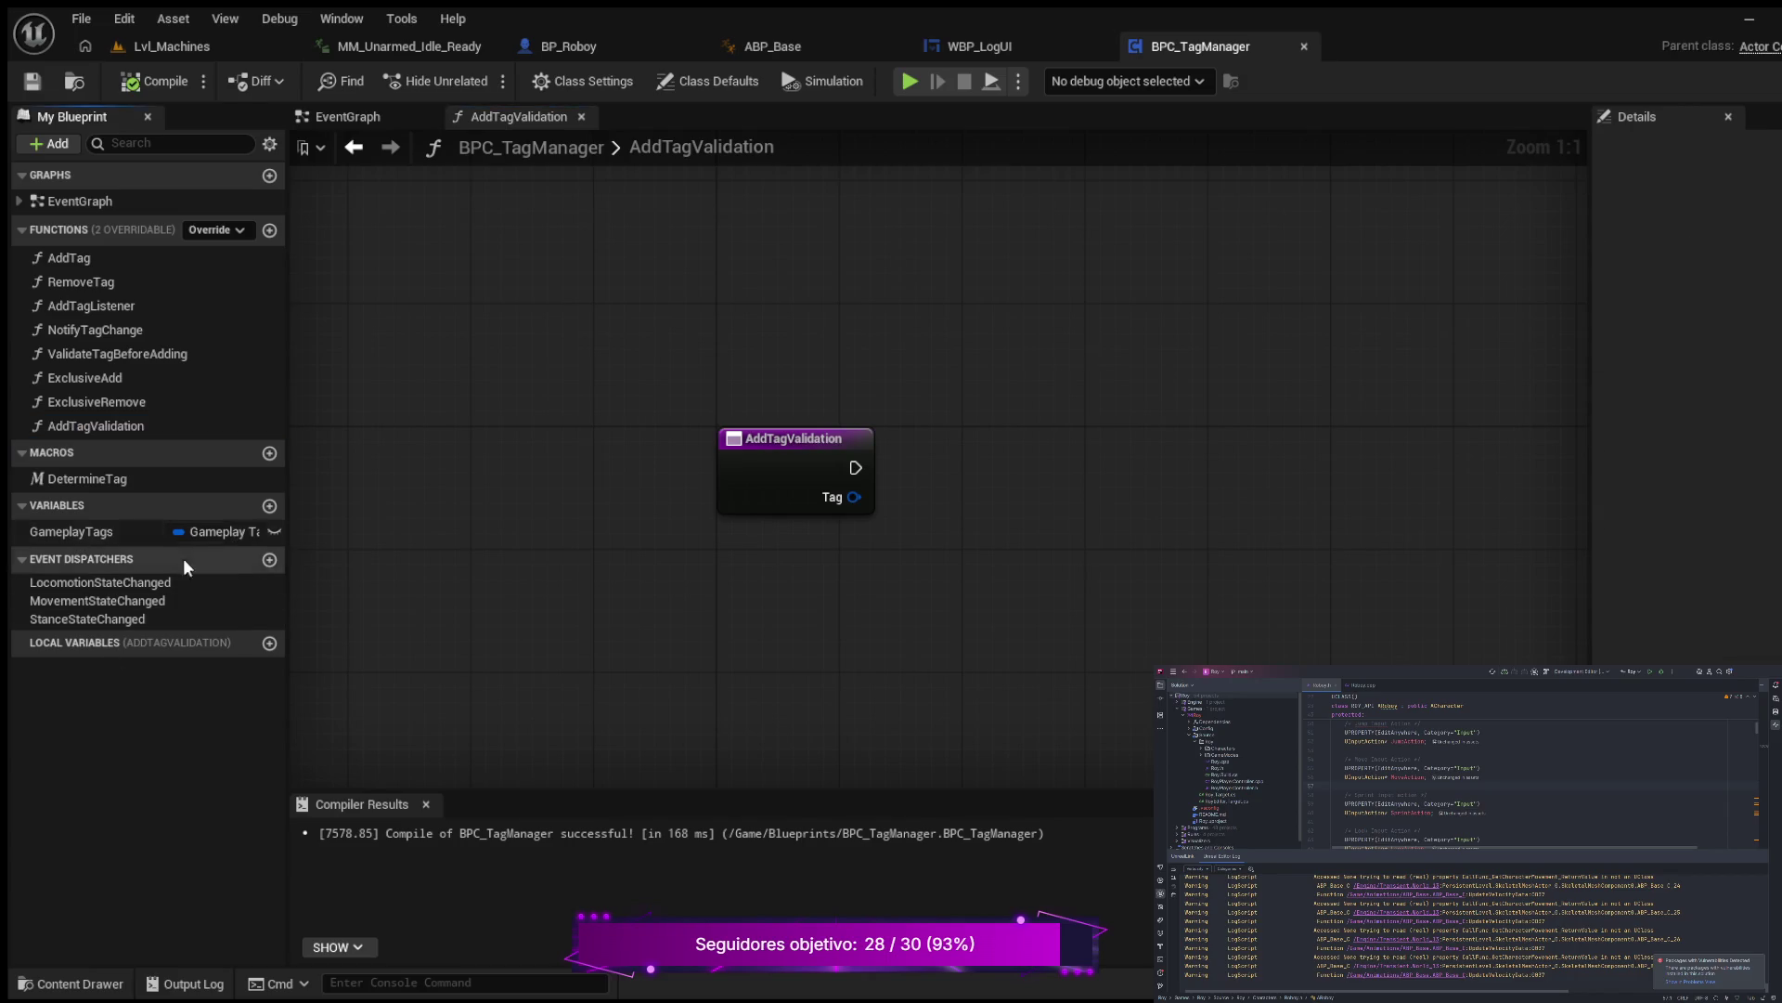
pyautogui.scroll(-1, 1090, 581)
pyautogui.moveTo(1090, 581); pyautogui.dragTo(844, 565)
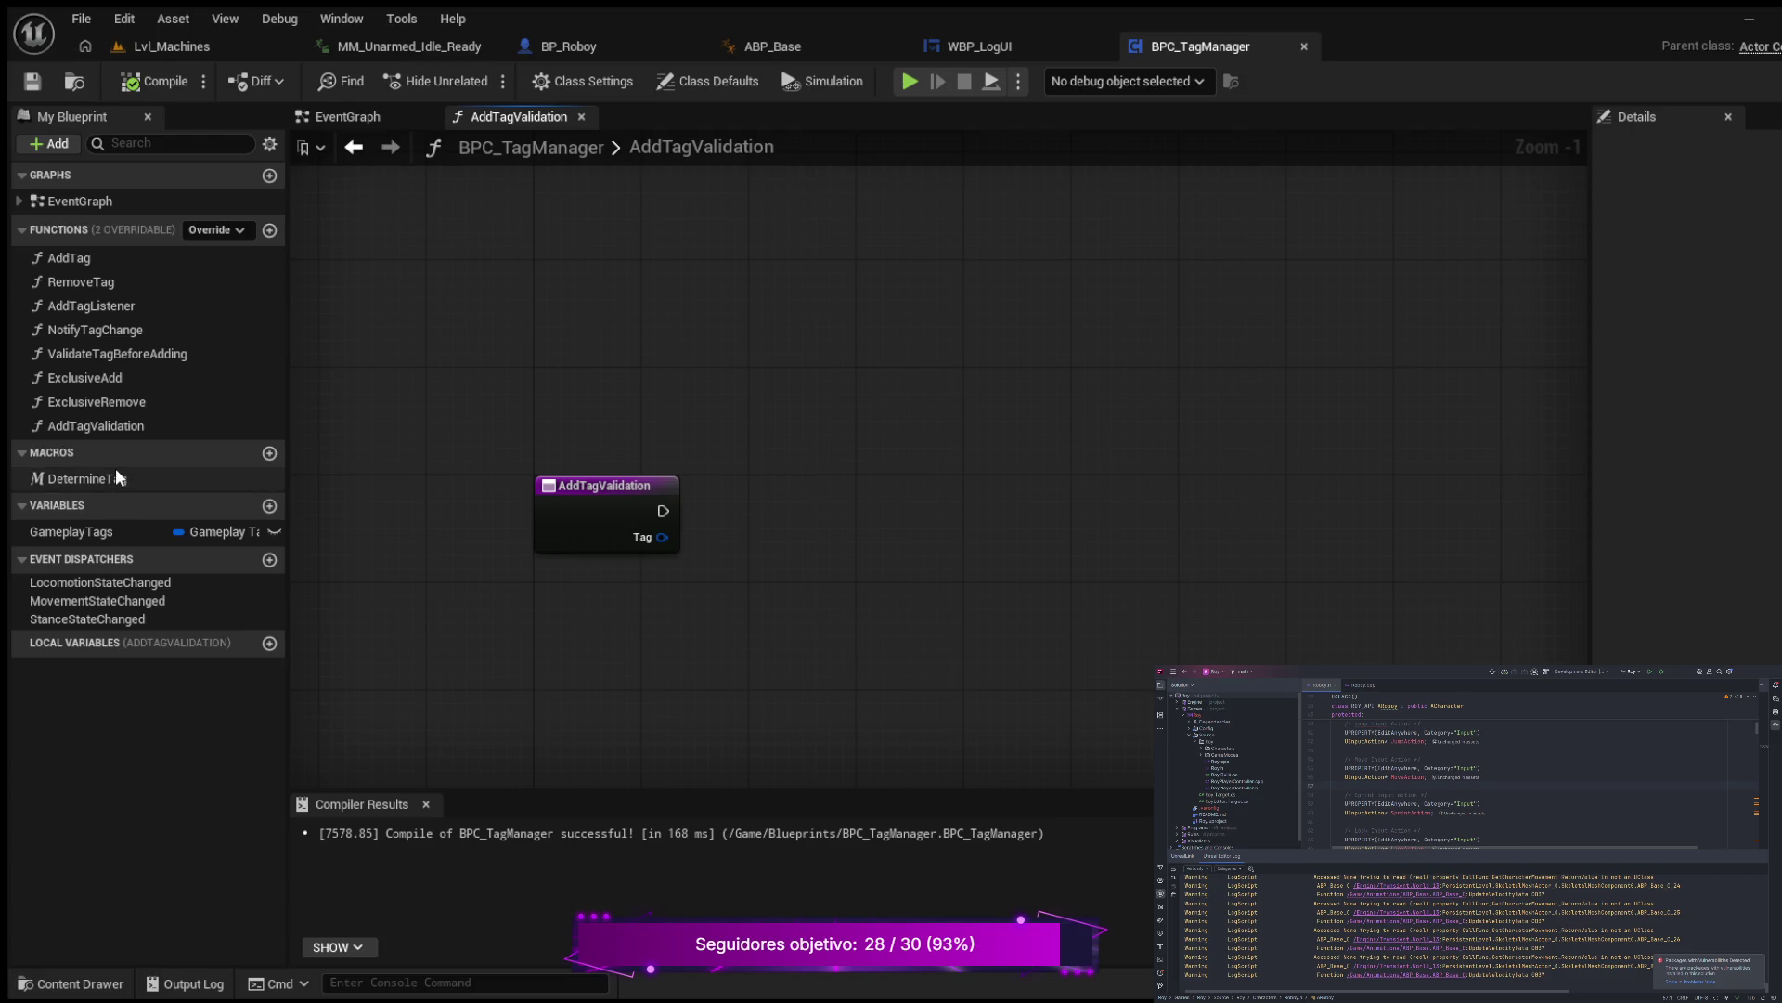
pyautogui.click(87, 478)
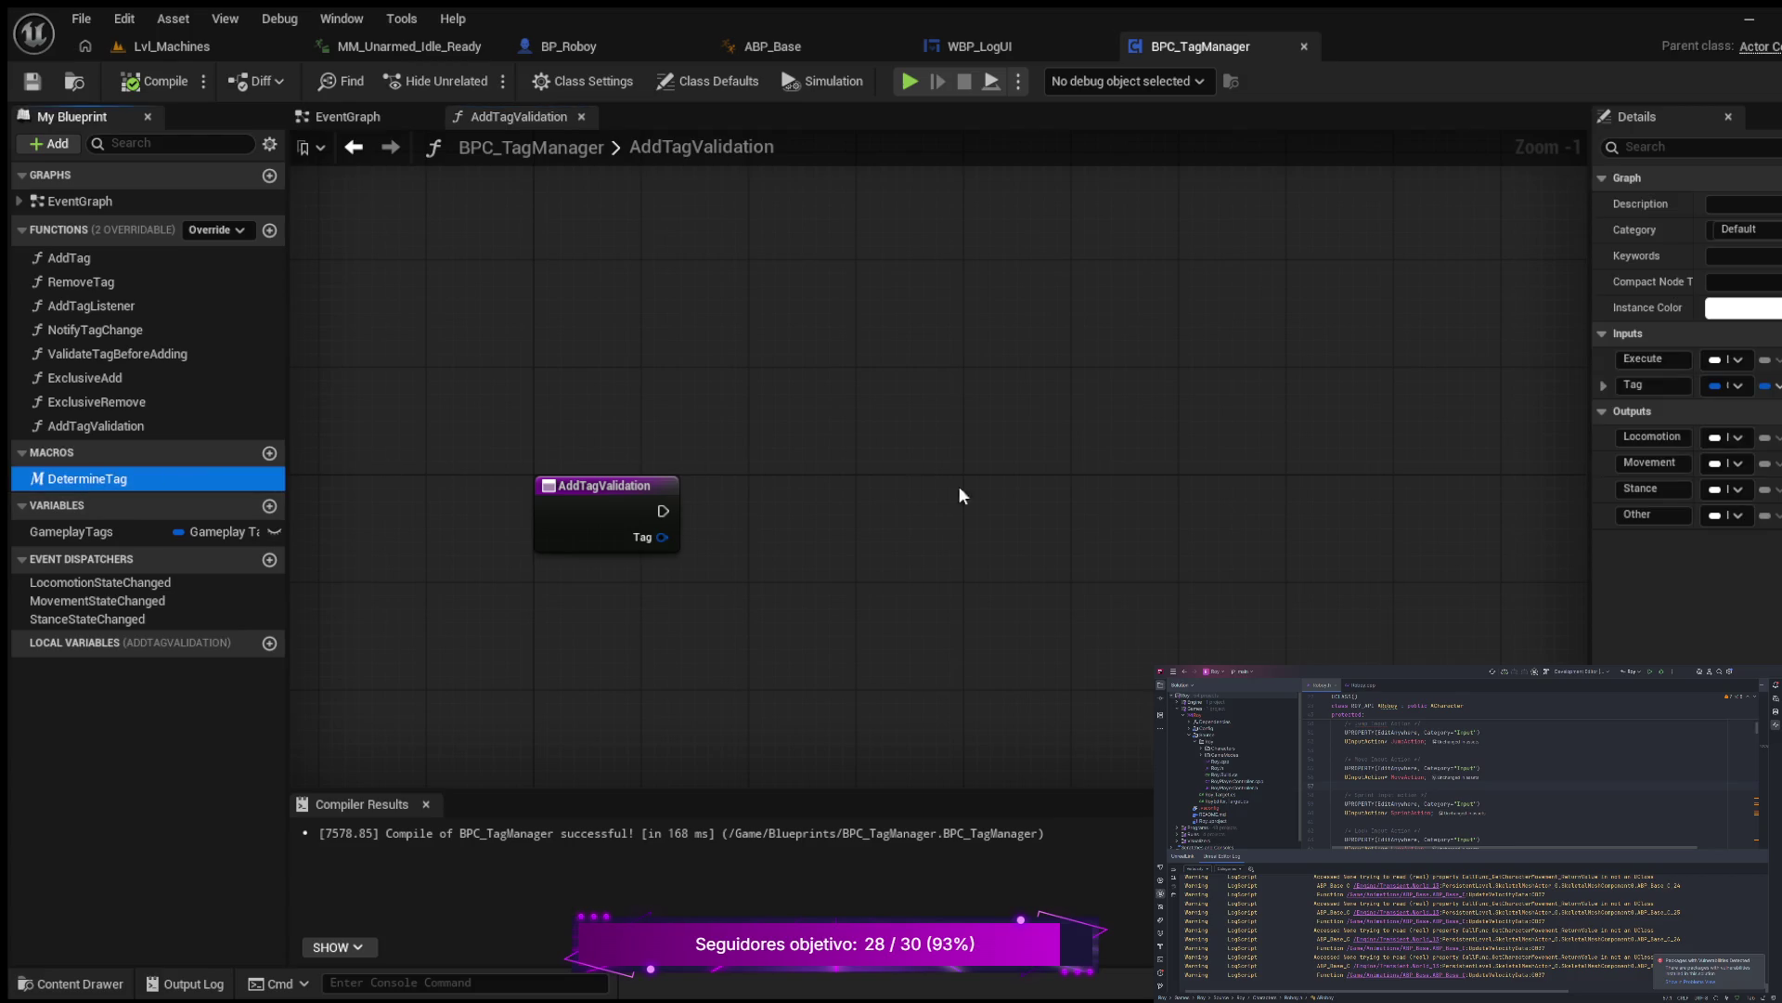
pyautogui.moveTo(794, 493); pyautogui.dragTo(843, 490)
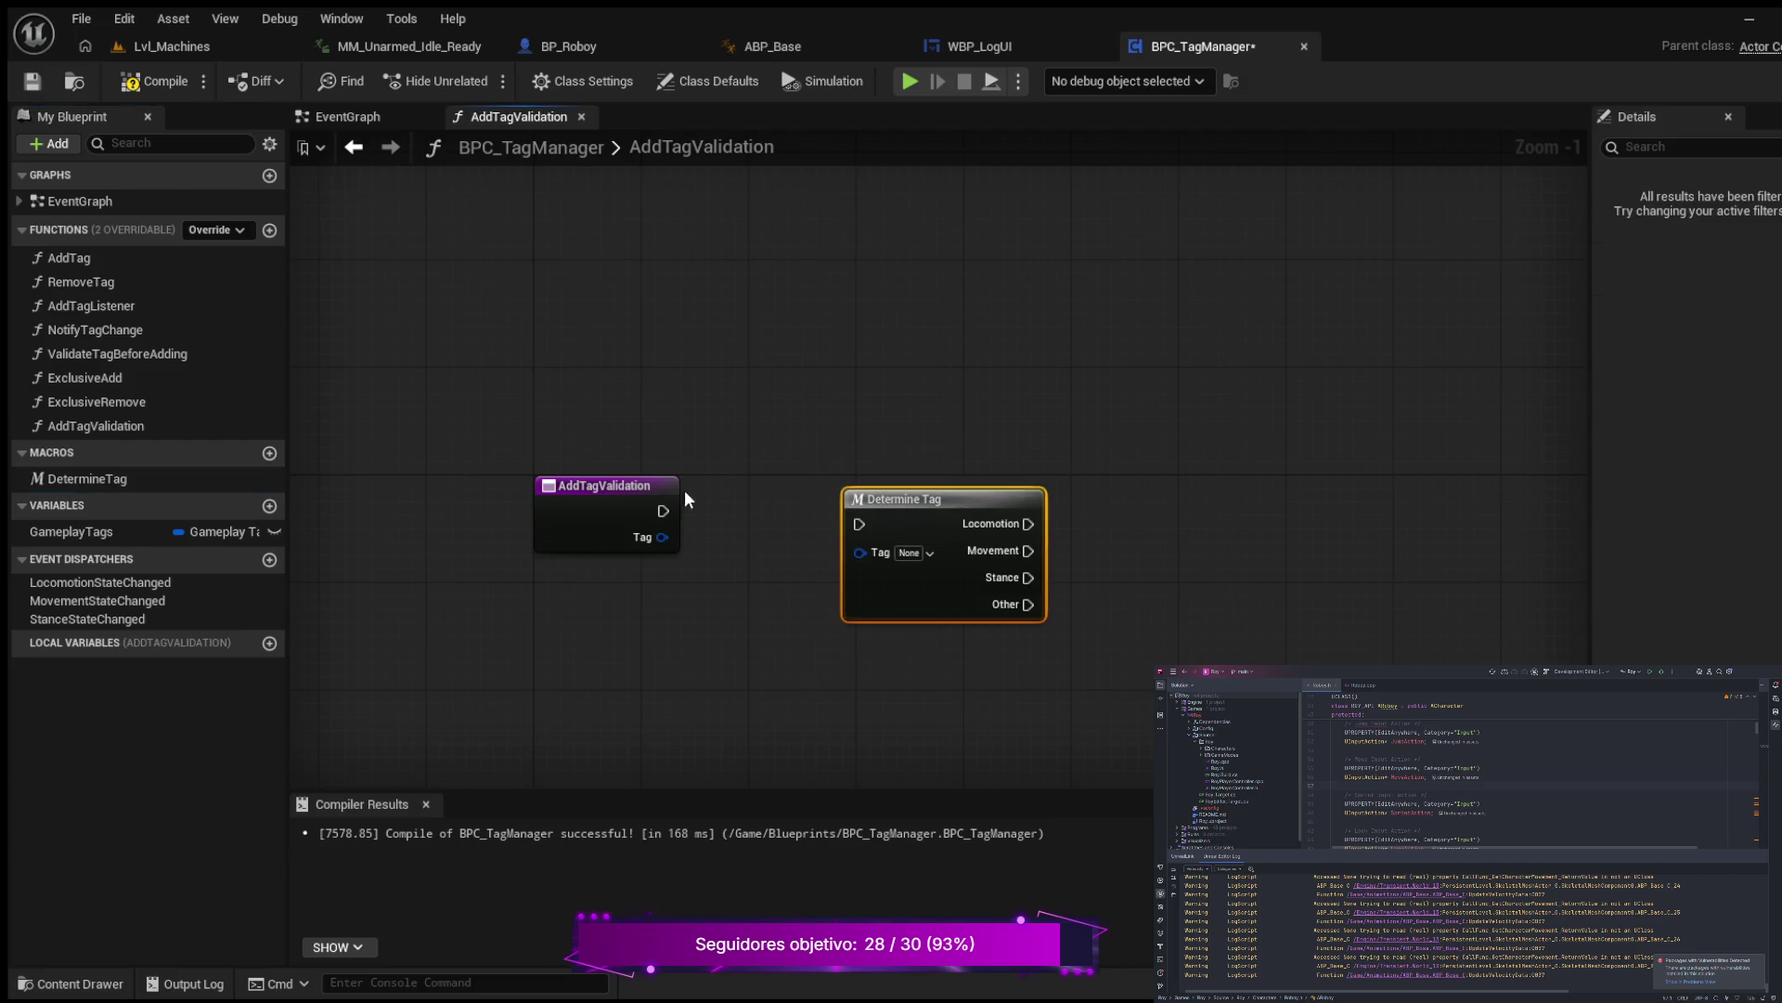
pyautogui.moveTo(663, 511)
pyautogui.mouseDown()
pyautogui.moveTo(858, 524)
pyautogui.moveTo(934, 486)
pyautogui.mouseUp()
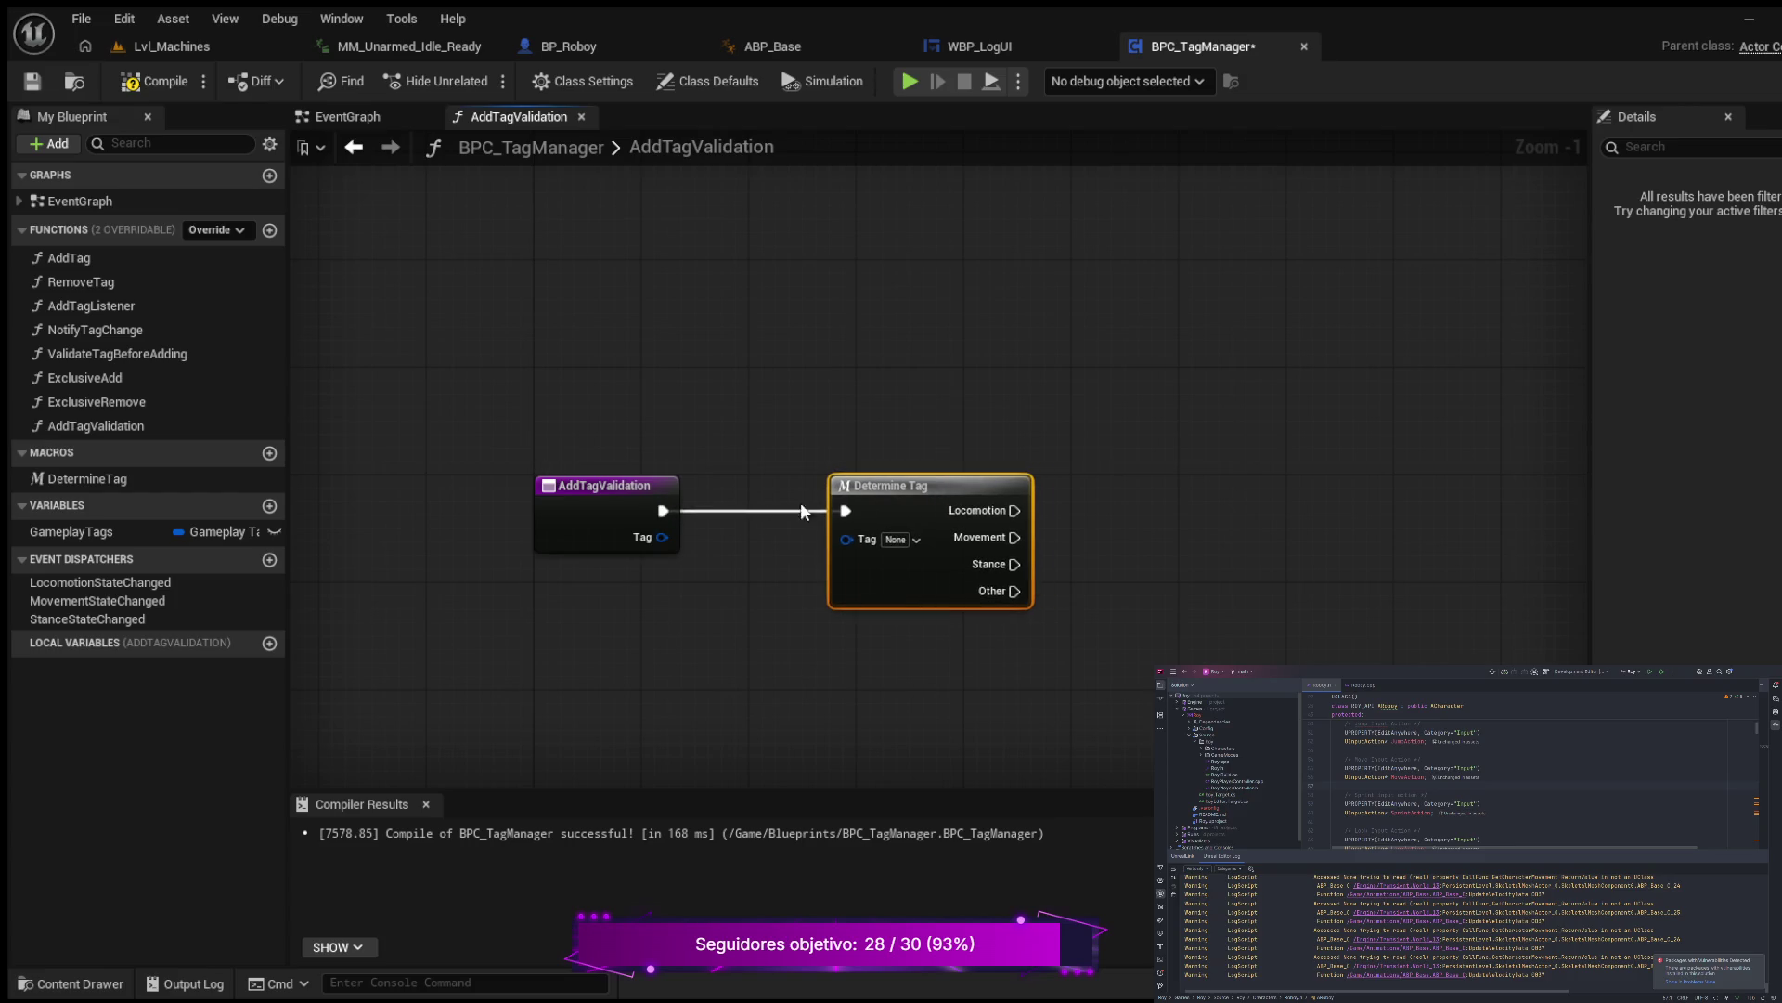
pyautogui.moveTo(662, 536); pyautogui.dragTo(841, 538)
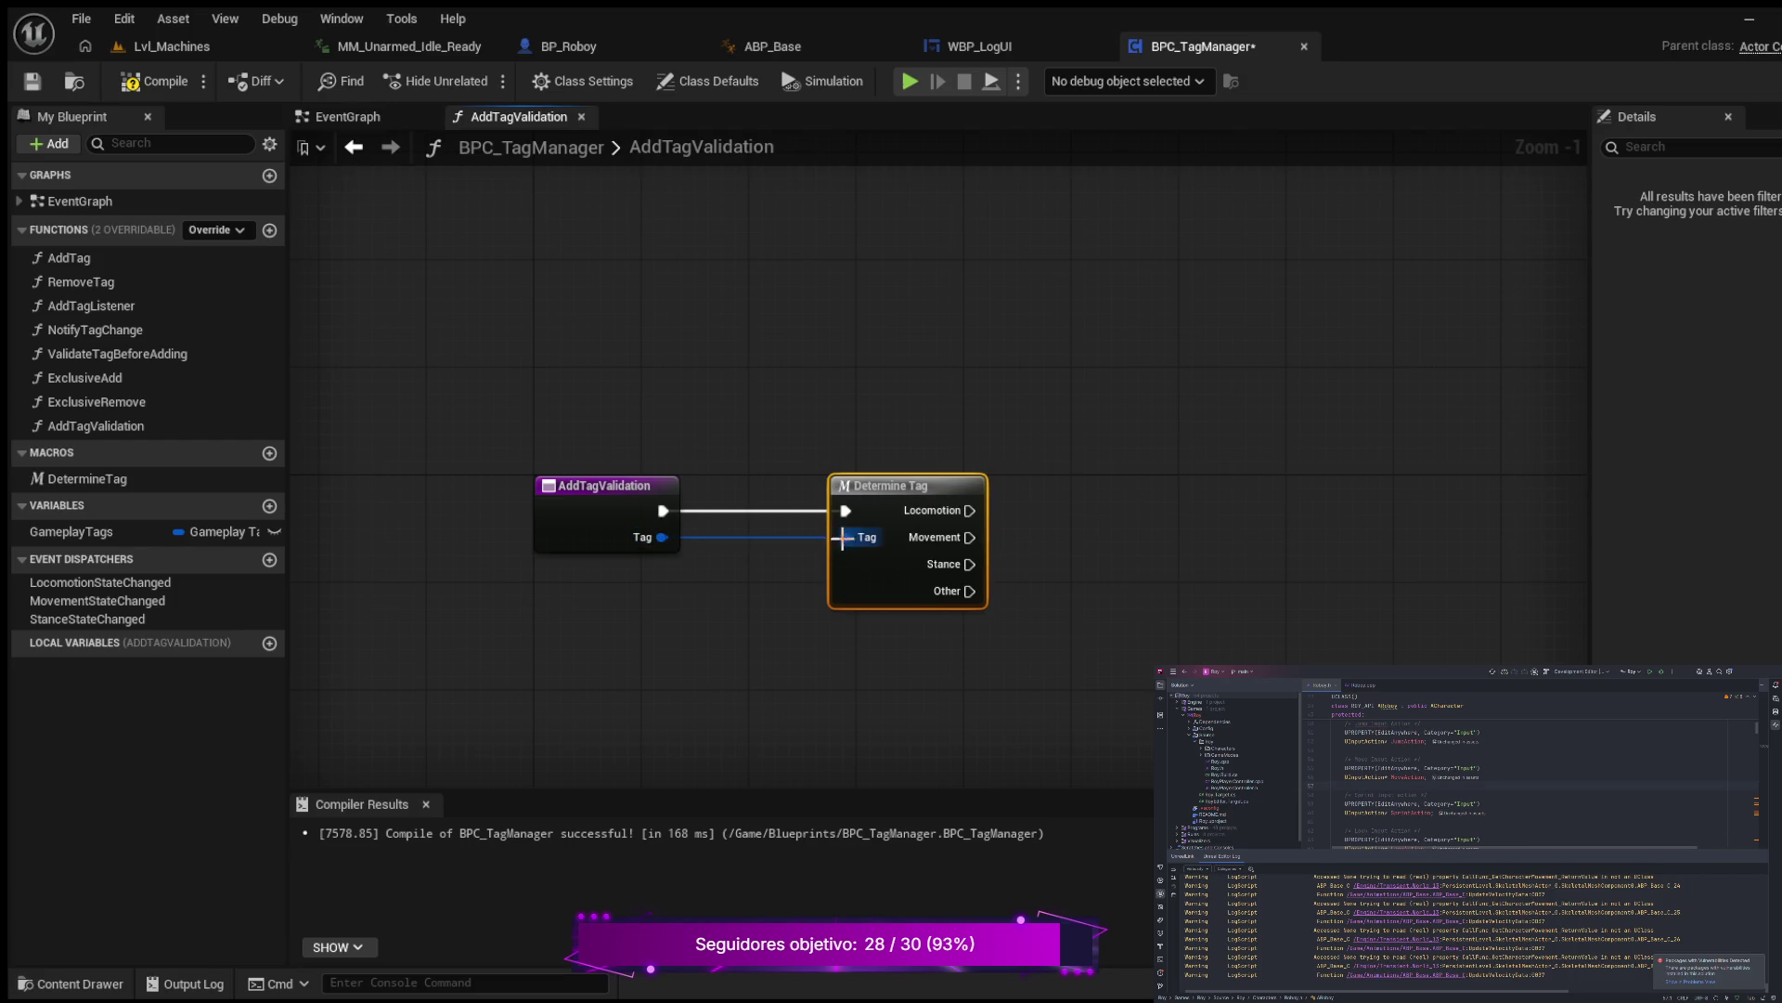
pyautogui.moveTo(971, 661); pyautogui.dragTo(855, 594)
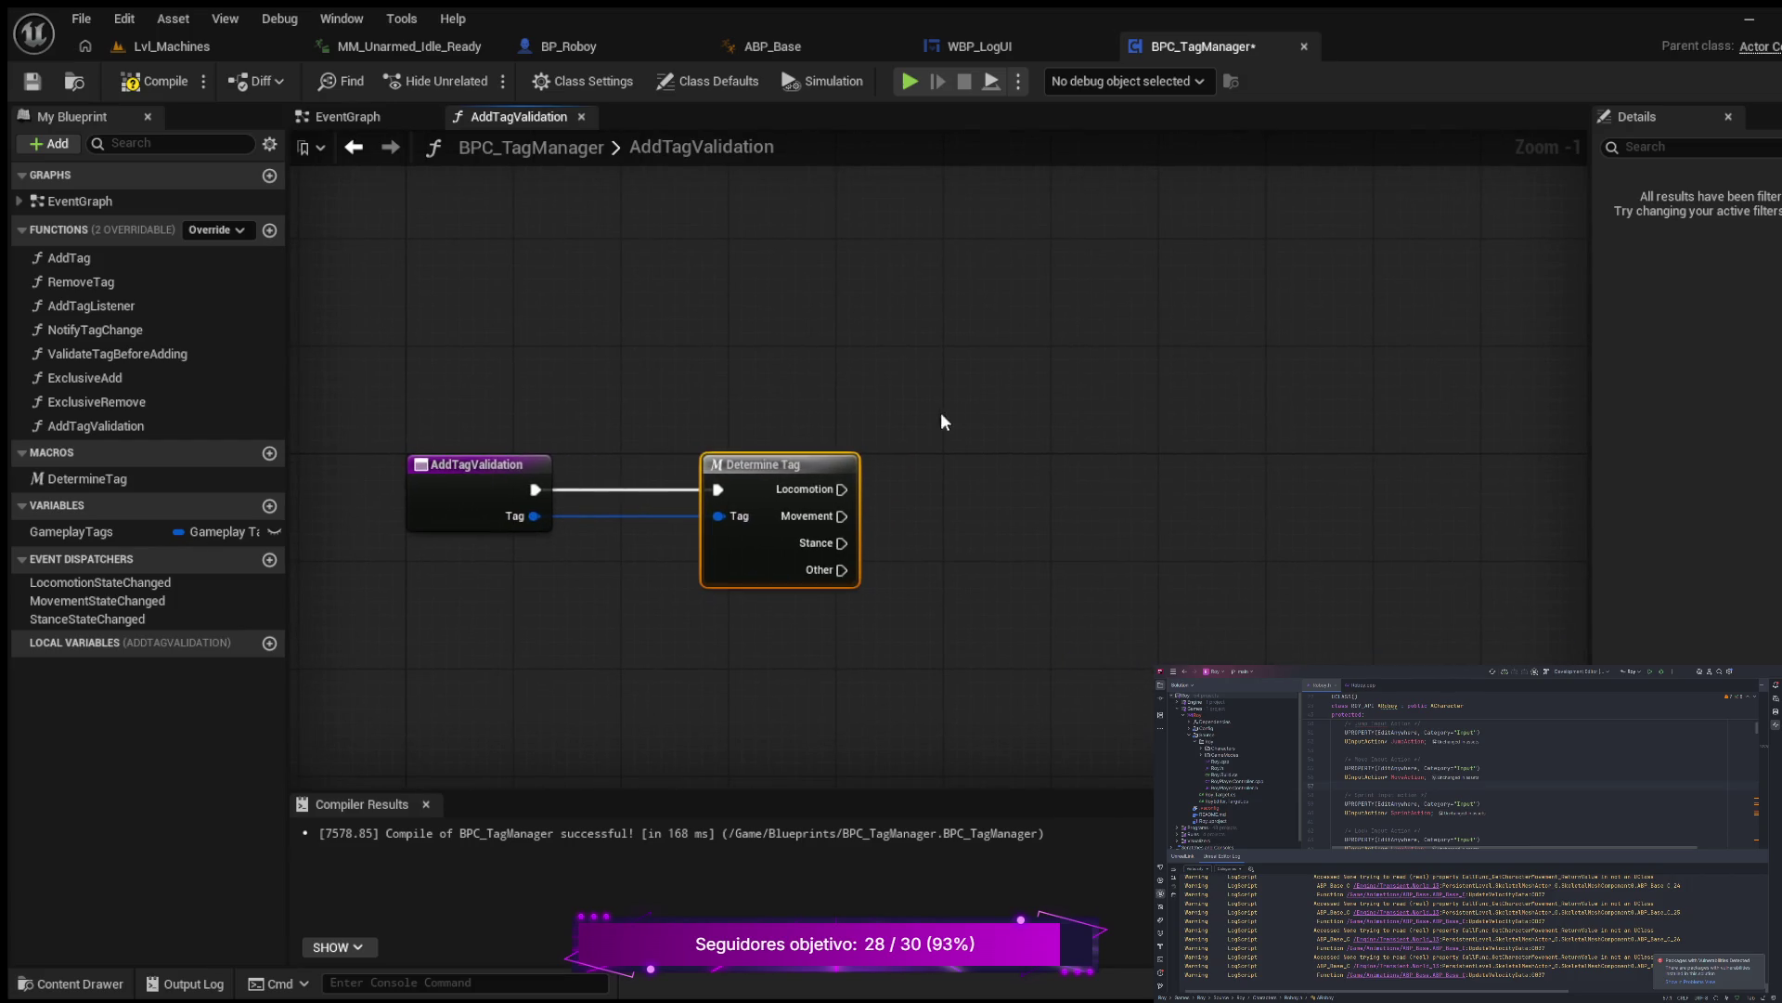
pyautogui.moveTo(1078, 585); pyautogui.dragTo(1054, 590)
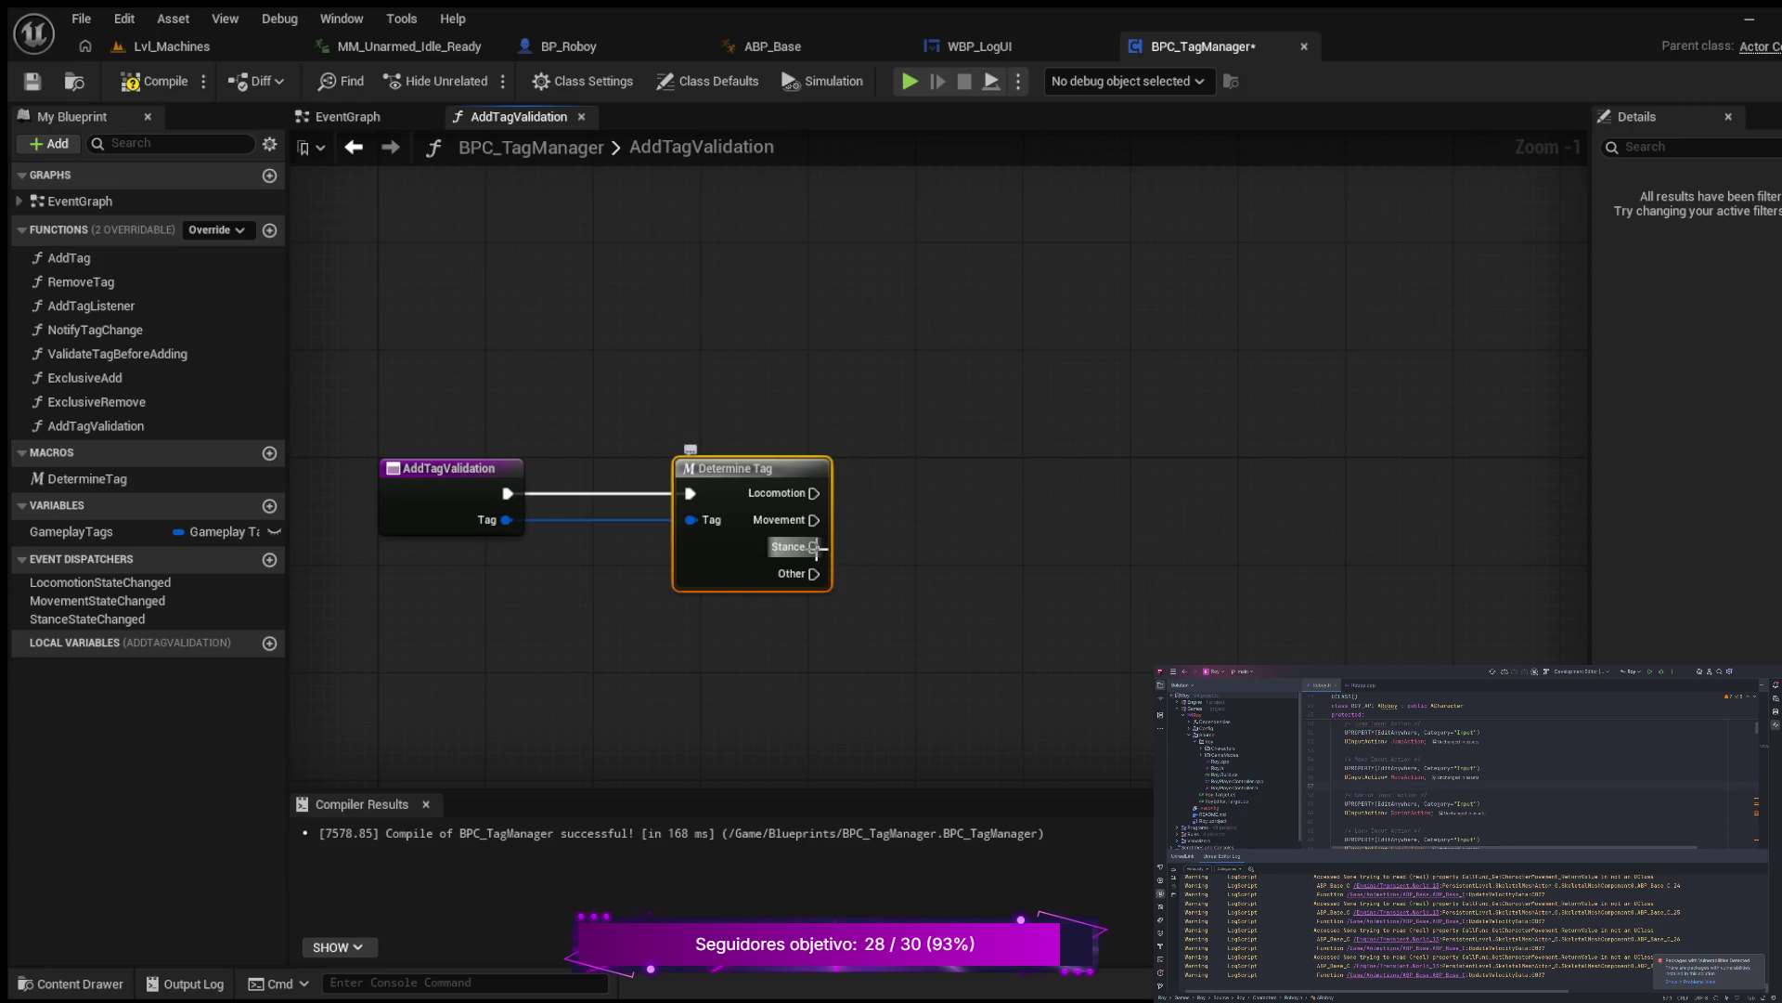
# Step: Wire Determine Tag's Stance output into a new Return Node, replacing a discarded first attempt
pyautogui.moveTo(814, 547)
pyautogui.mouseDown()
pyautogui.moveTo(1043, 583)
pyautogui.moveTo(1043, 565)
pyautogui.mouseUp()
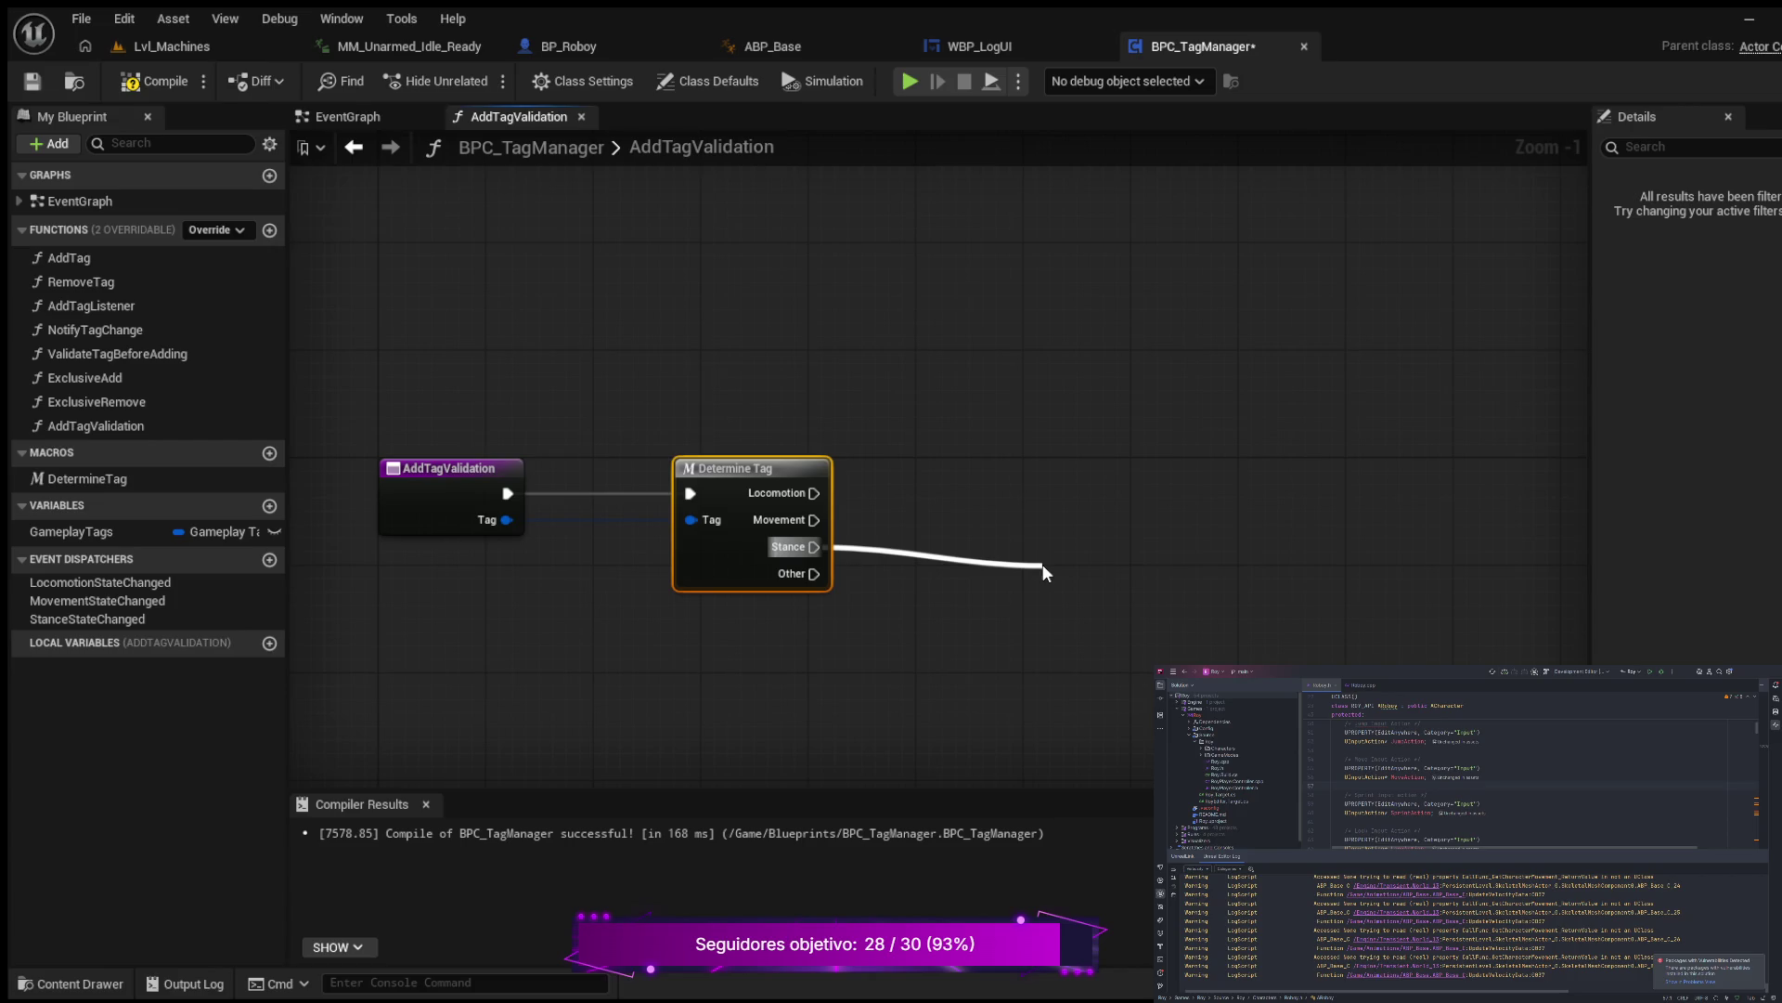
pyautogui.moveTo(1042, 573); pyautogui.dragTo(1045, 573)
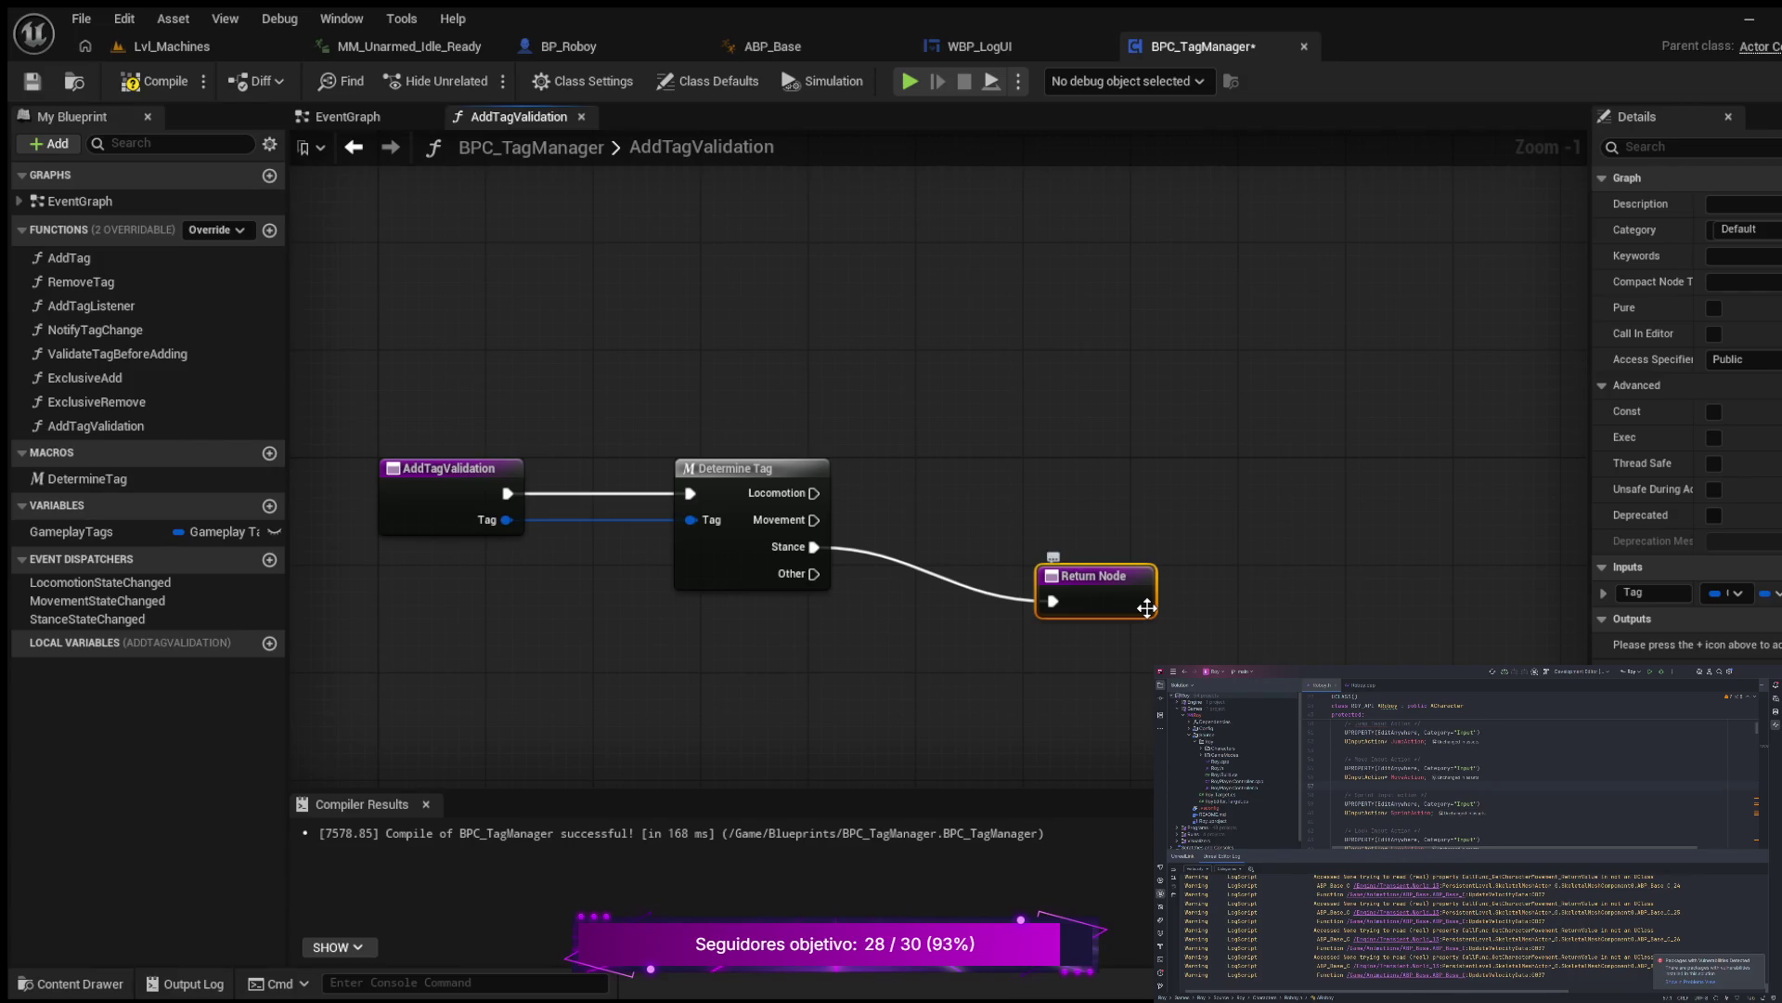
pyautogui.press('Delete')
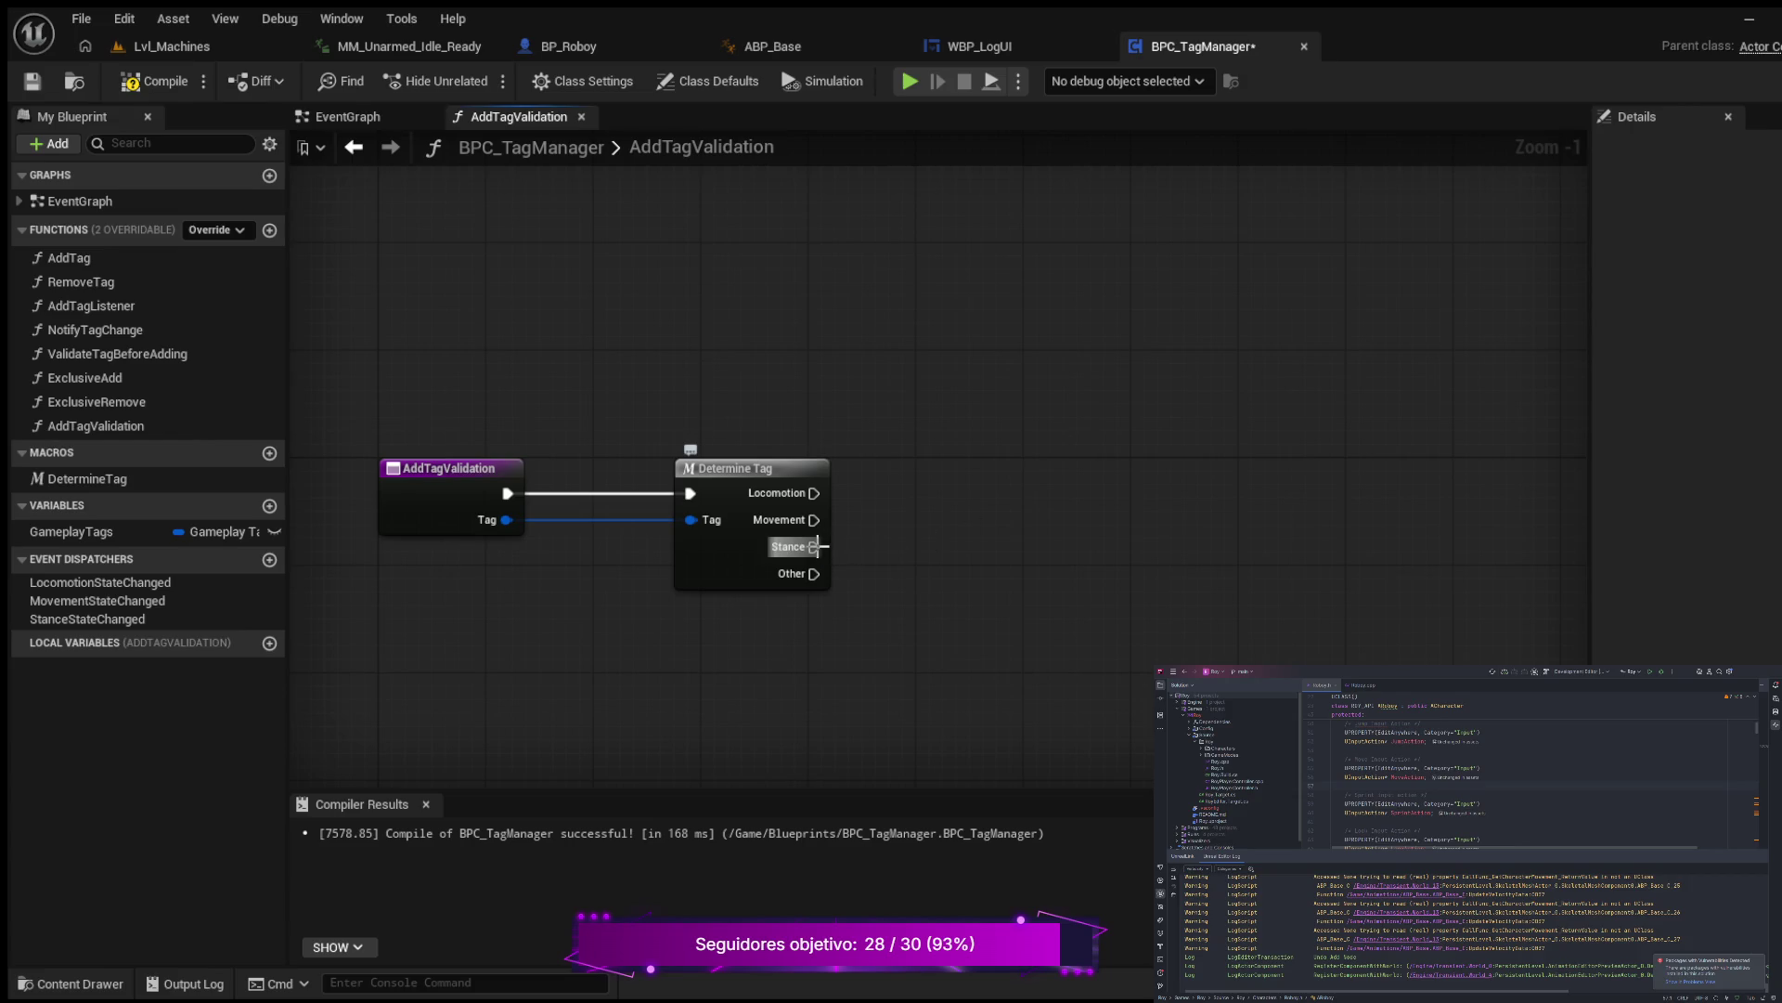
pyautogui.moveTo(814, 546); pyautogui.dragTo(998, 521)
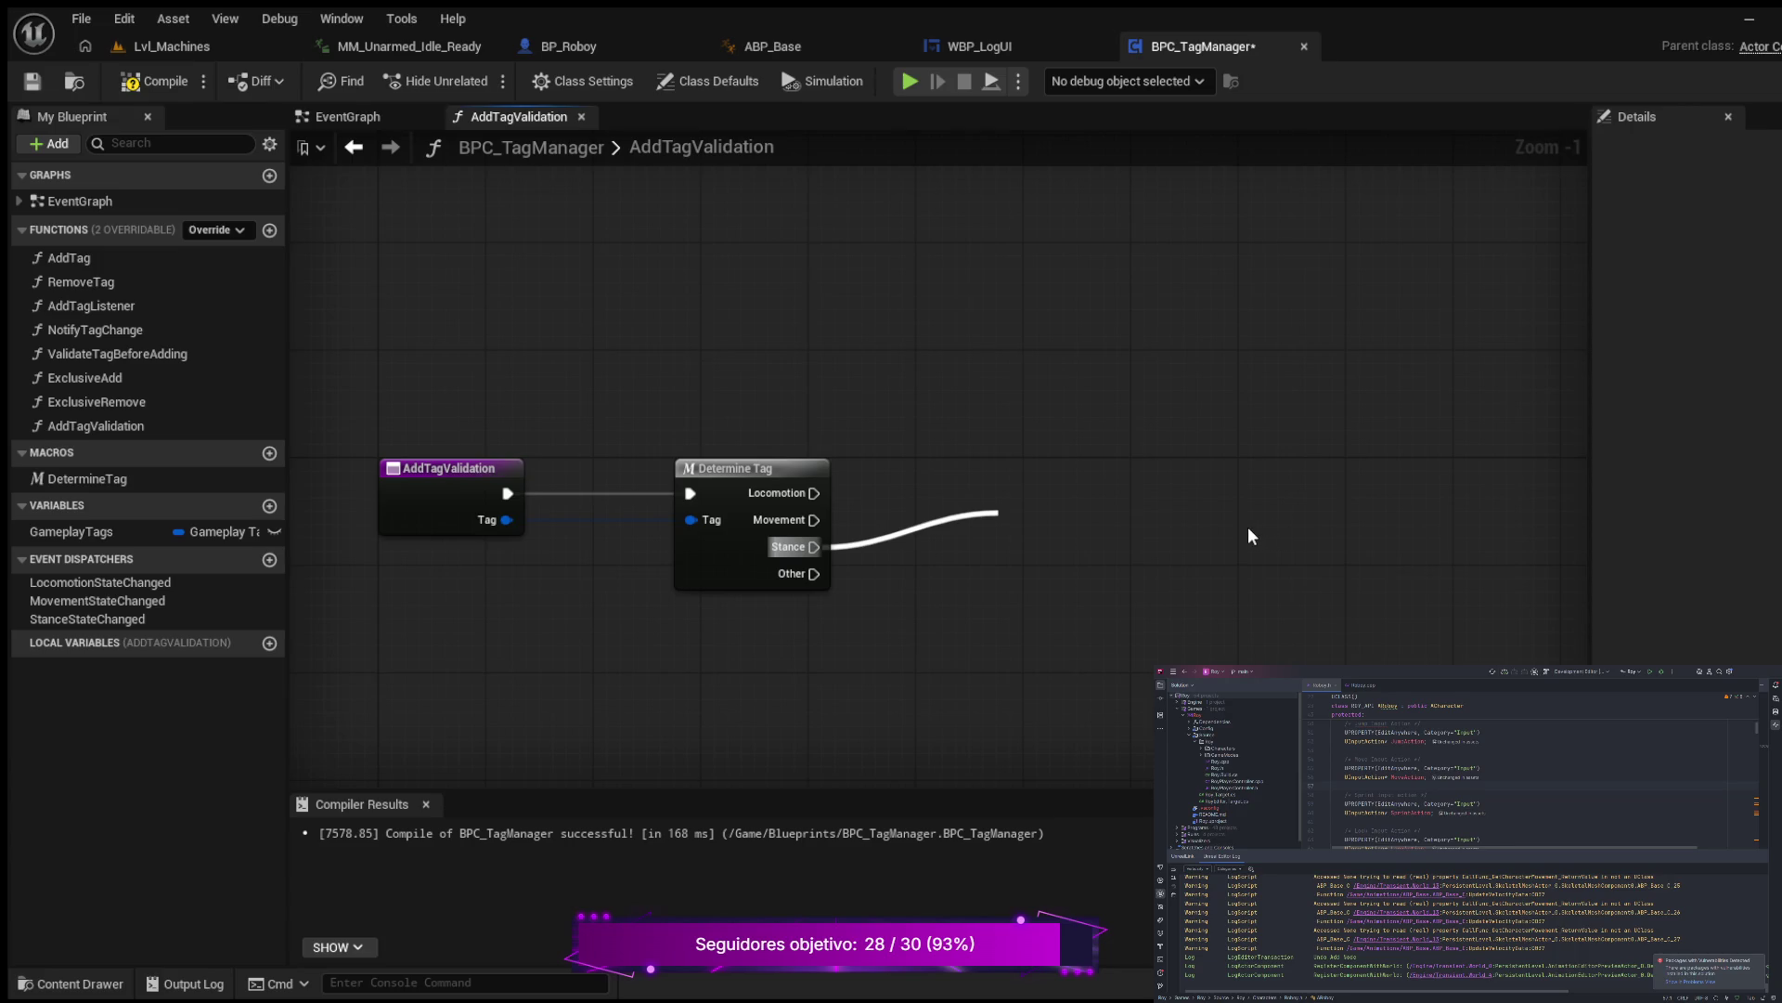
pyautogui.click(1247, 526)
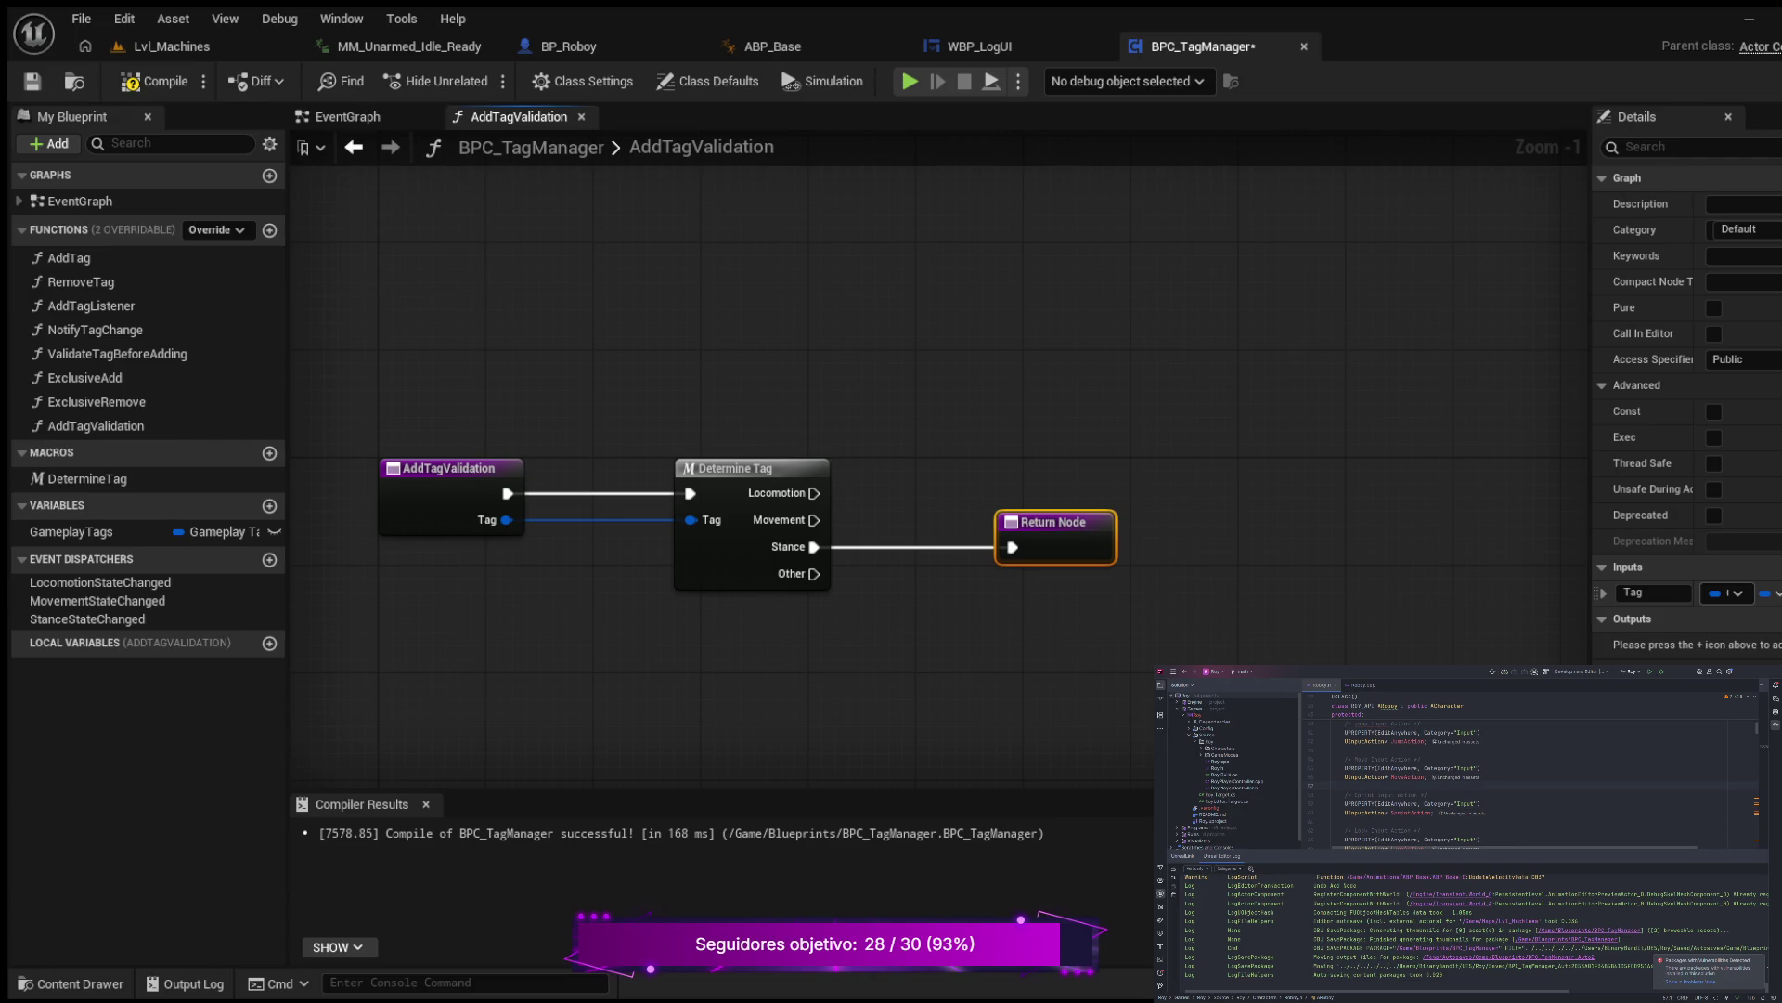
# Step: Give the Return Node a Boolean IsAllowed output, then bring up the WBP_LogUI widget
pyautogui.click(1583, 597)
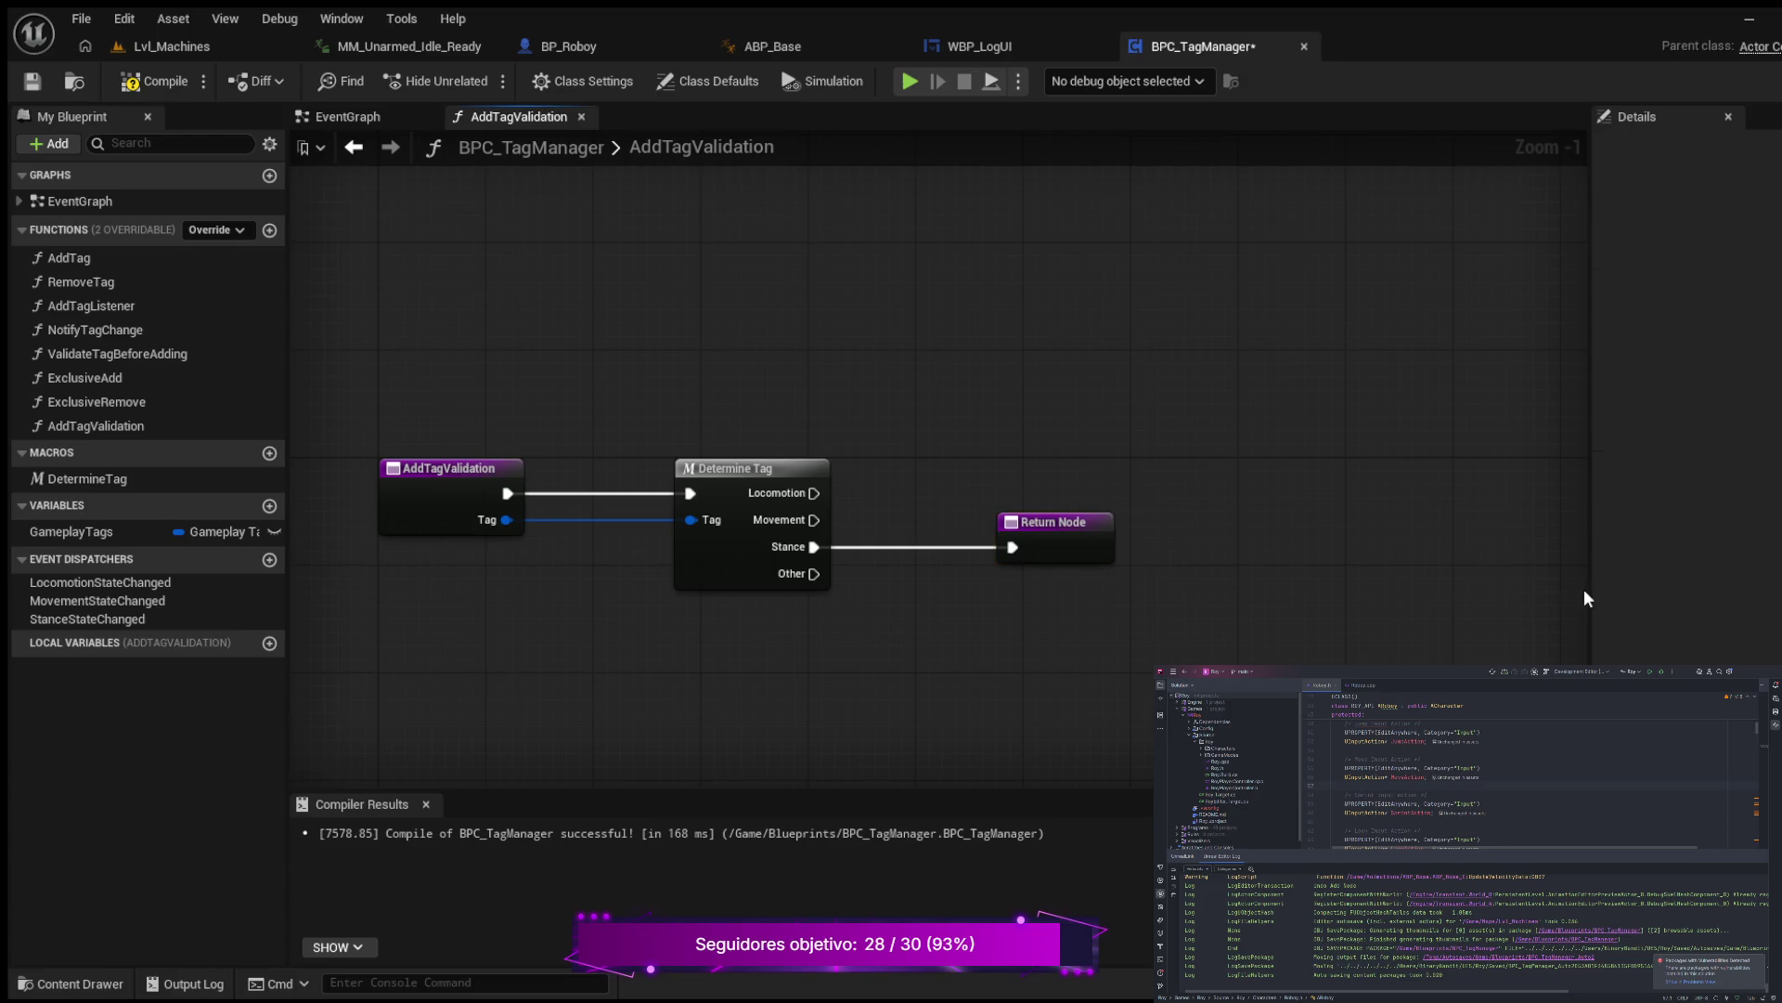
pyautogui.click(1075, 536)
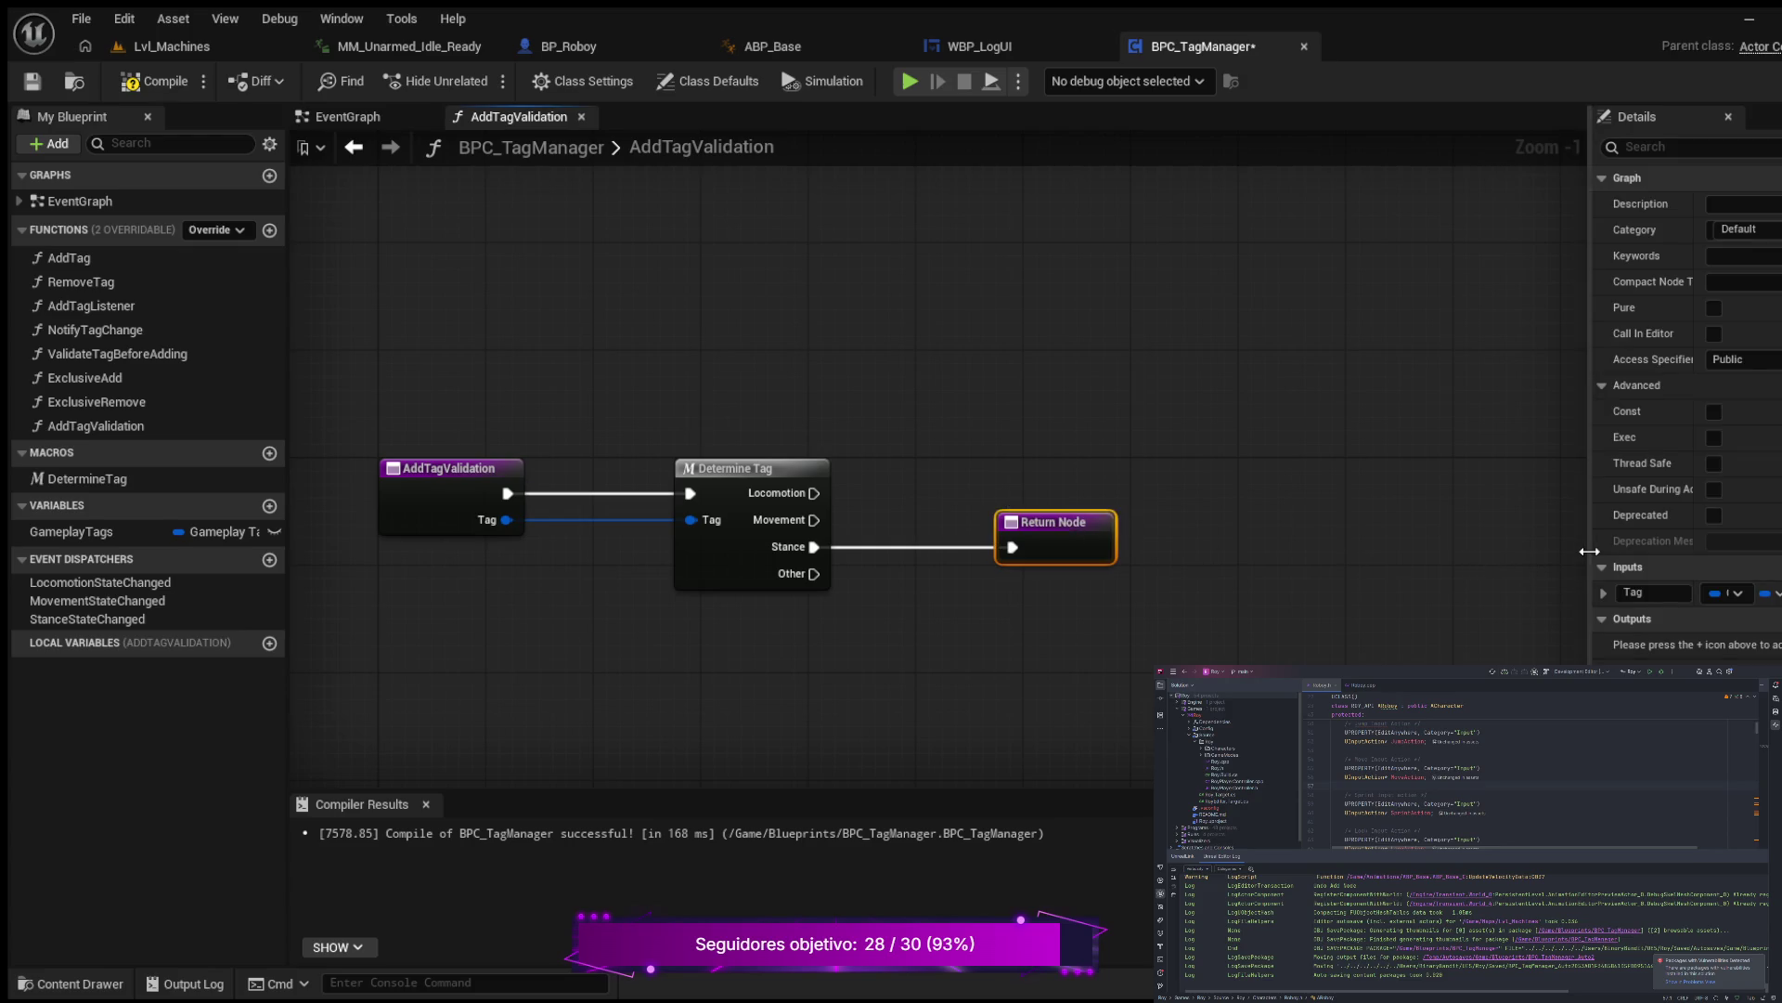
pyautogui.moveTo(1589, 548); pyautogui.dragTo(1260, 547)
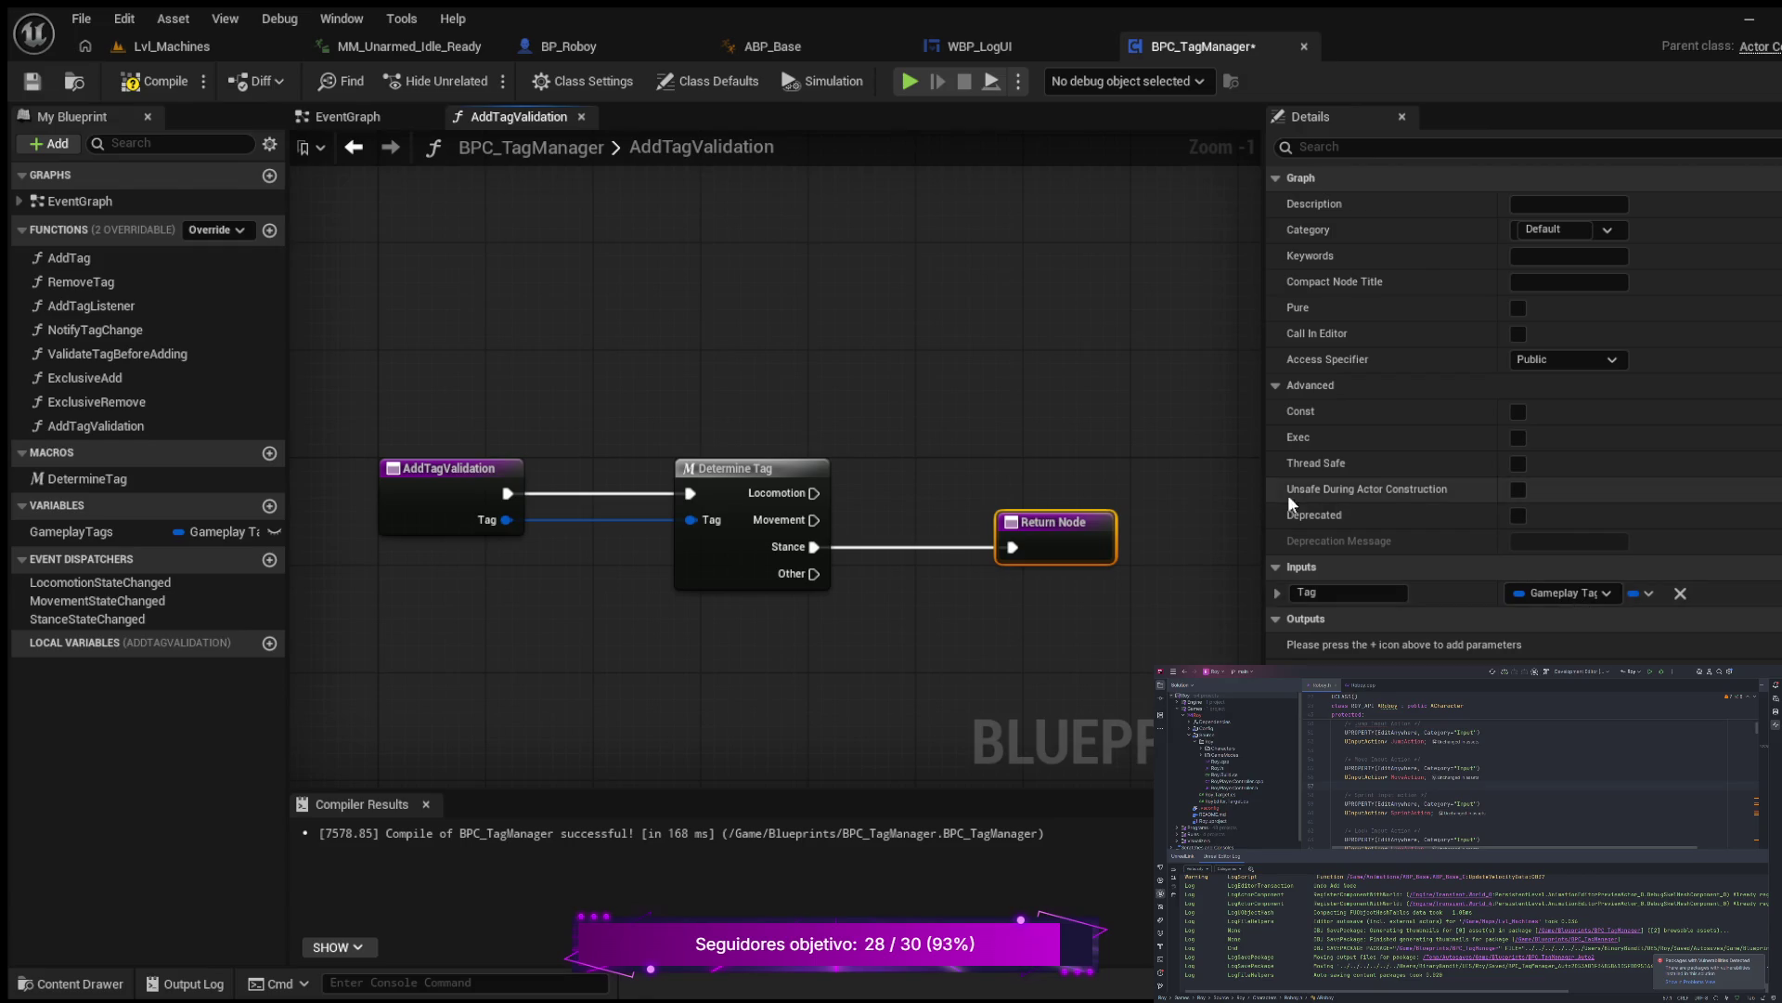
pyautogui.moveTo(1267, 492); pyautogui.dragTo(1475, 492)
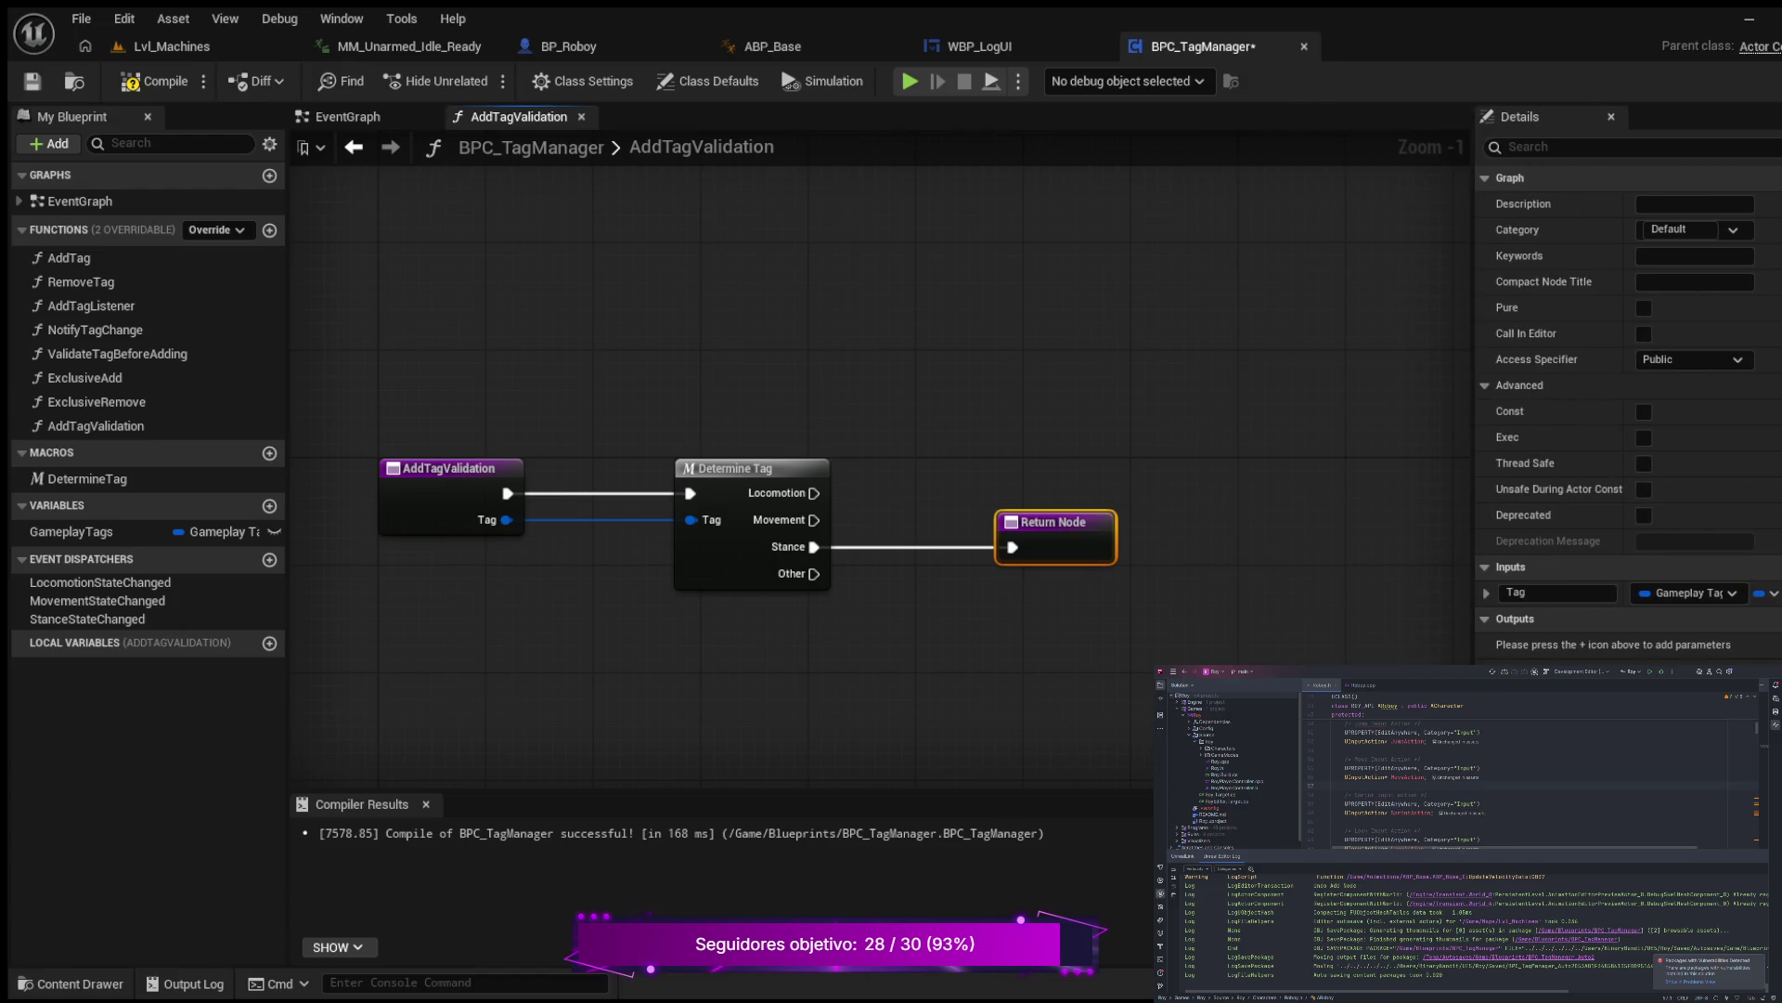
pyautogui.click(1764, 618)
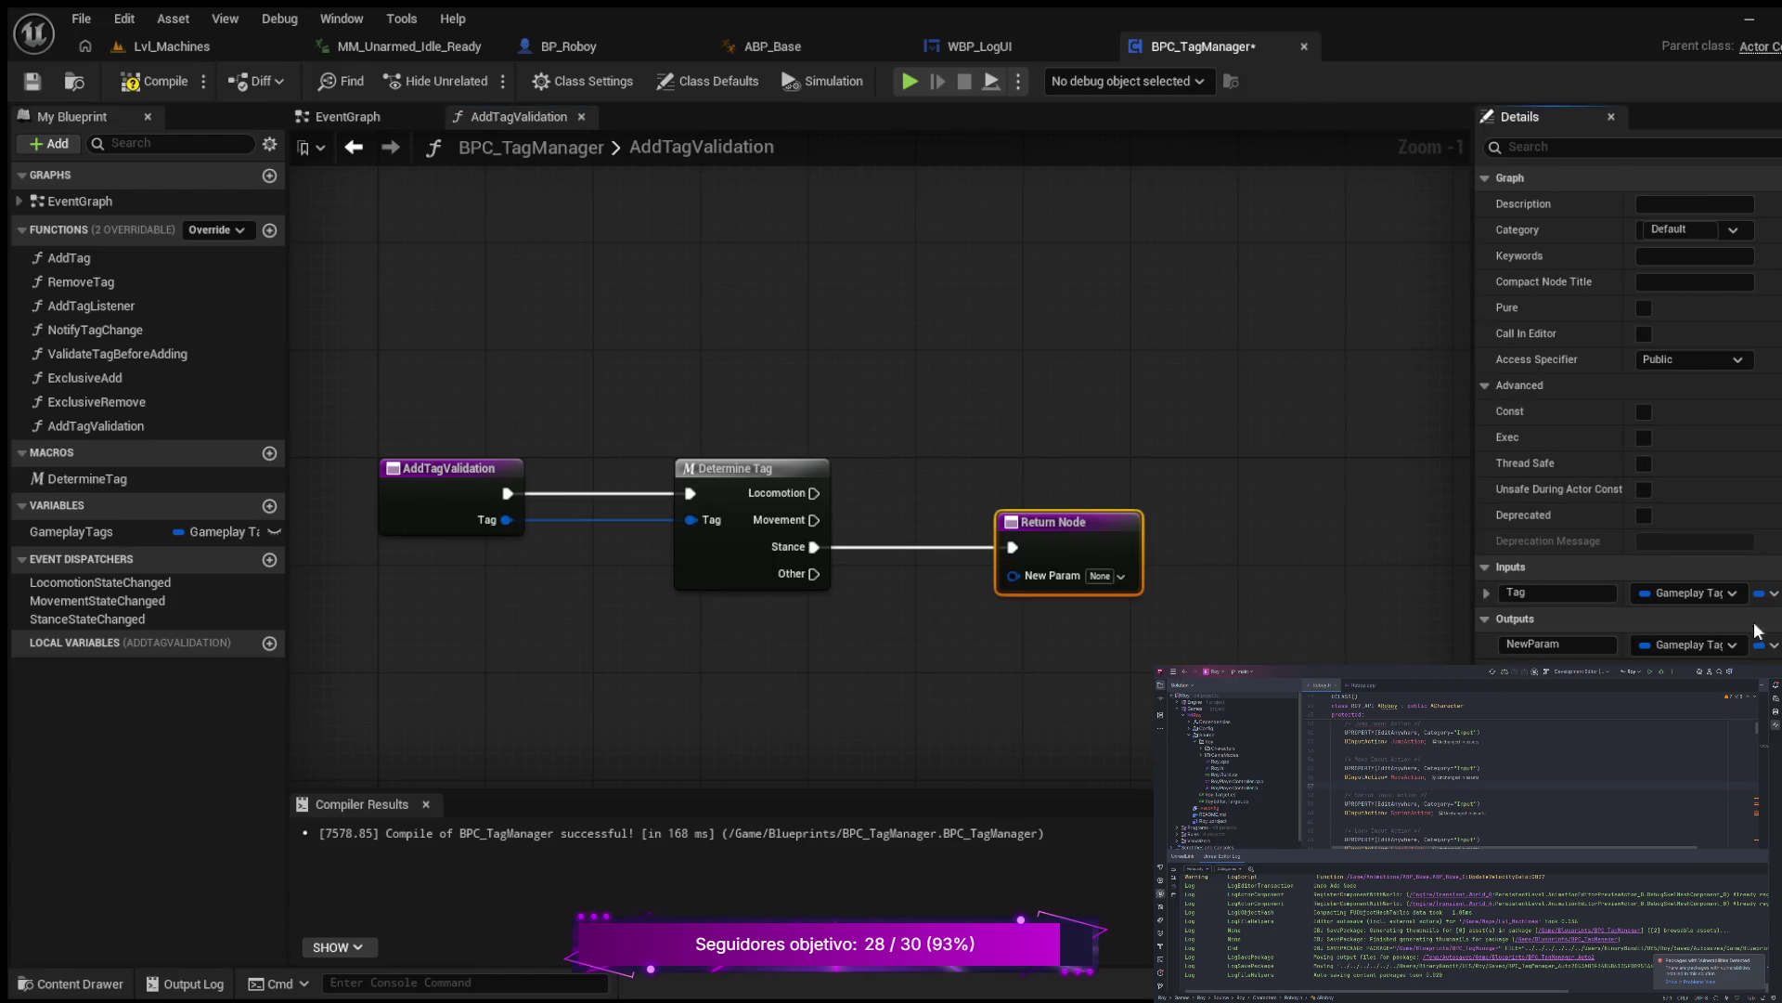
pyautogui.click(1581, 645)
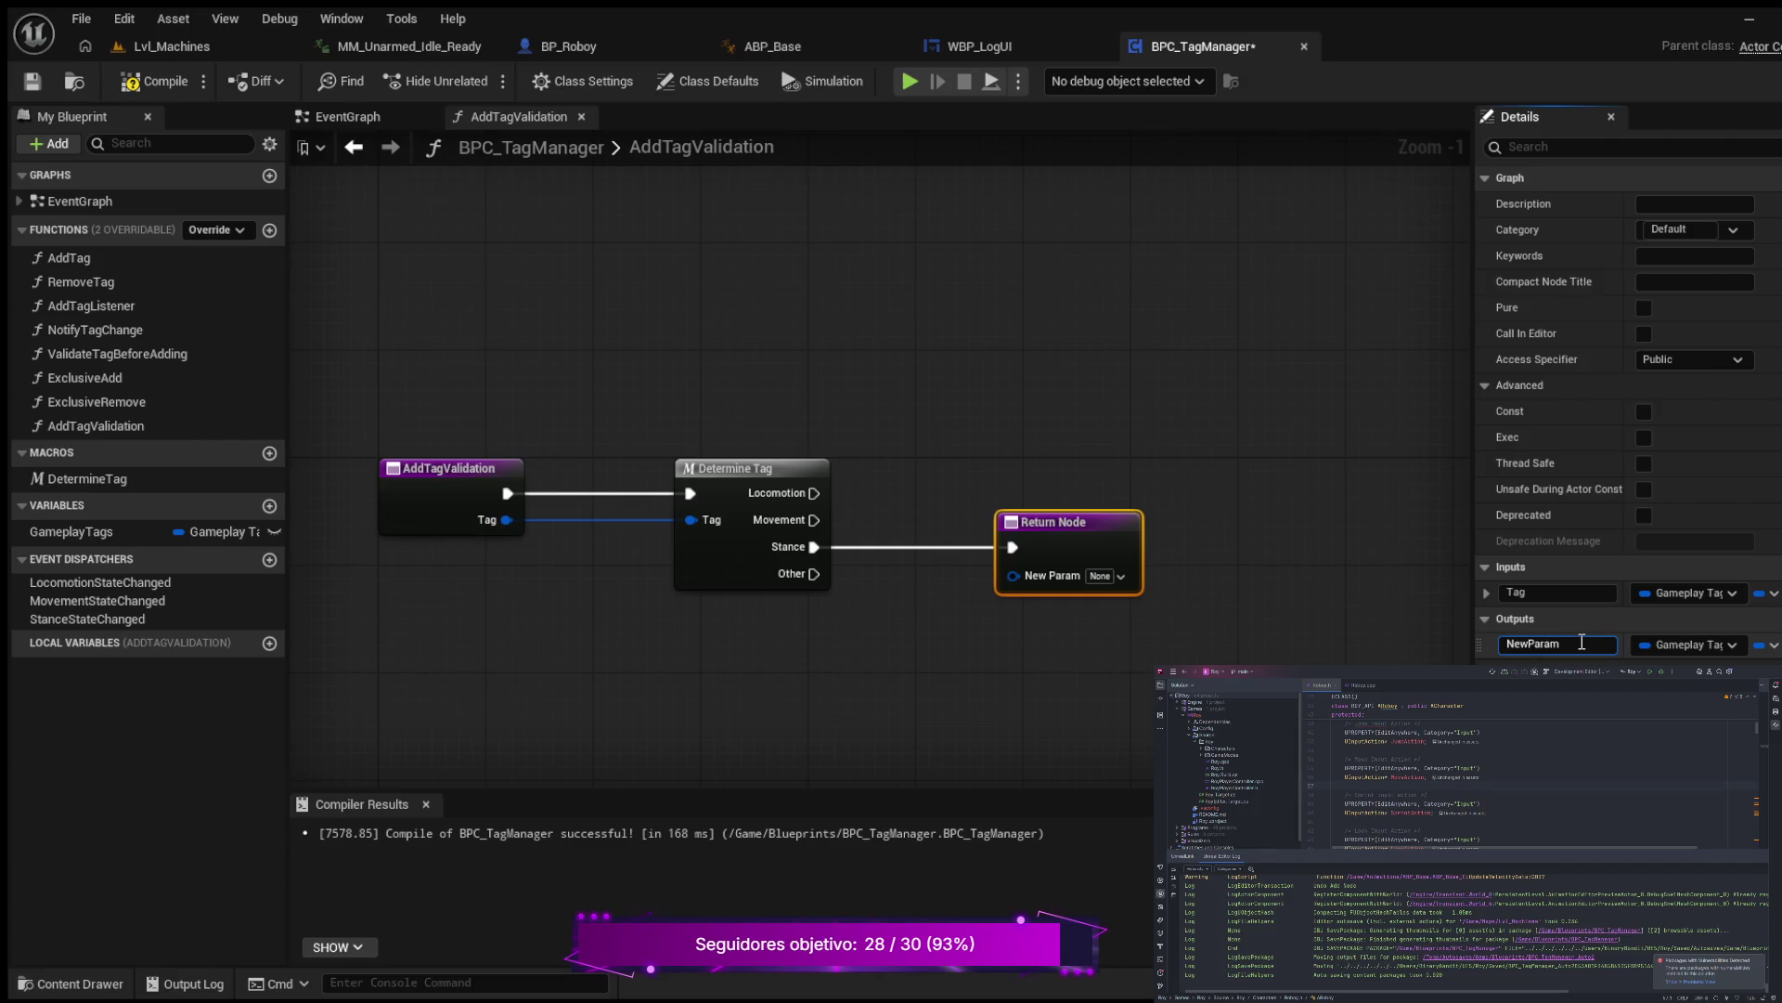
pyautogui.doubleClick(1581, 642)
pyautogui.write('IsA')
pyautogui.write('llowed')
pyautogui.press('Return')
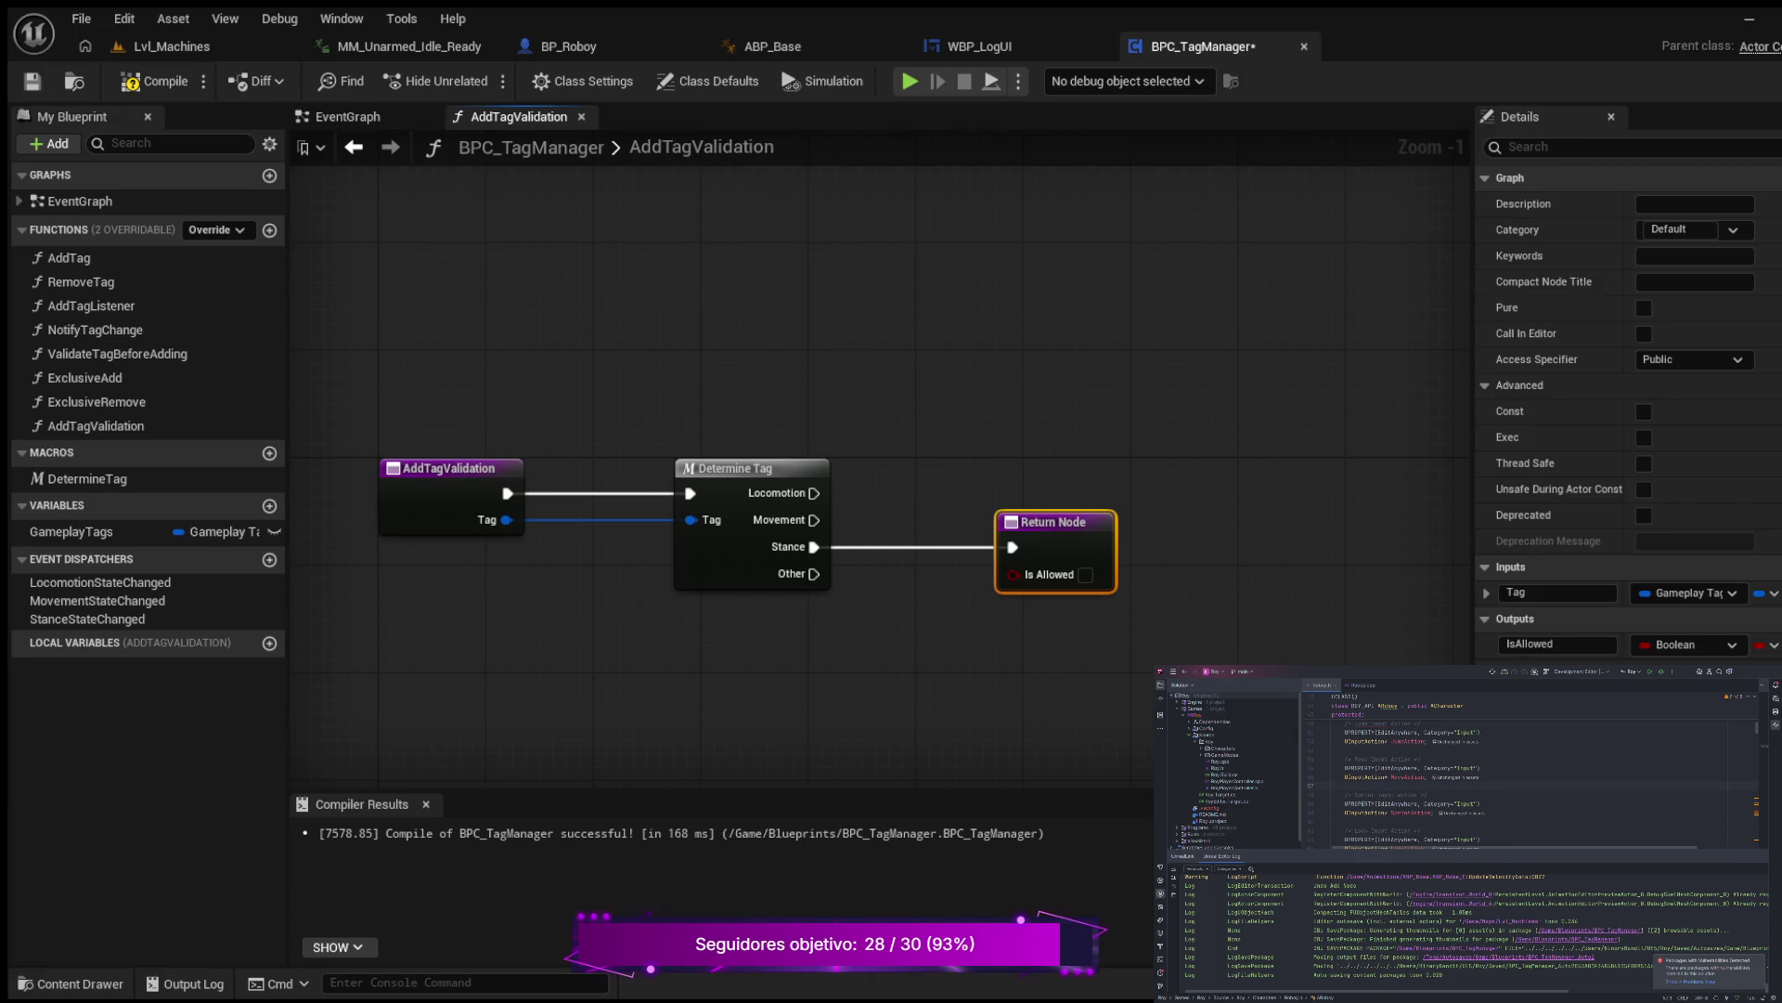
pyautogui.click(974, 45)
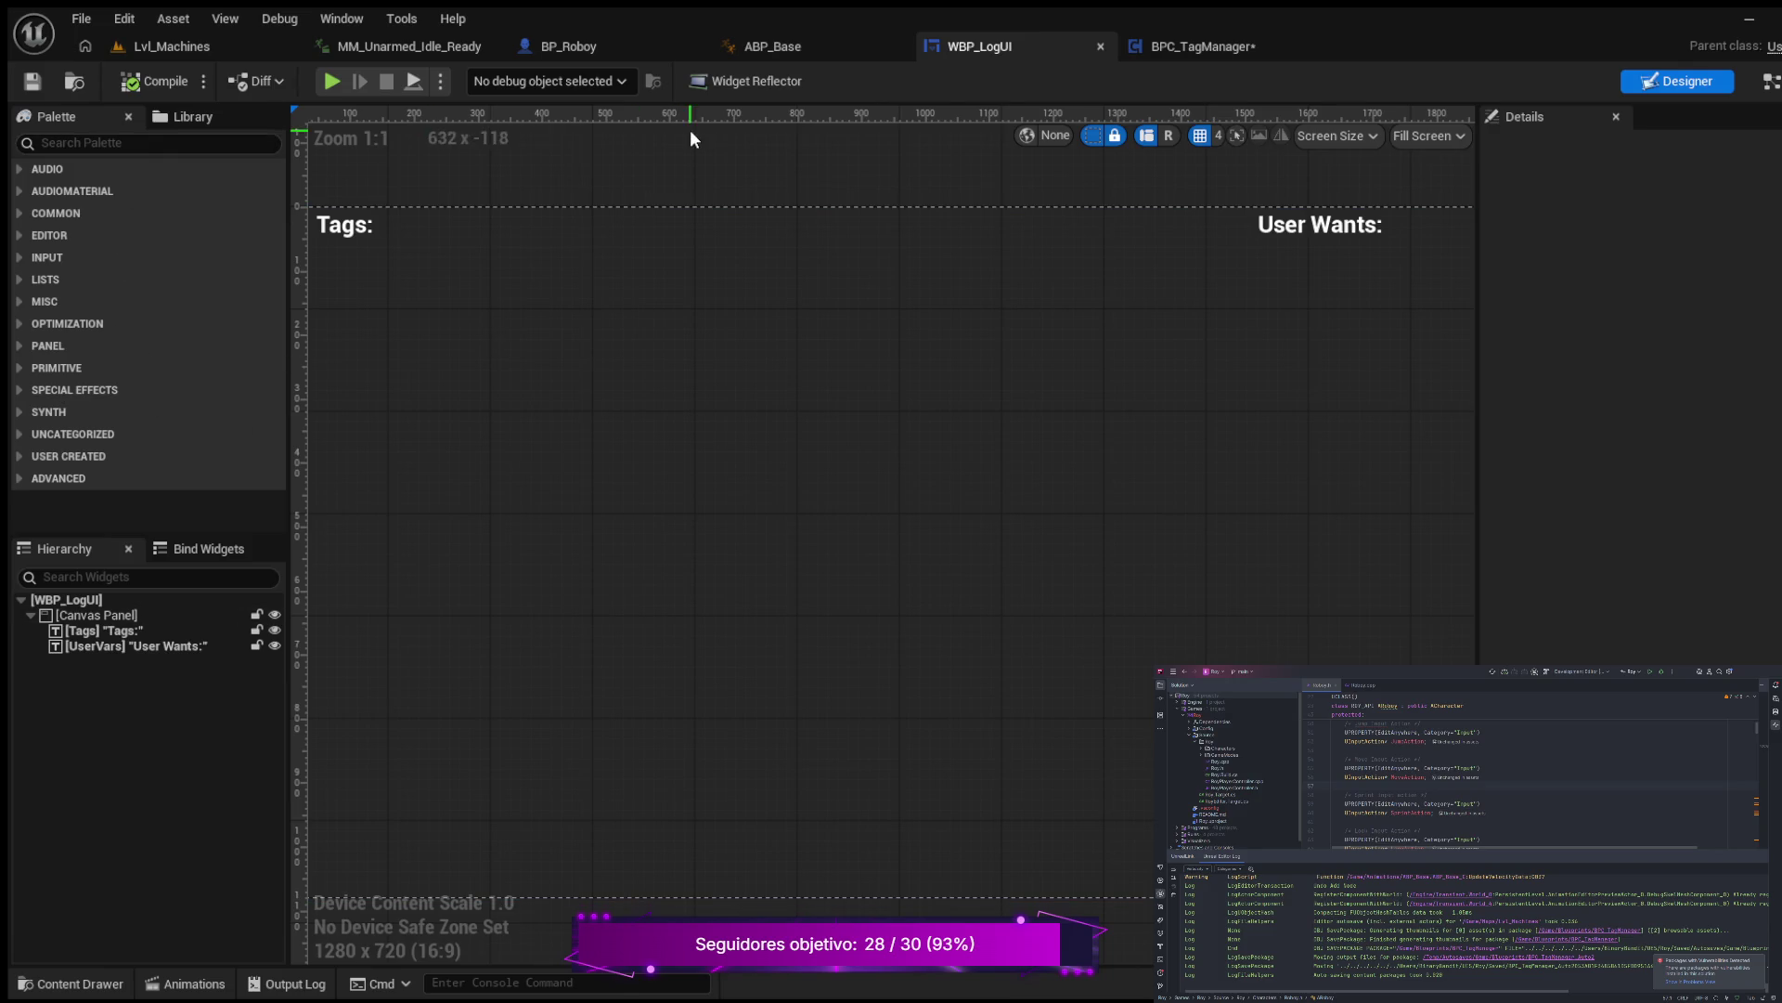
# Step: Look through the BP_Roboy and ABP_Base event graphs
pyautogui.click(594, 48)
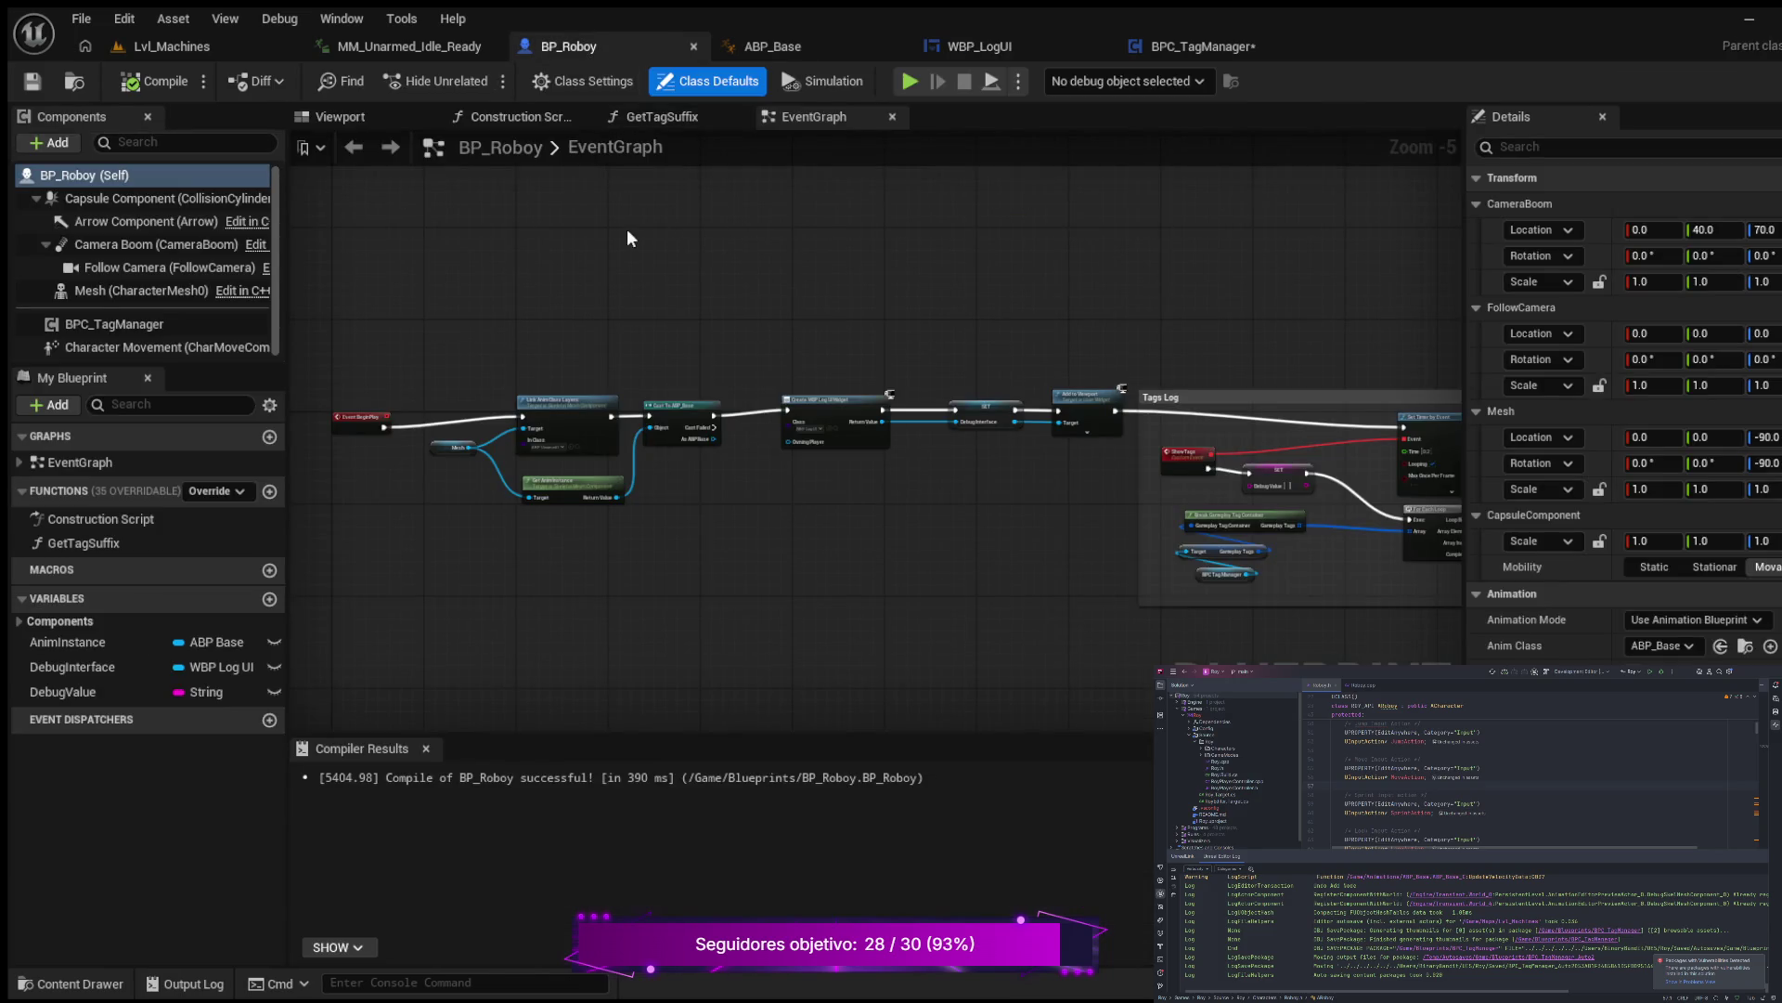
pyautogui.scroll(-3, 716, 239)
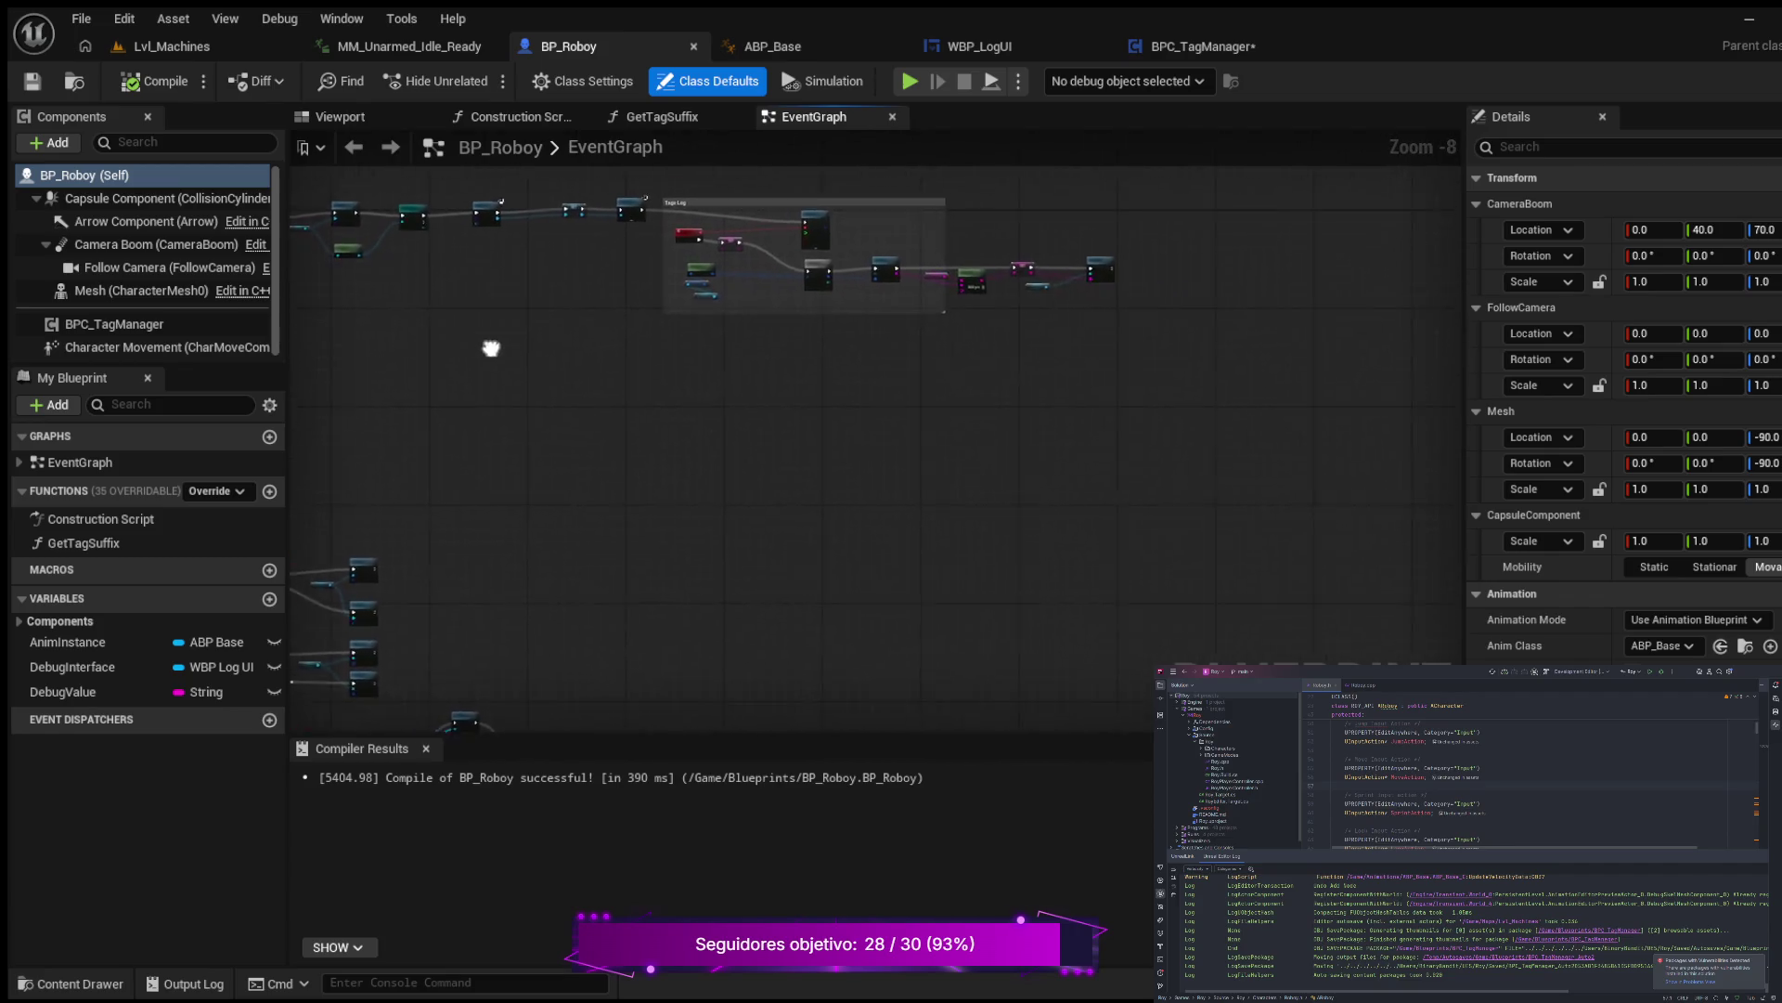
pyautogui.scroll(5, 505, 351)
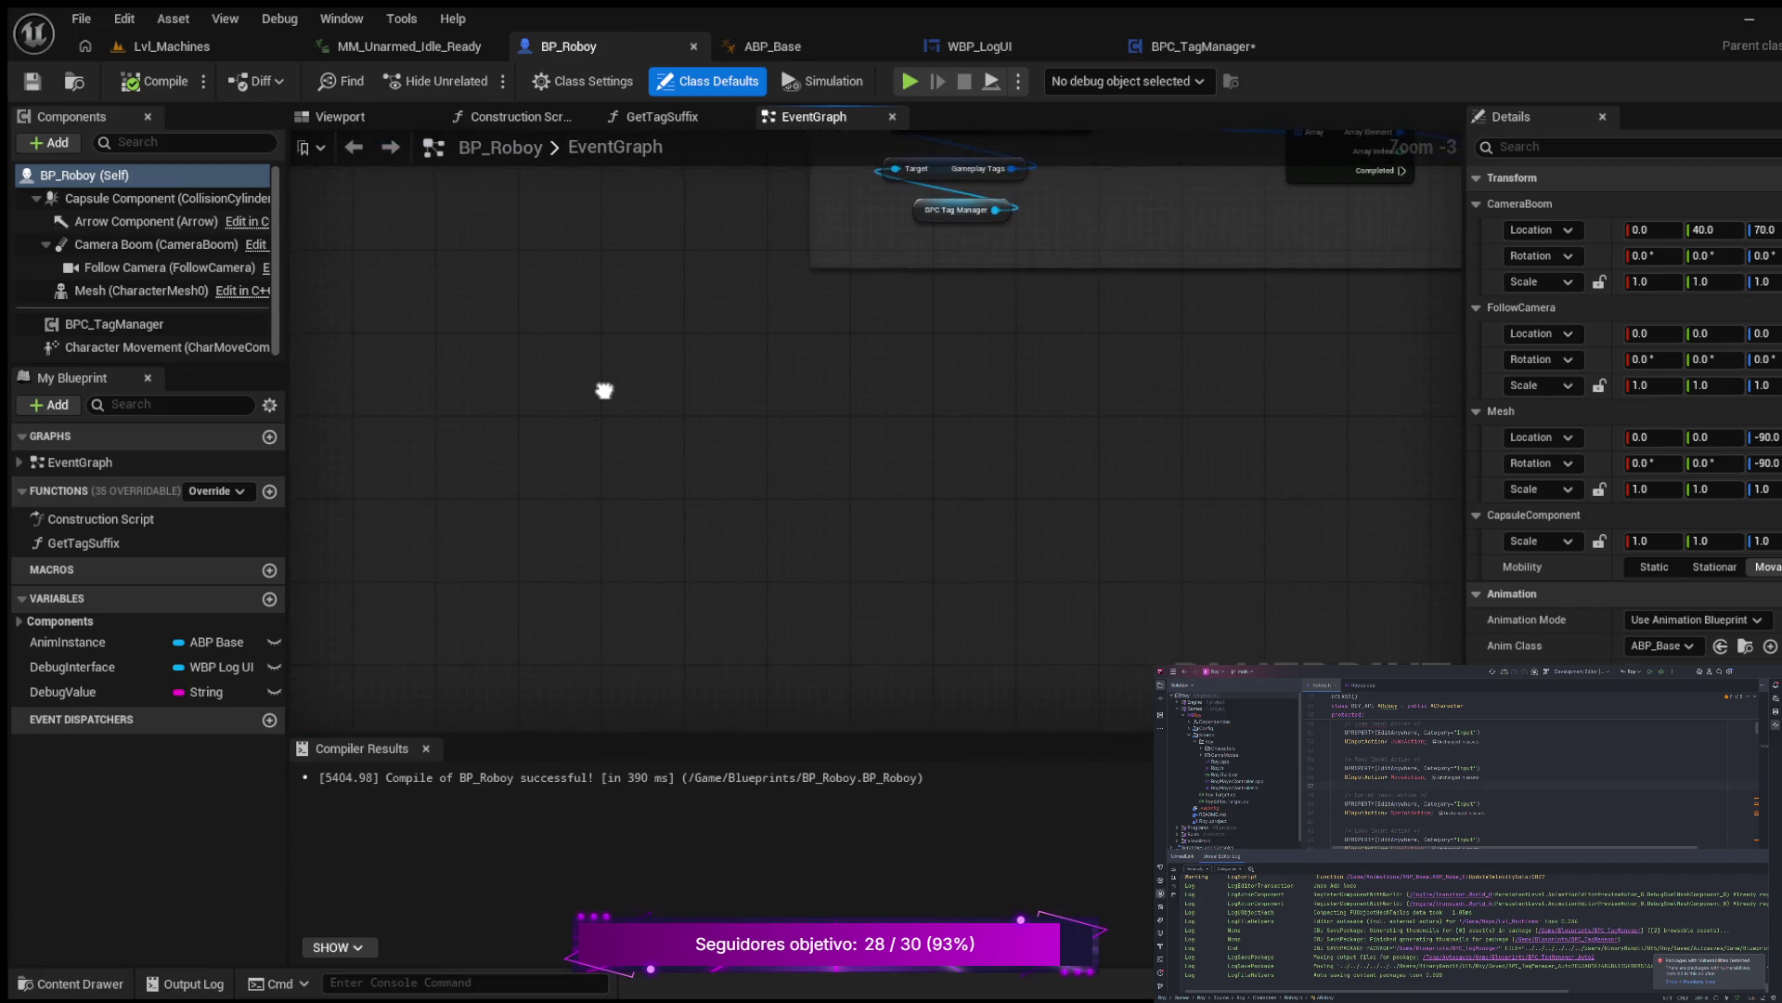
pyautogui.moveTo(605, 390)
pyautogui.mouseDown()
pyautogui.moveTo(676, 465)
pyautogui.moveTo(472, 452)
pyautogui.mouseUp()
pyautogui.click(764, 42)
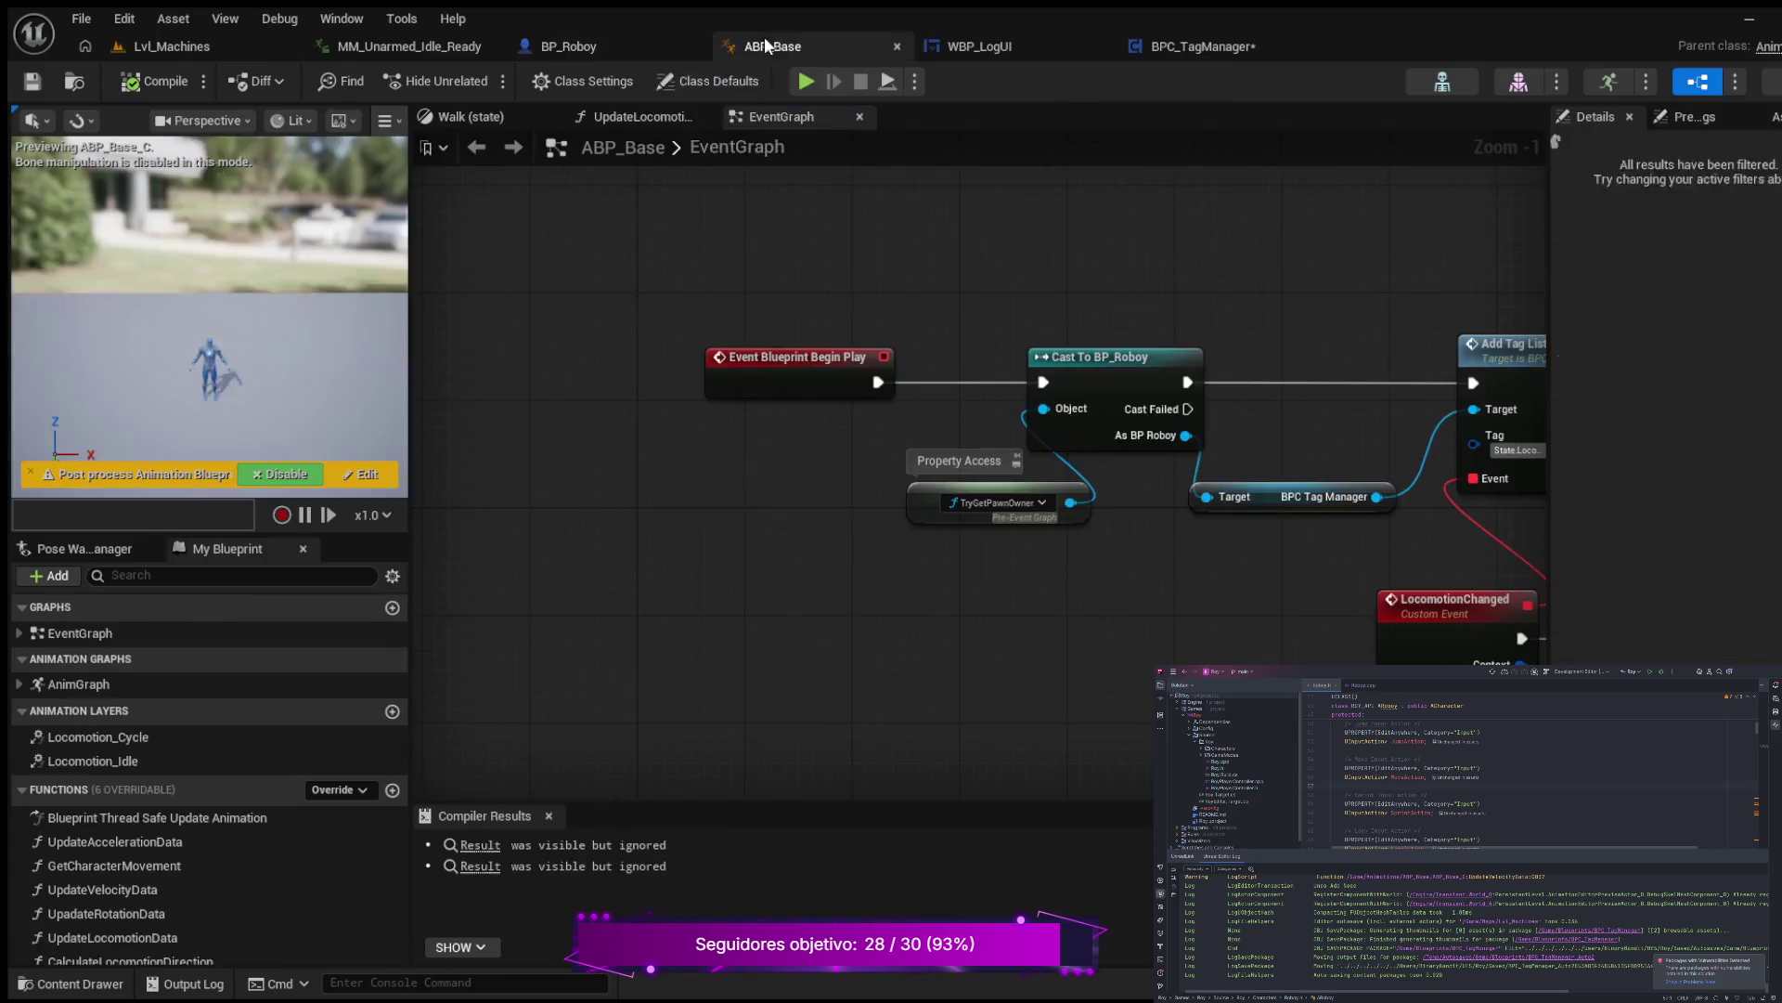
pyautogui.moveTo(538, 368); pyautogui.dragTo(642, 332)
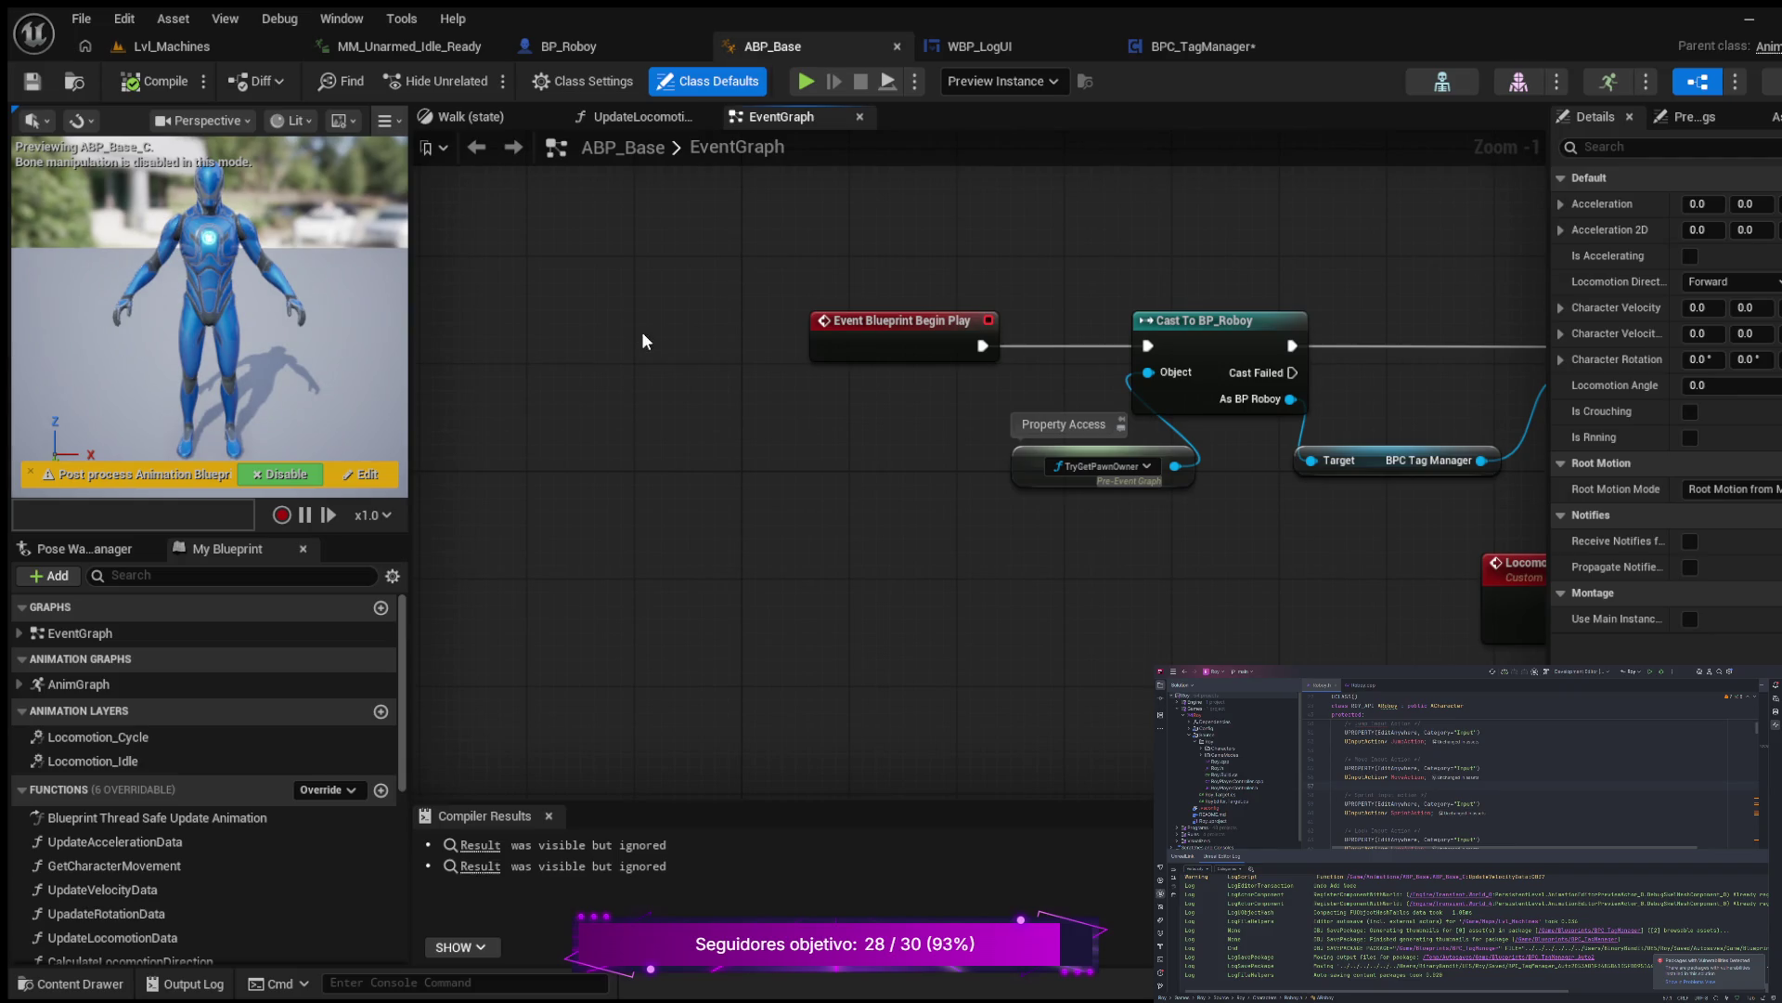
pyautogui.scroll(-2, 320, 833)
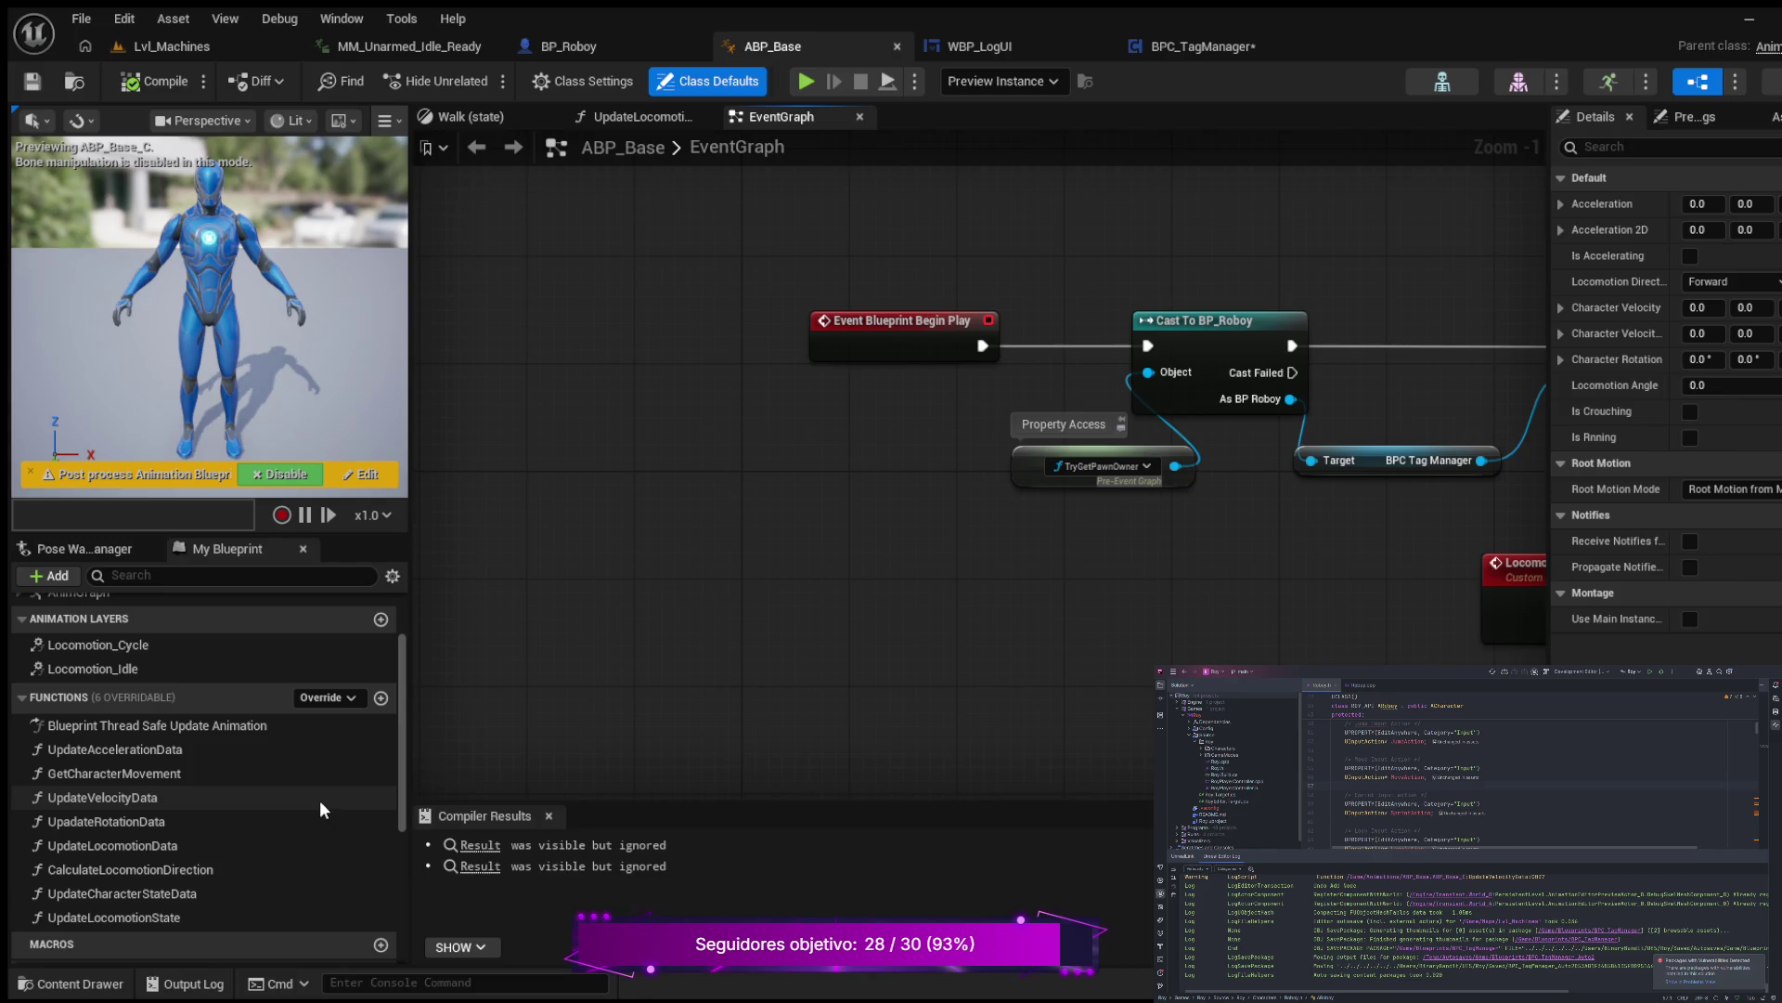
pyautogui.scroll(1, 301, 793)
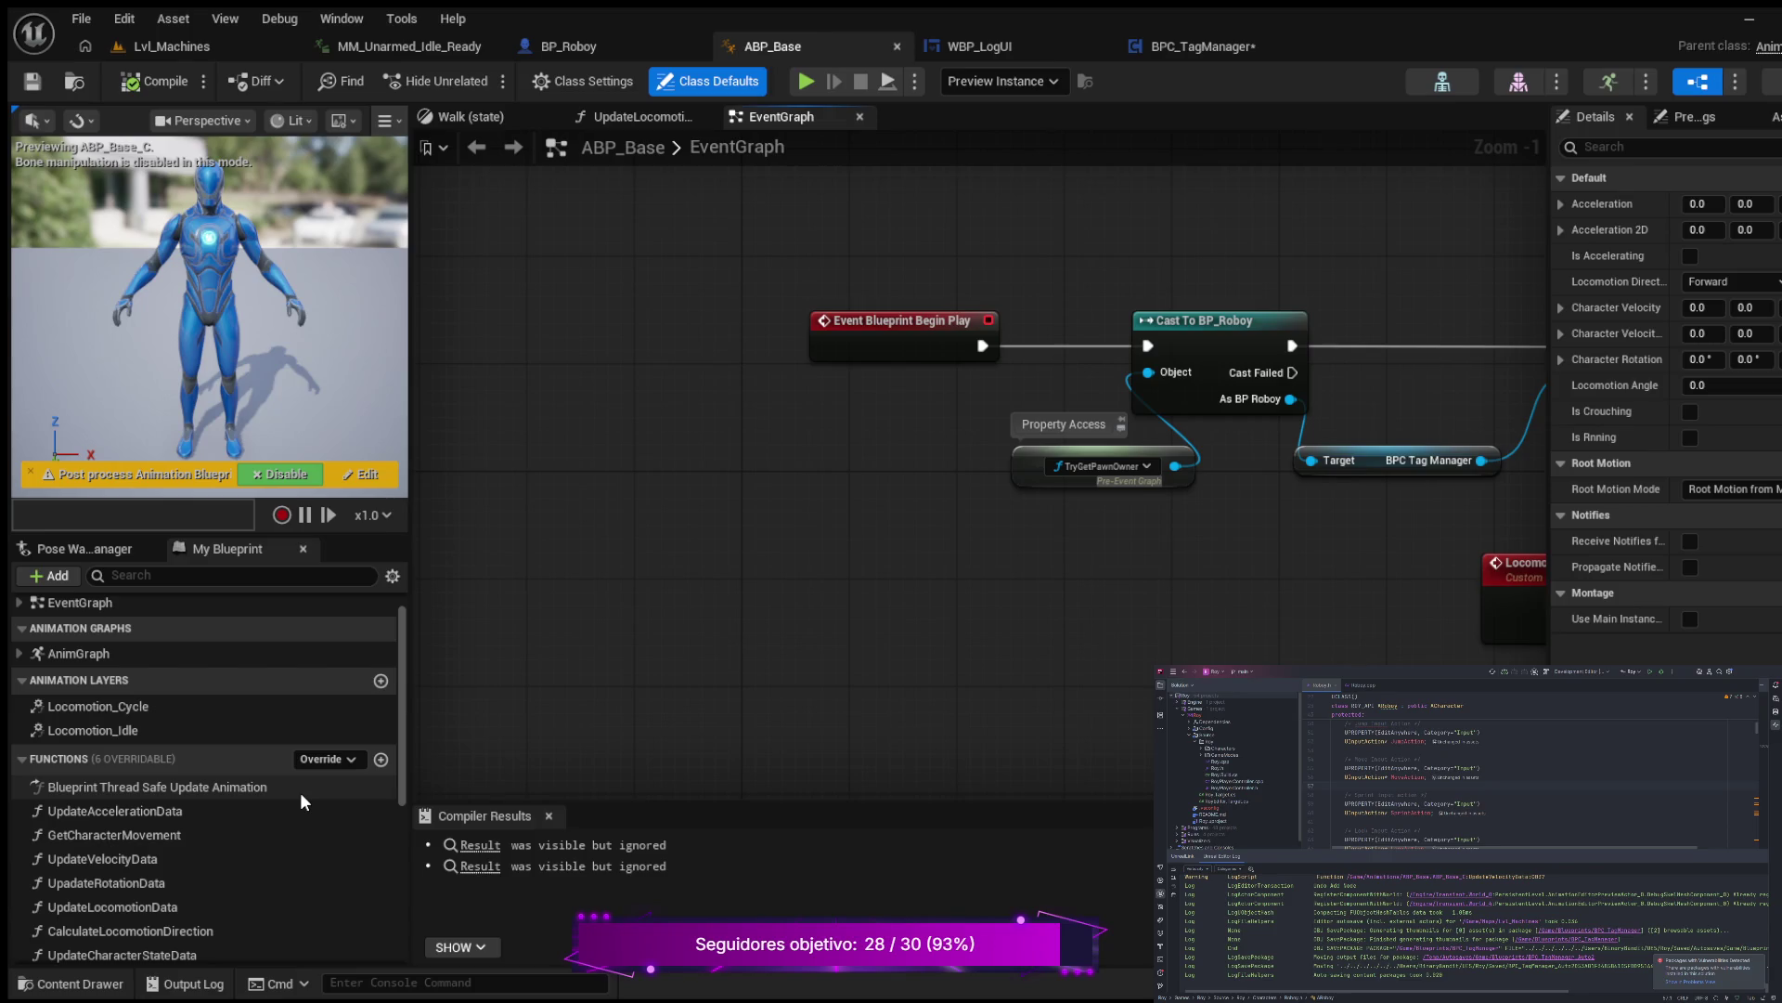
pyautogui.scroll(-2, 299, 793)
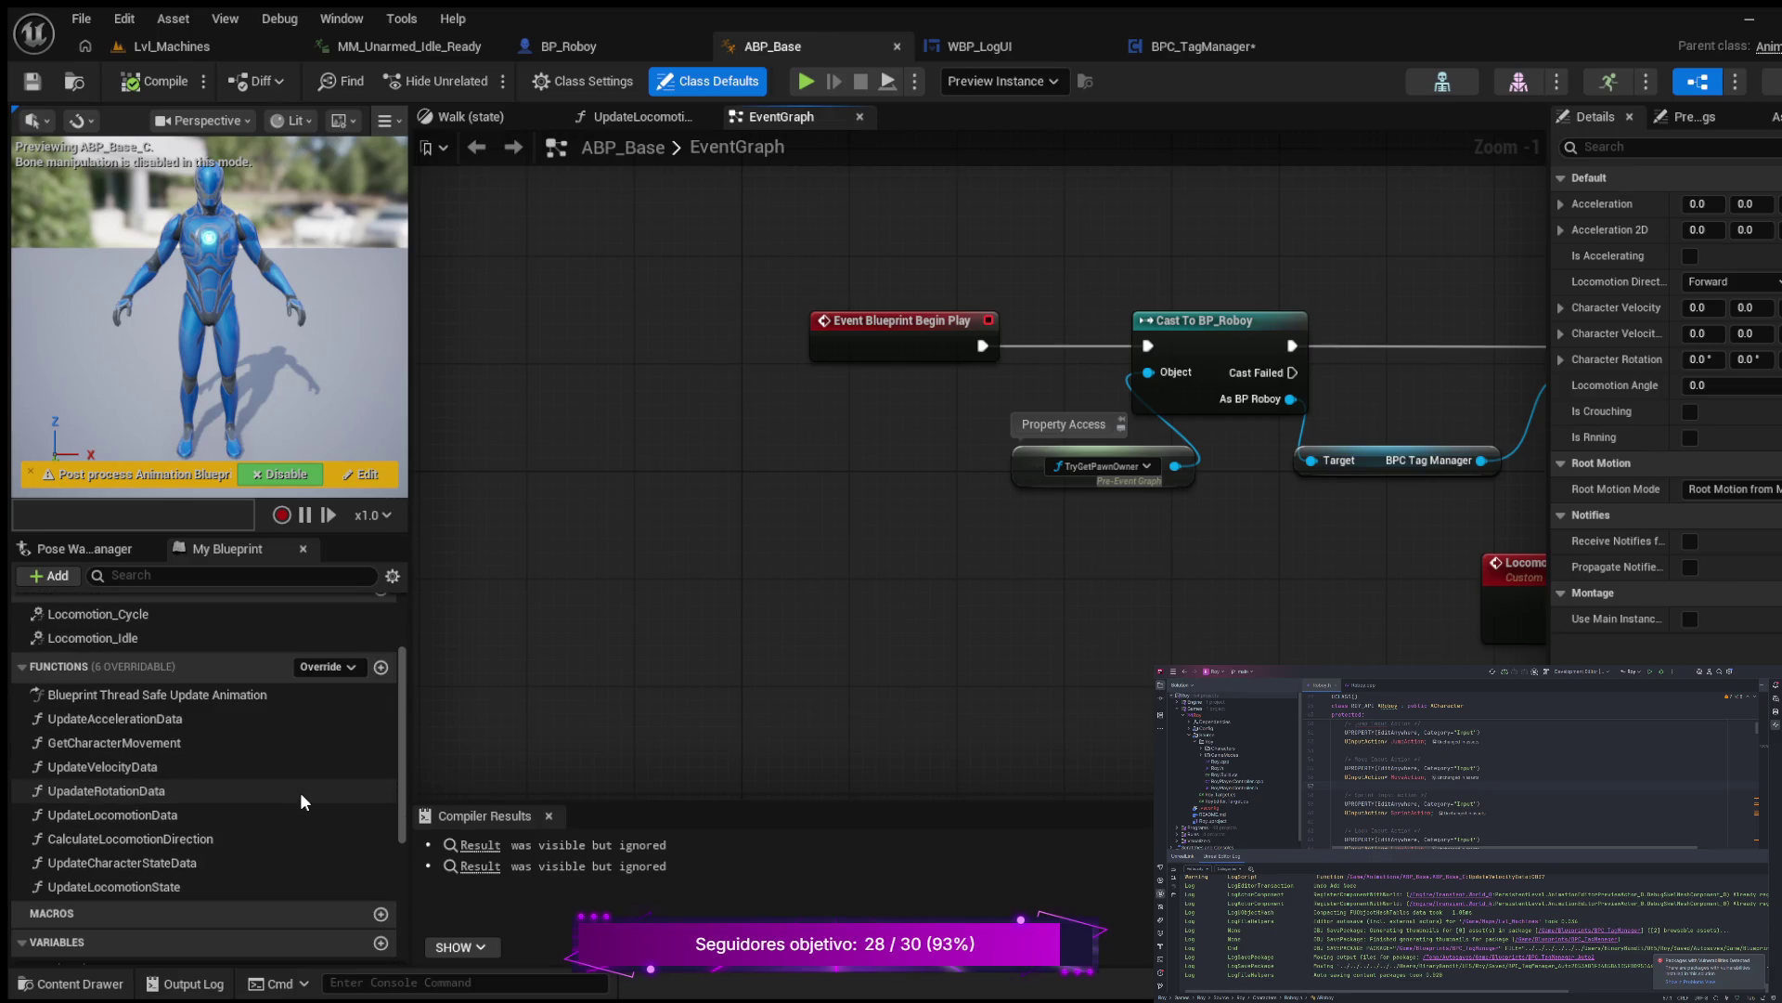
# Step: Back in AddTagValidation, make the Return Node return Is Allowed as true
pyautogui.click(1192, 54)
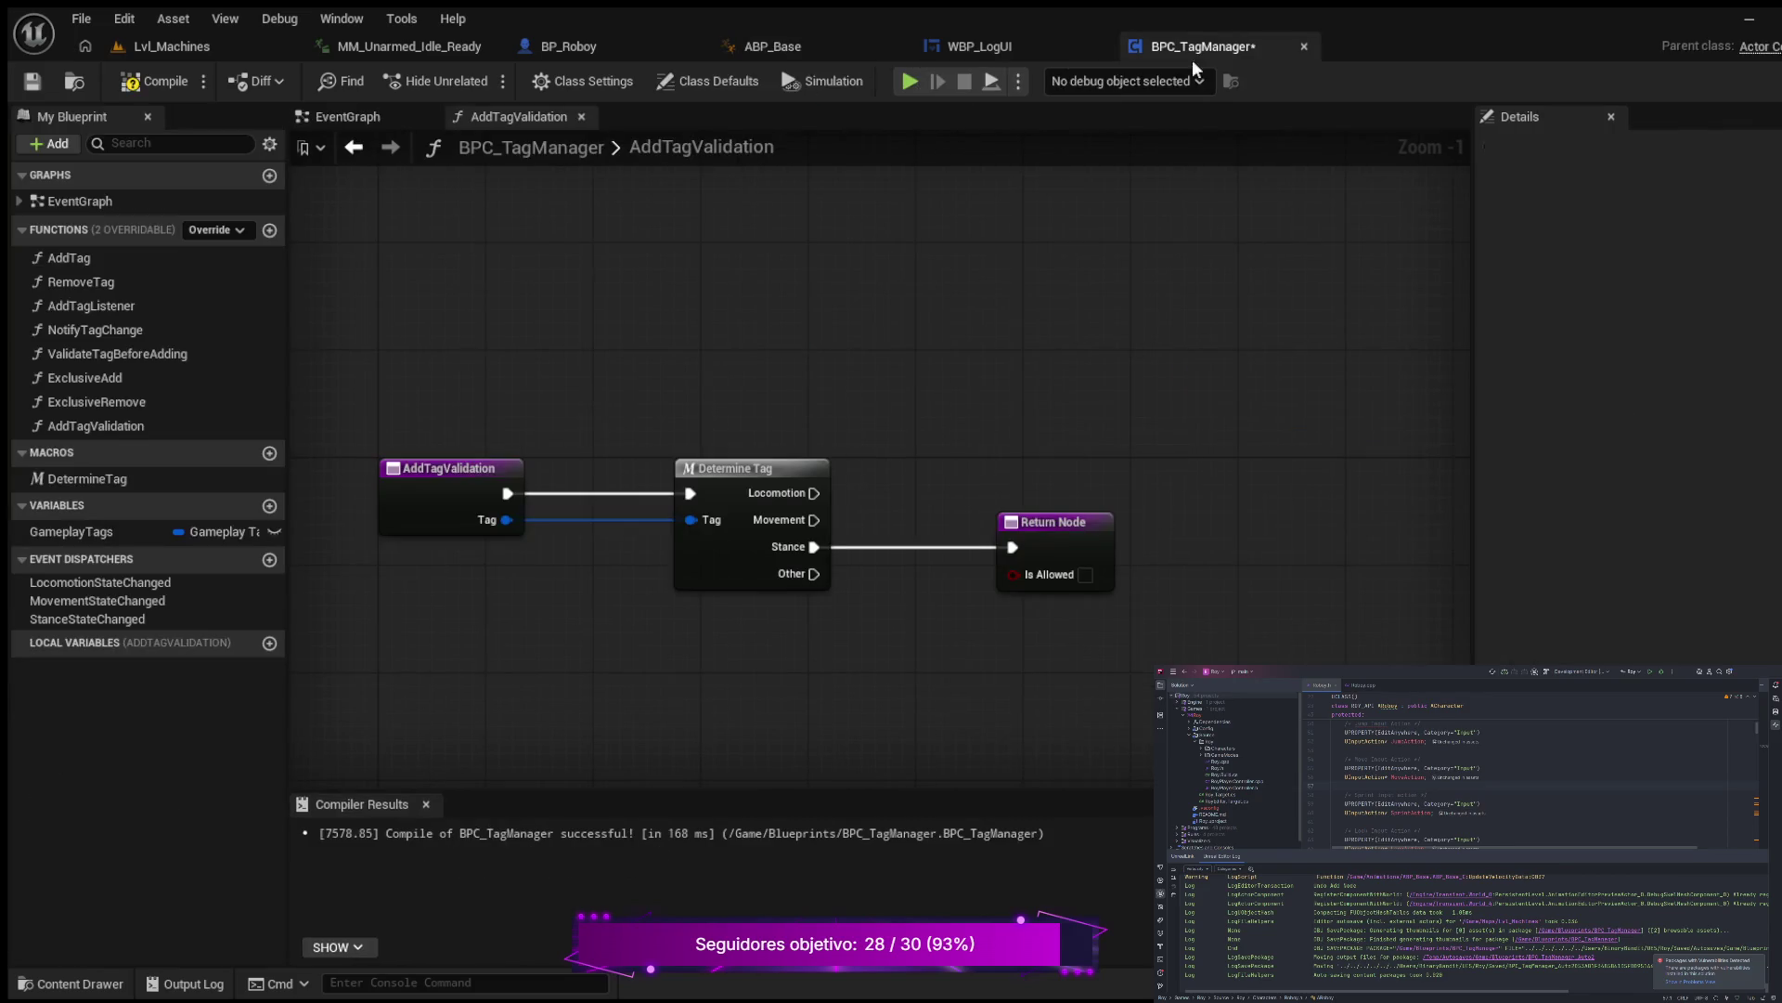
pyautogui.moveTo(1049, 460); pyautogui.dragTo(959, 410)
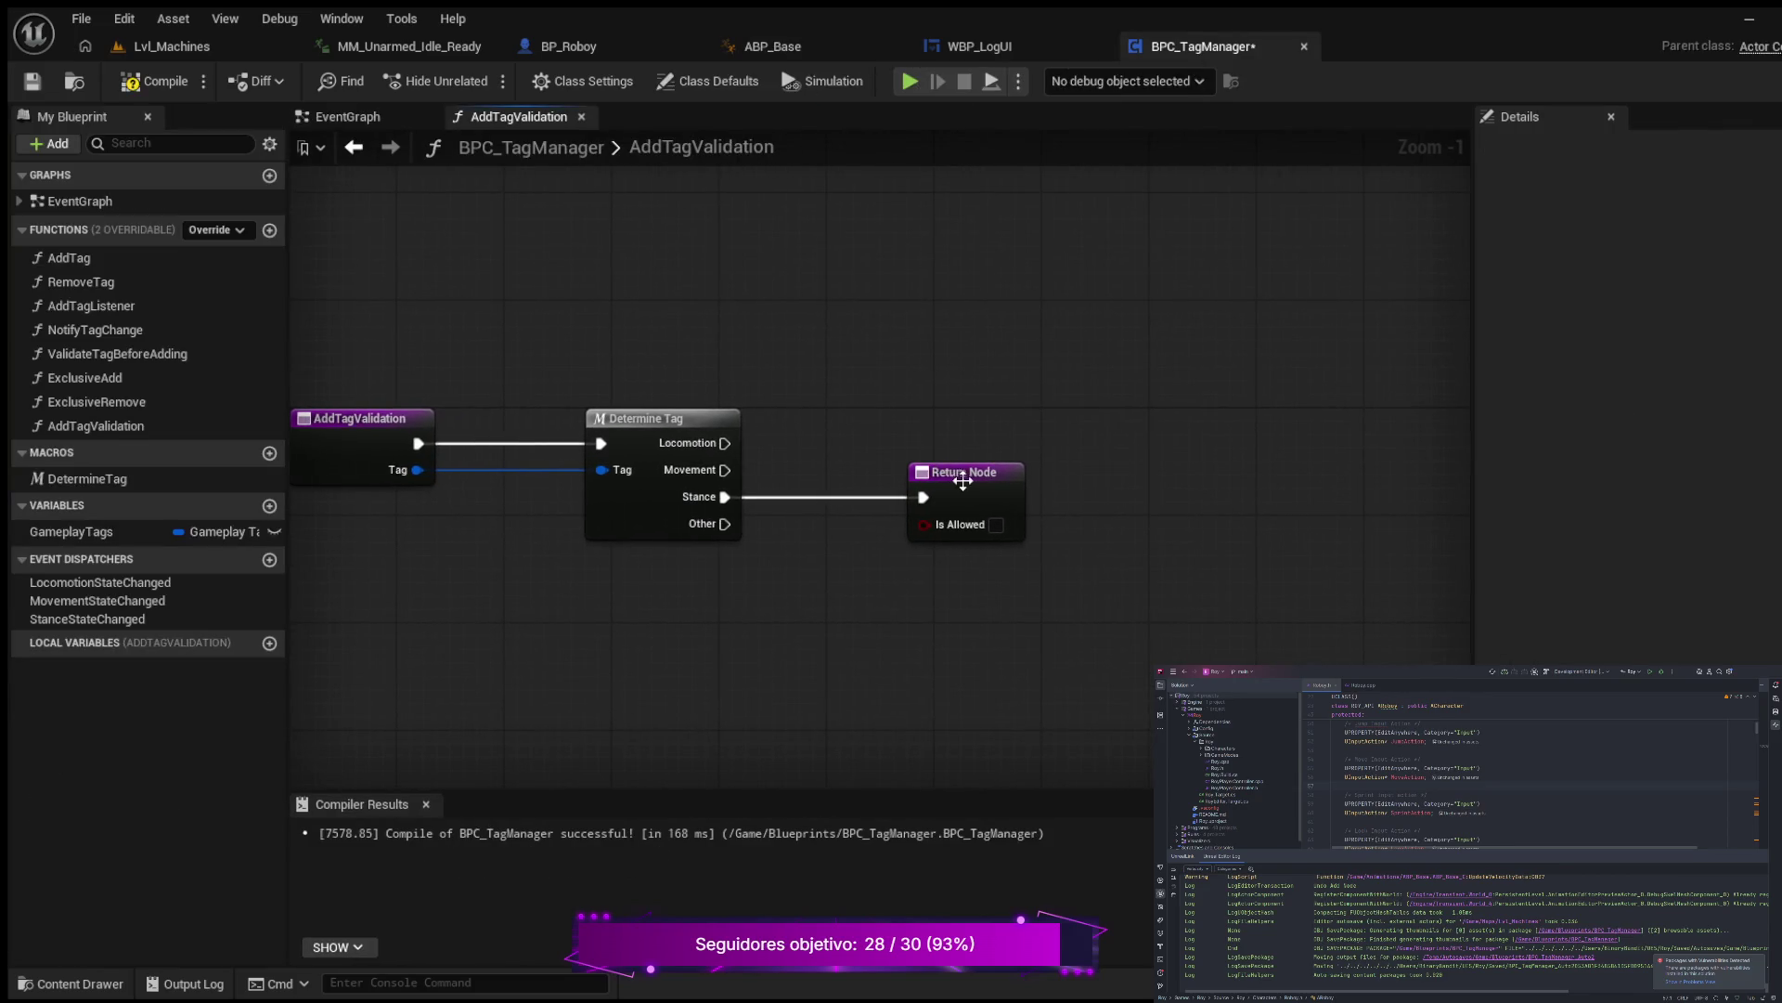
pyautogui.click(1002, 471)
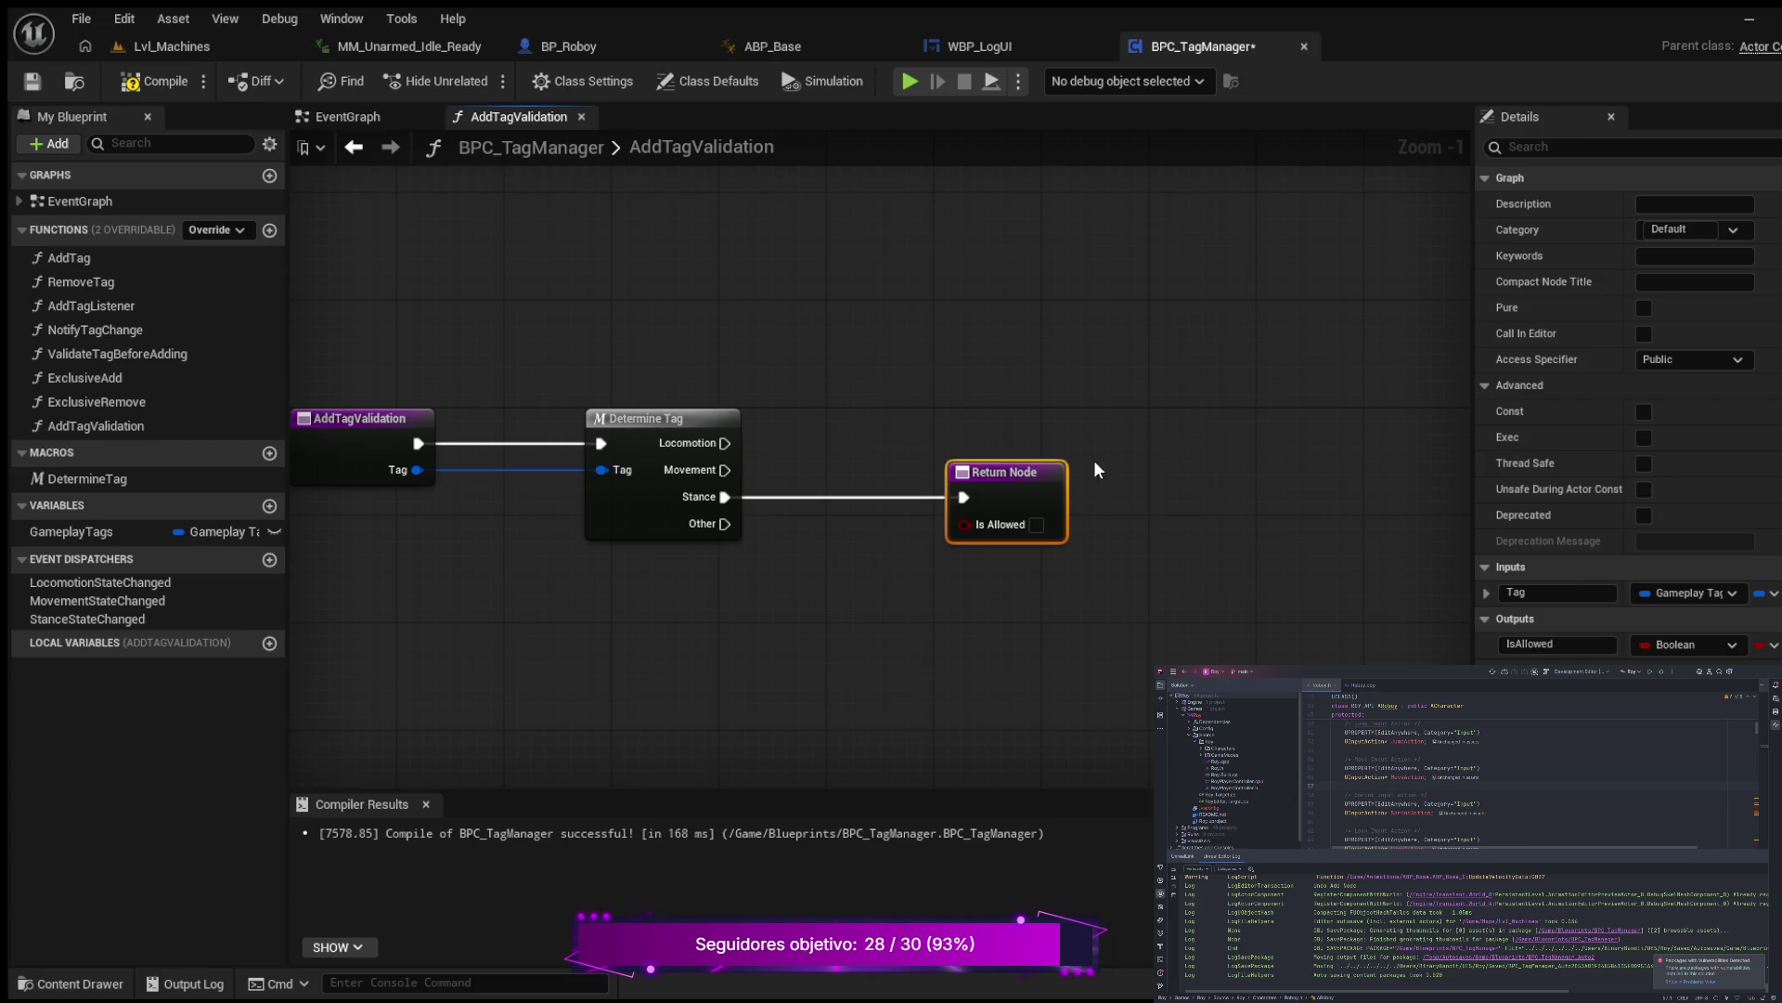
pyautogui.click(1037, 525)
pyautogui.moveTo(893, 411); pyautogui.dragTo(991, 409)
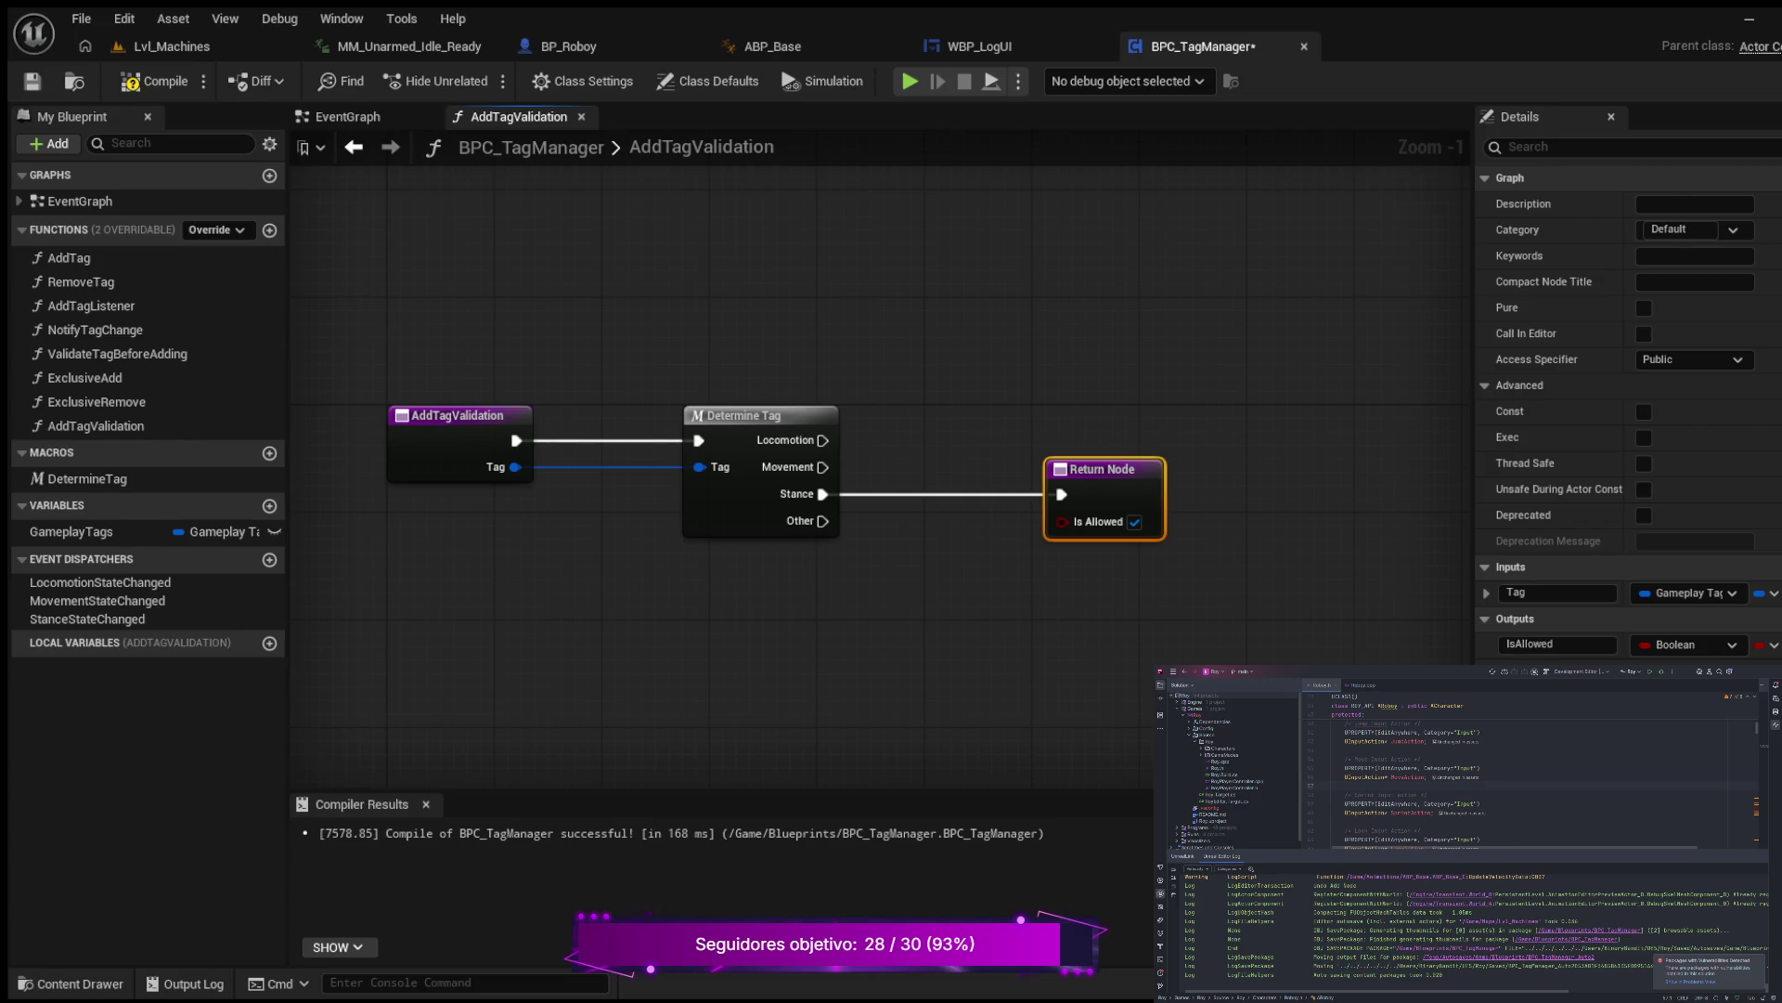
pyautogui.moveTo(884, 573); pyautogui.dragTo(801, 554)
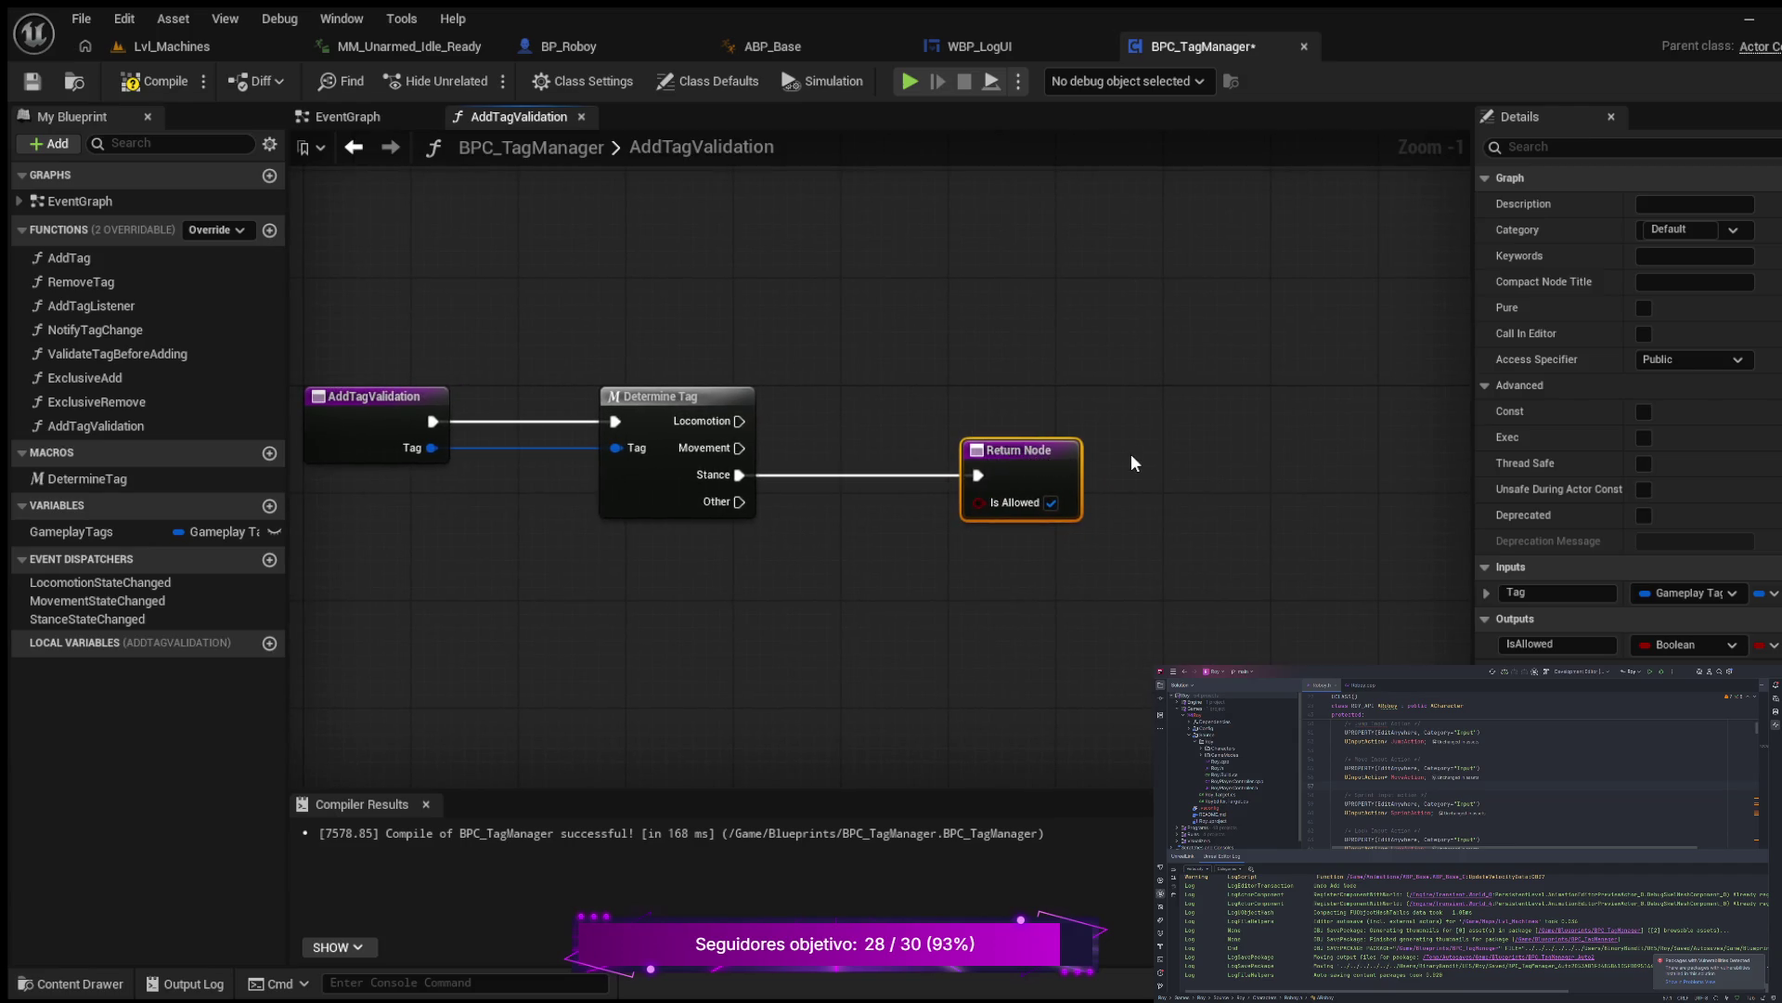
# Step: Duplicate the Return Node for the Movement output and feed Locomotion into a new Branch
pyautogui.hotkey('ctrl', 'd')
pyautogui.moveTo(1188, 472); pyautogui.dragTo(1039, 365)
pyautogui.moveTo(1053, 483); pyautogui.dragTo(1063, 567)
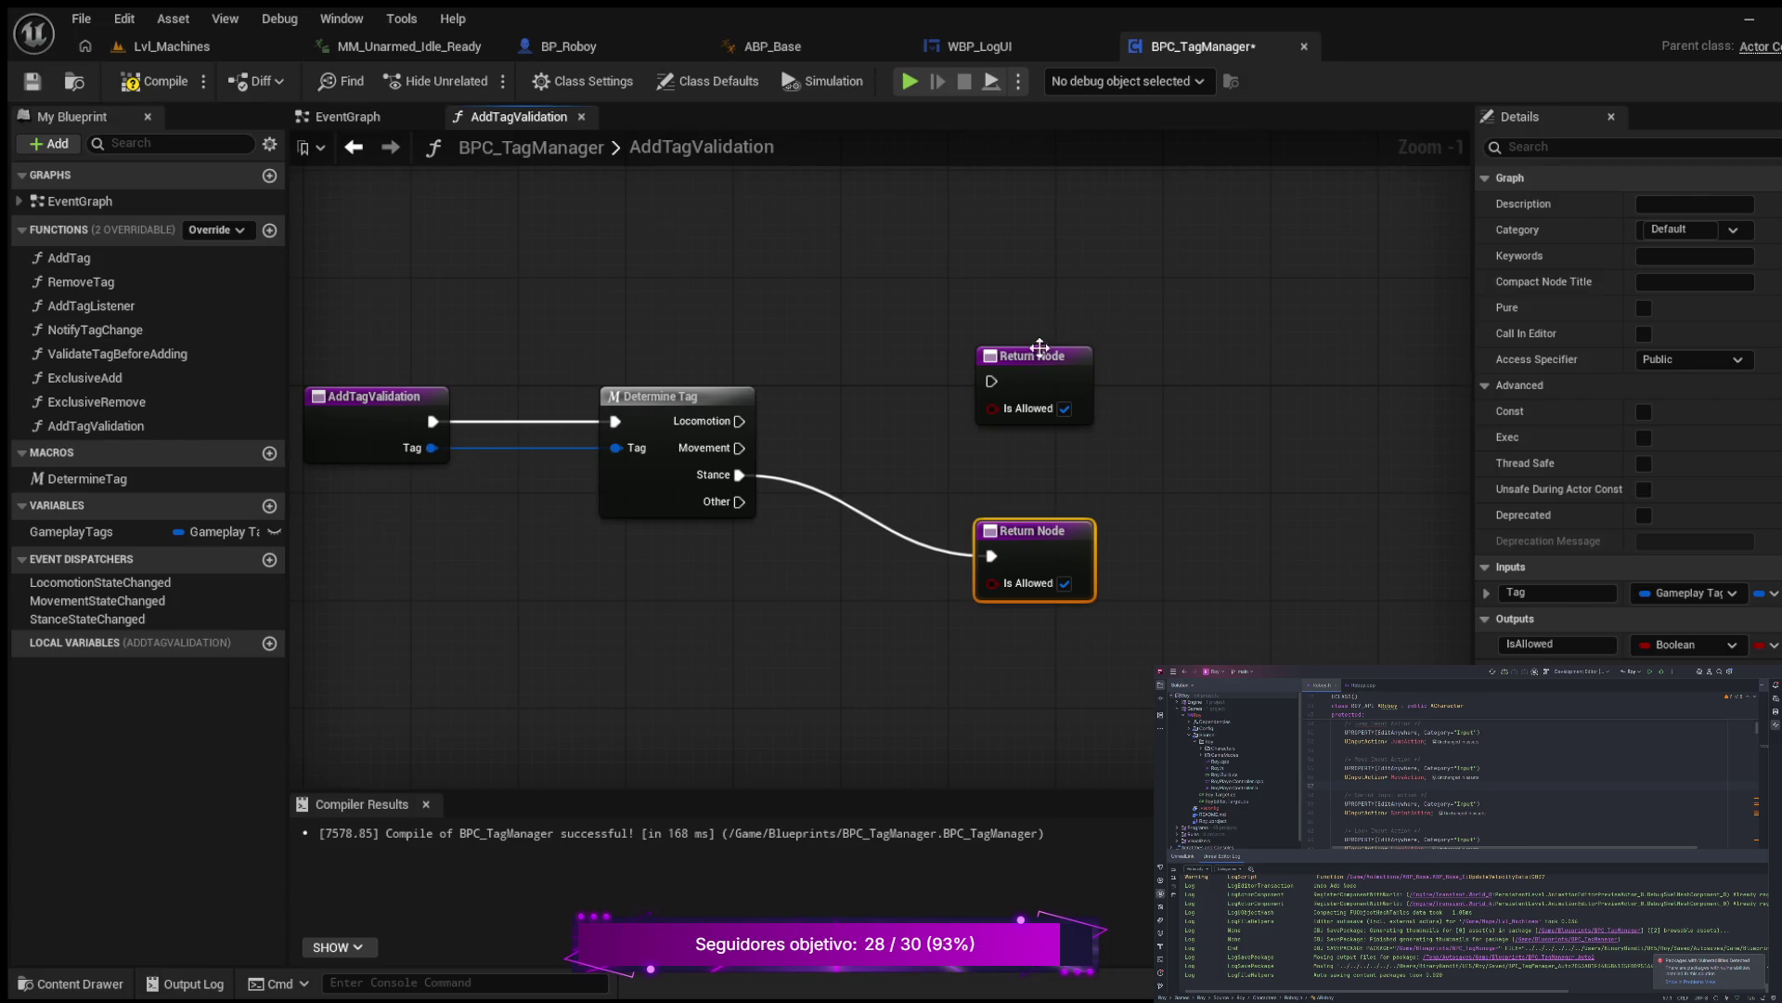
pyautogui.moveTo(1040, 347); pyautogui.dragTo(1042, 418)
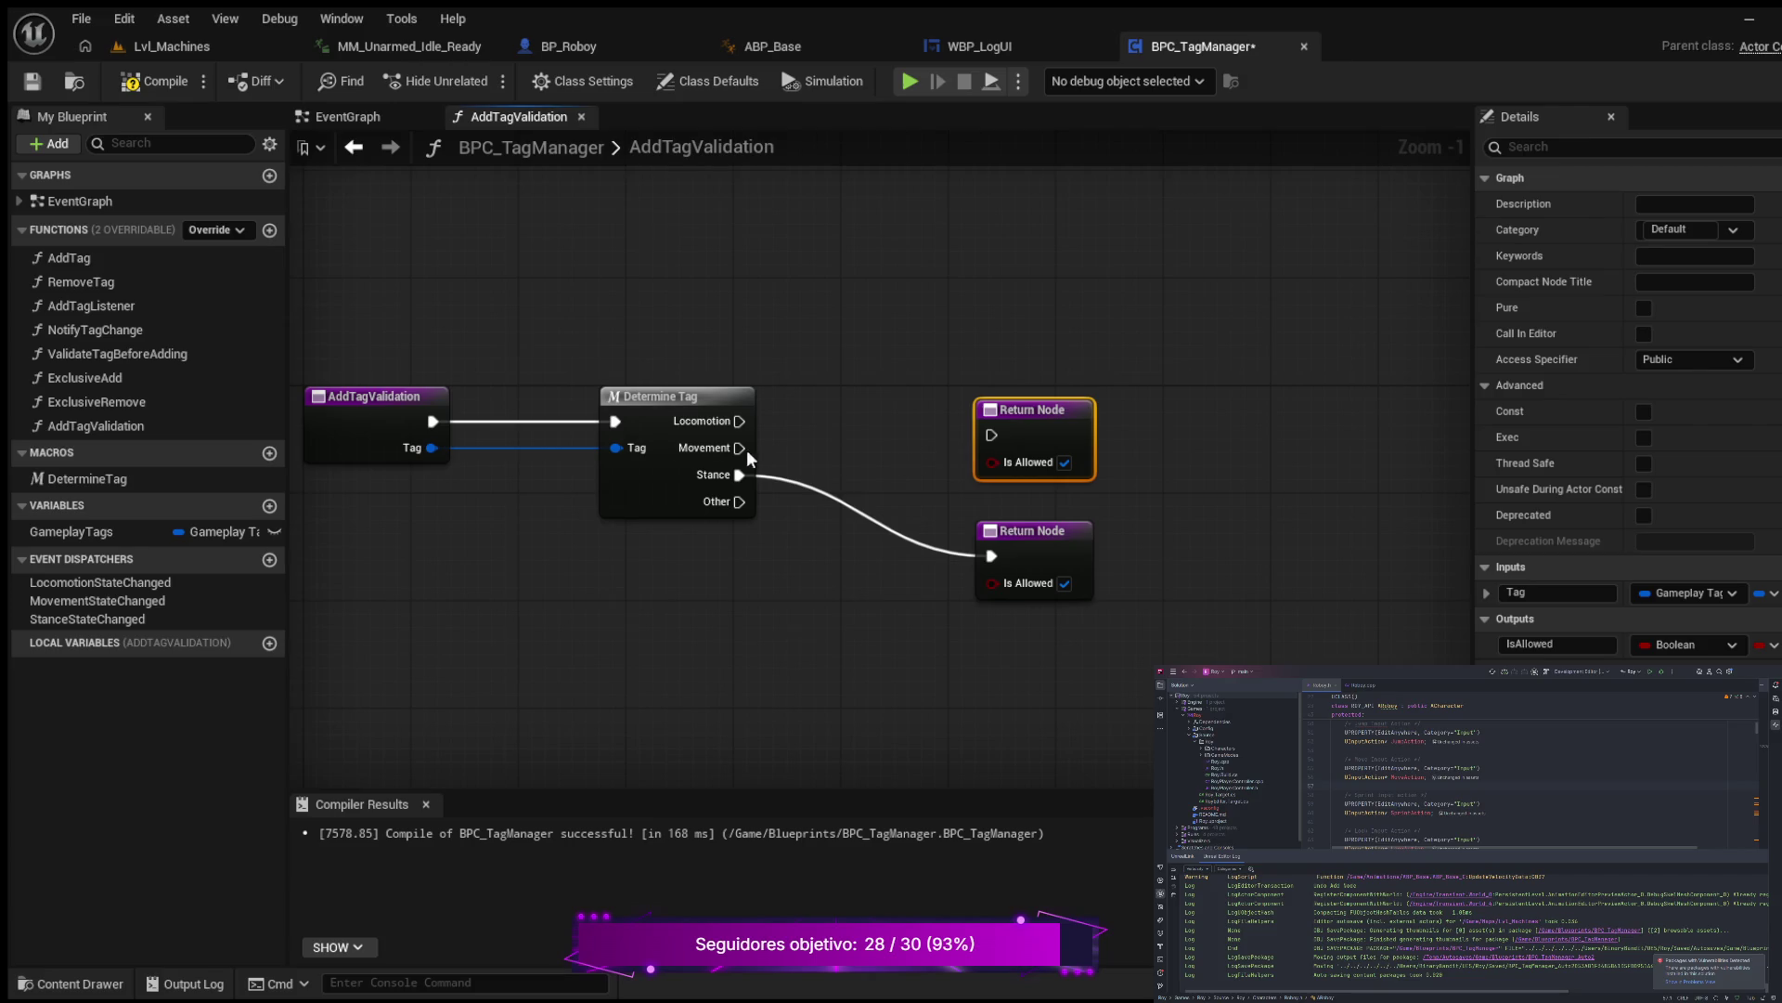
pyautogui.moveTo(742, 448); pyautogui.dragTo(1057, 424)
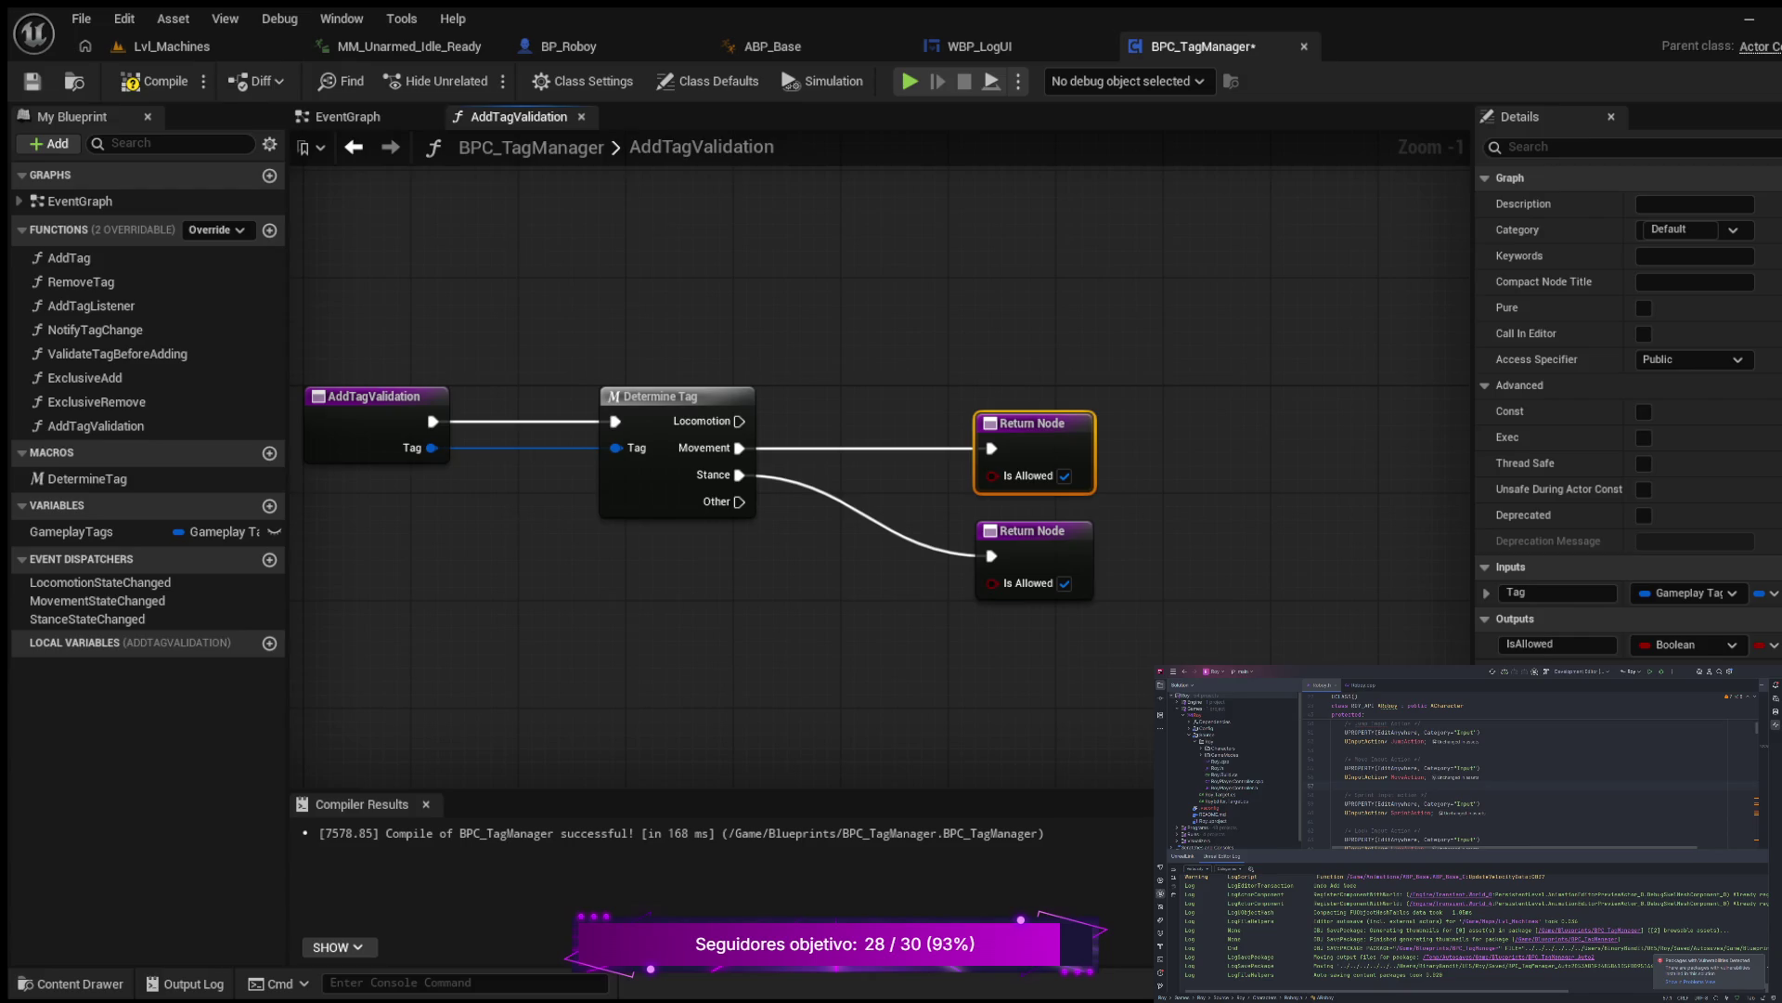
pyautogui.moveTo(739, 421); pyautogui.dragTo(949, 259)
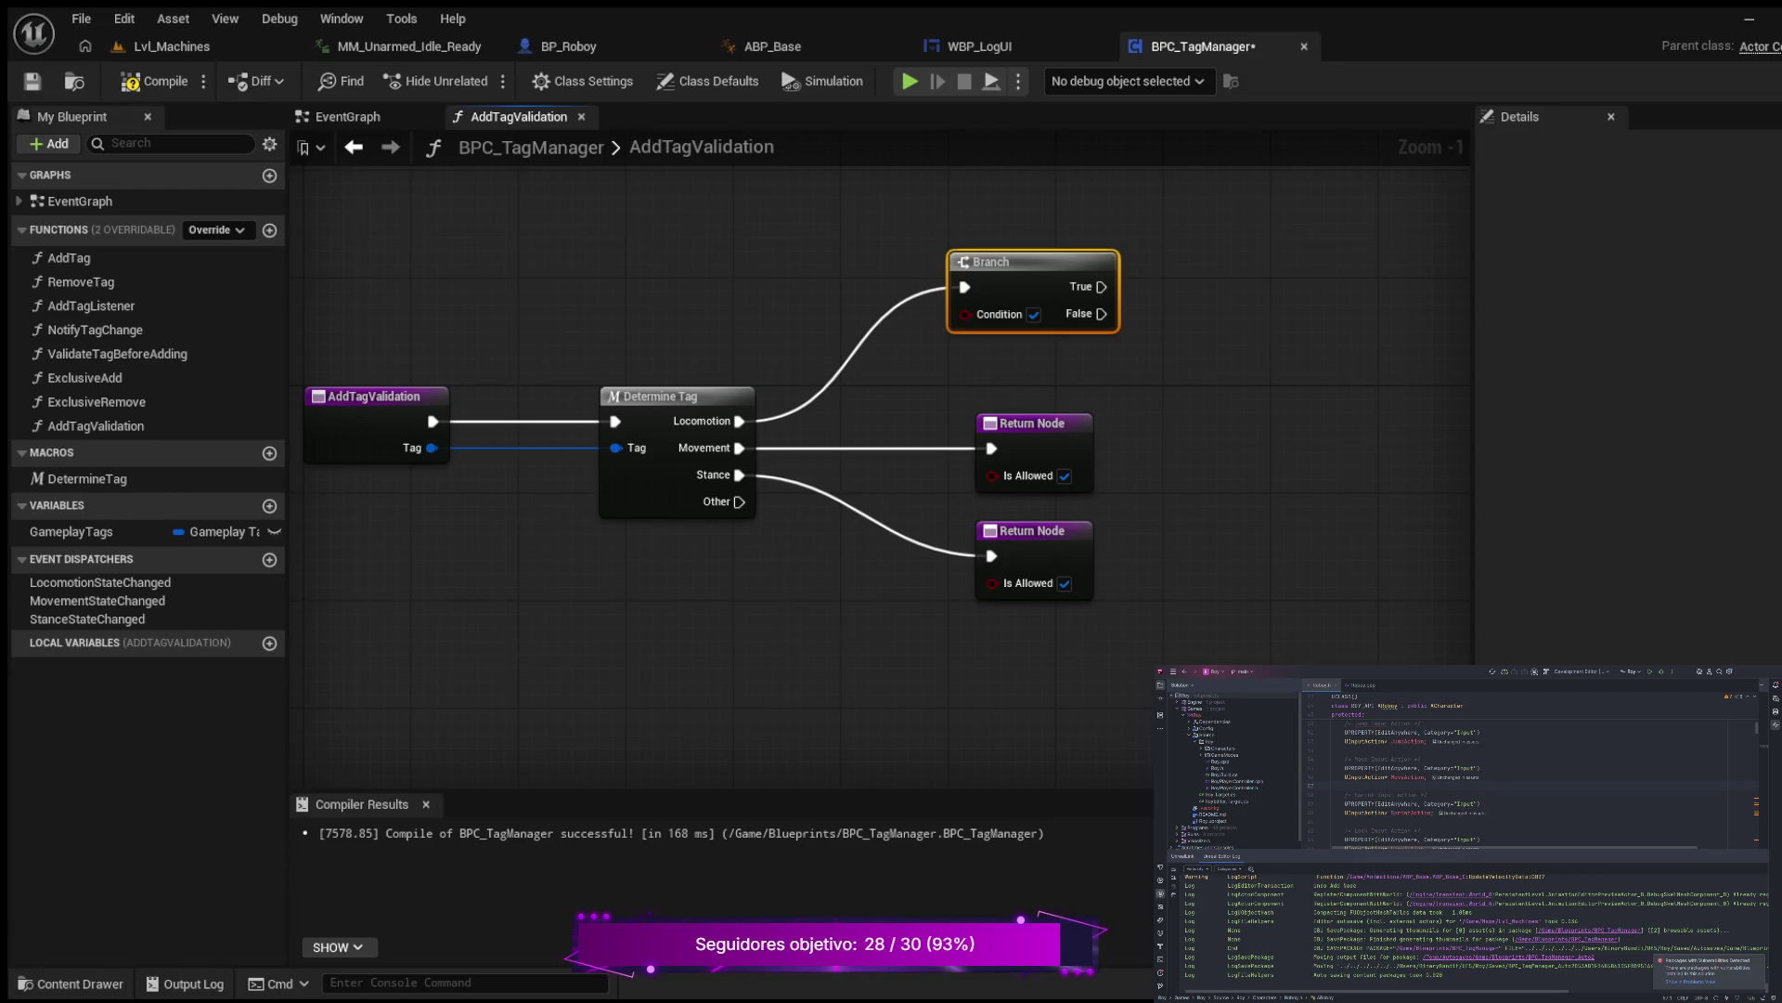
# Step: Wrap the Branch in a comment 'Locomotion is only possible when you are moving', font size 12
pyautogui.scroll(-1, 1027, 465)
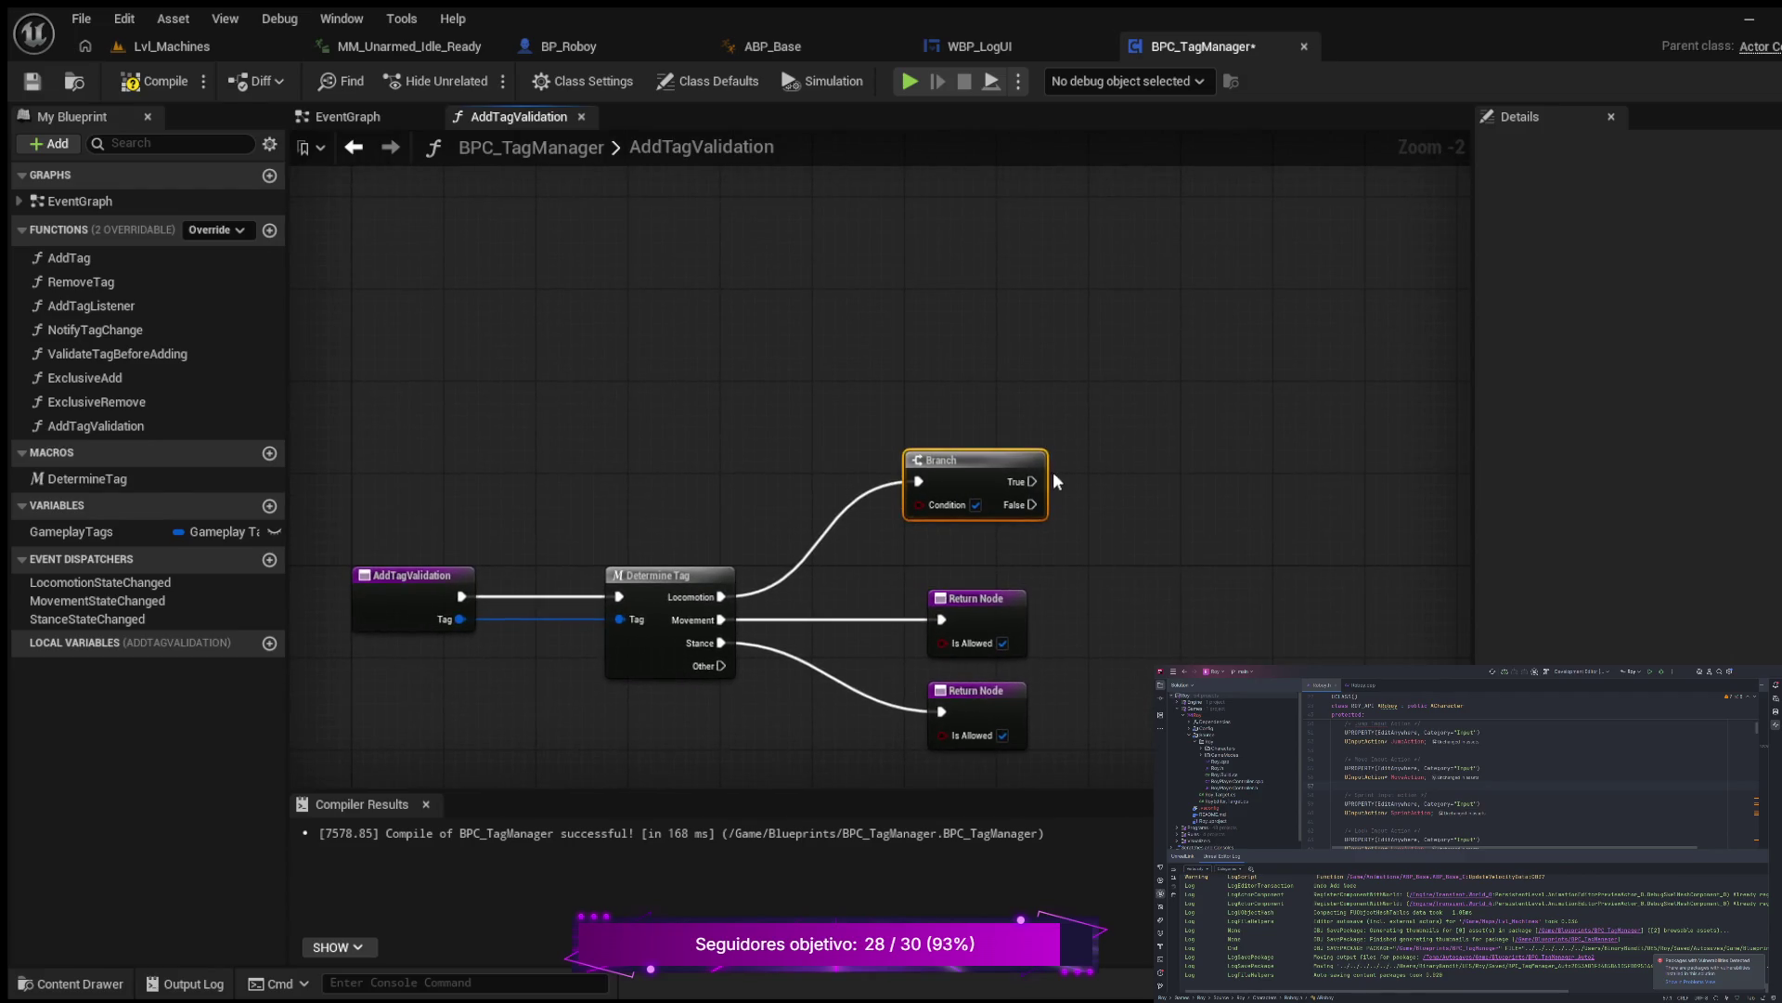
pyautogui.moveTo(1027, 464); pyautogui.dragTo(1038, 465)
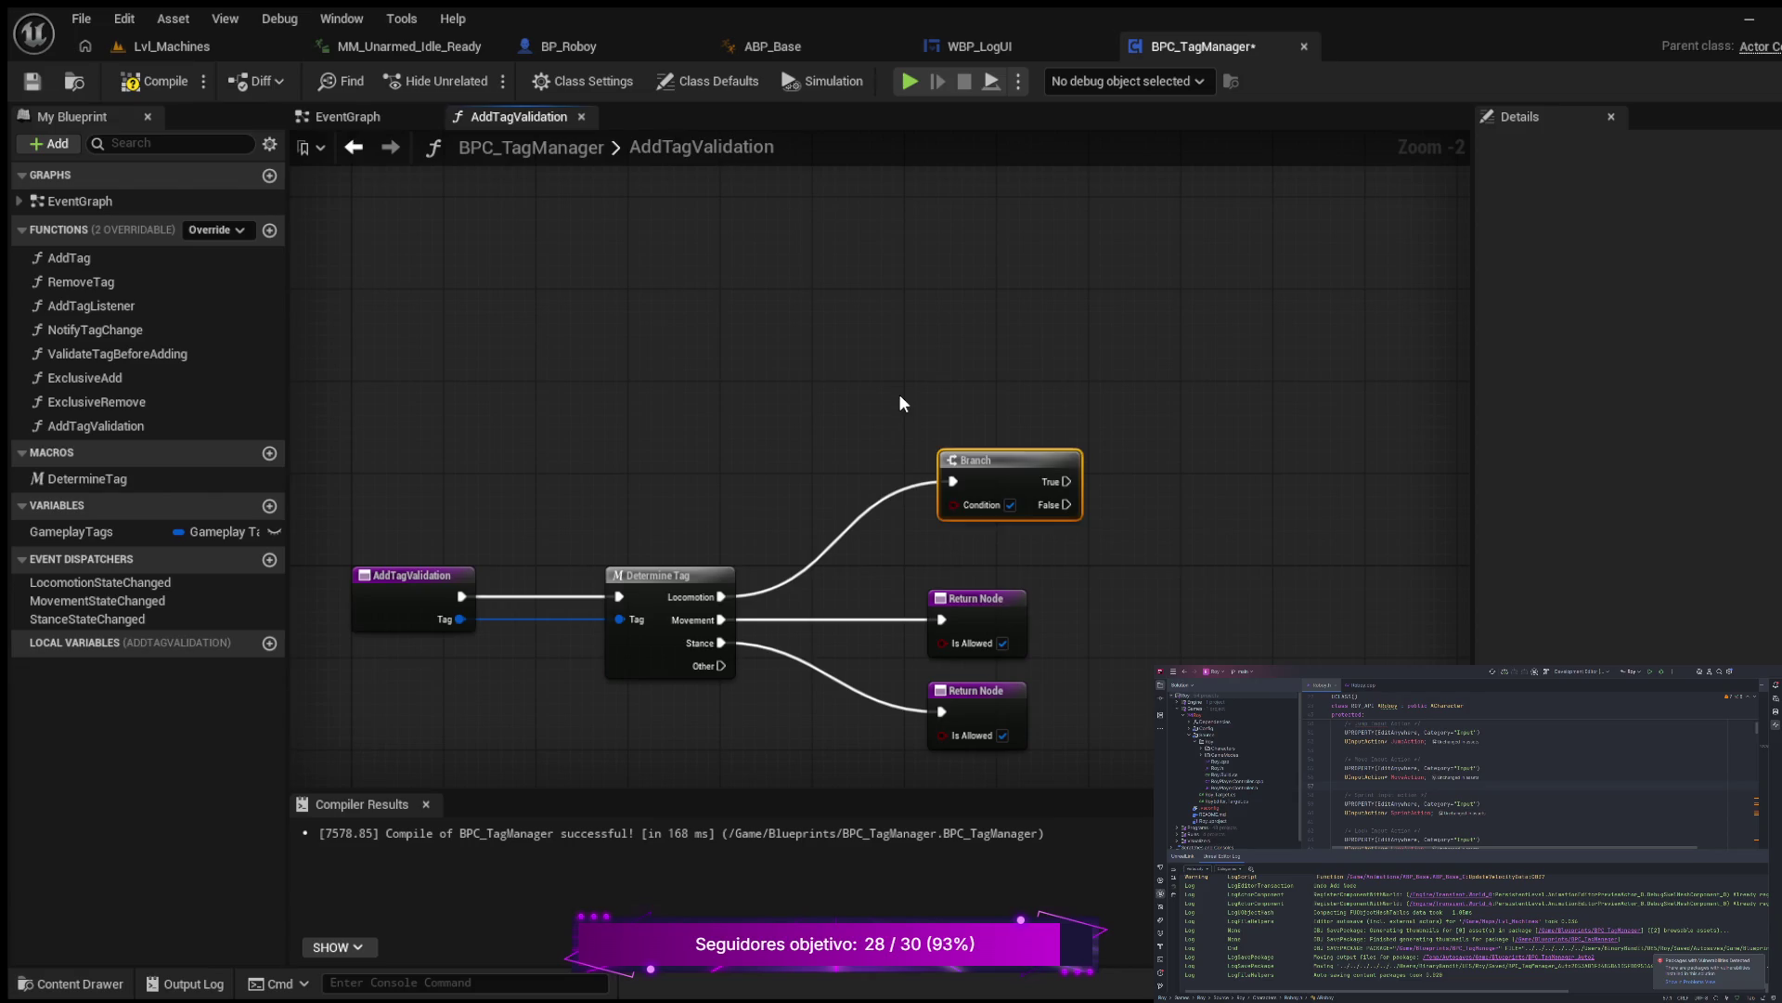
pyautogui.moveTo(900, 394); pyautogui.dragTo(1179, 529)
pyautogui.write('c')
pyautogui.write('Loco')
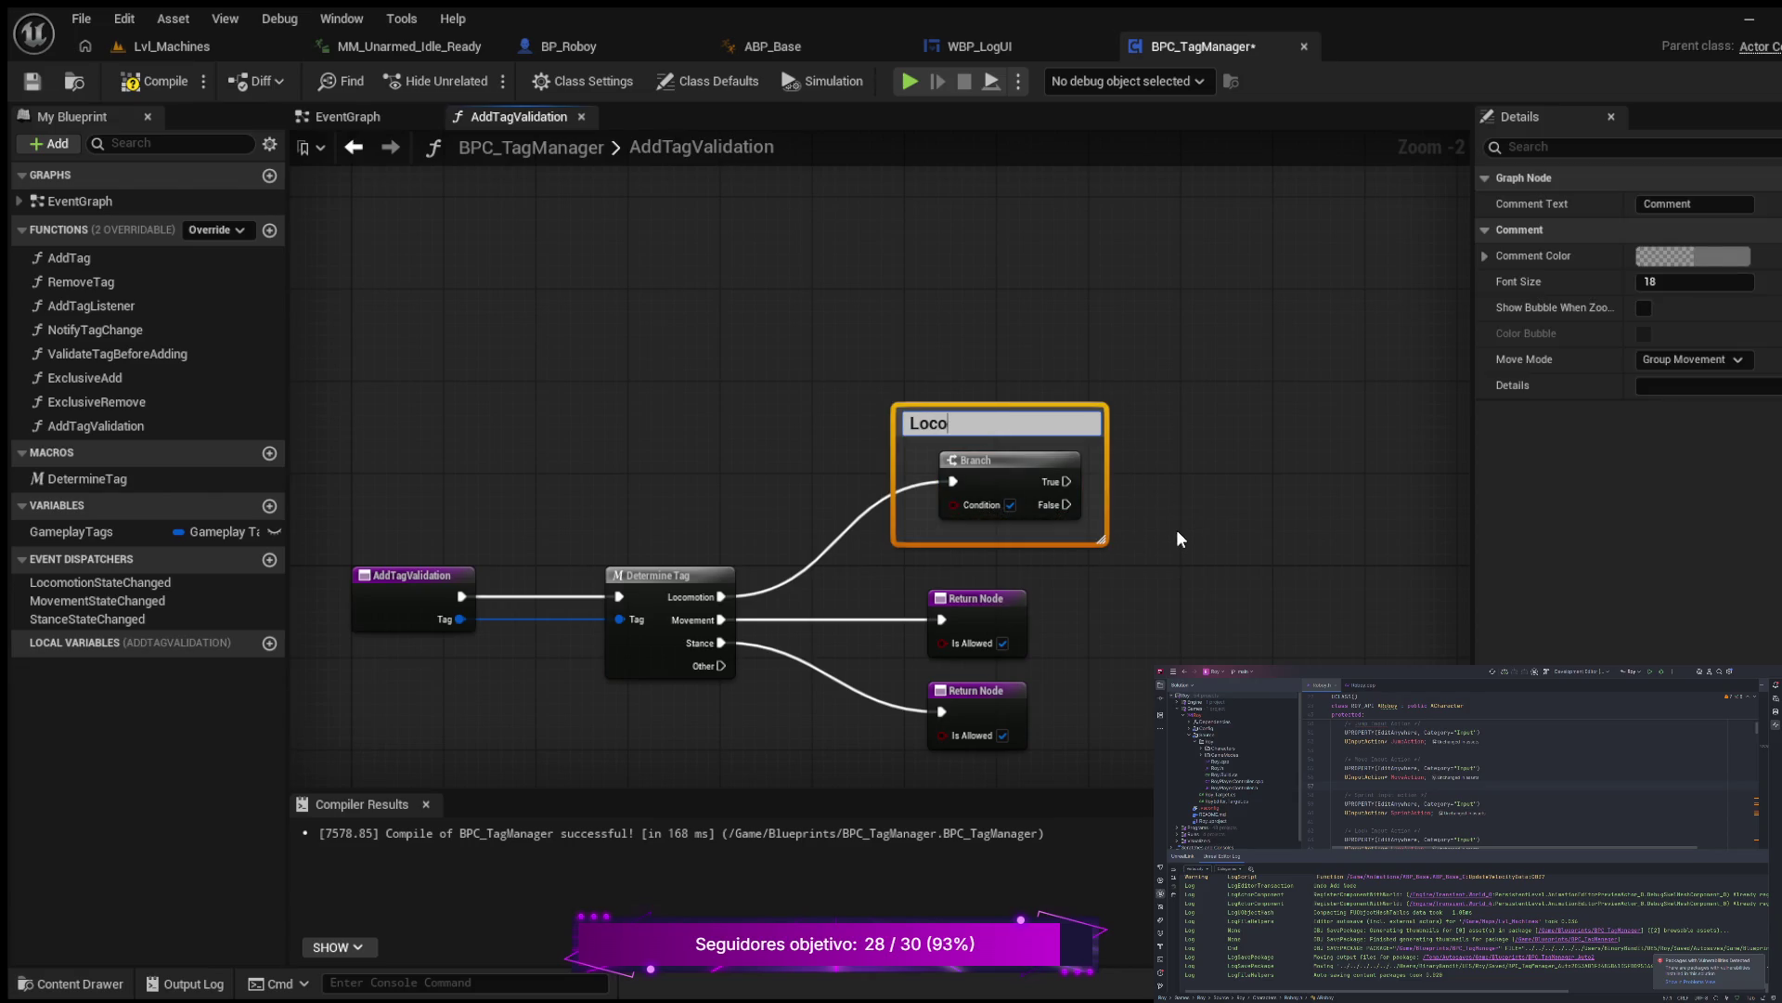
pyautogui.write('motionis only possib')
pyautogui.write('le when you are mov')
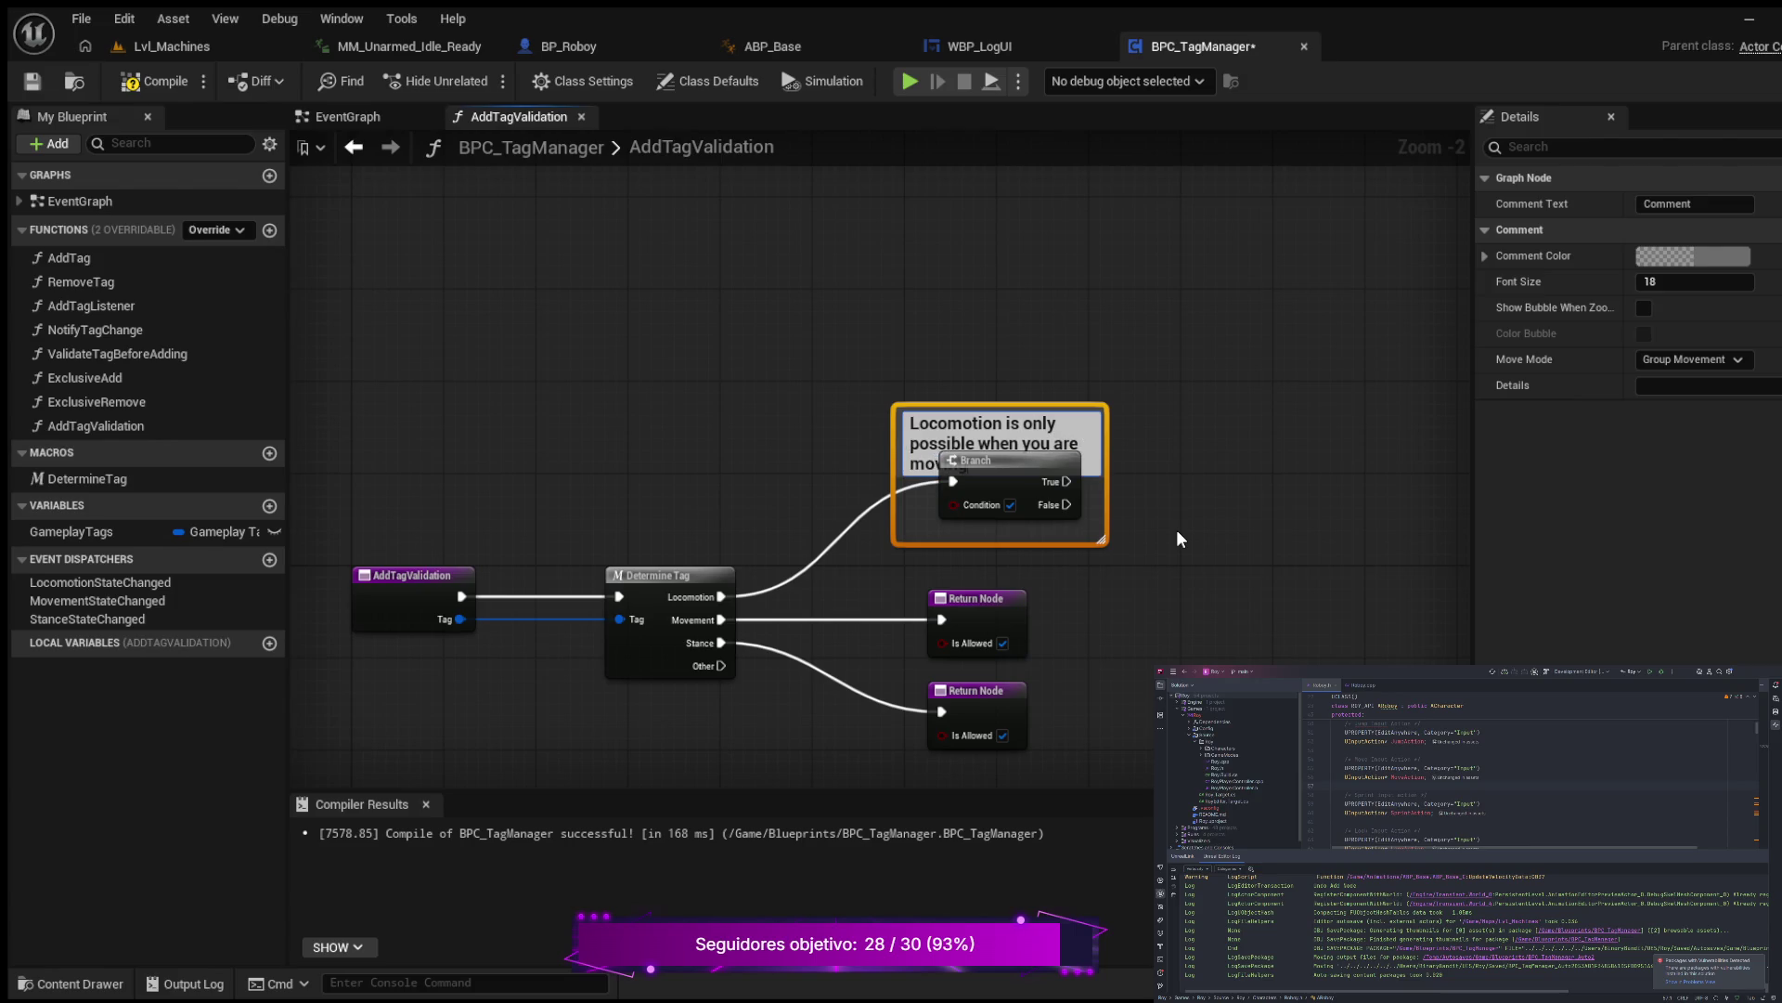
pyautogui.write('ing')
pyautogui.press('Return')
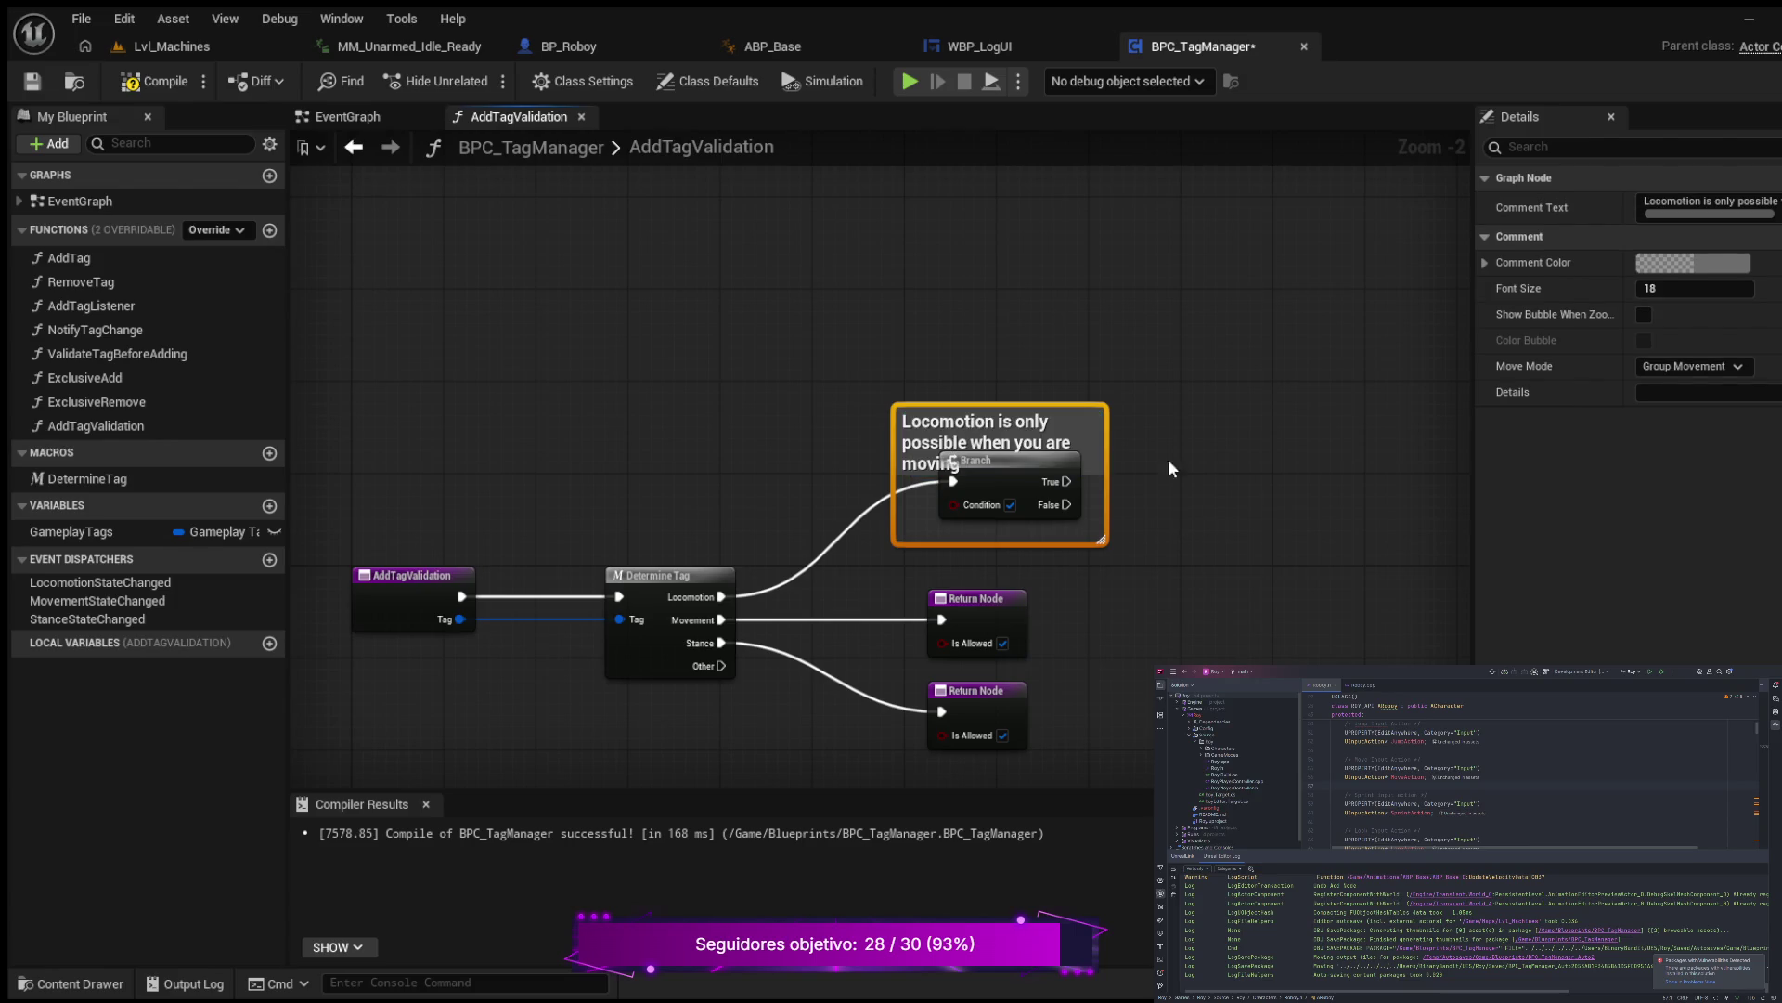
pyautogui.moveTo(1107, 431); pyautogui.dragTo(1170, 431)
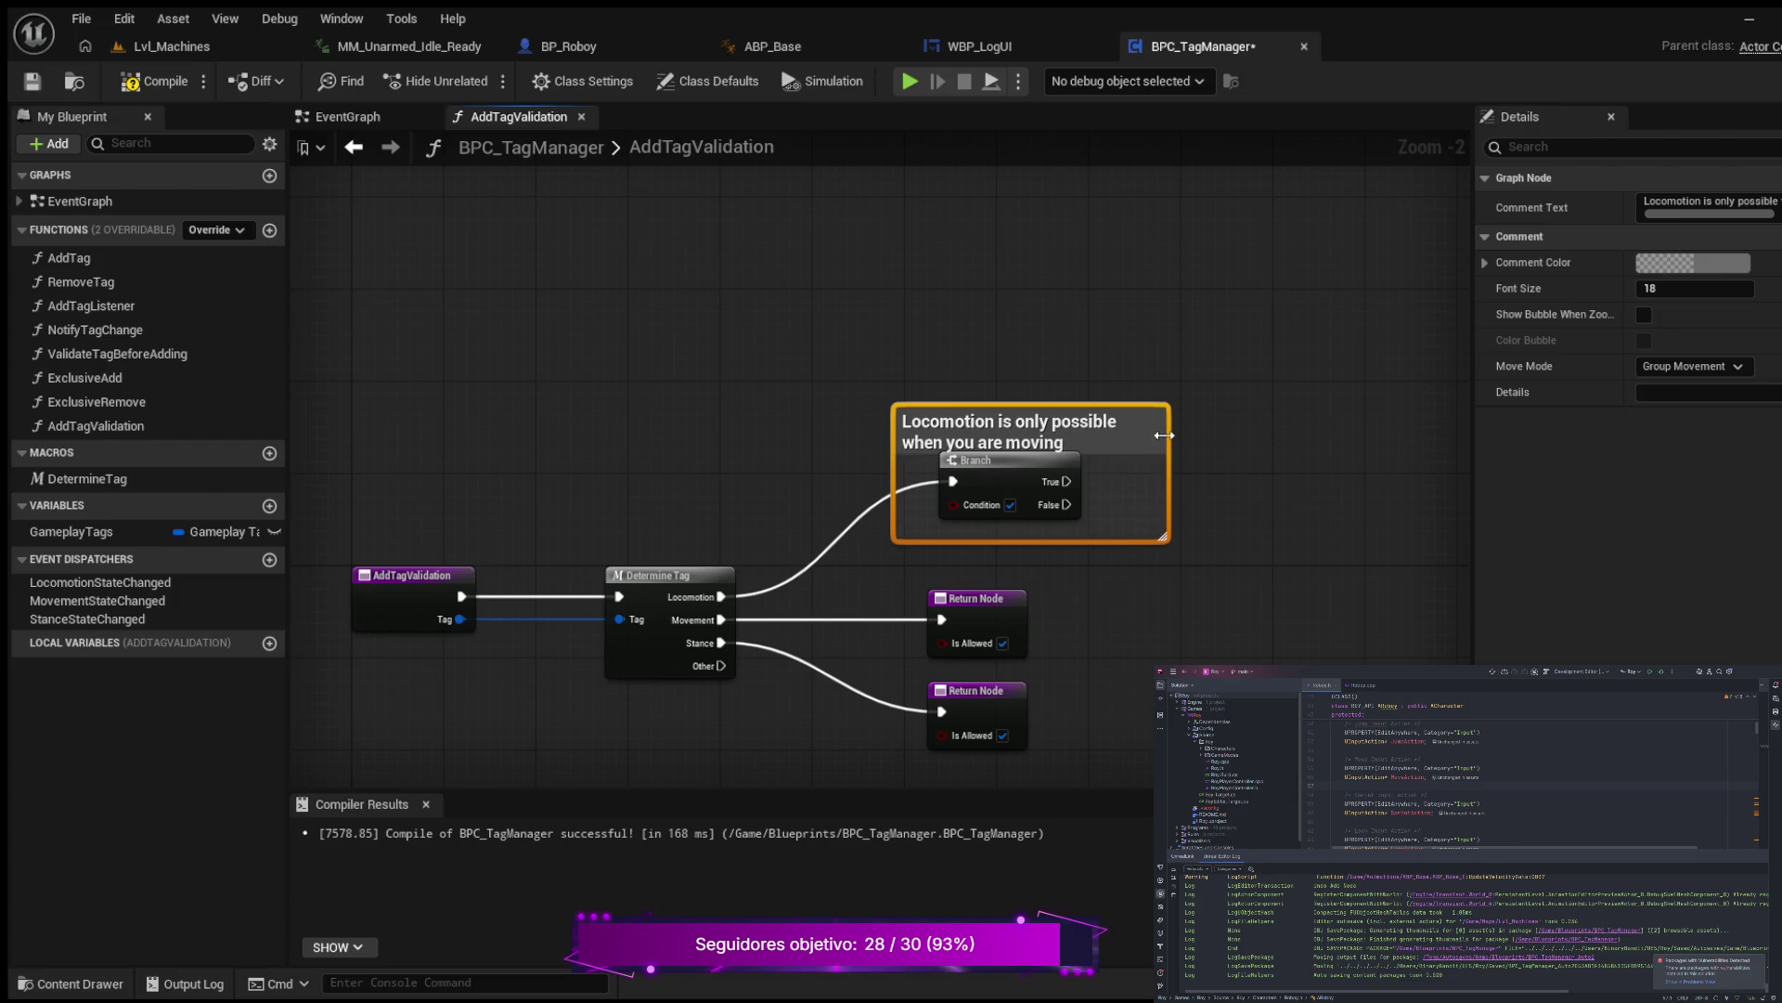
pyautogui.click(889, 432)
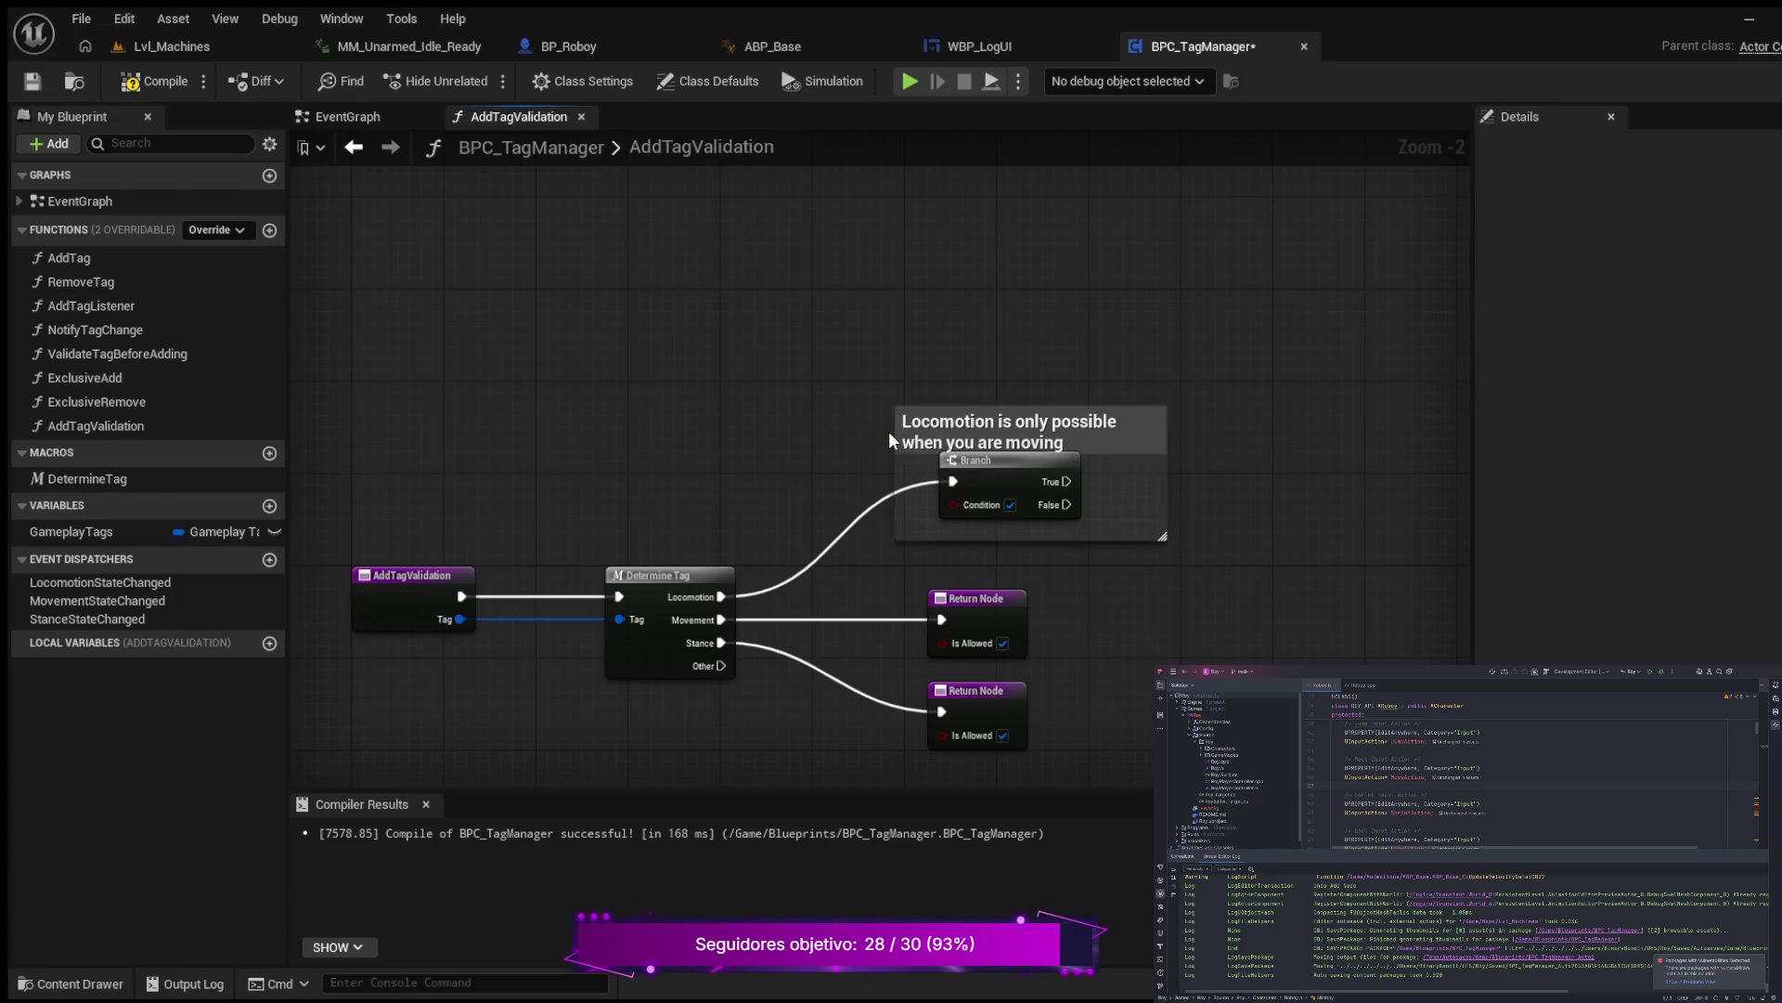
pyautogui.click(918, 440)
pyautogui.moveTo(894, 435); pyautogui.dragTo(857, 434)
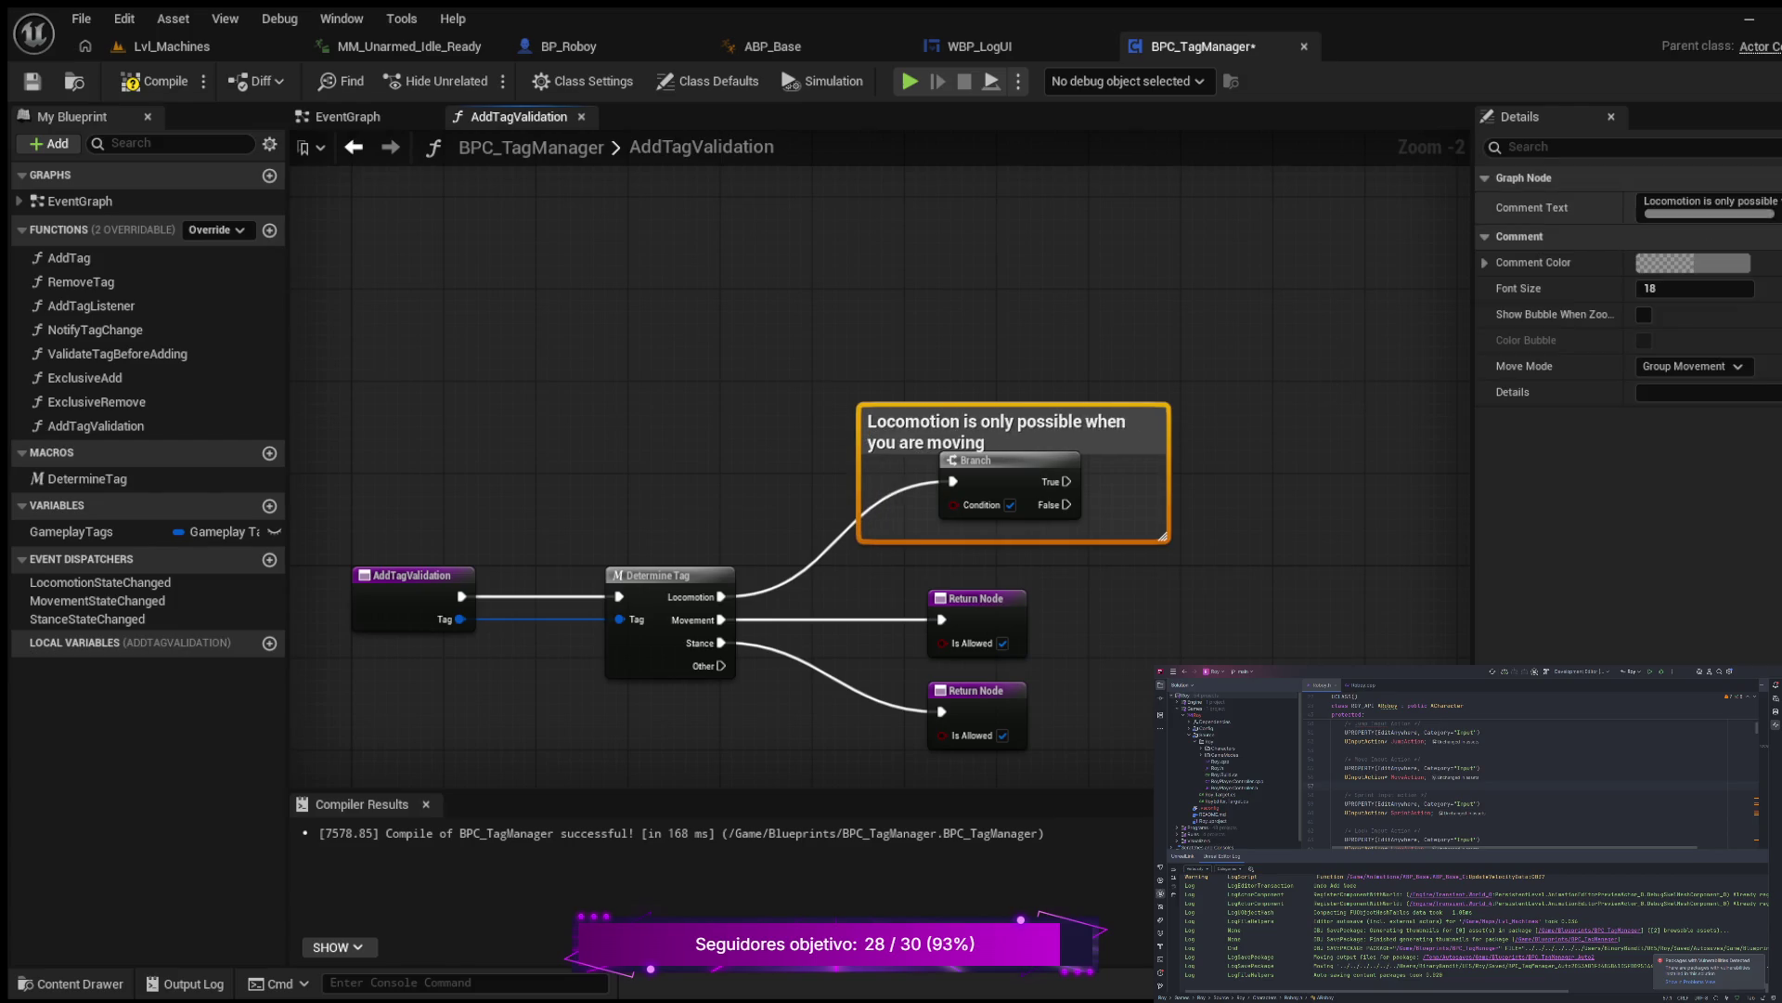
pyautogui.click(1677, 289)
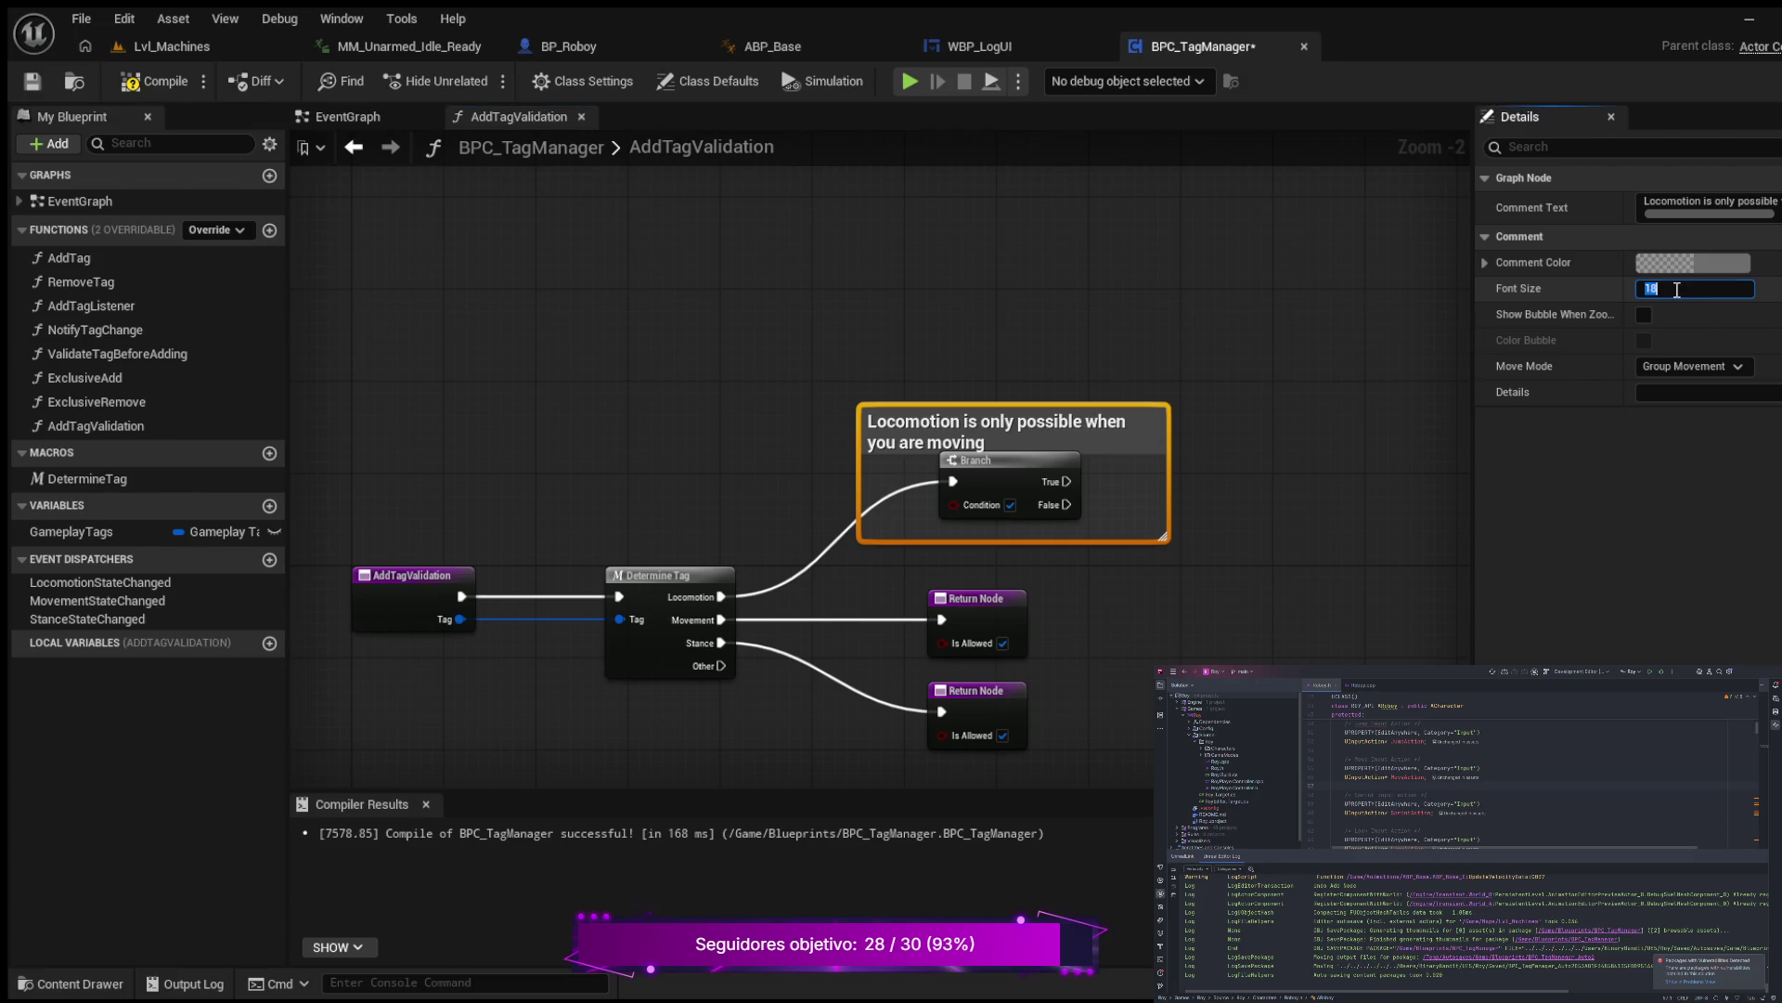
pyautogui.write('12')
pyautogui.press('Return')
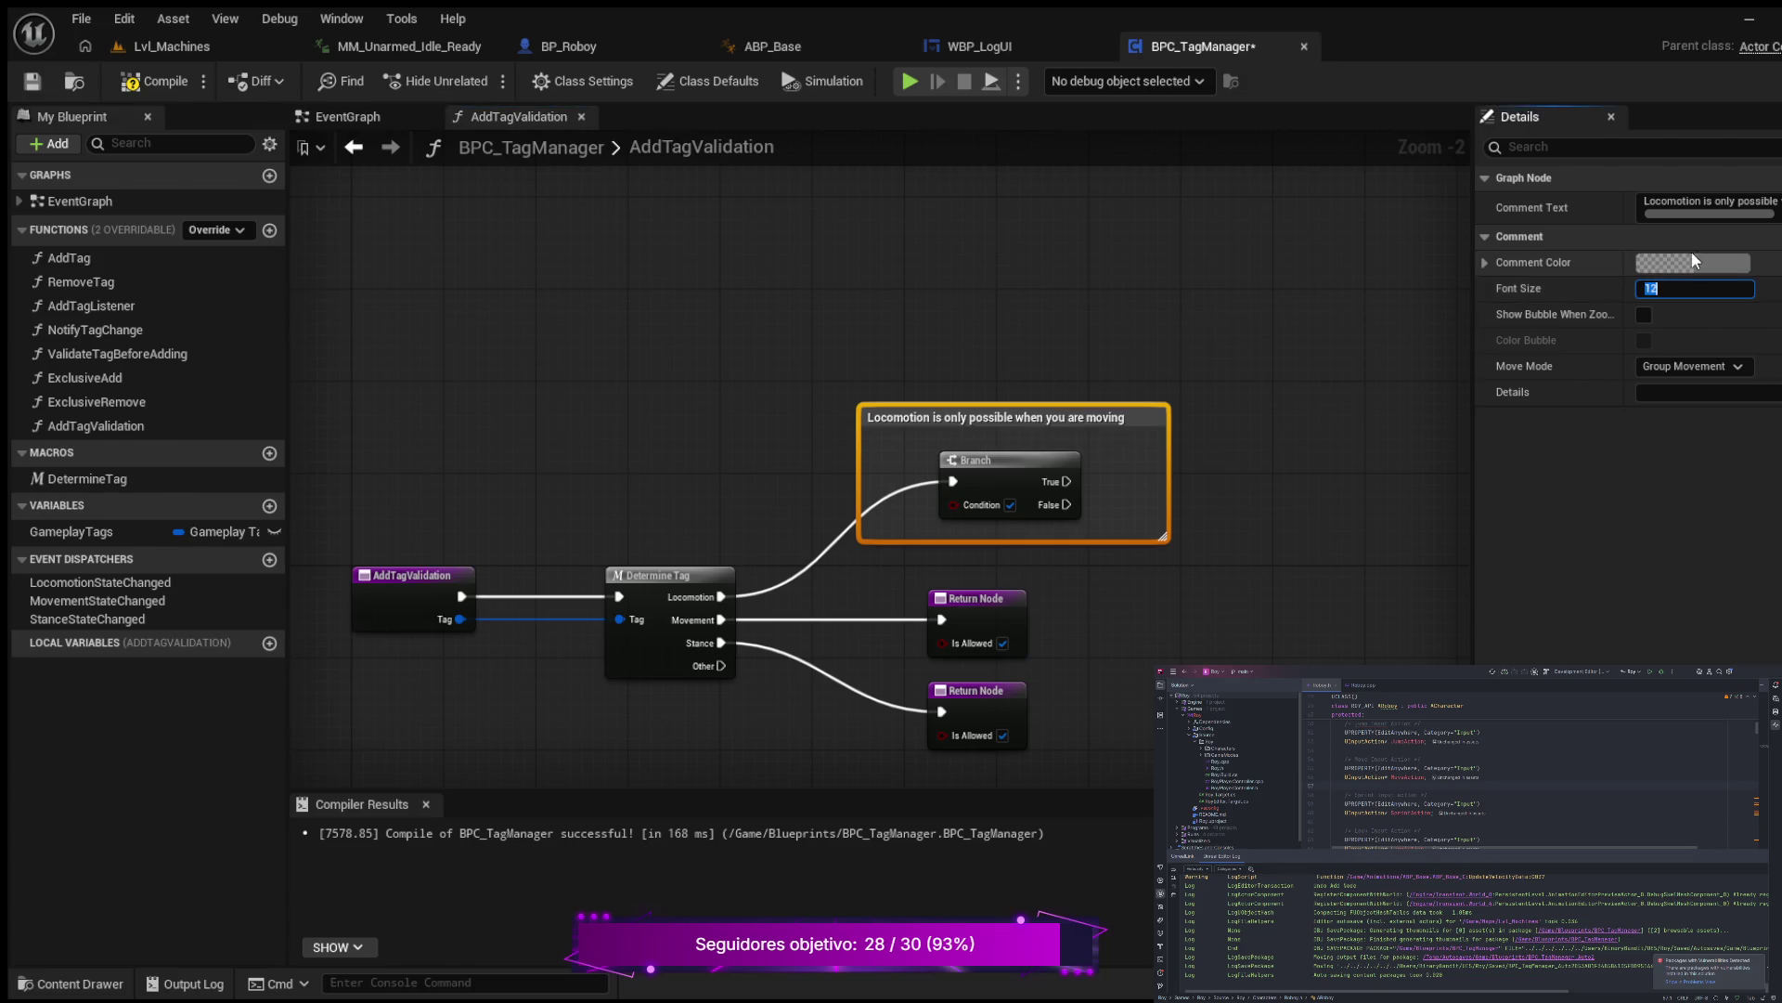
# Step: Reword the comment to 'Locomotion is only possible when the player is moving', colour it orange, and compile
pyautogui.click(1757, 217)
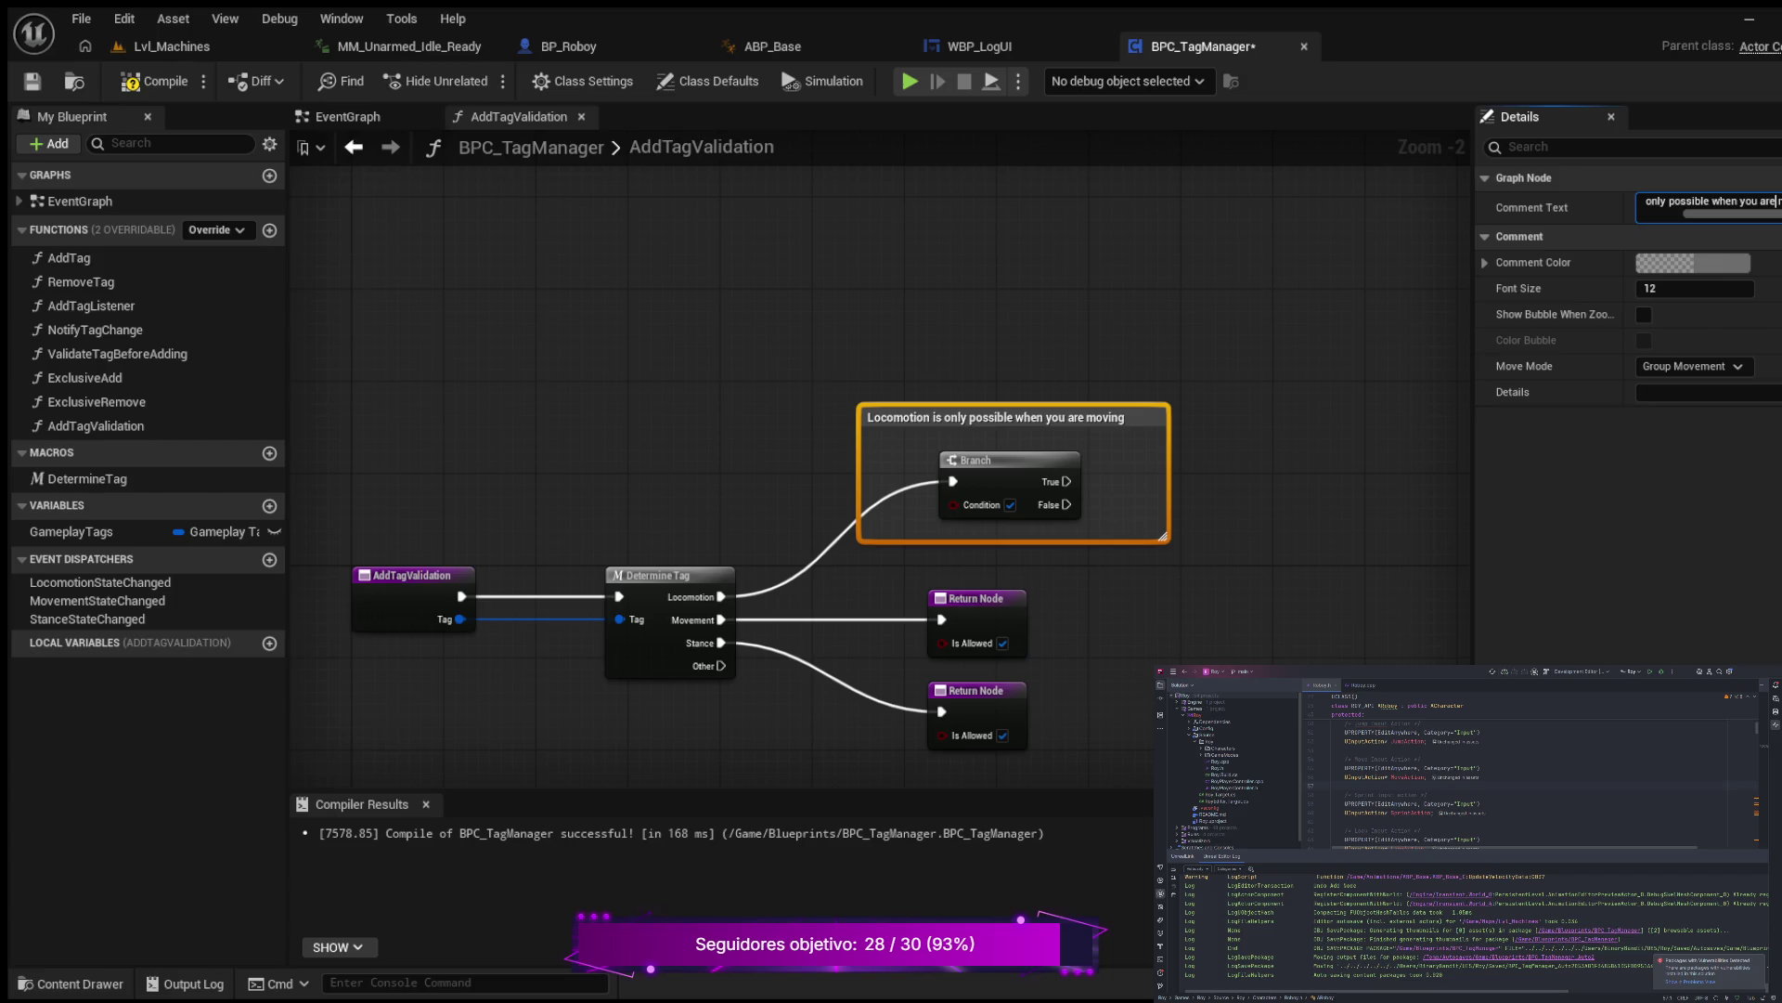
pyautogui.press('BackSpace')
pyautogui.press('BackSpace')
pyautogui.press('BackSpace')
pyautogui.write('ible when t')
pyautogui.write('he')
pyautogui.write(' play')
pyautogui.press('Return')
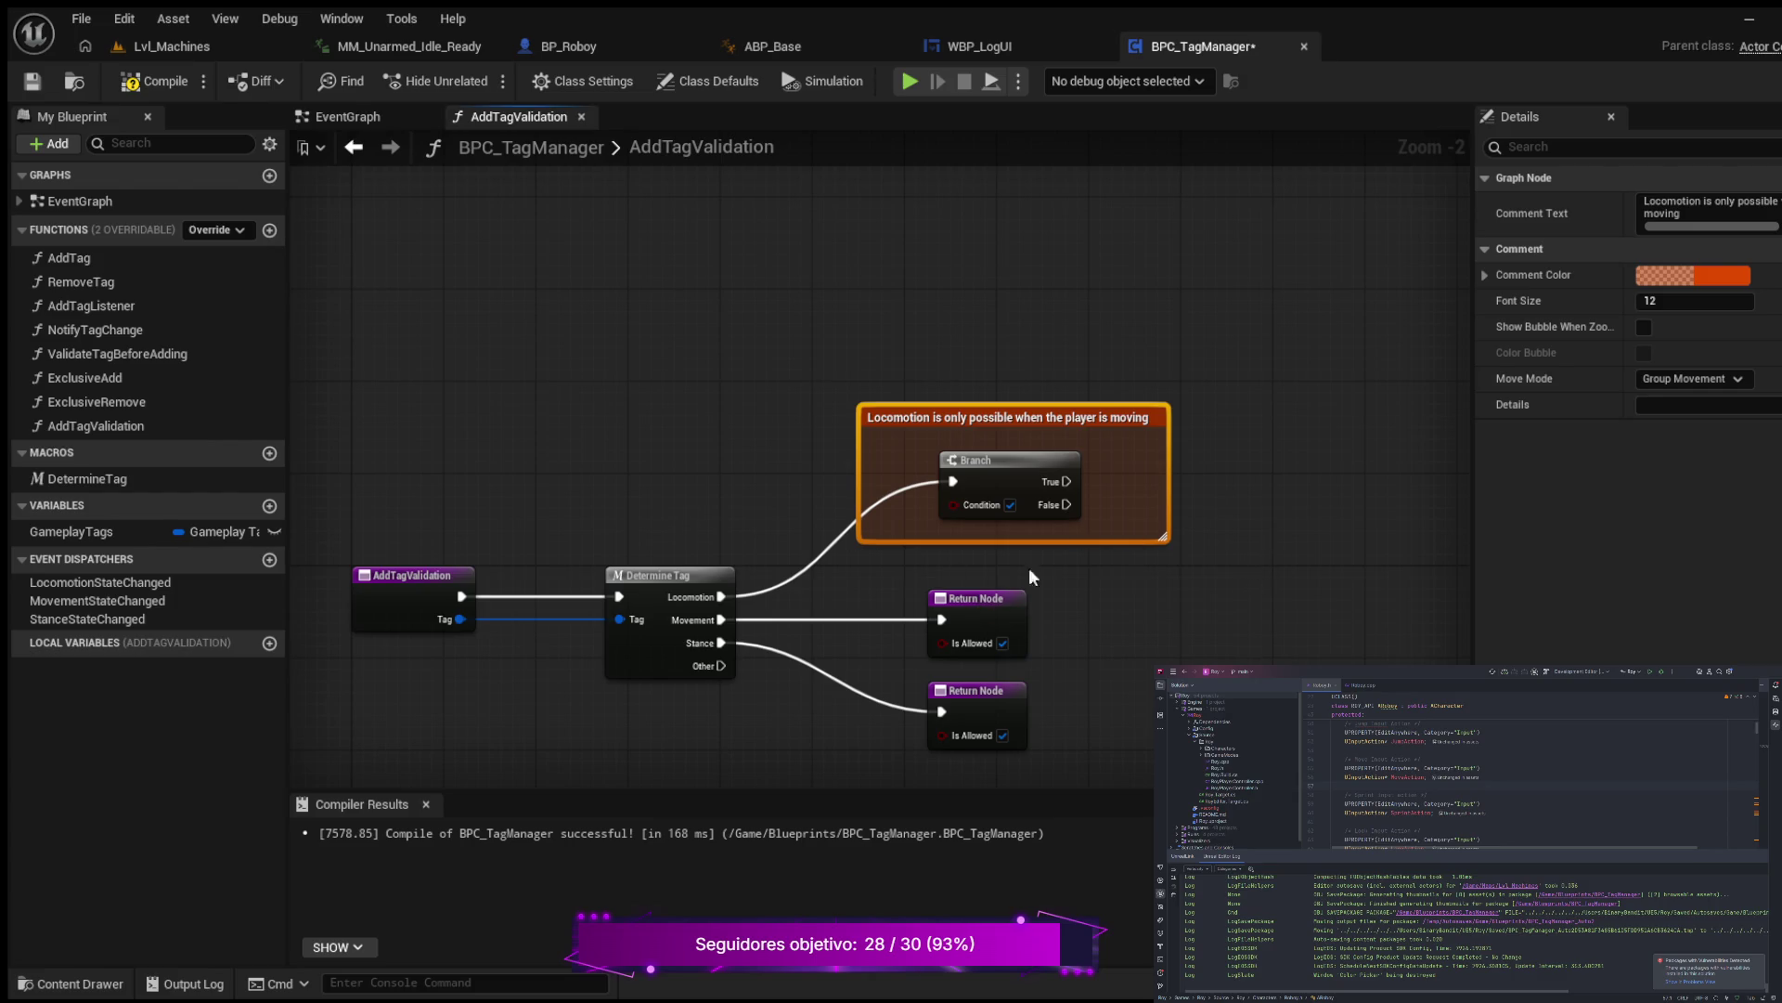
pyautogui.click(167, 88)
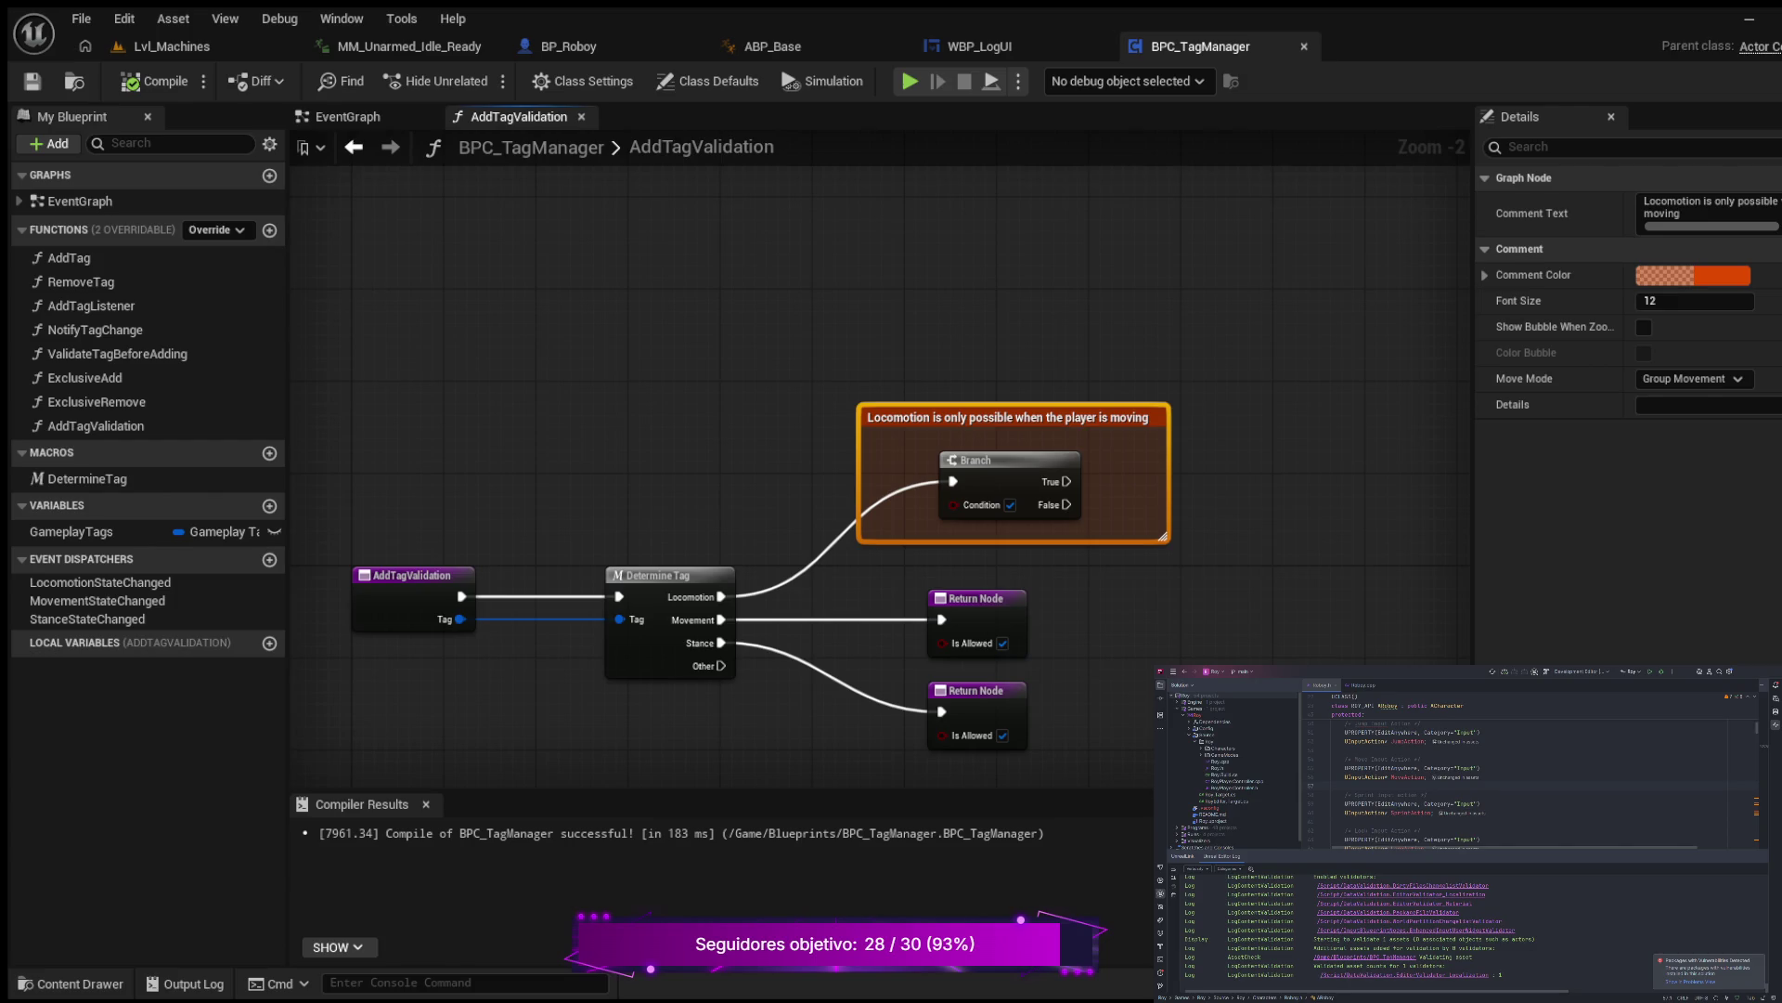
# Step: Narrow the comment box so its title wraps, undoing a stray Validate Tag Before Adding node
pyautogui.moveTo(1174, 608)
pyautogui.mouseDown()
pyautogui.moveTo(1146, 562)
pyautogui.moveTo(1065, 573)
pyautogui.mouseUp()
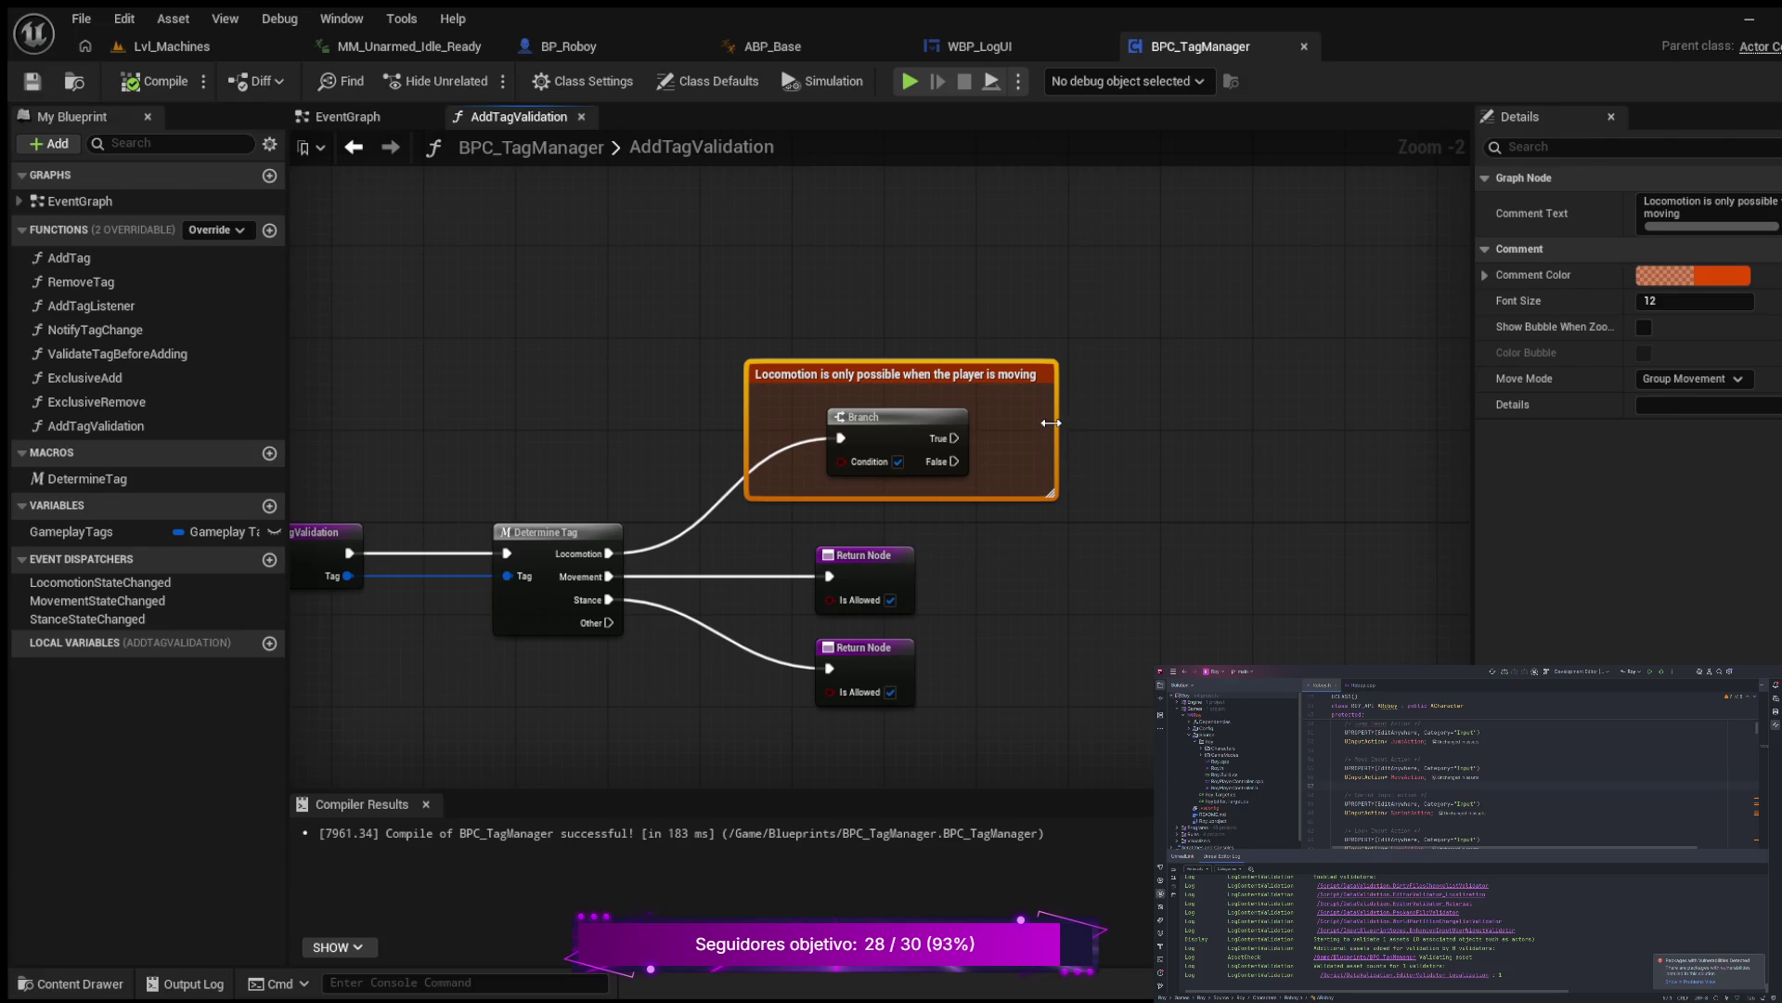
pyautogui.moveTo(1055, 422); pyautogui.dragTo(1000, 422)
pyautogui.moveTo(1013, 546); pyautogui.dragTo(1167, 484)
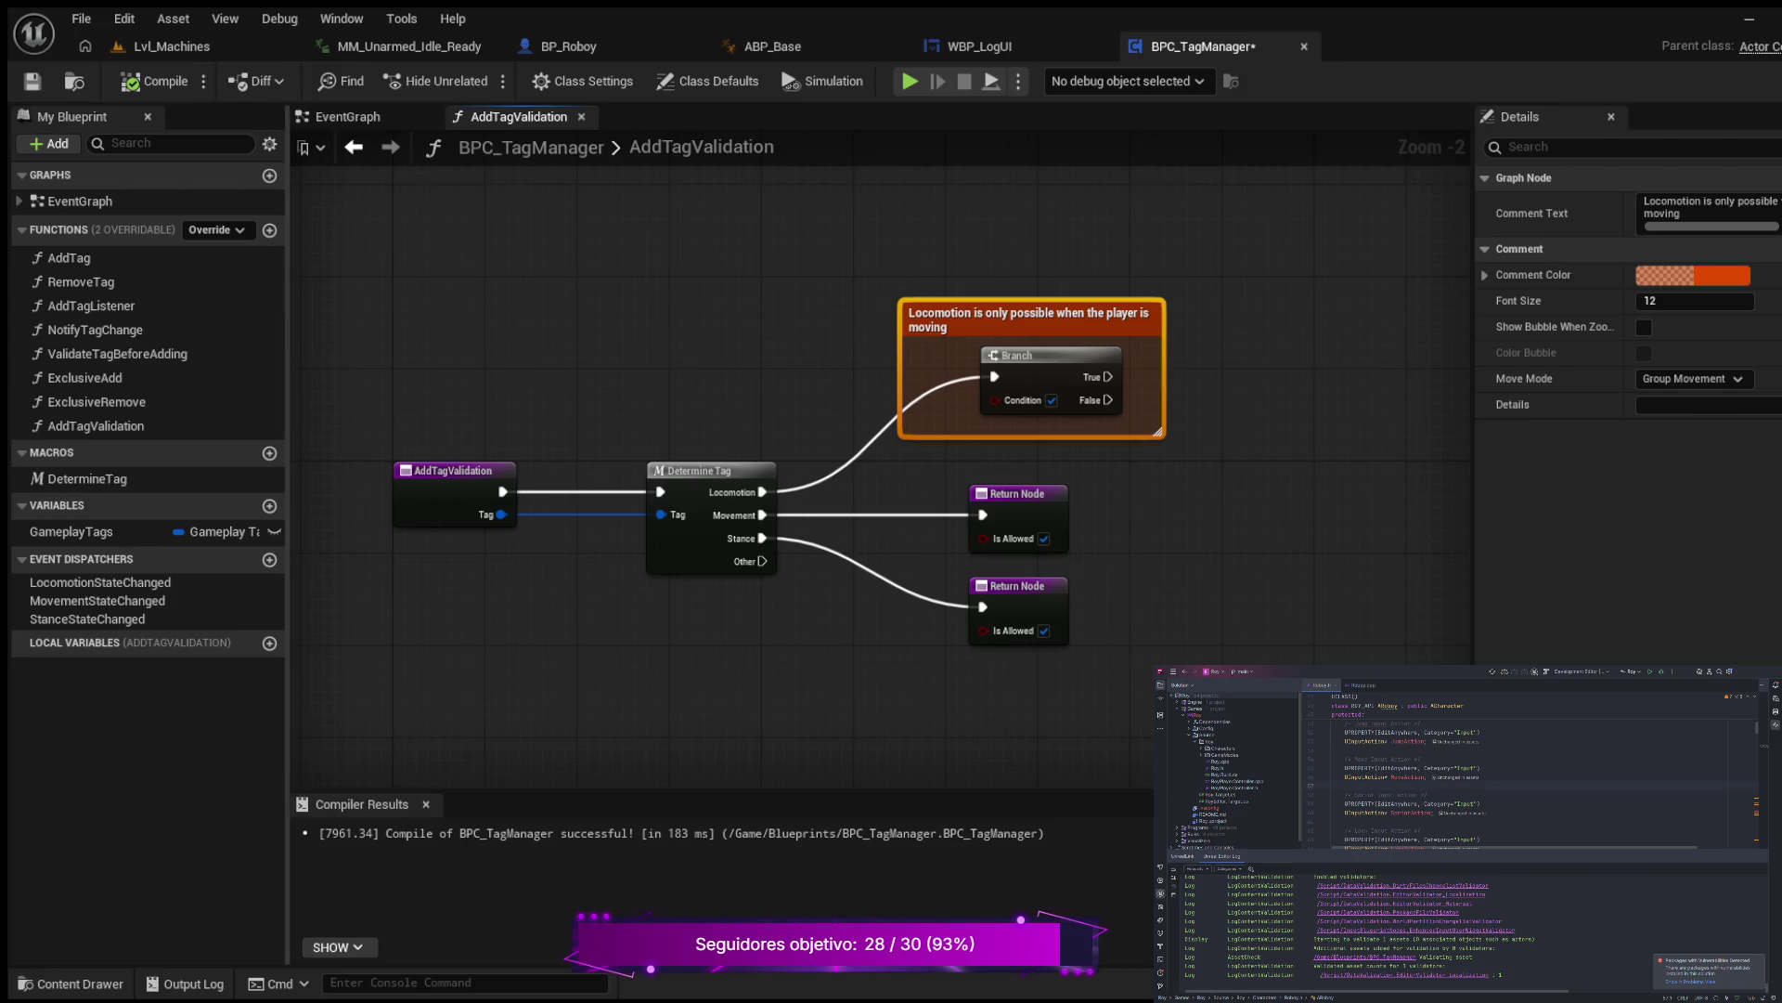
pyautogui.moveTo(120, 353); pyautogui.dragTo(306, 341)
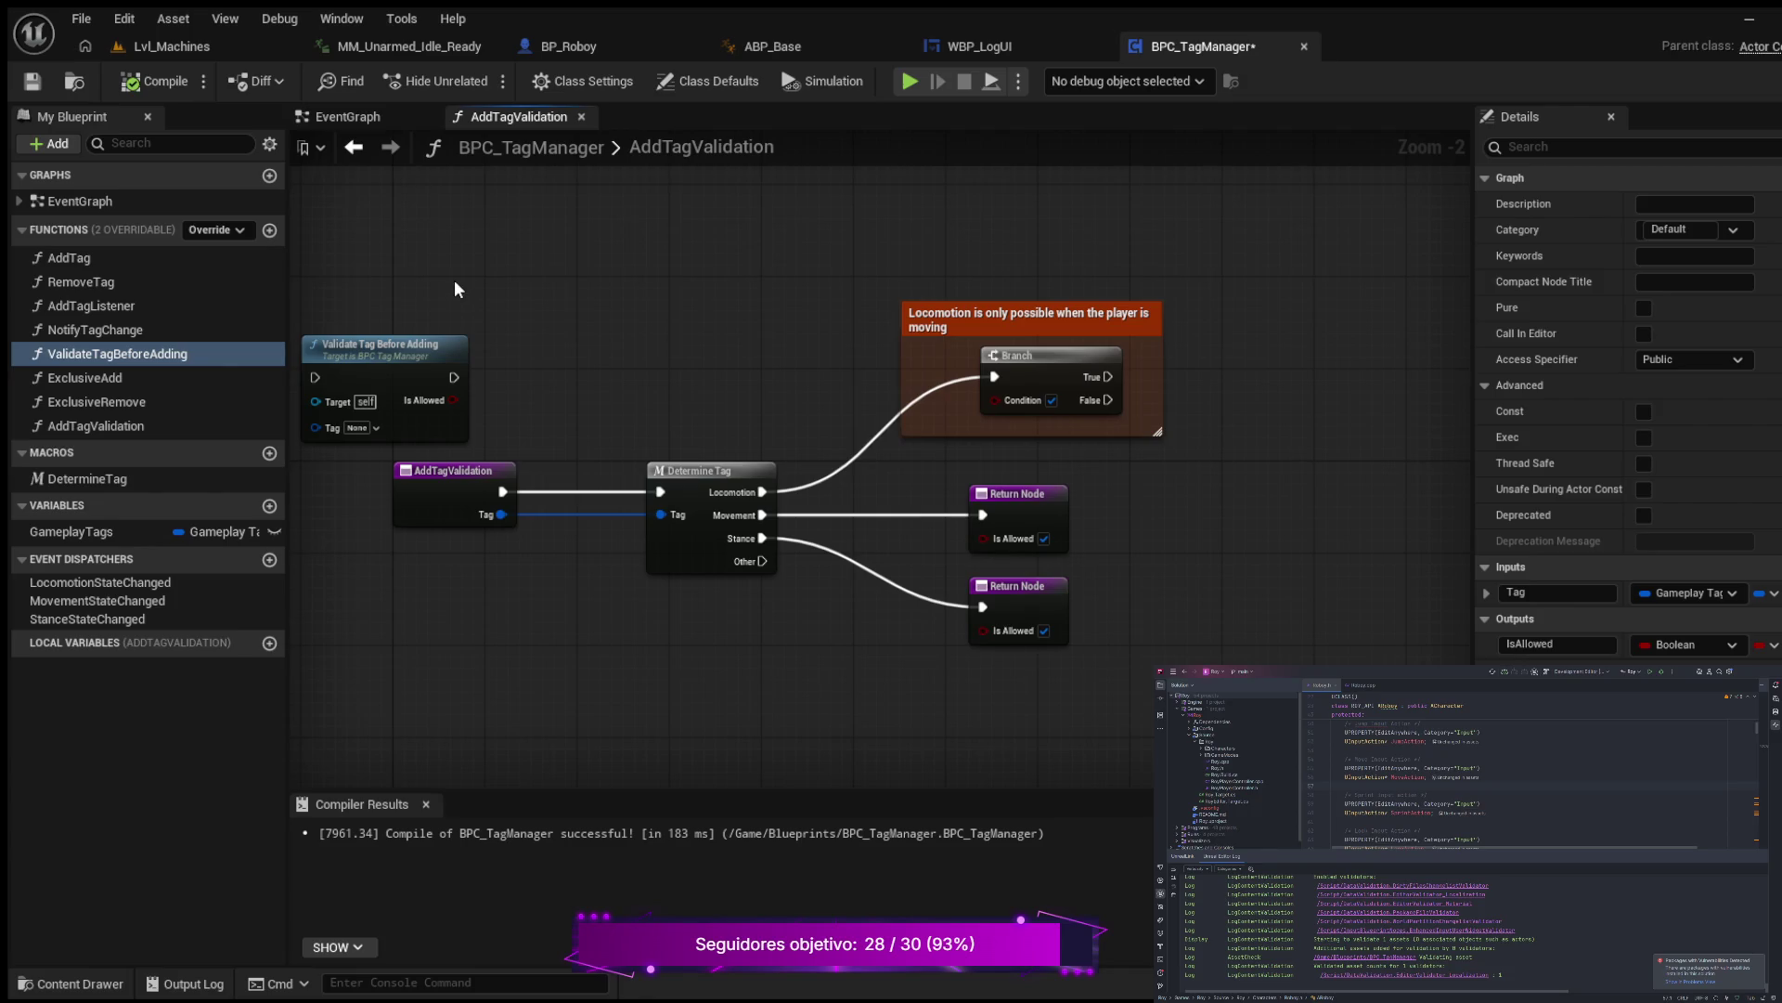
pyautogui.hotkey('ctrl', 'z')
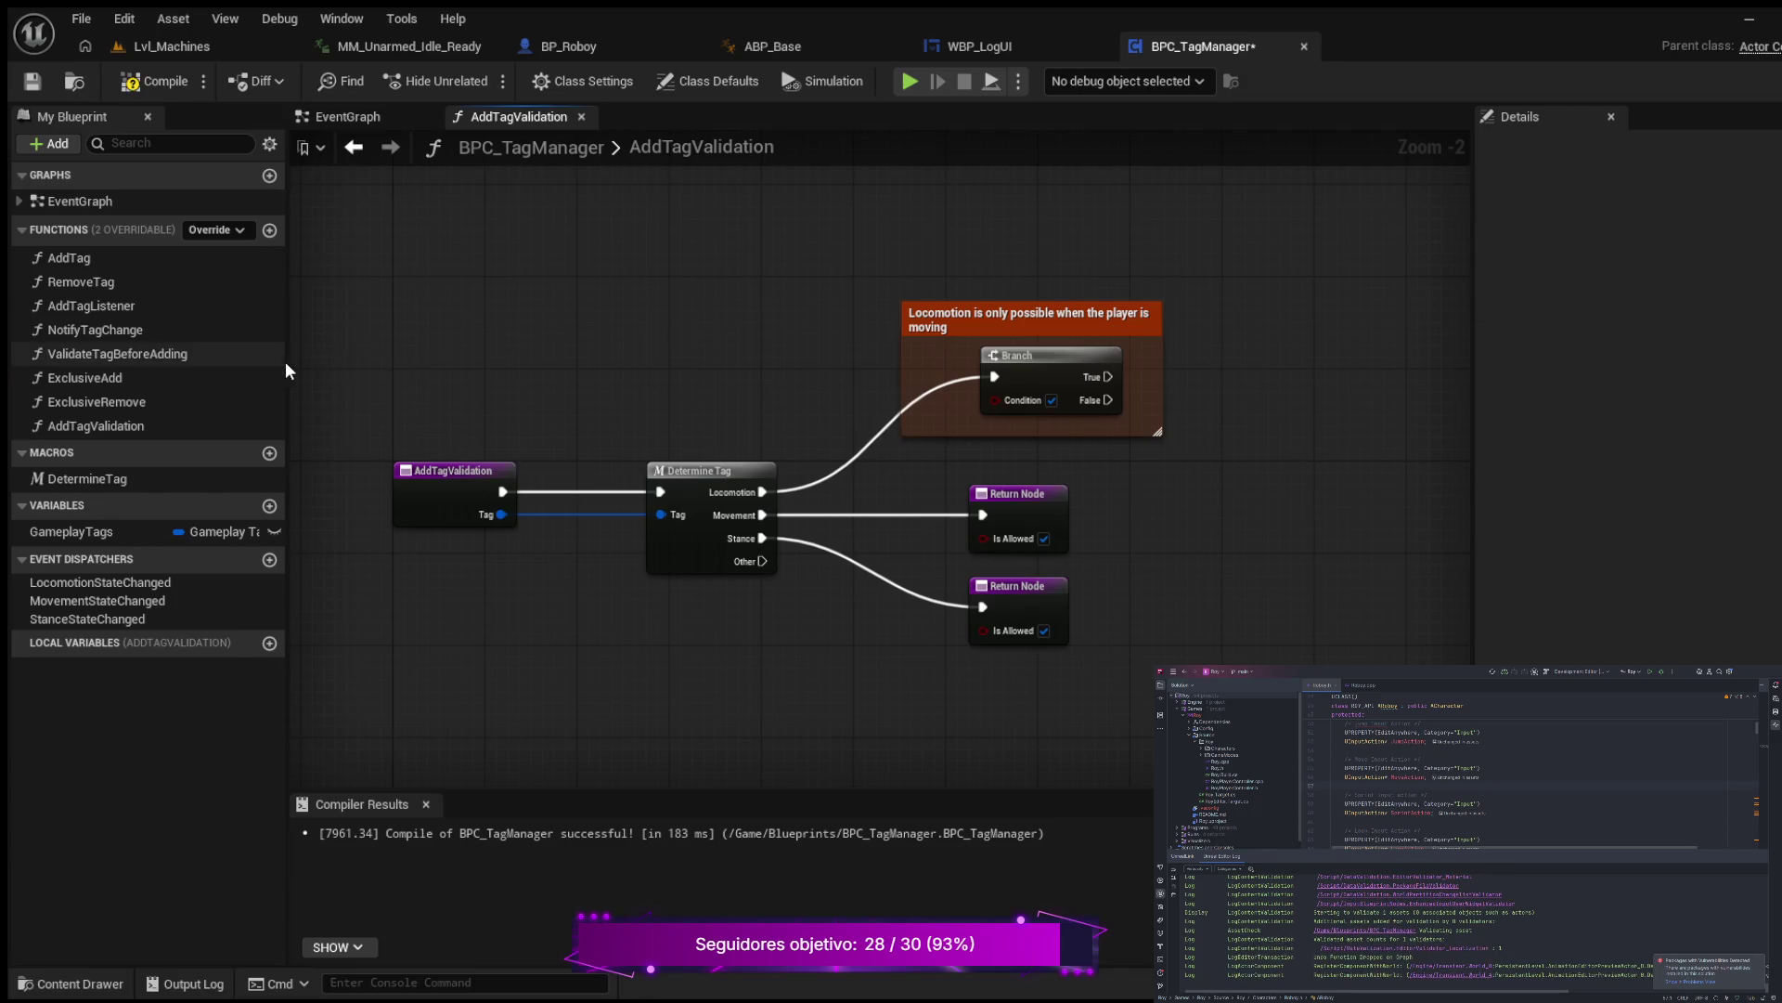
pyautogui.moveTo(288, 365); pyautogui.dragTo(297, 365)
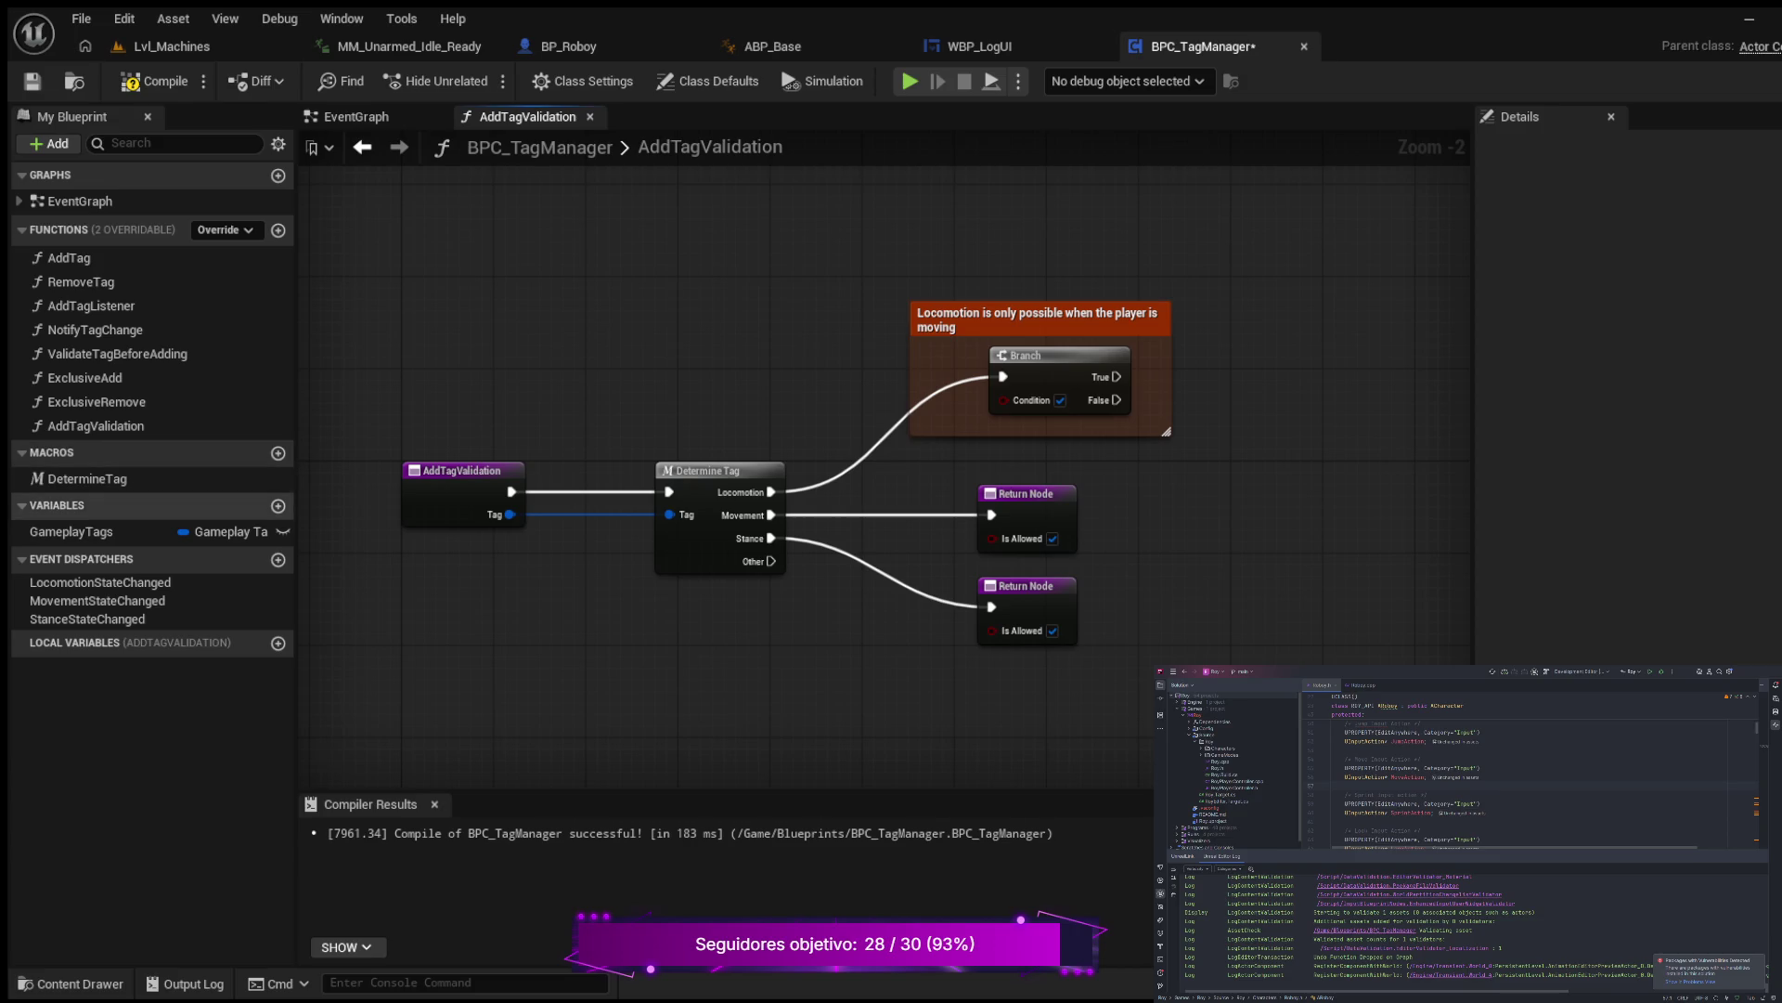
# Step: Add a new Gameplay Tag variable named MovementTag to the blueprint
pyautogui.click(277, 506)
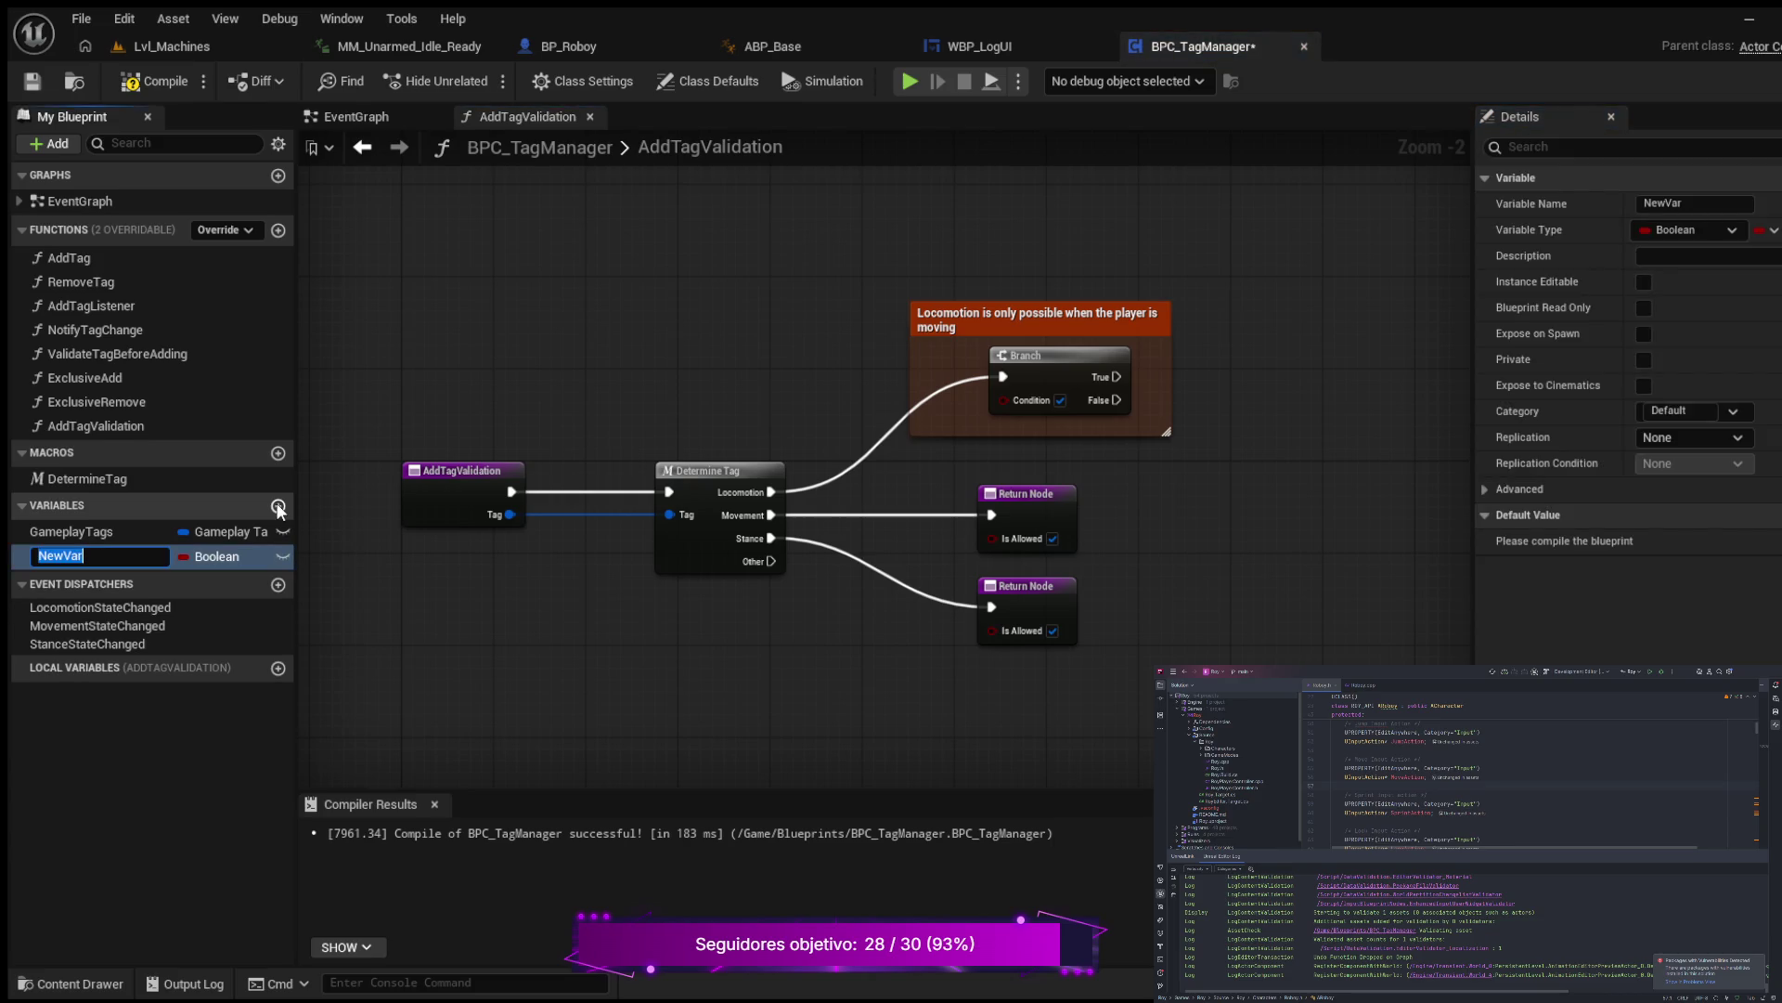
pyautogui.write('Movement')
pyautogui.write('Tag')
pyautogui.press('Return')
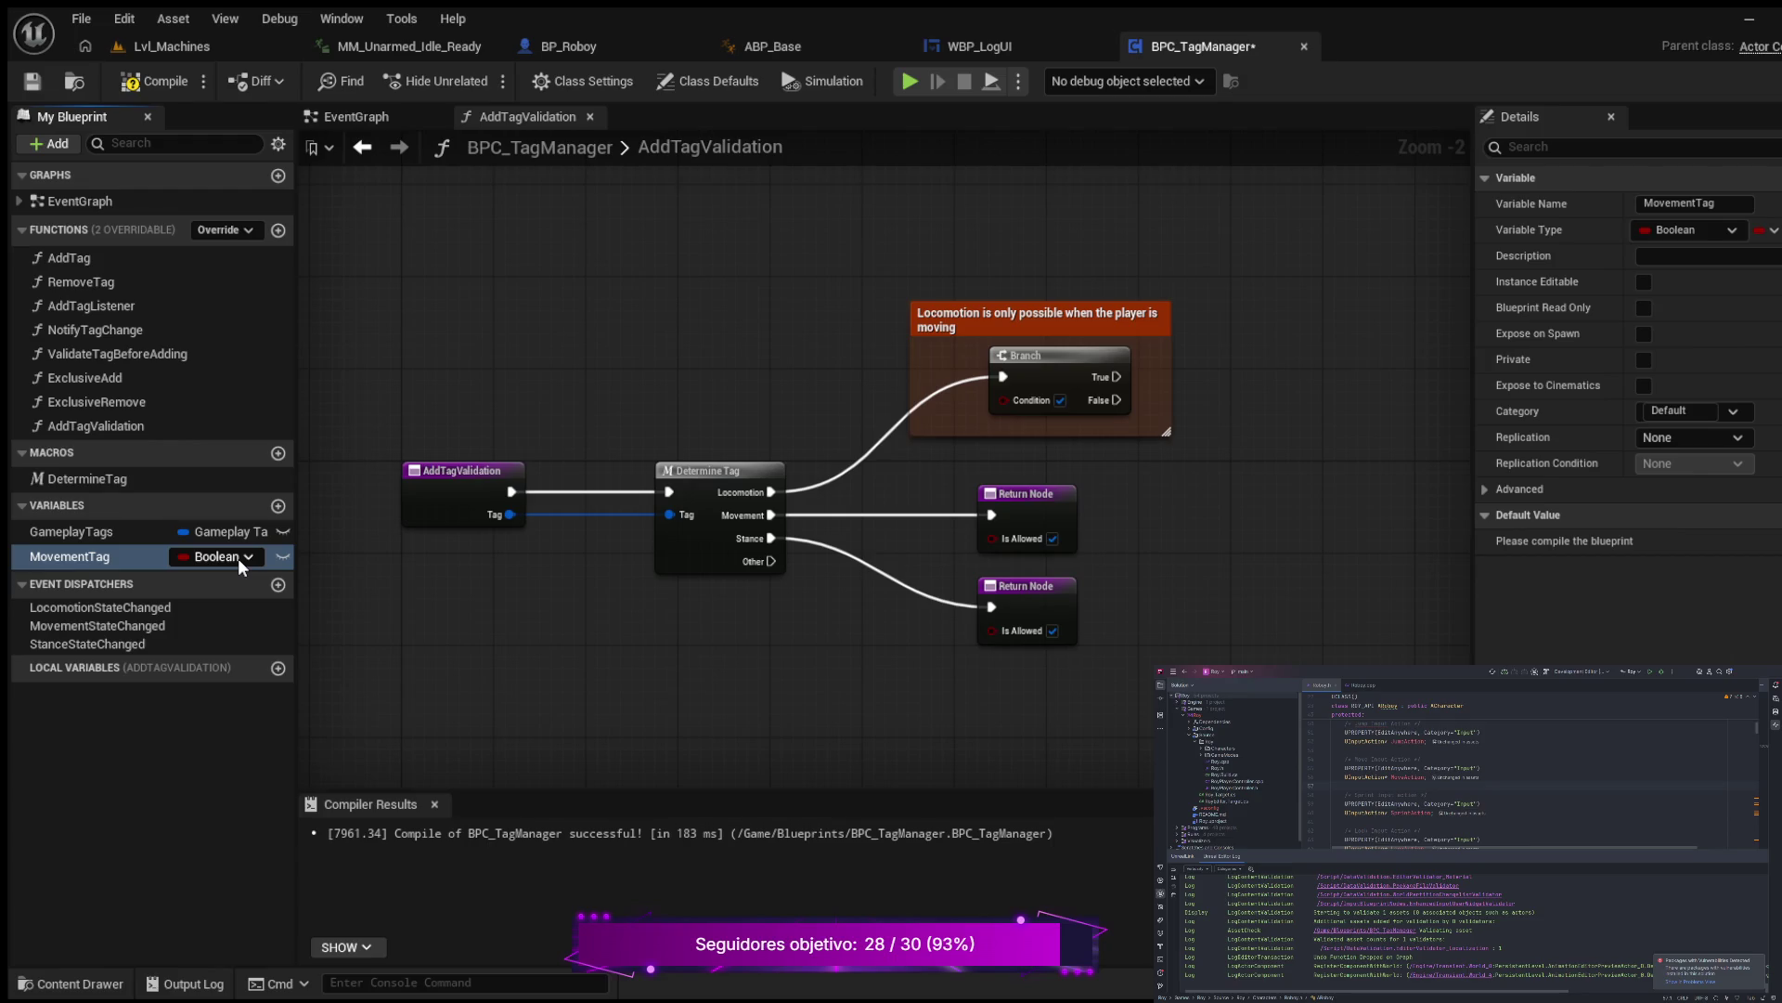
pyautogui.press('Return')
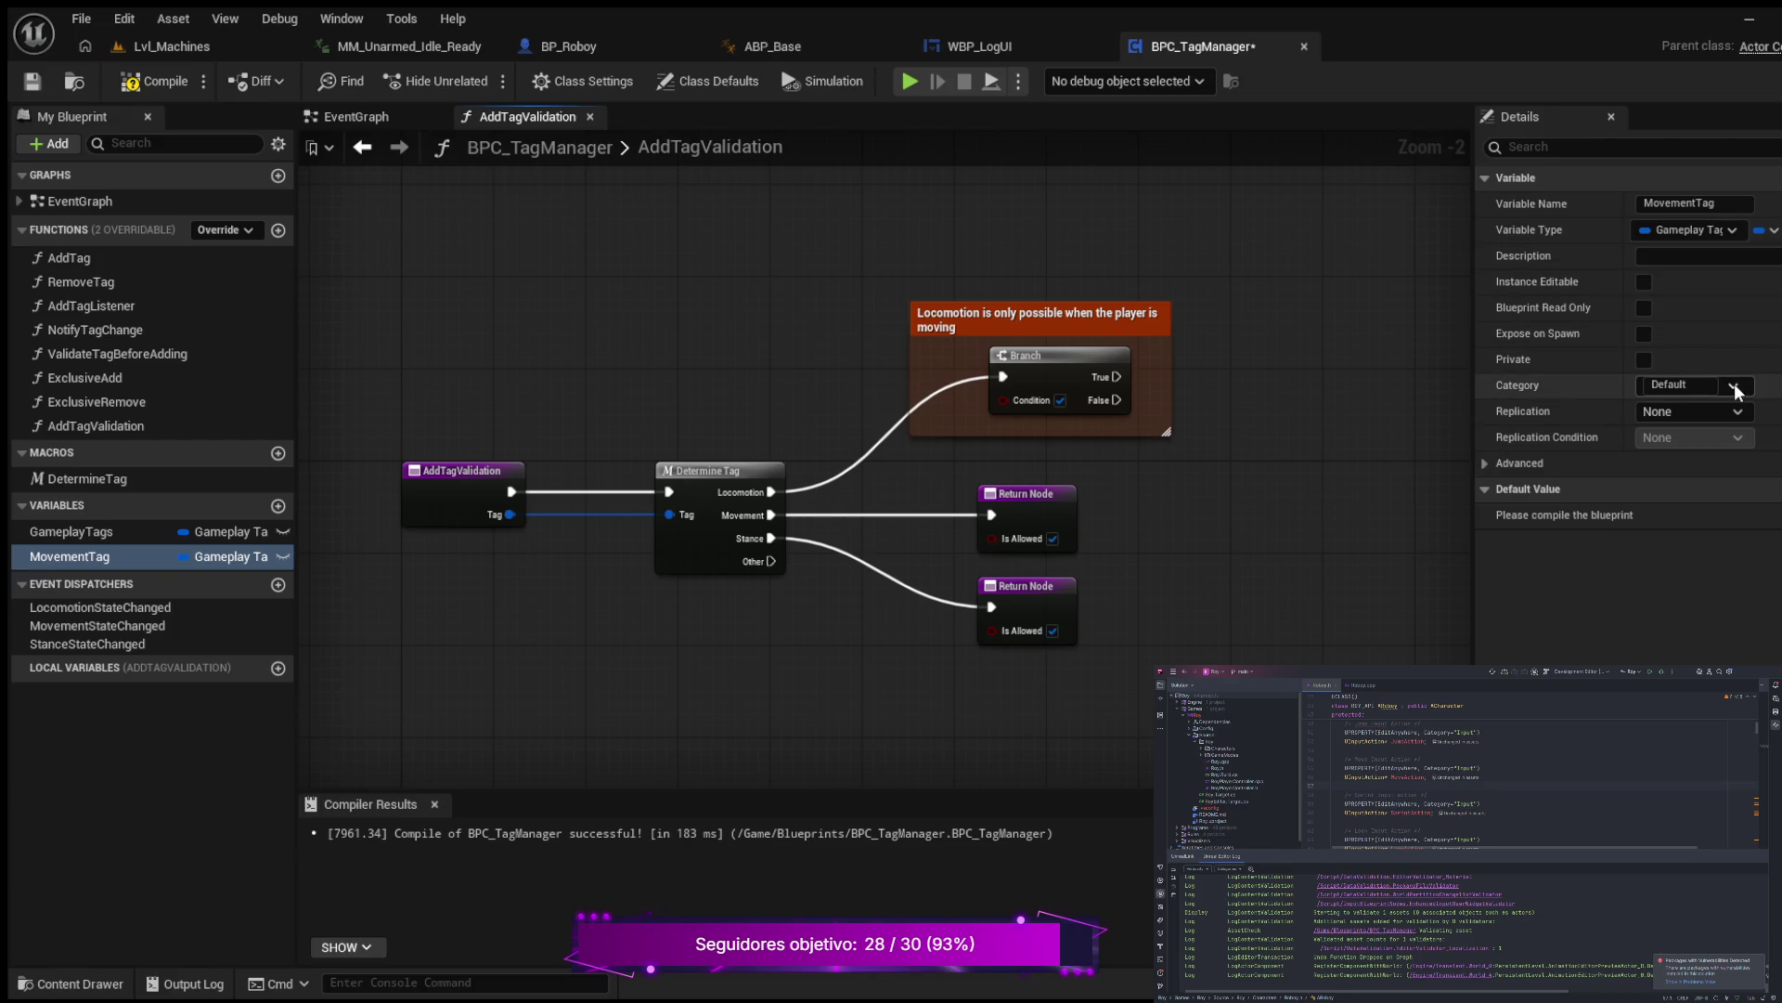
# Step: Put MovementTag in the Active Tags By User category and place a SET MovementTag node
pyautogui.click(1672, 386)
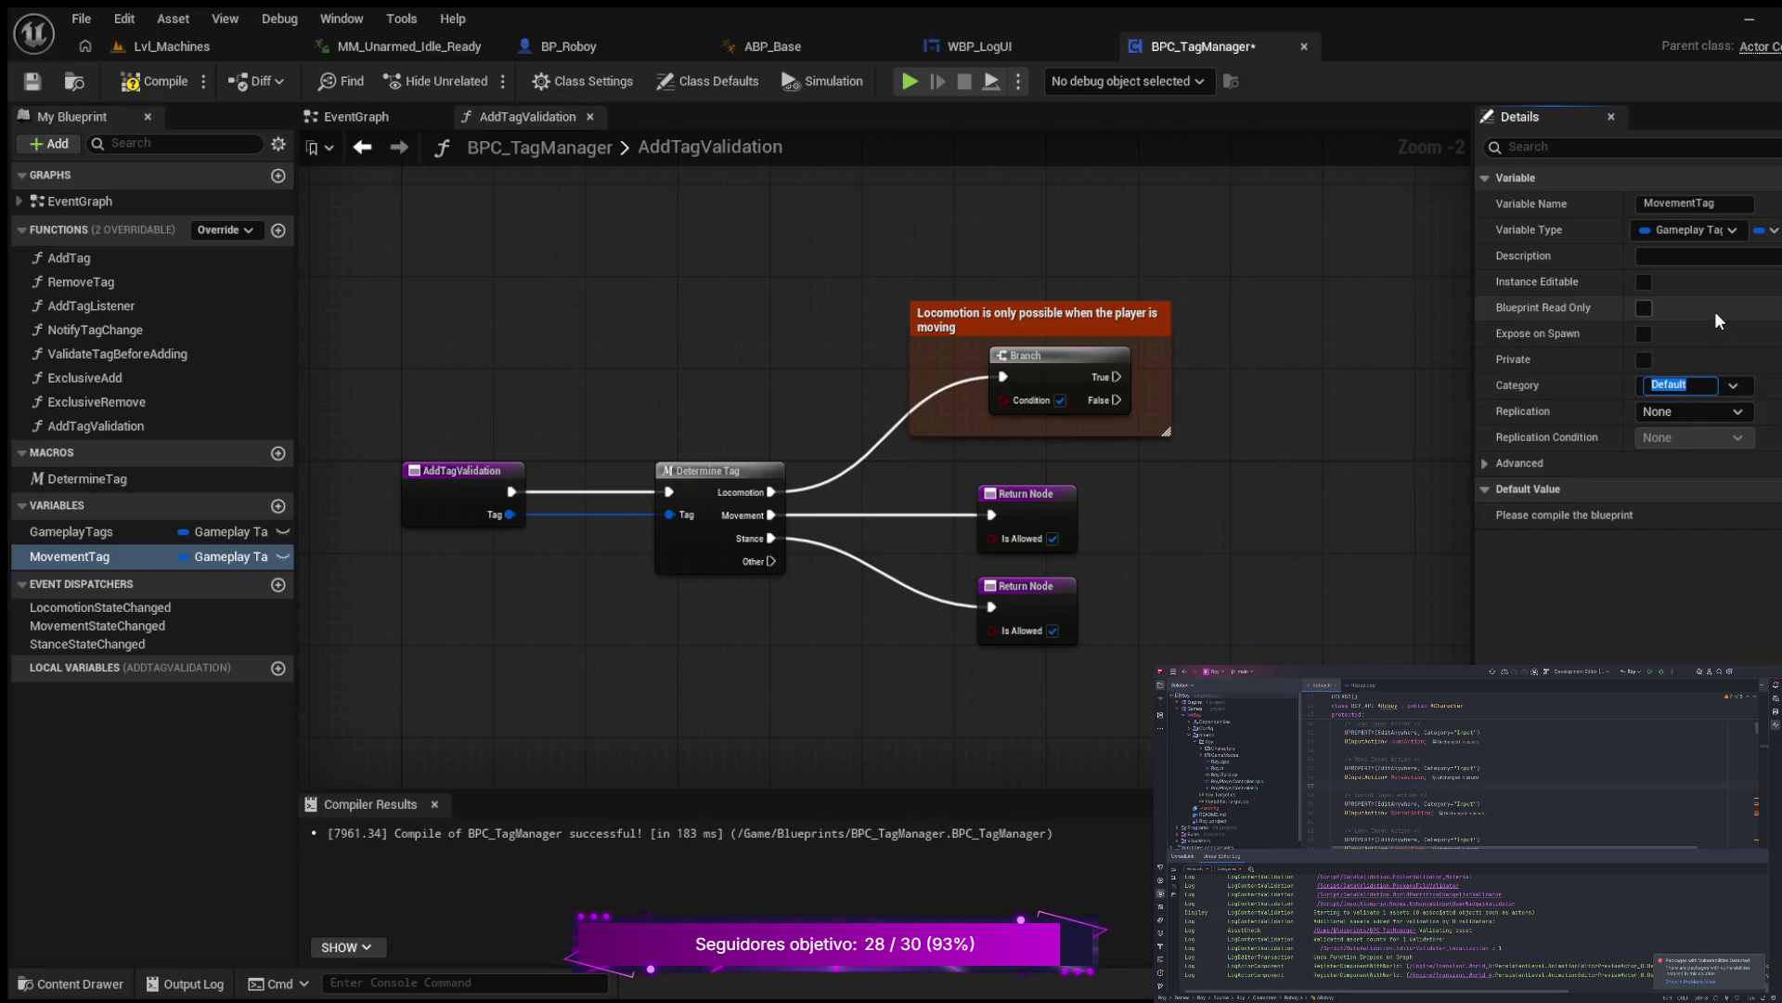
pyautogui.write('Act')
pyautogui.write('ive')
pyautogui.write(' Tag')
pyautogui.write('s B')
pyautogui.write('y User')
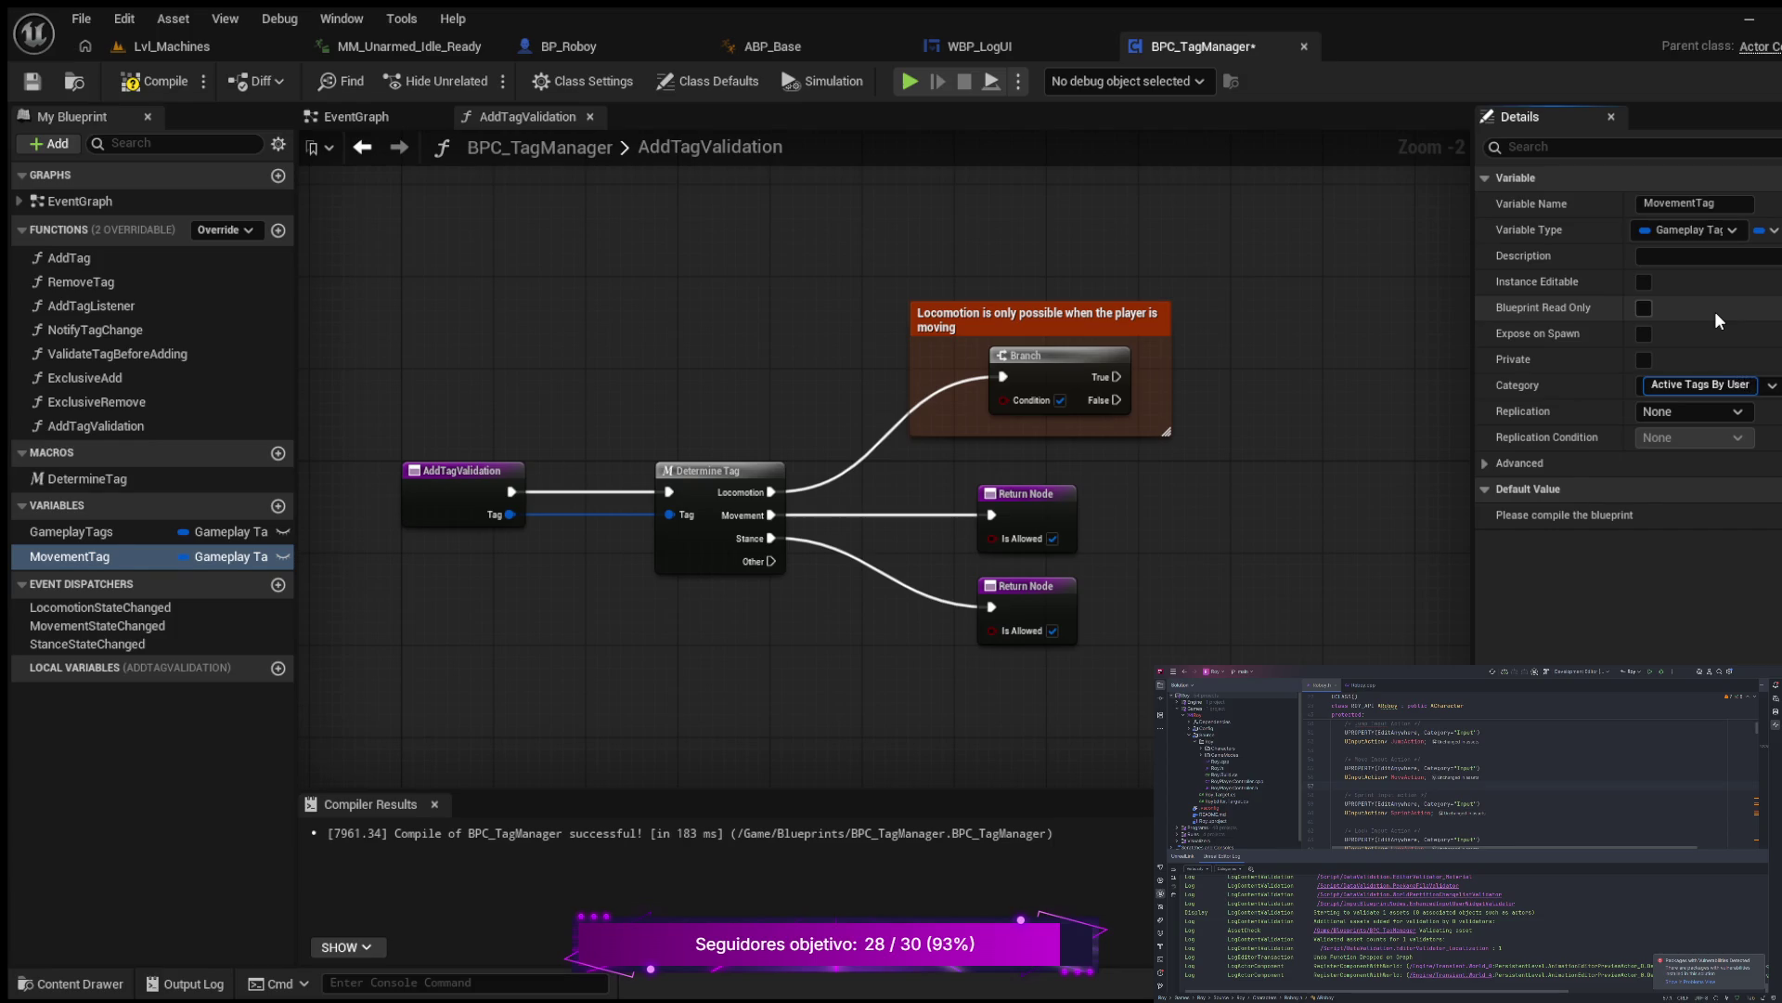
pyautogui.press('Return')
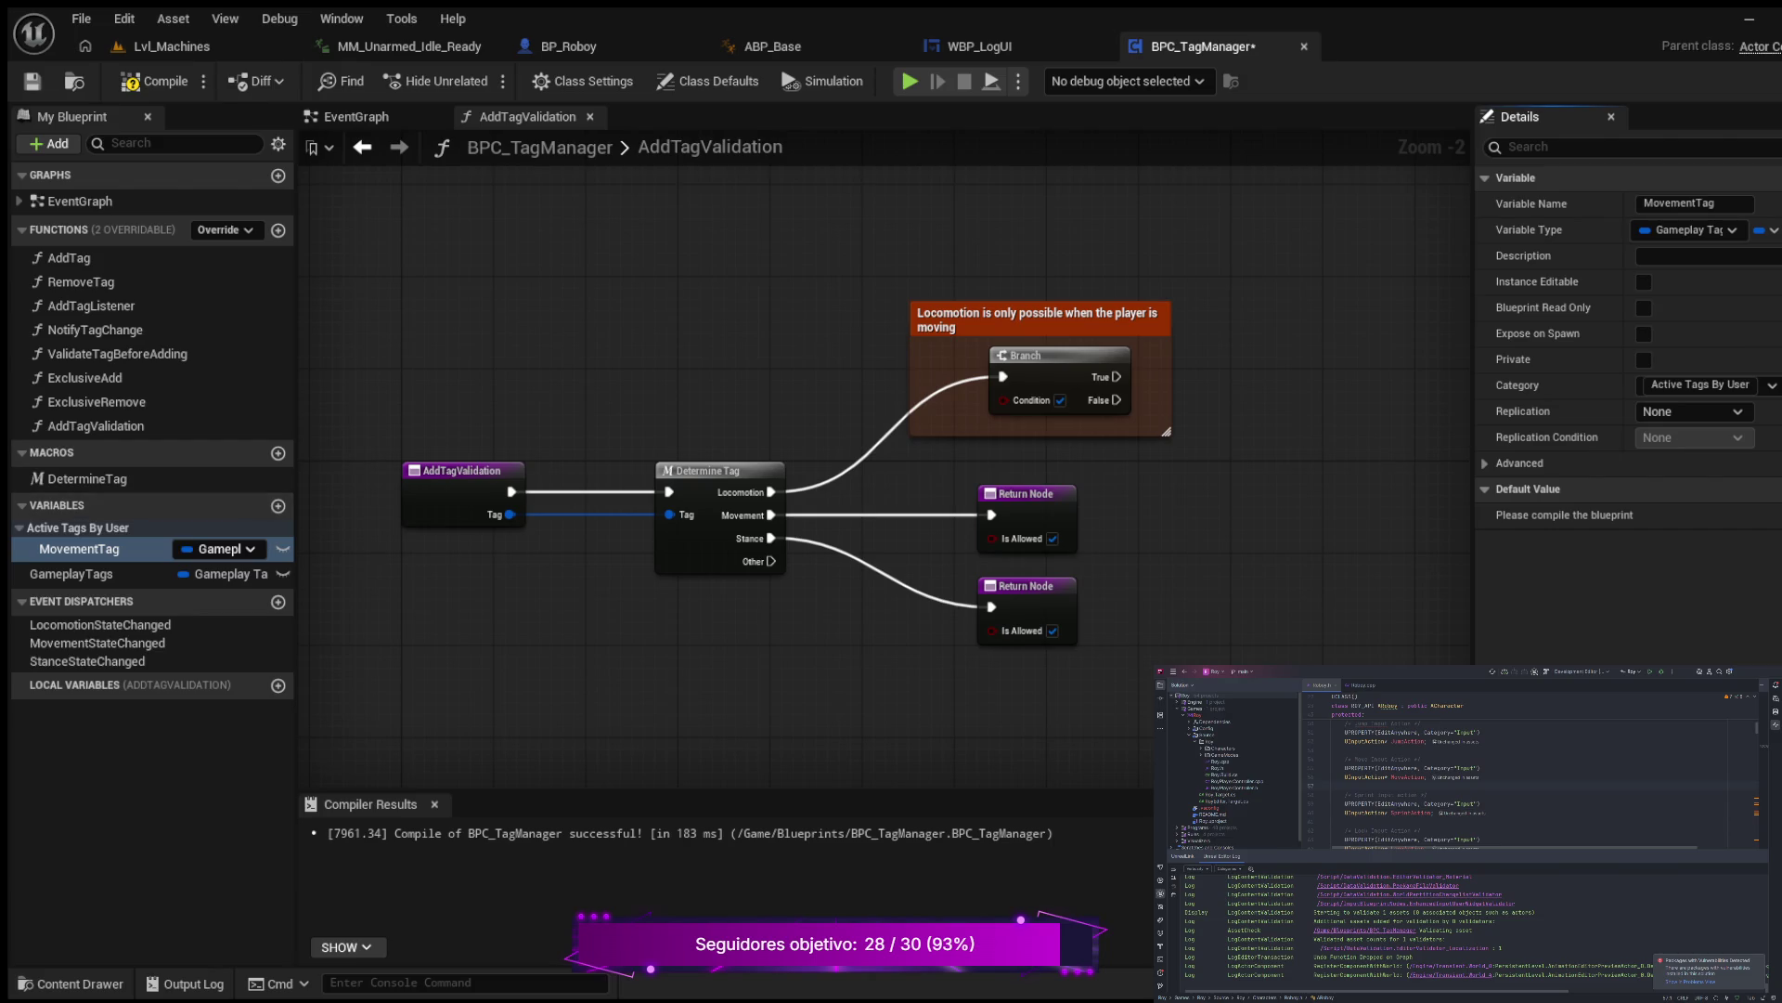
pyautogui.click(79, 548)
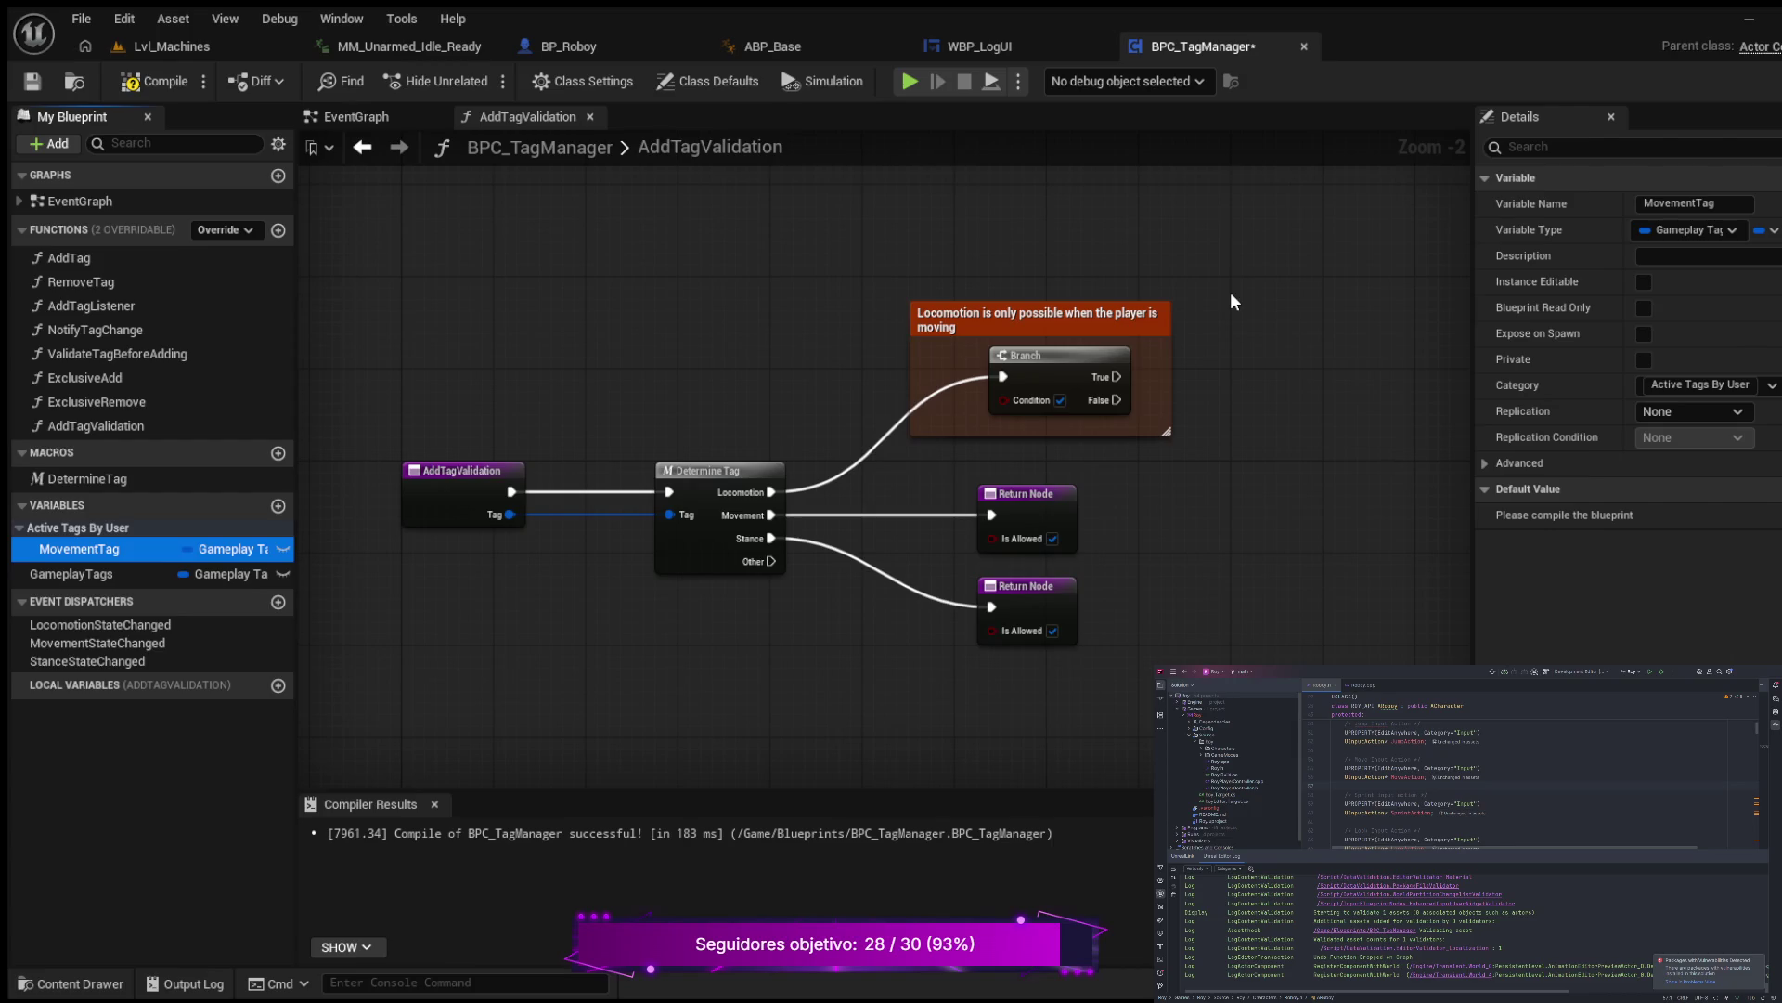
pyautogui.hotkey('ctrl', 'v')
pyautogui.moveTo(1267, 388); pyautogui.dragTo(1067, 380)
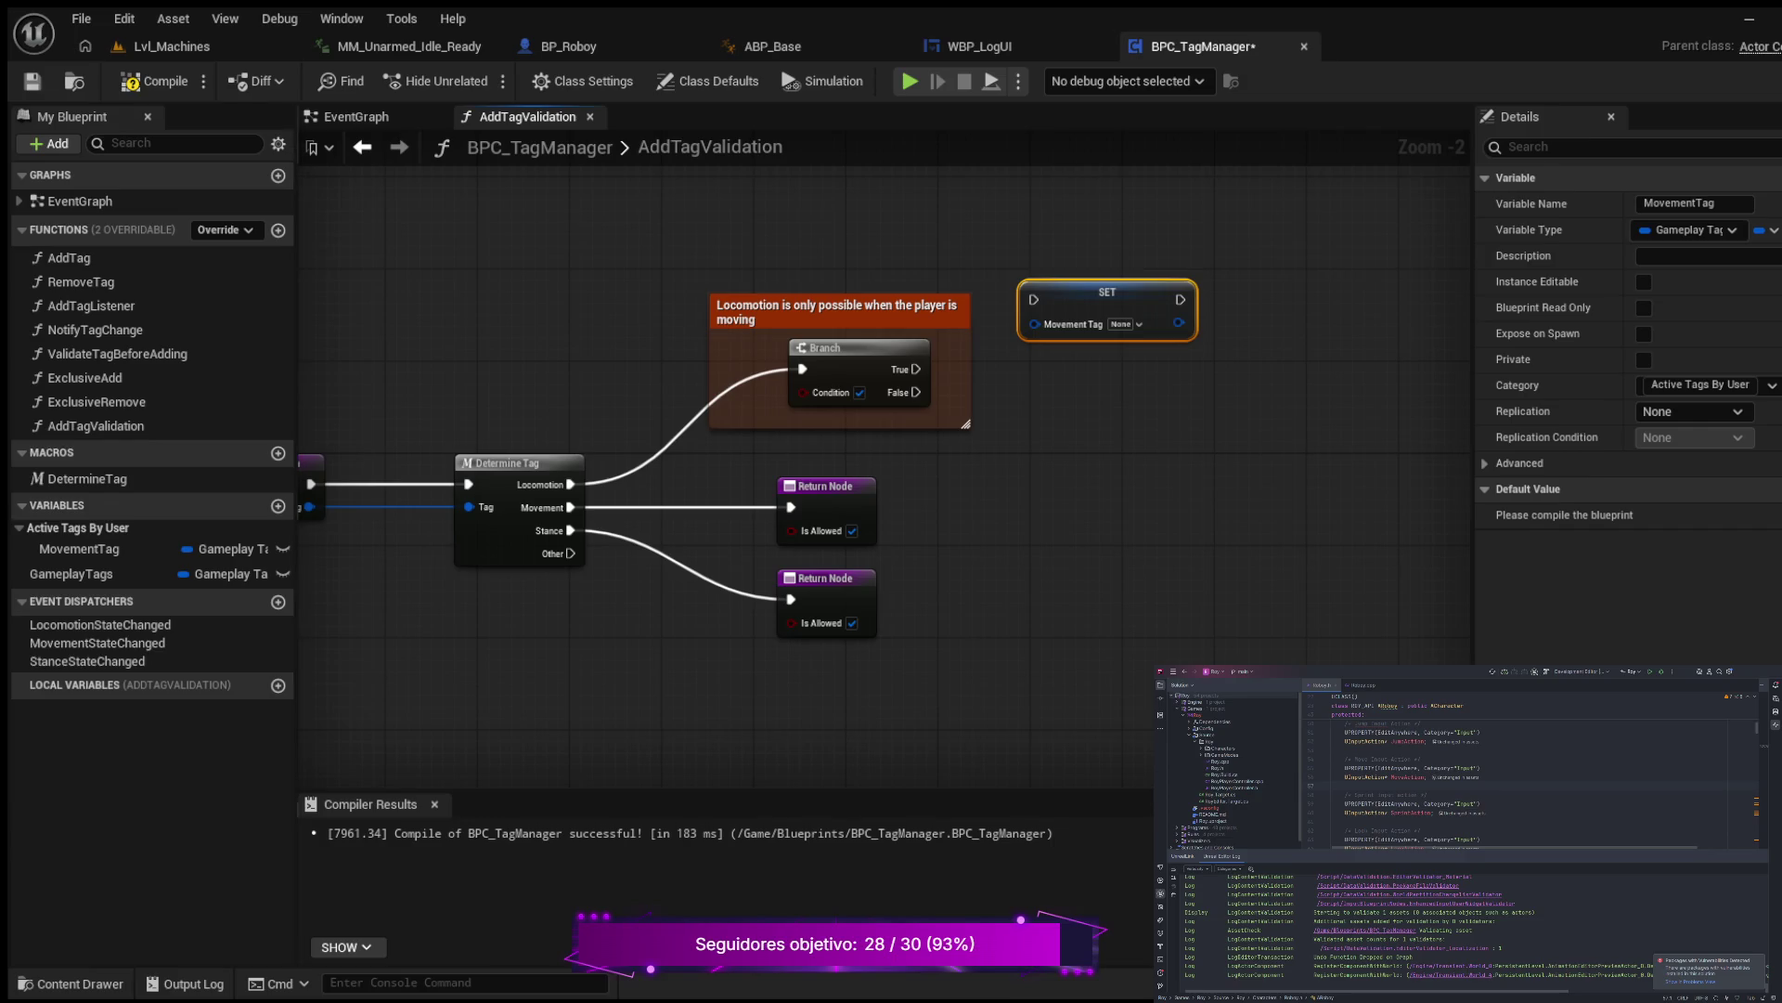
pyautogui.moveTo(1132, 475); pyautogui.dragTo(1162, 566)
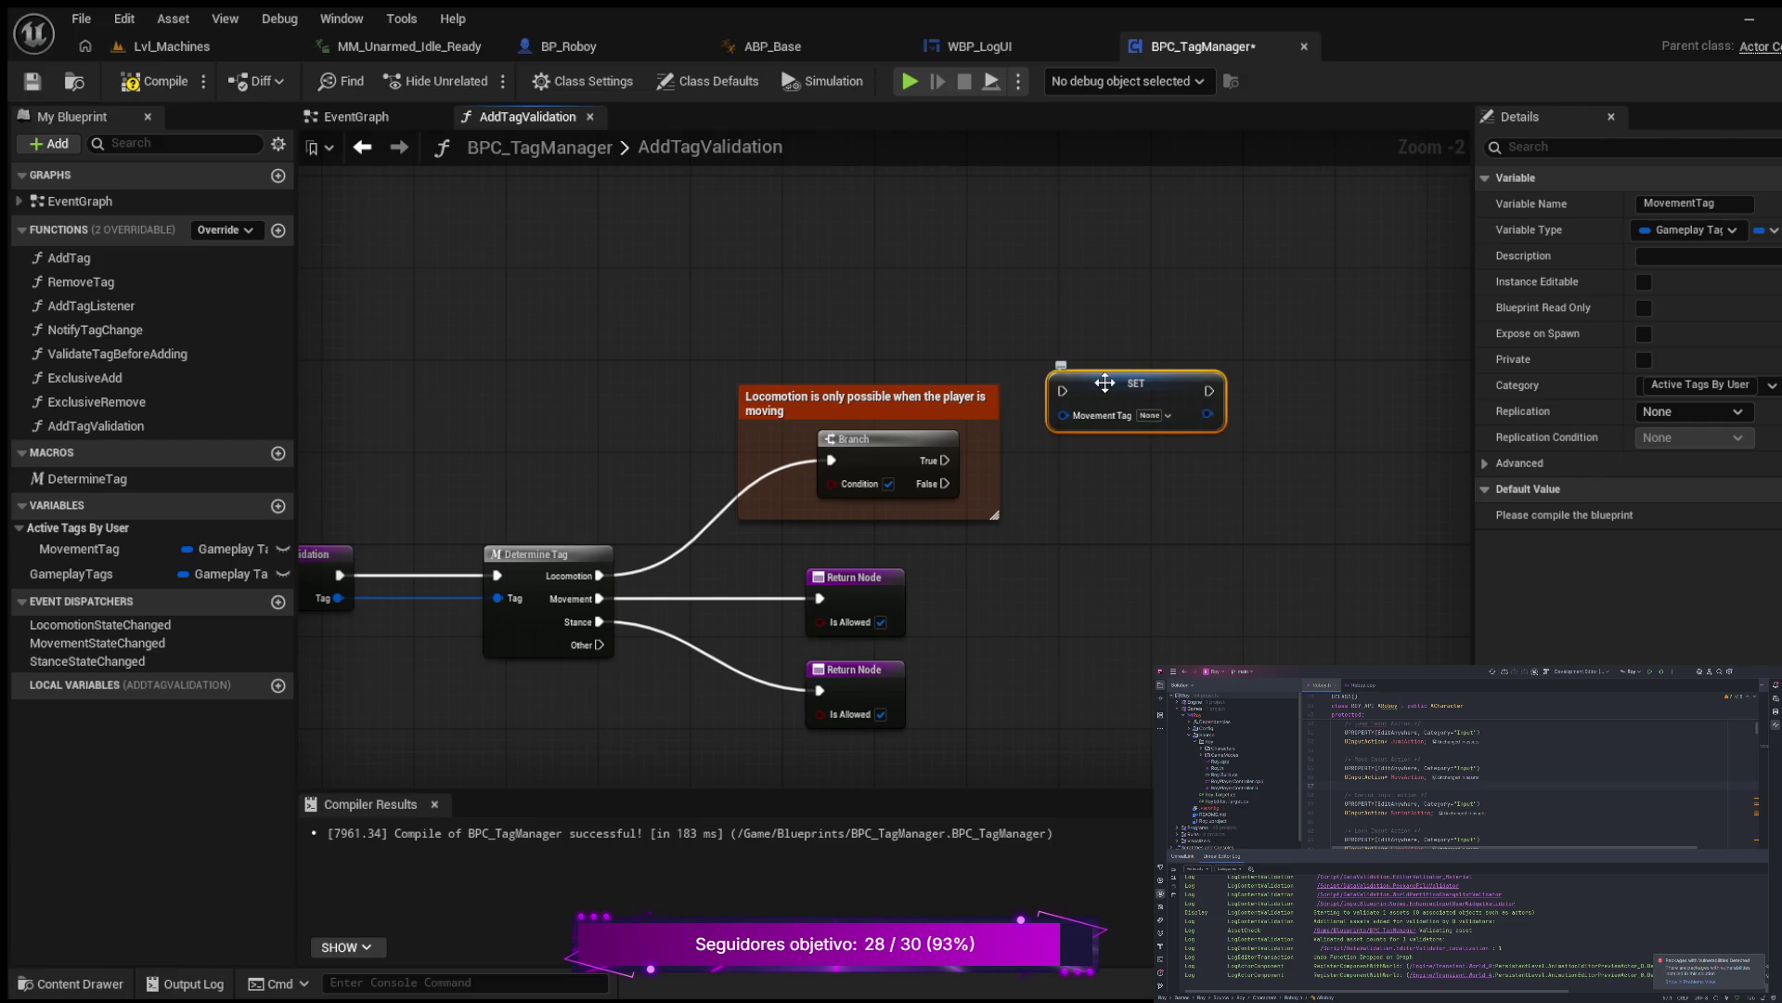
pyautogui.moveTo(1097, 376)
pyautogui.mouseDown()
pyautogui.moveTo(945, 282)
pyautogui.moveTo(808, 239)
pyautogui.mouseUp()
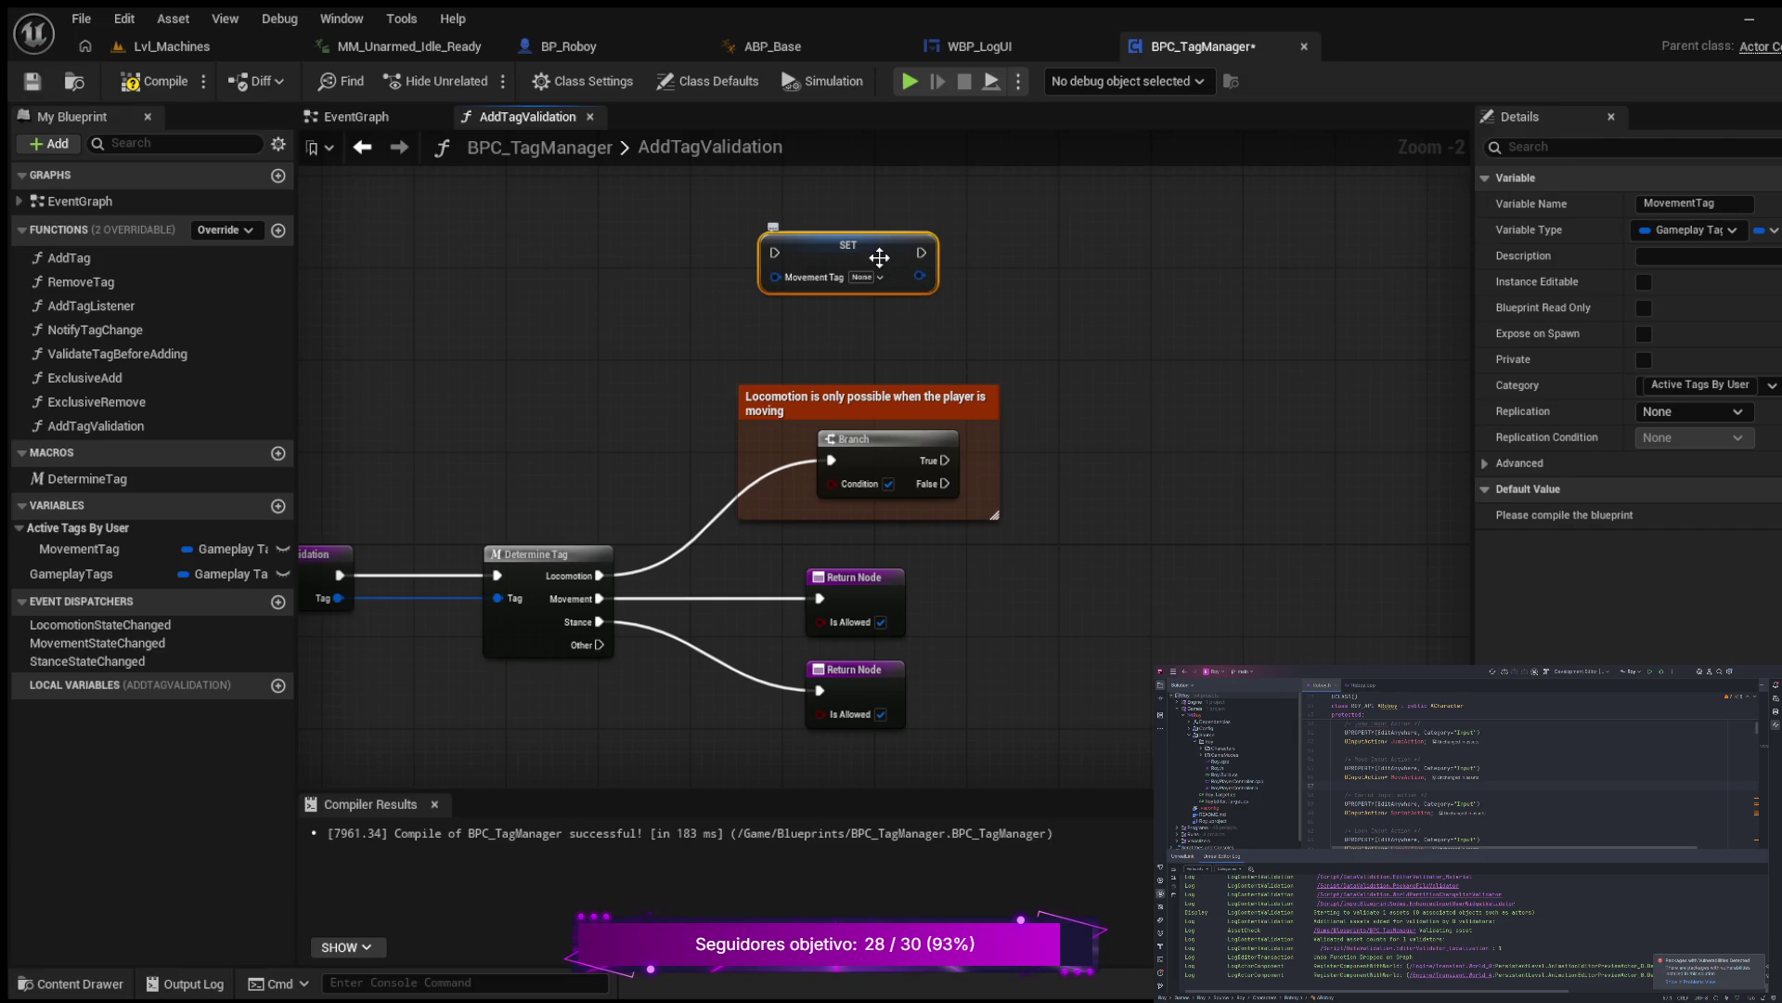
pyautogui.press('Delete')
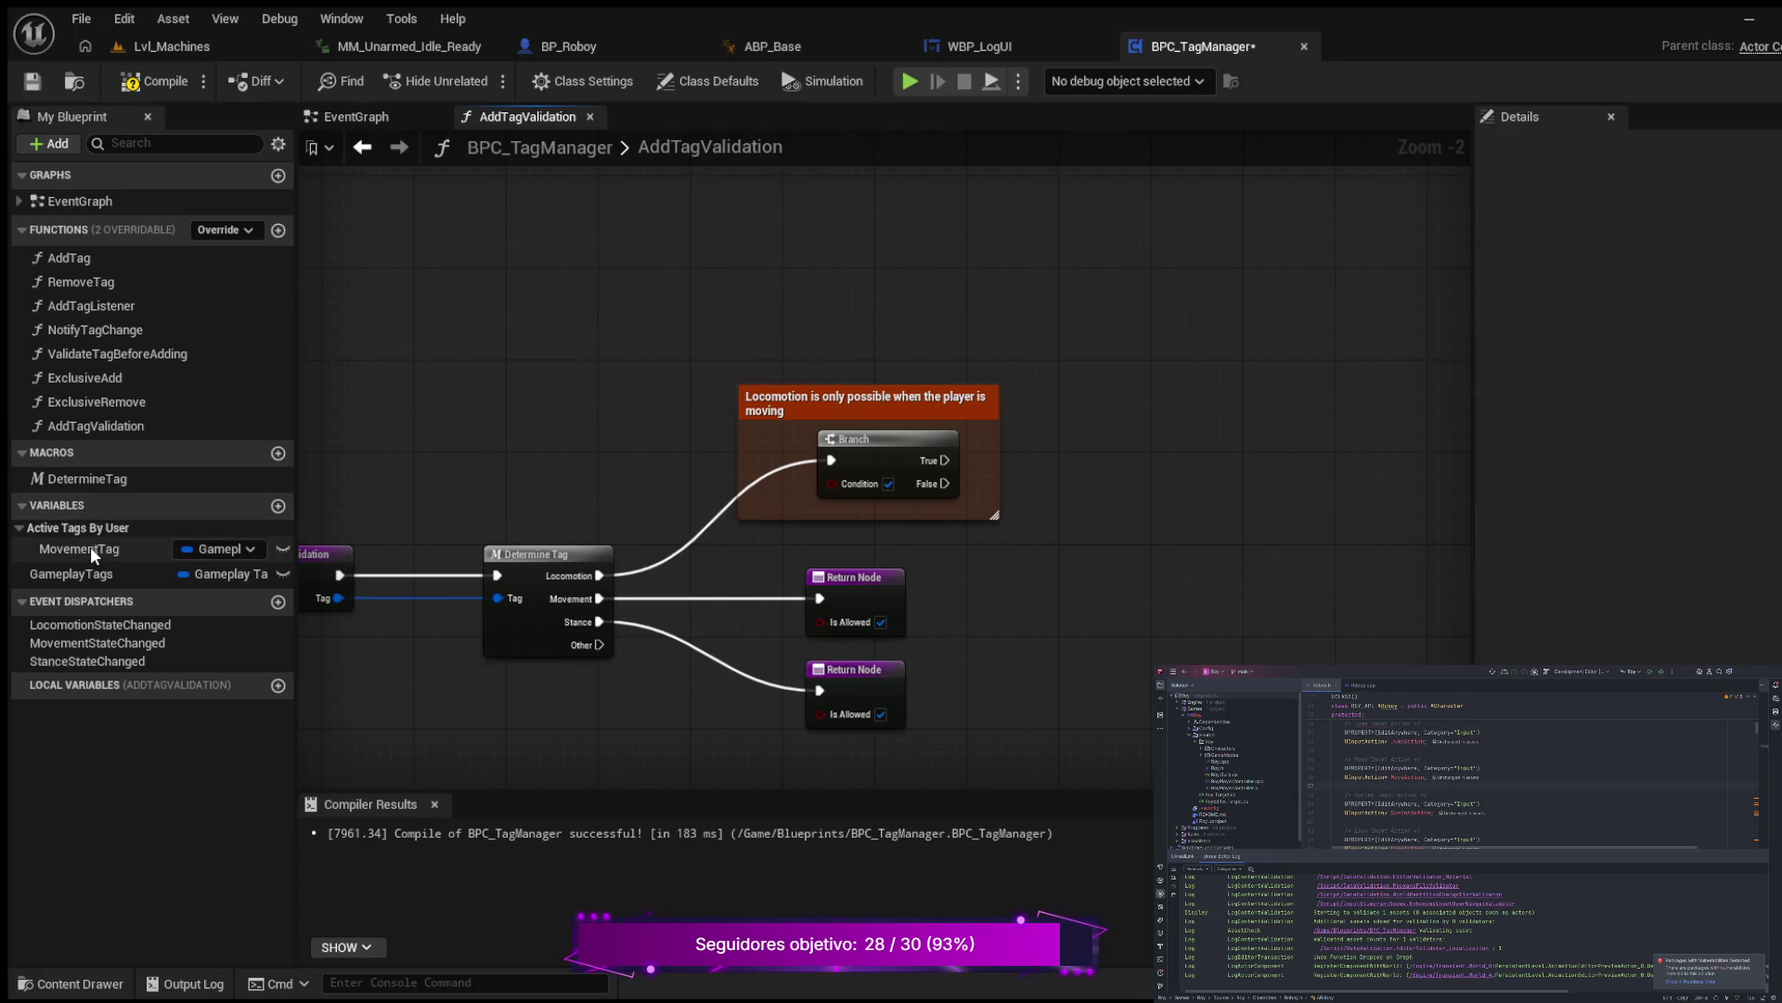
pyautogui.click(91, 546)
# Step: Feed a MovementTag getter into a Matches Tag node comparing against State.Movement.Moving
pyautogui.moveTo(663, 236); pyautogui.dragTo(817, 270)
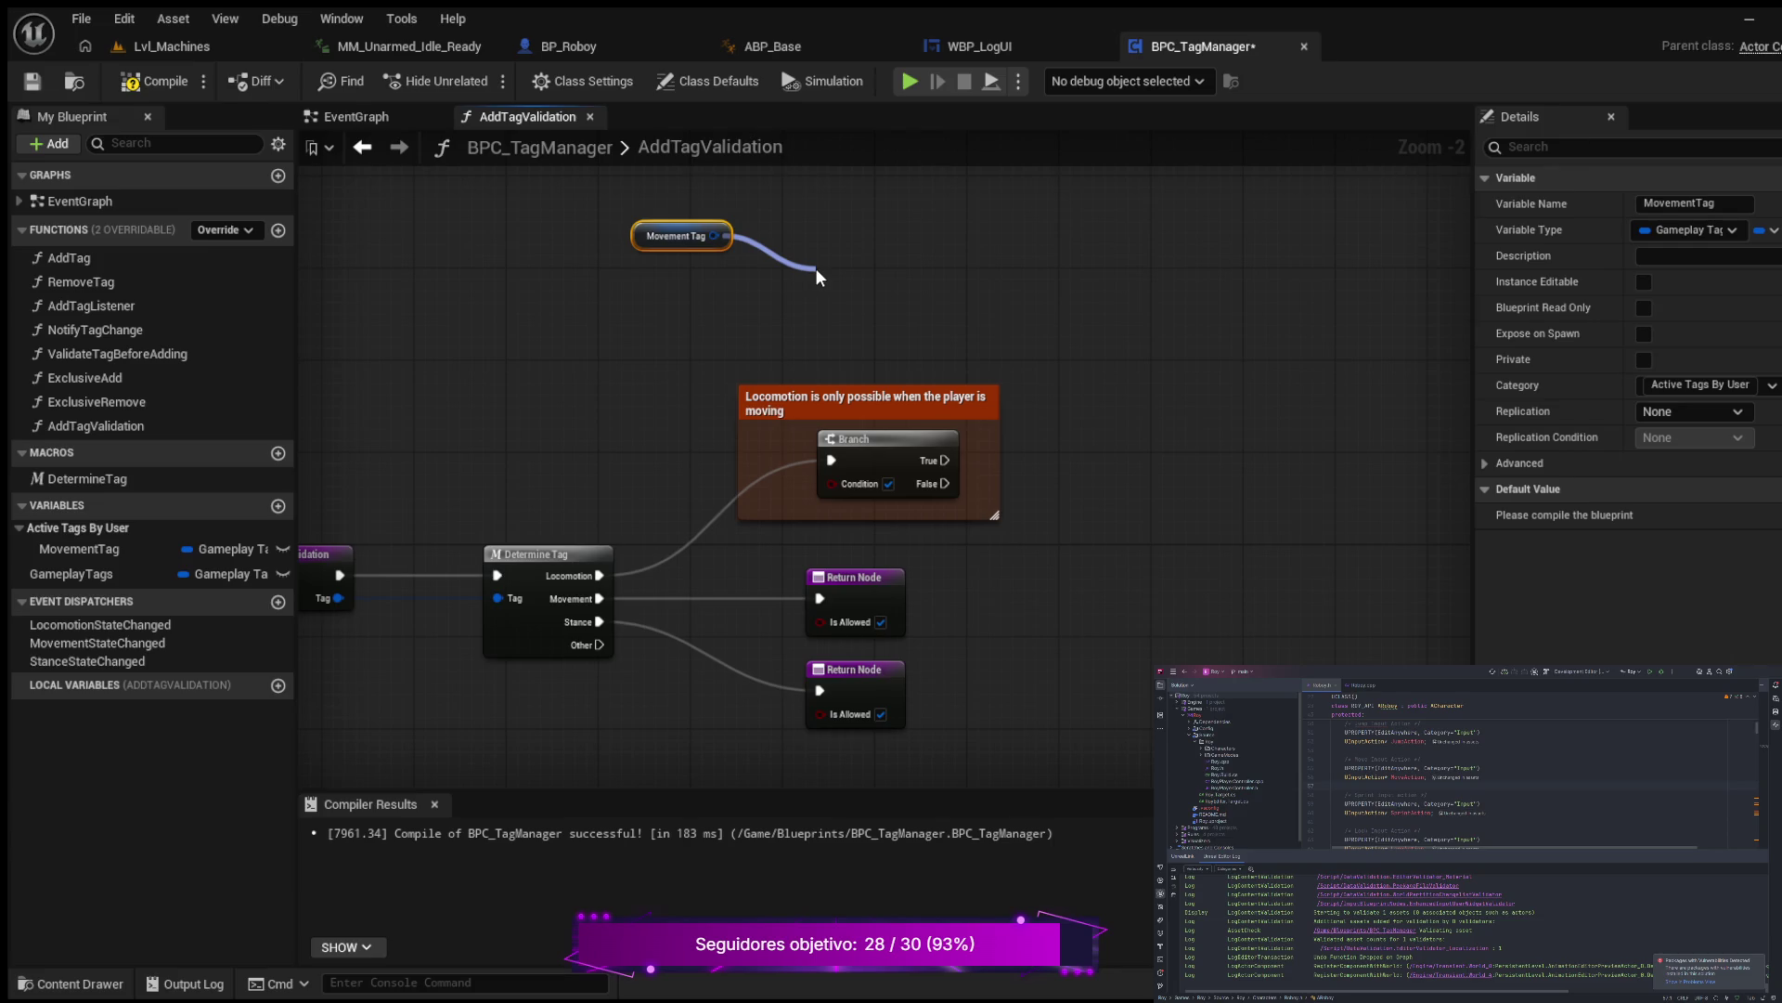
pyautogui.press('Return')
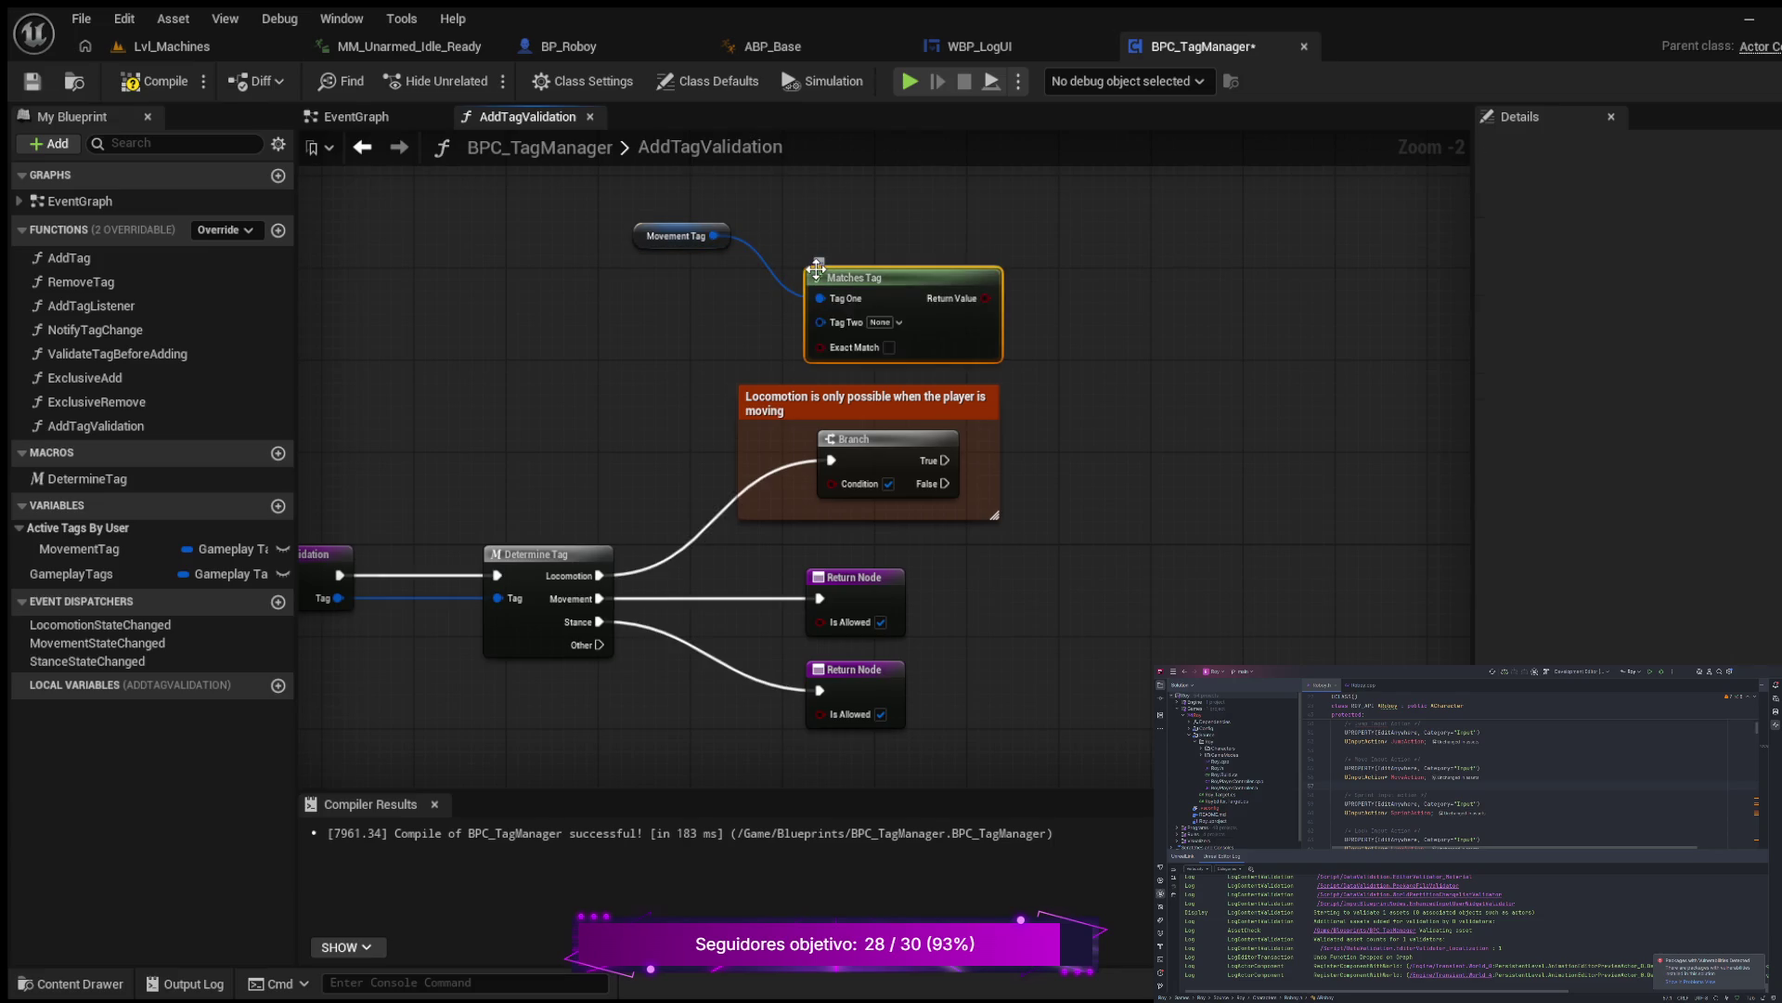
pyautogui.moveTo(915, 275)
pyautogui.mouseDown()
pyautogui.moveTo(905, 231)
pyautogui.moveTo(881, 219)
pyautogui.mouseUp()
pyautogui.moveTo(682, 226); pyautogui.dragTo(652, 238)
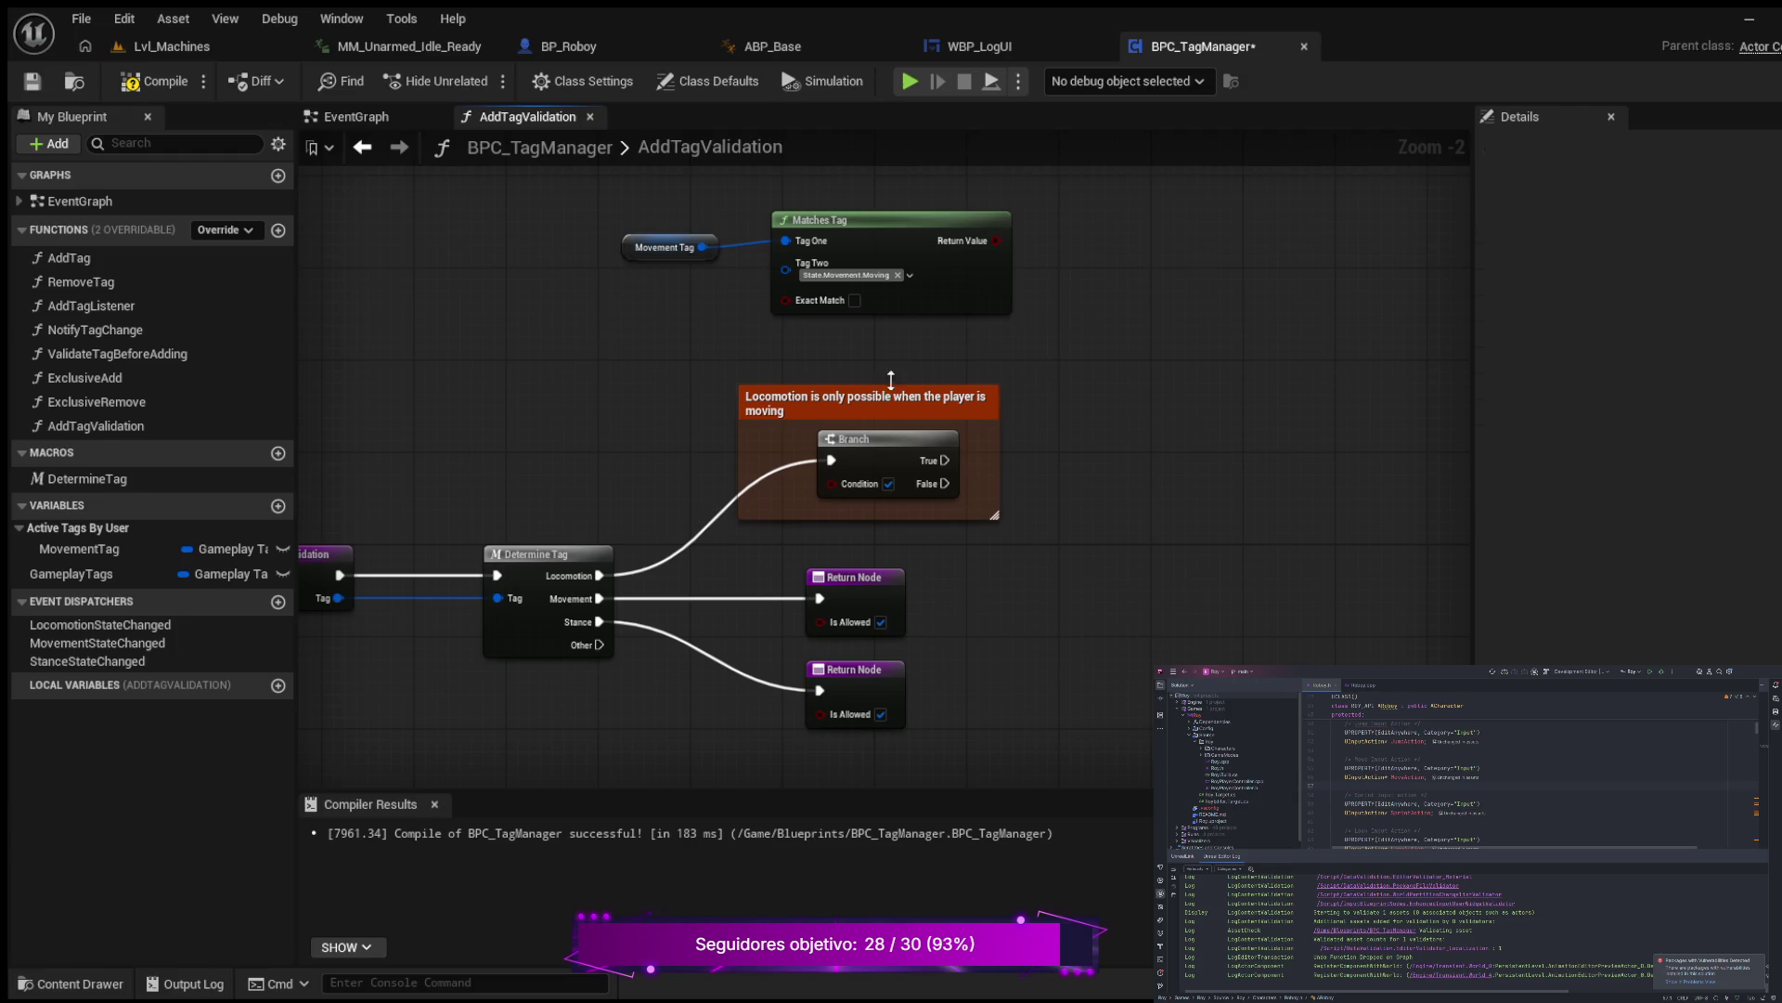
pyautogui.click(925, 218)
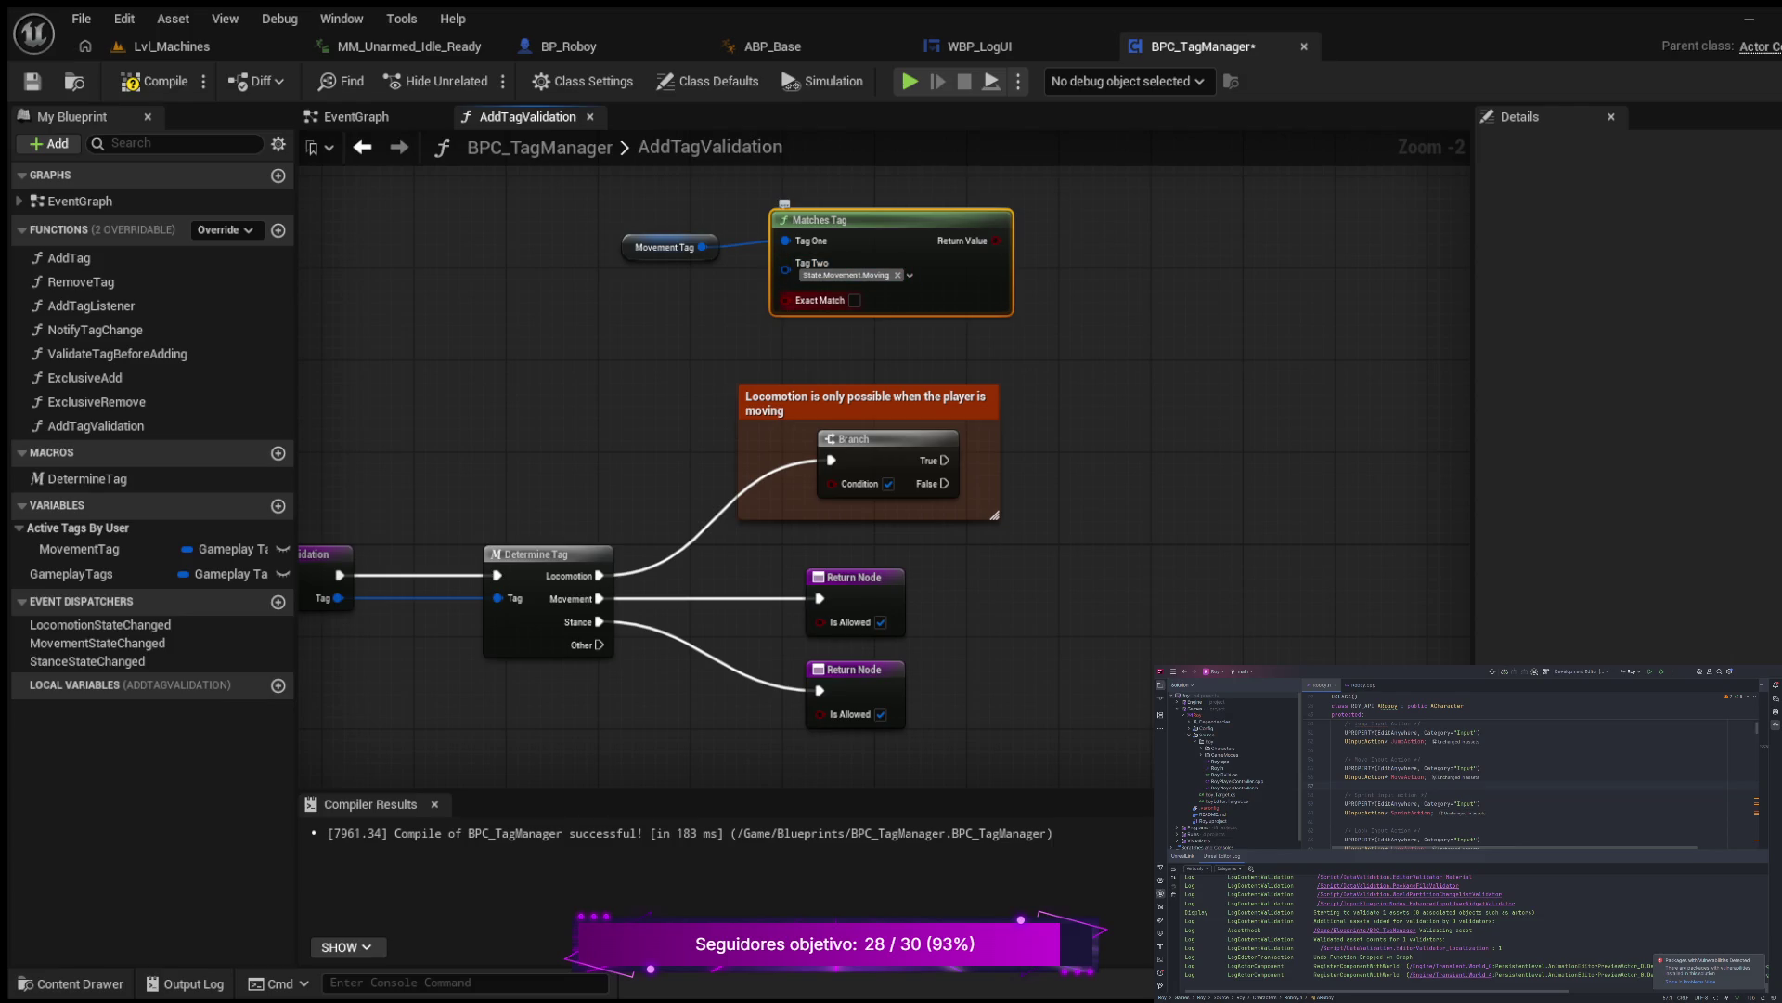
pyautogui.moveTo(785, 300)
pyautogui.mouseDown()
pyautogui.moveTo(695, 336)
pyautogui.moveTo(781, 490)
pyautogui.moveTo(834, 486)
pyautogui.moveTo(603, 330)
pyautogui.moveTo(238, 358)
pyautogui.mouseUp()
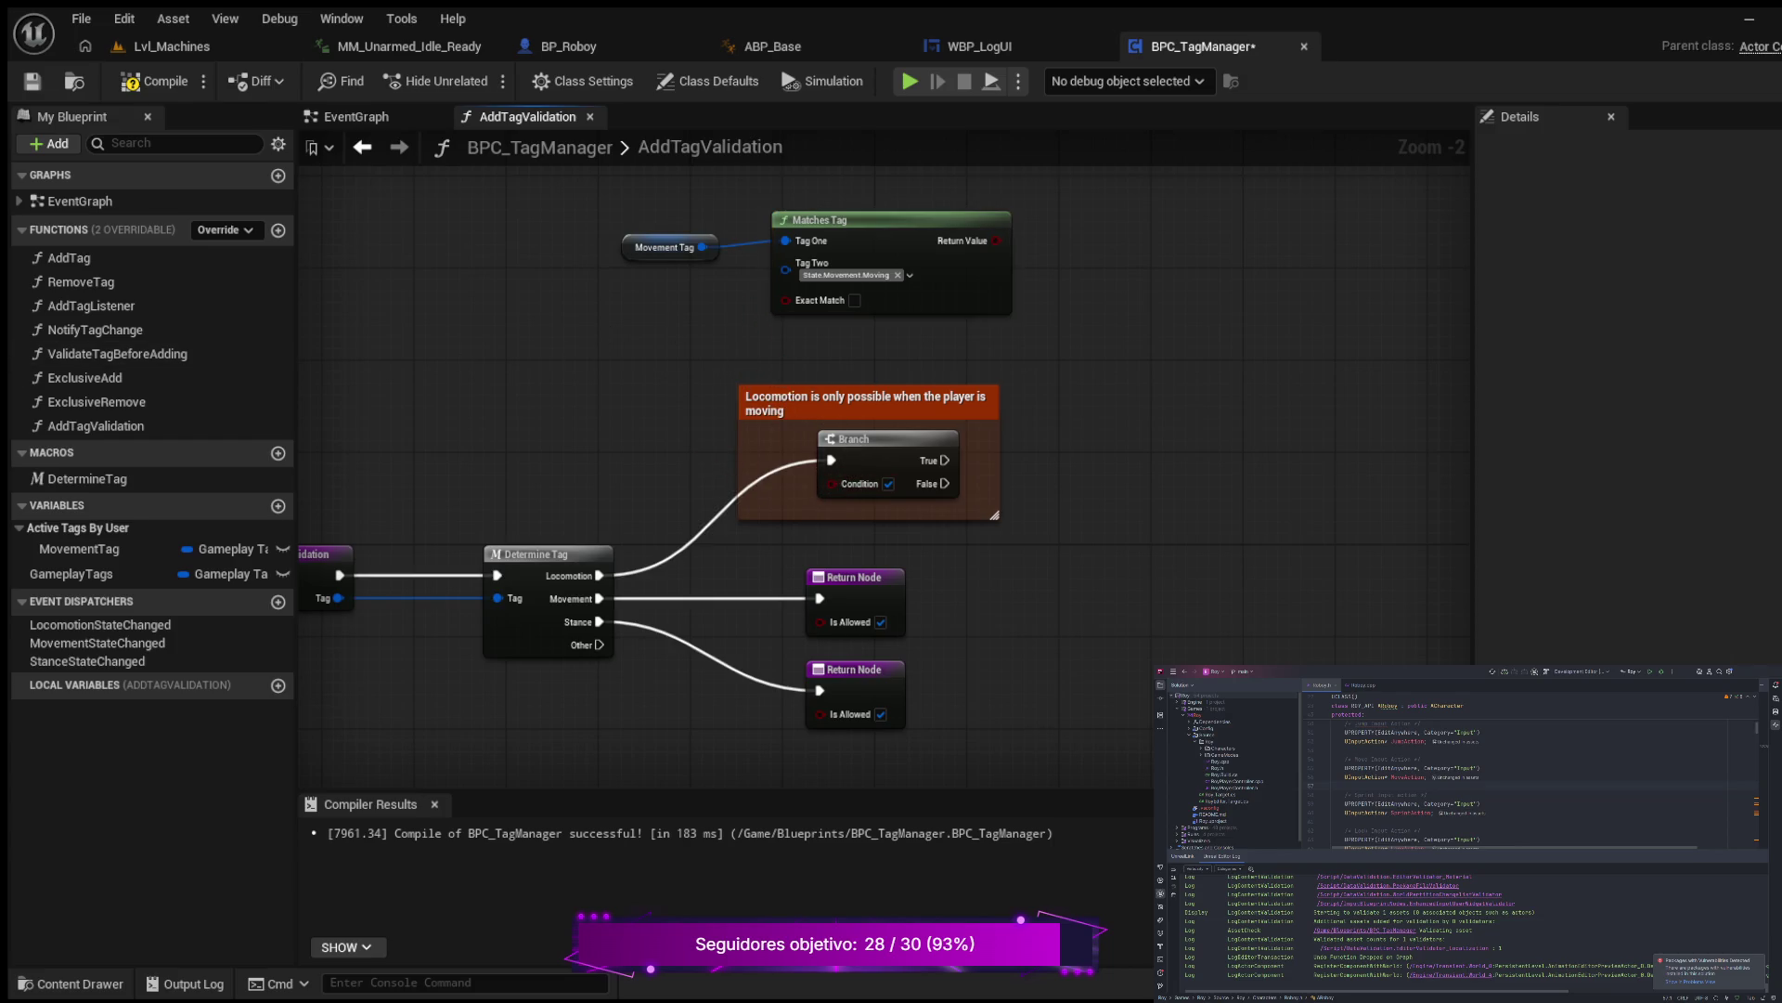
# Step: Shift the Movement Tag and Matches Tag nodes left and wire Return Value into the Branch Condition
pyautogui.scroll(1, 675, 381)
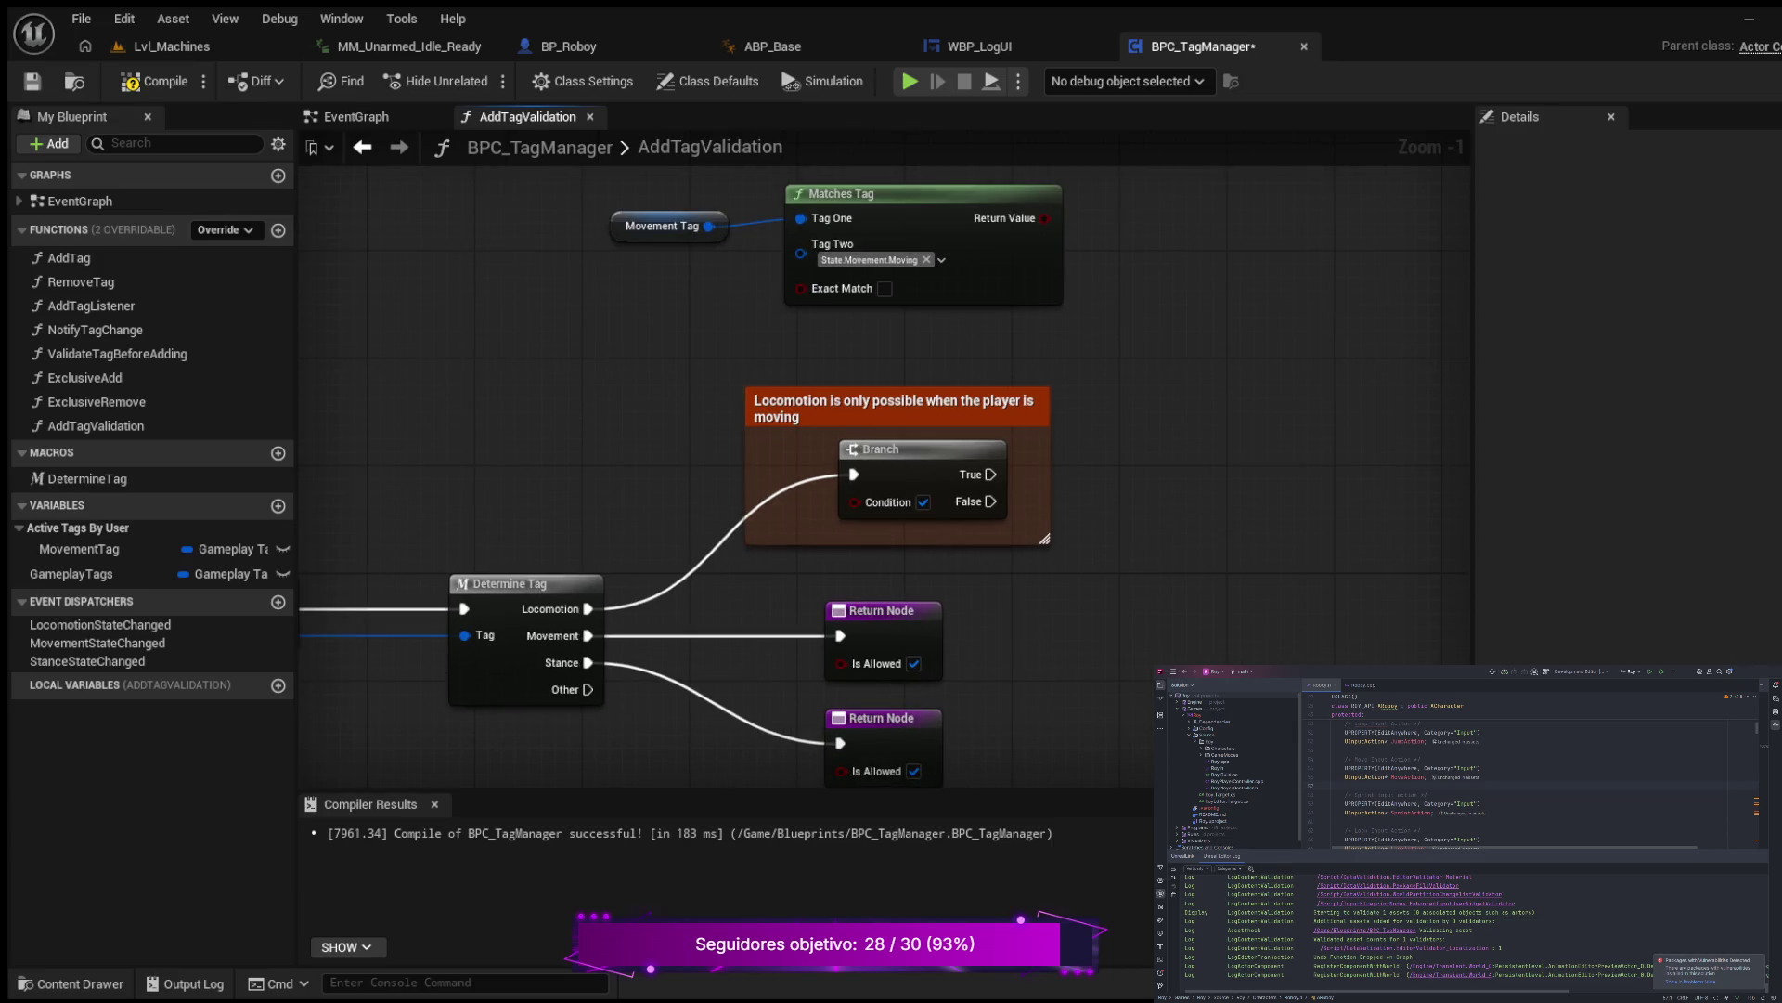
pyautogui.moveTo(599, 178)
pyautogui.mouseDown()
pyautogui.moveTo(946, 290)
pyautogui.moveTo(1040, 293)
pyautogui.mouseUp()
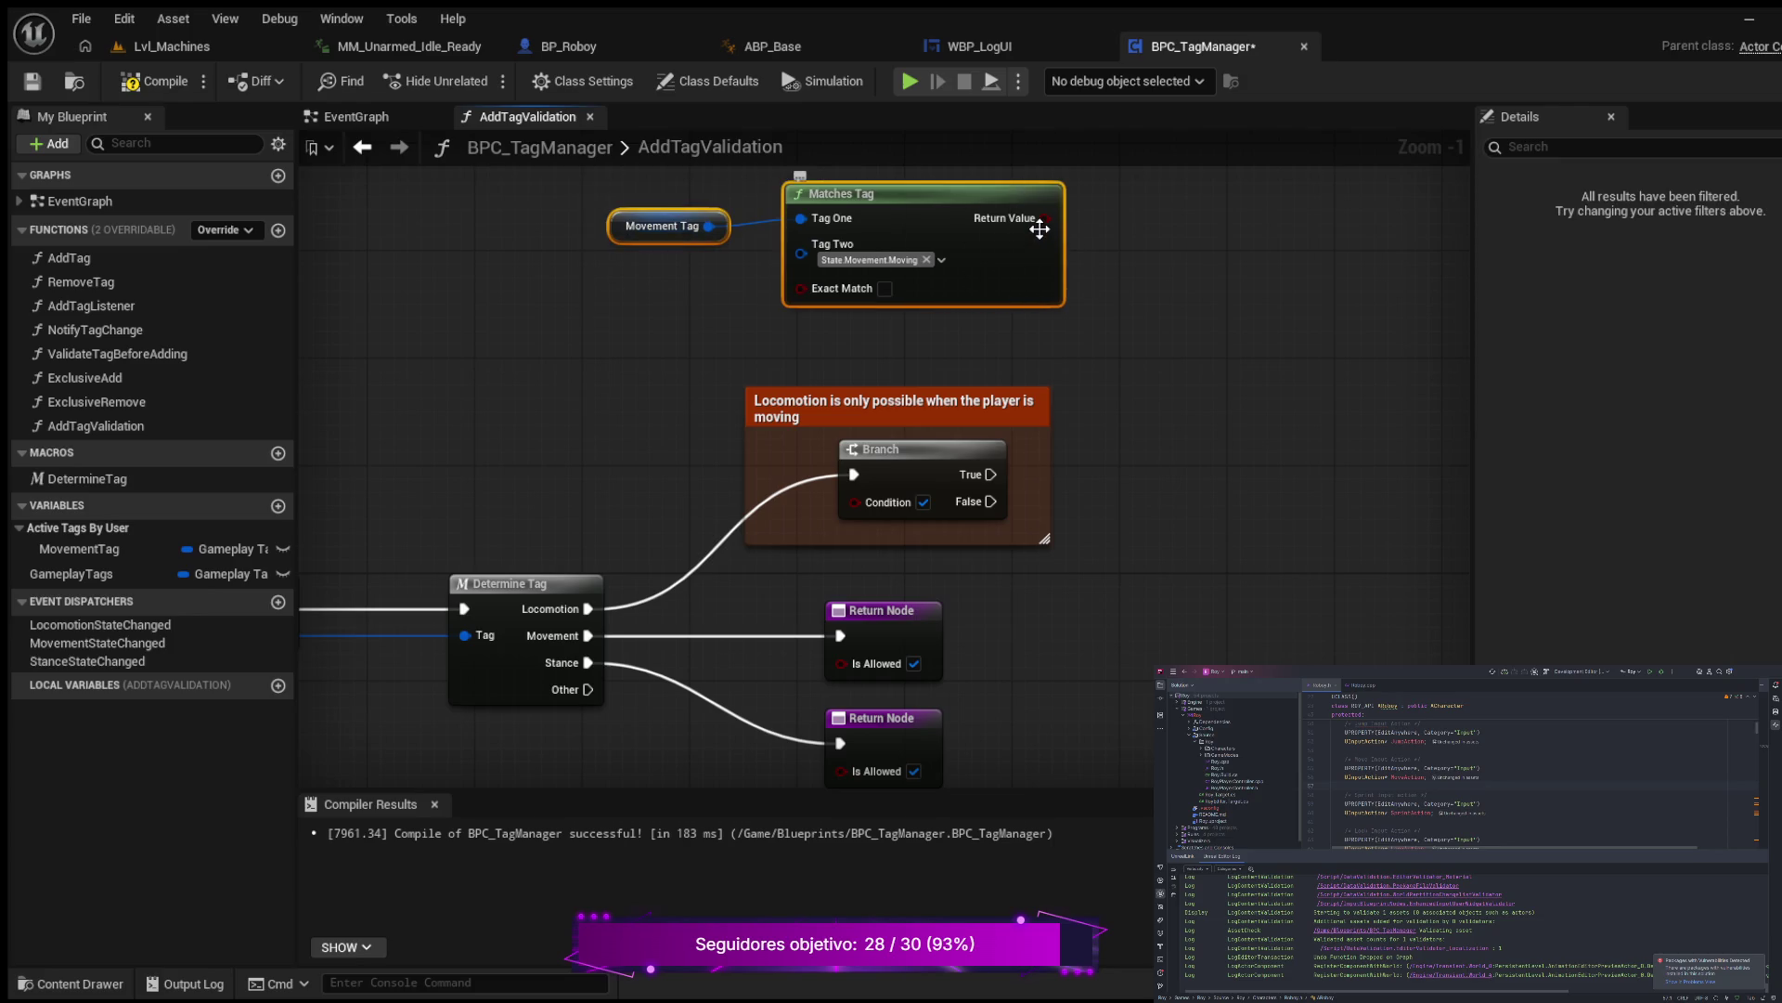
pyautogui.moveTo(965, 191)
pyautogui.mouseDown()
pyautogui.moveTo(870, 236)
pyautogui.moveTo(698, 228)
pyautogui.moveTo(750, 379)
pyautogui.moveTo(839, 500)
pyautogui.moveTo(875, 507)
pyautogui.mouseUp()
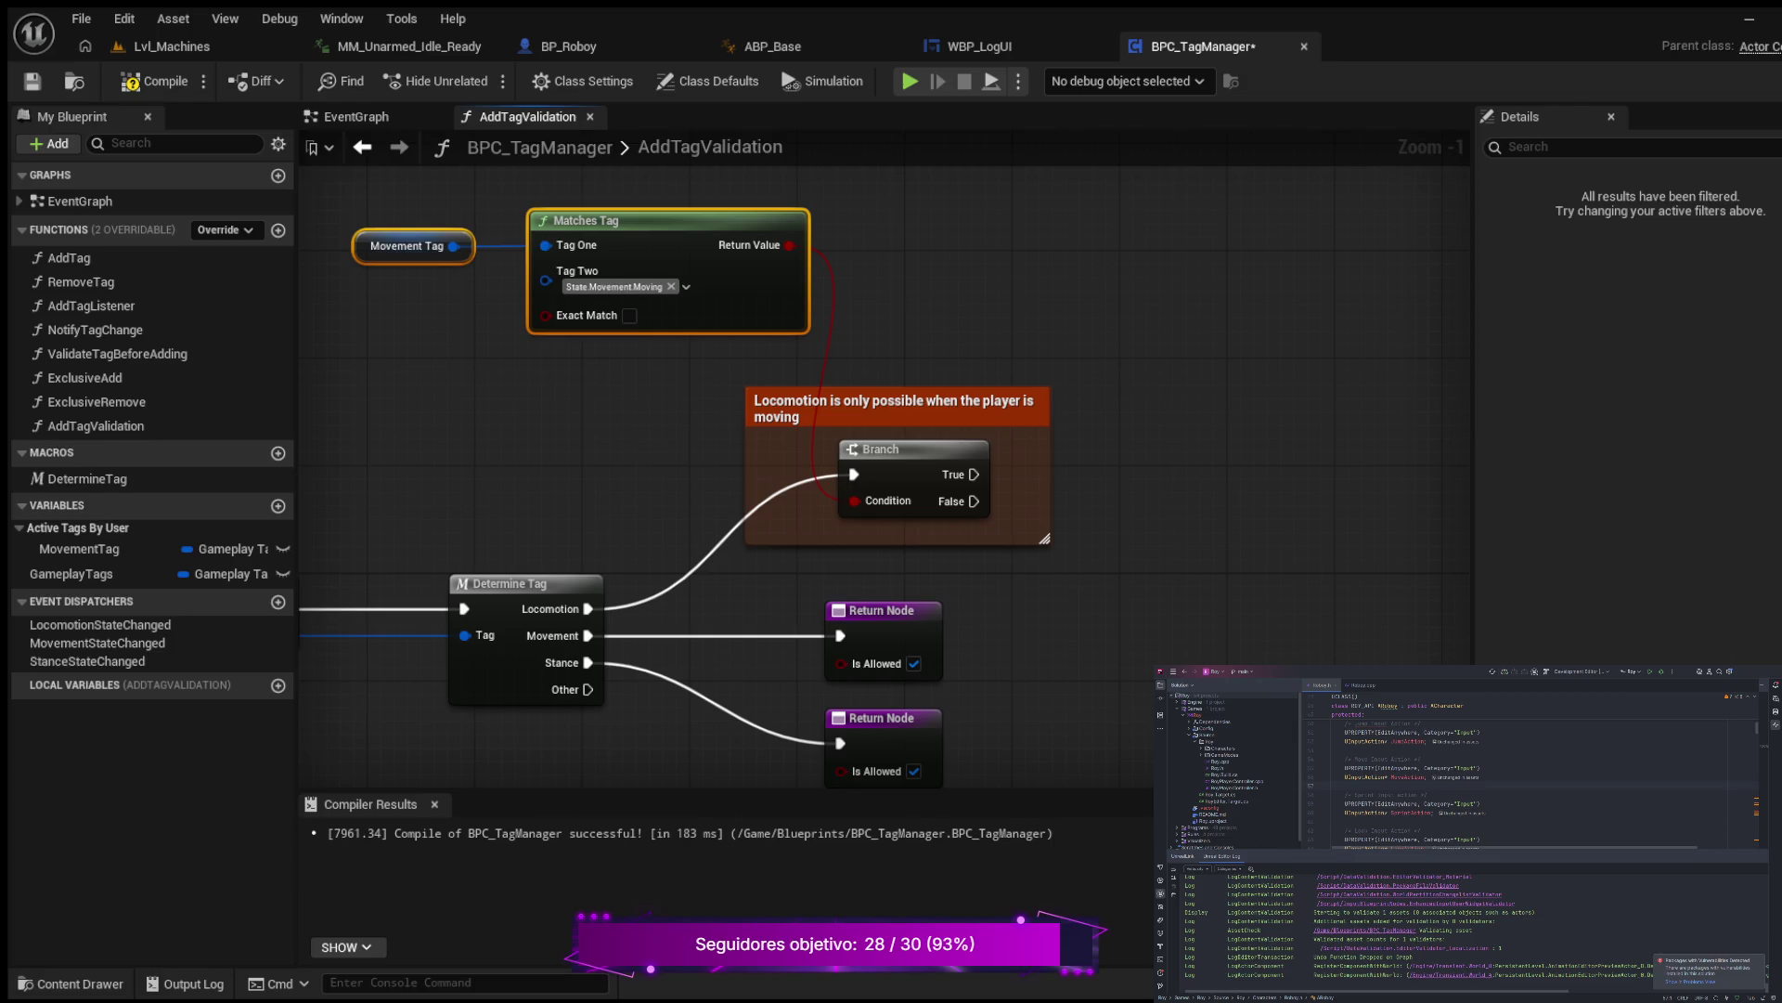
pyautogui.moveTo(1200, 463); pyautogui.dragTo(1086, 464)
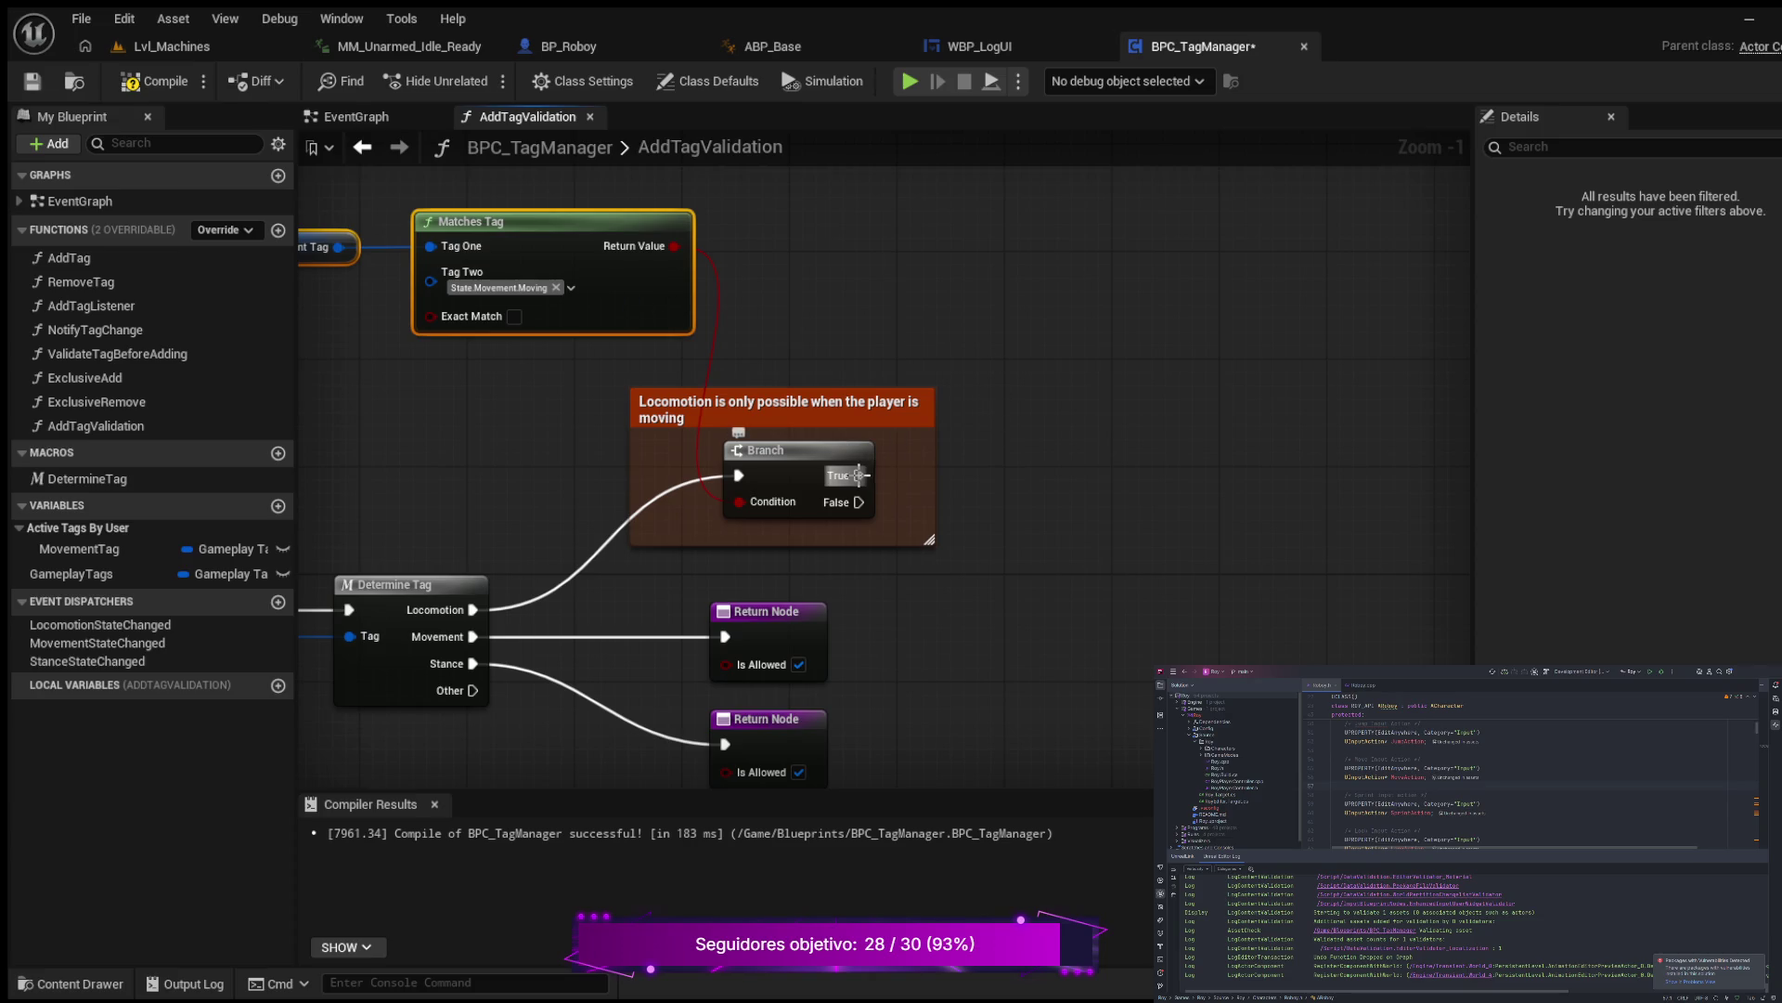
# Step: Add a Return Node at the end of the Branch's True output
pyautogui.moveTo(859, 475); pyautogui.dragTo(1025, 437)
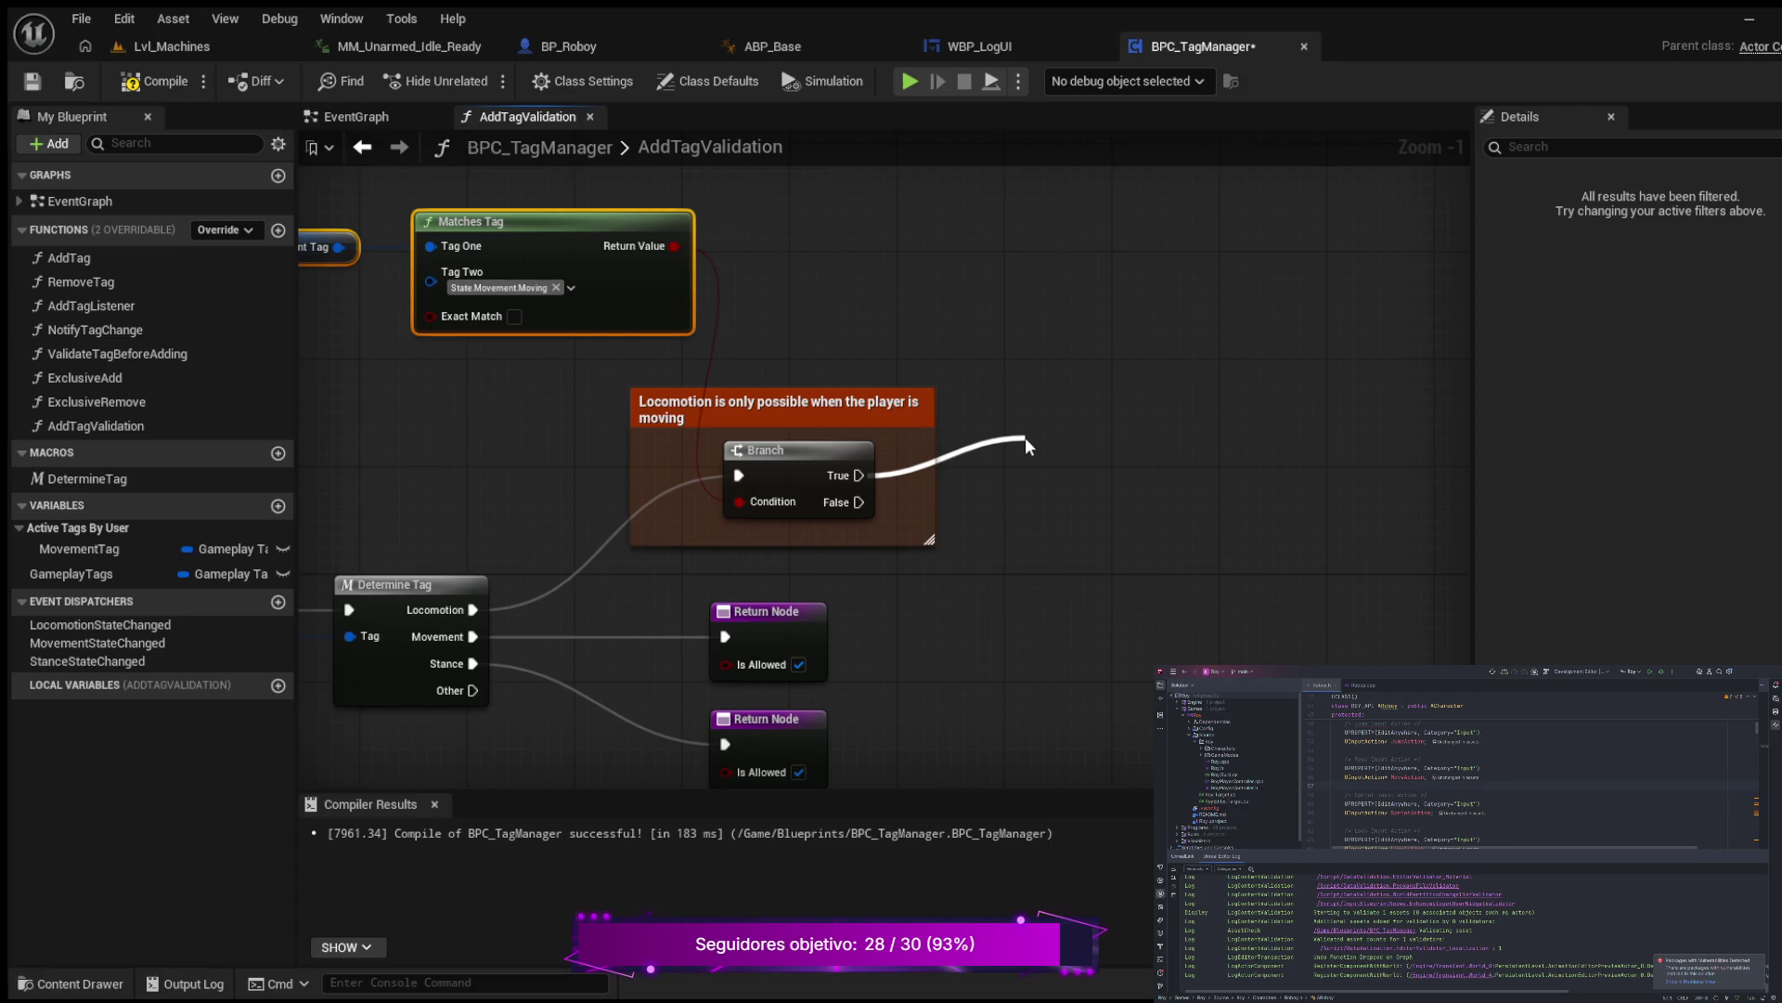
pyautogui.moveTo(1024, 437); pyautogui.dragTo(1022, 437)
pyautogui.moveTo(1022, 437); pyautogui.dragTo(1022, 437)
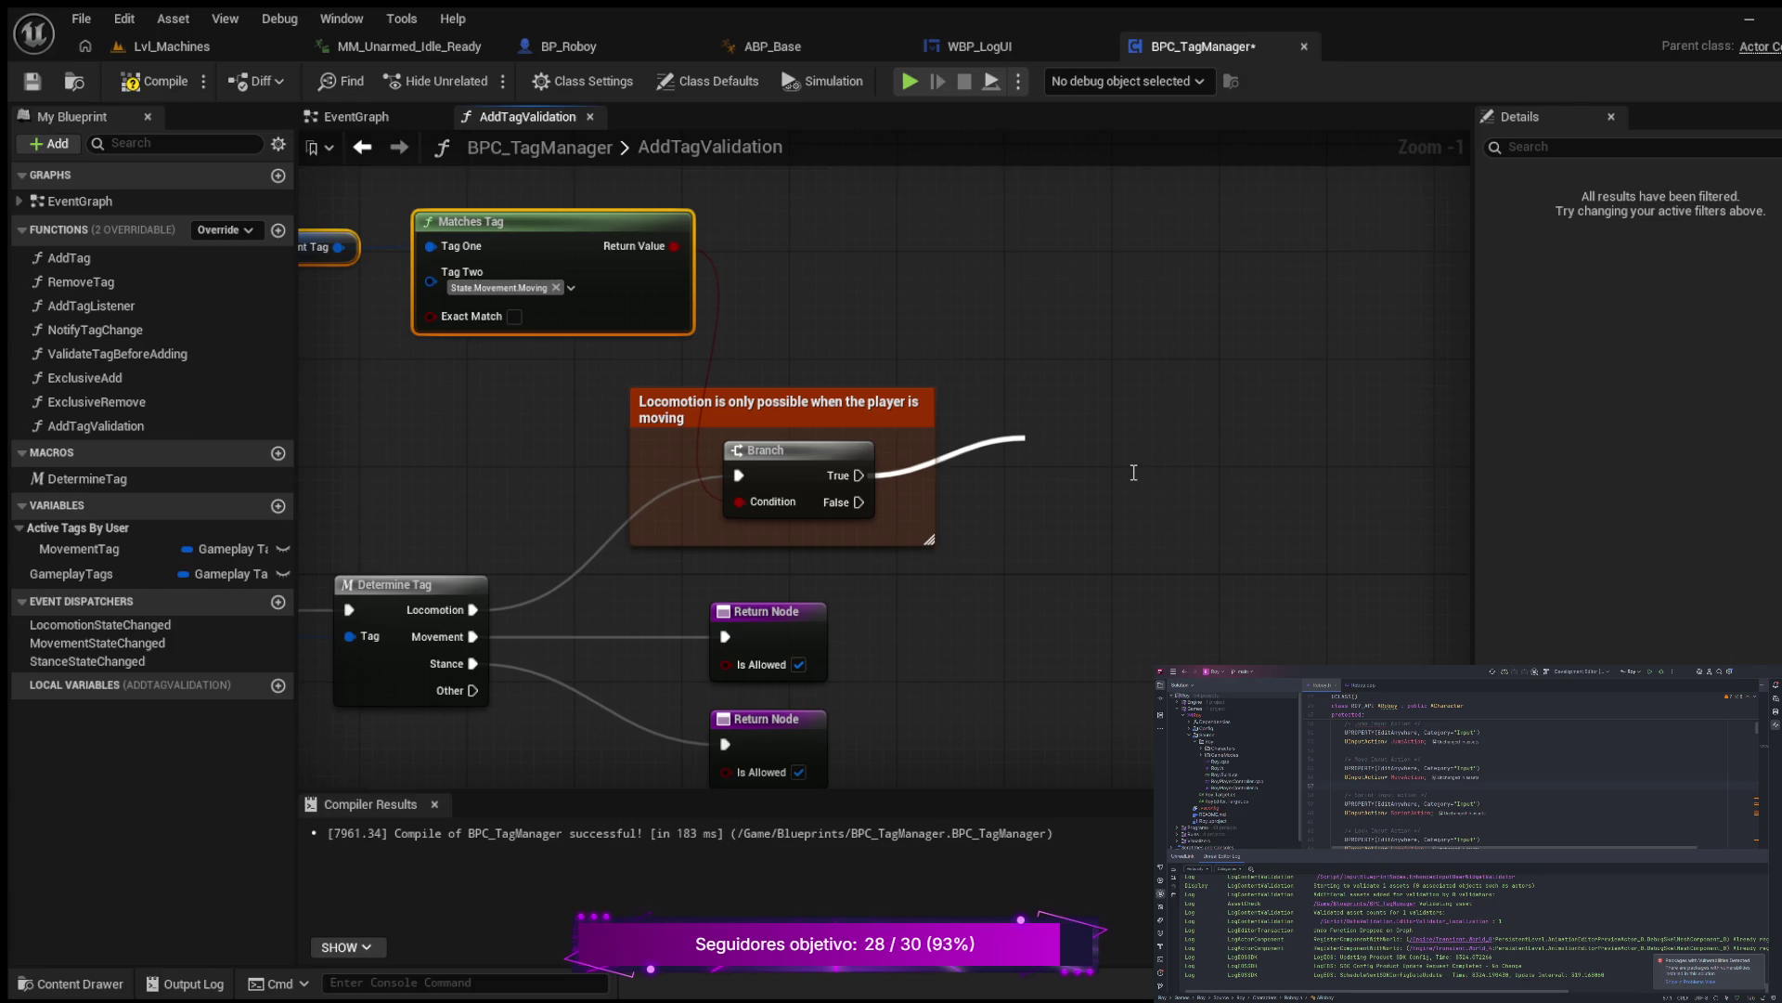
pyautogui.press('Return')
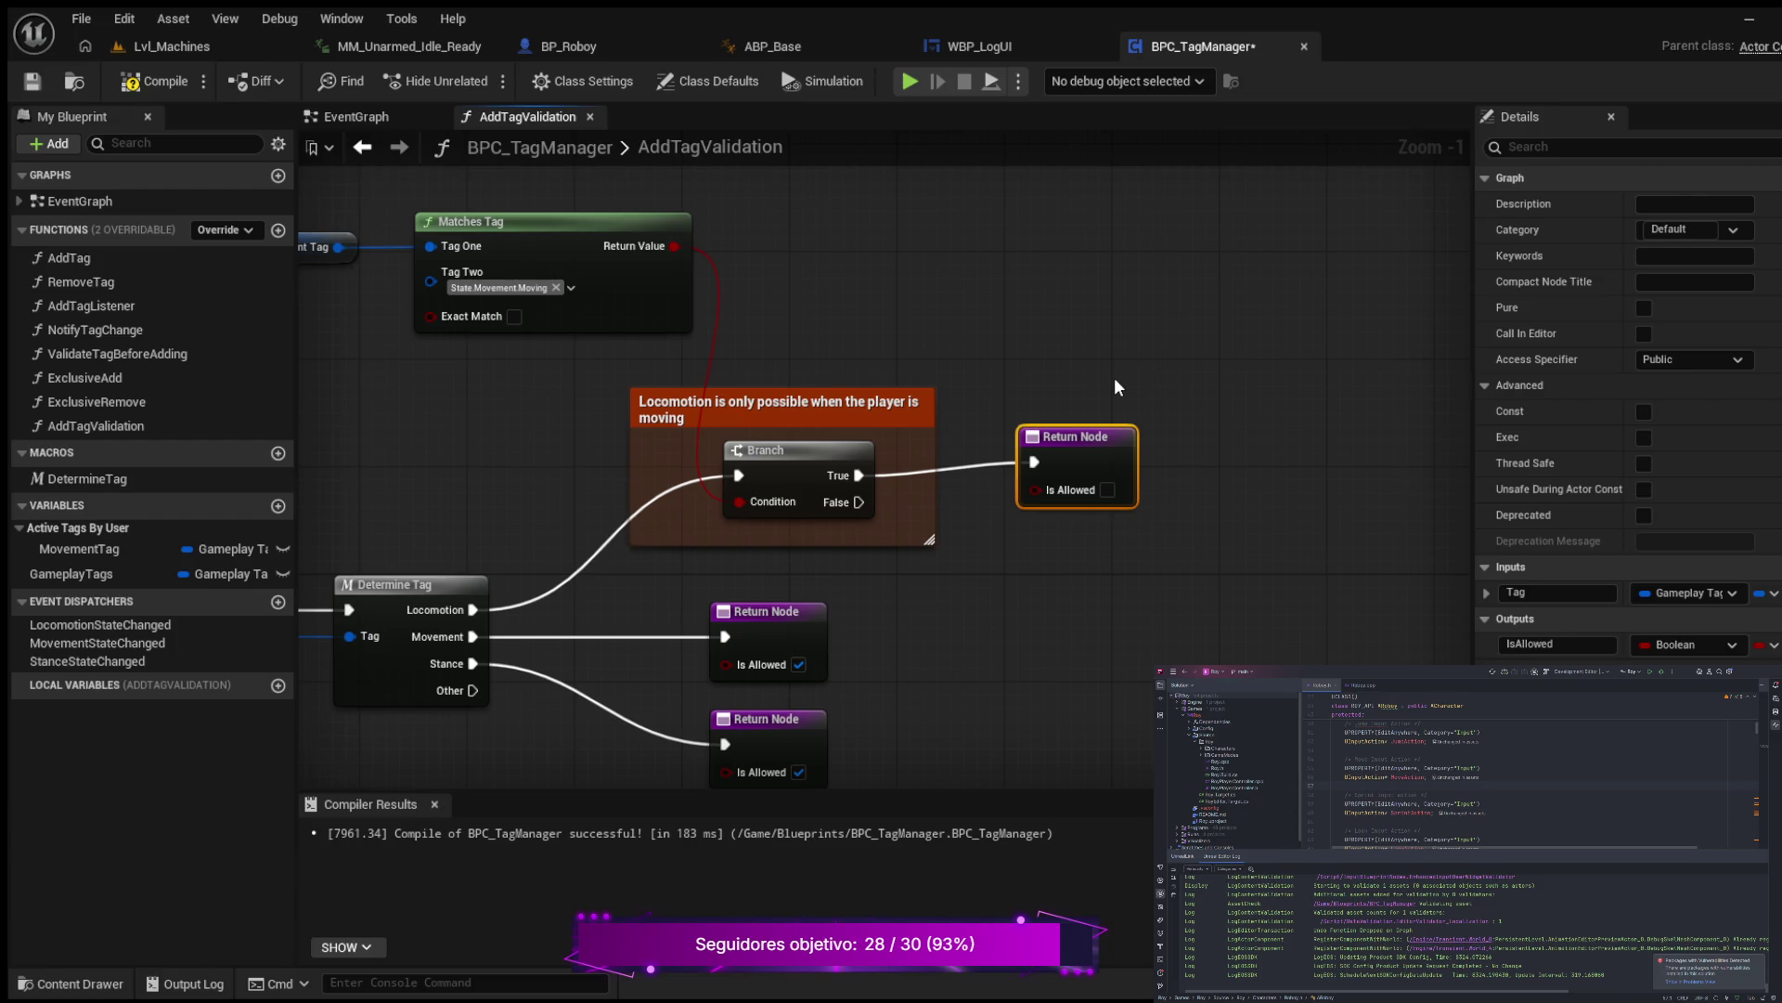
pyautogui.moveTo(1101, 437); pyautogui.dragTo(1127, 439)
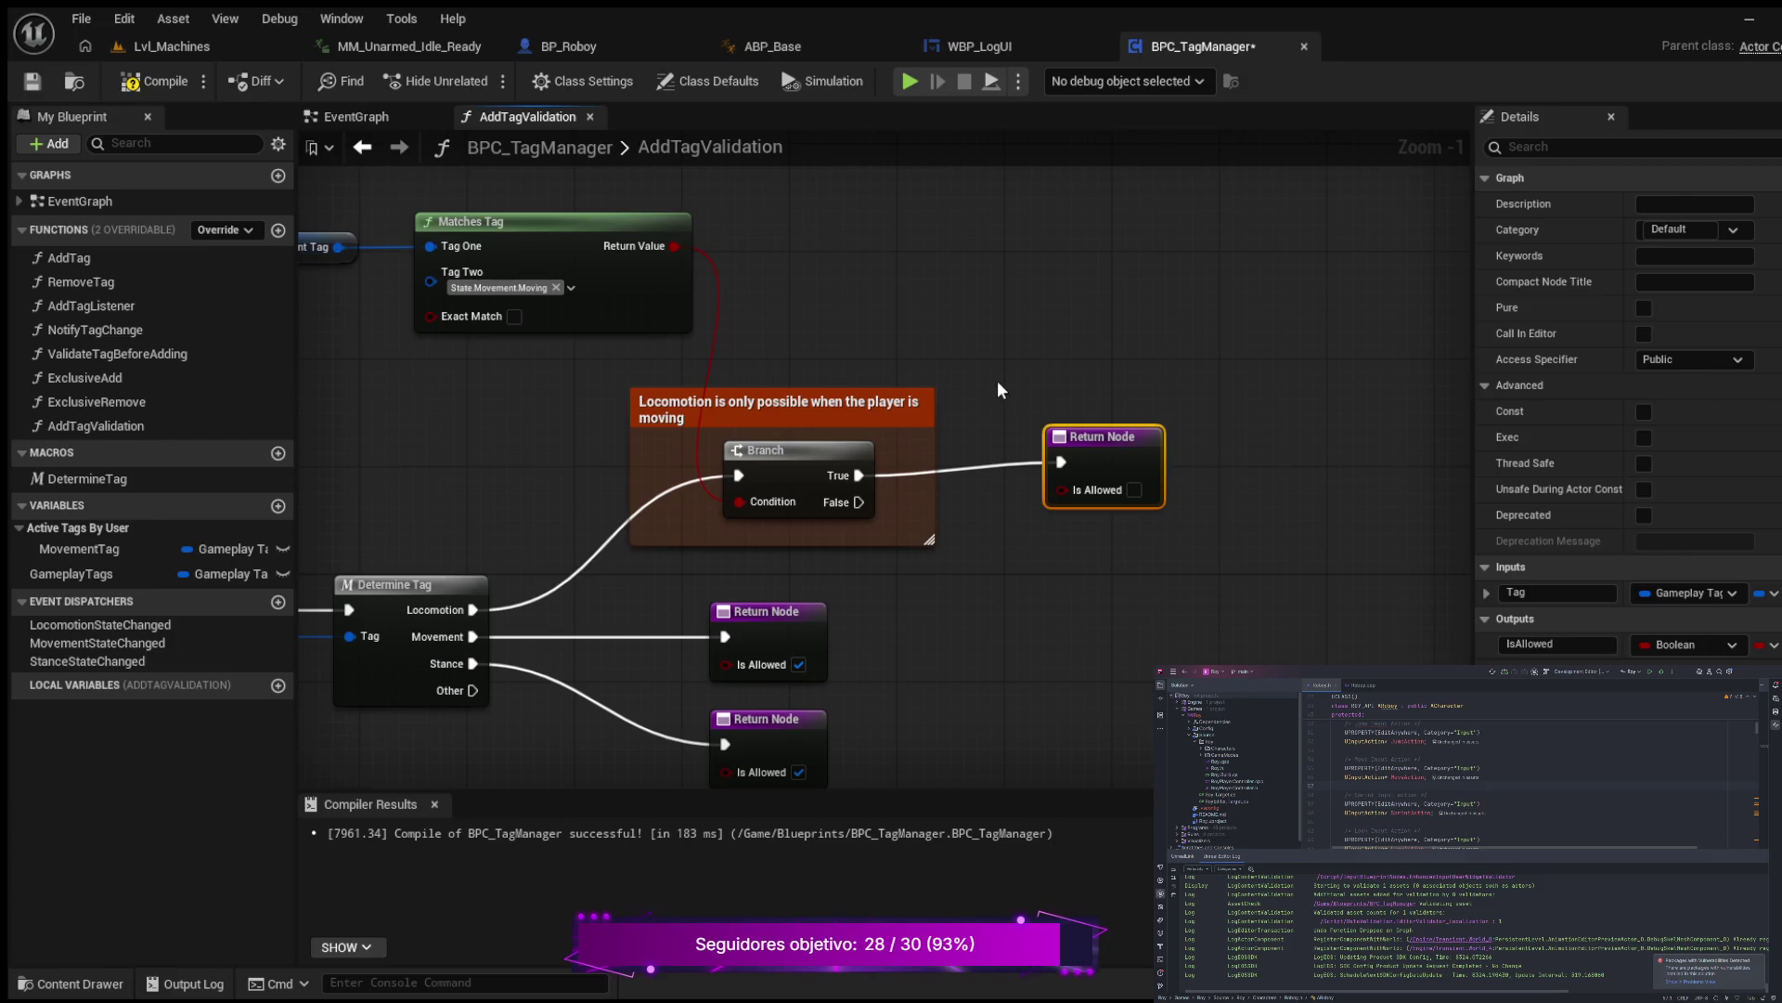
# Step: Wire the Matches Tag Return Value into the Return Node's Is Allowed pin
pyautogui.moveTo(327, 256); pyautogui.dragTo(478, 302)
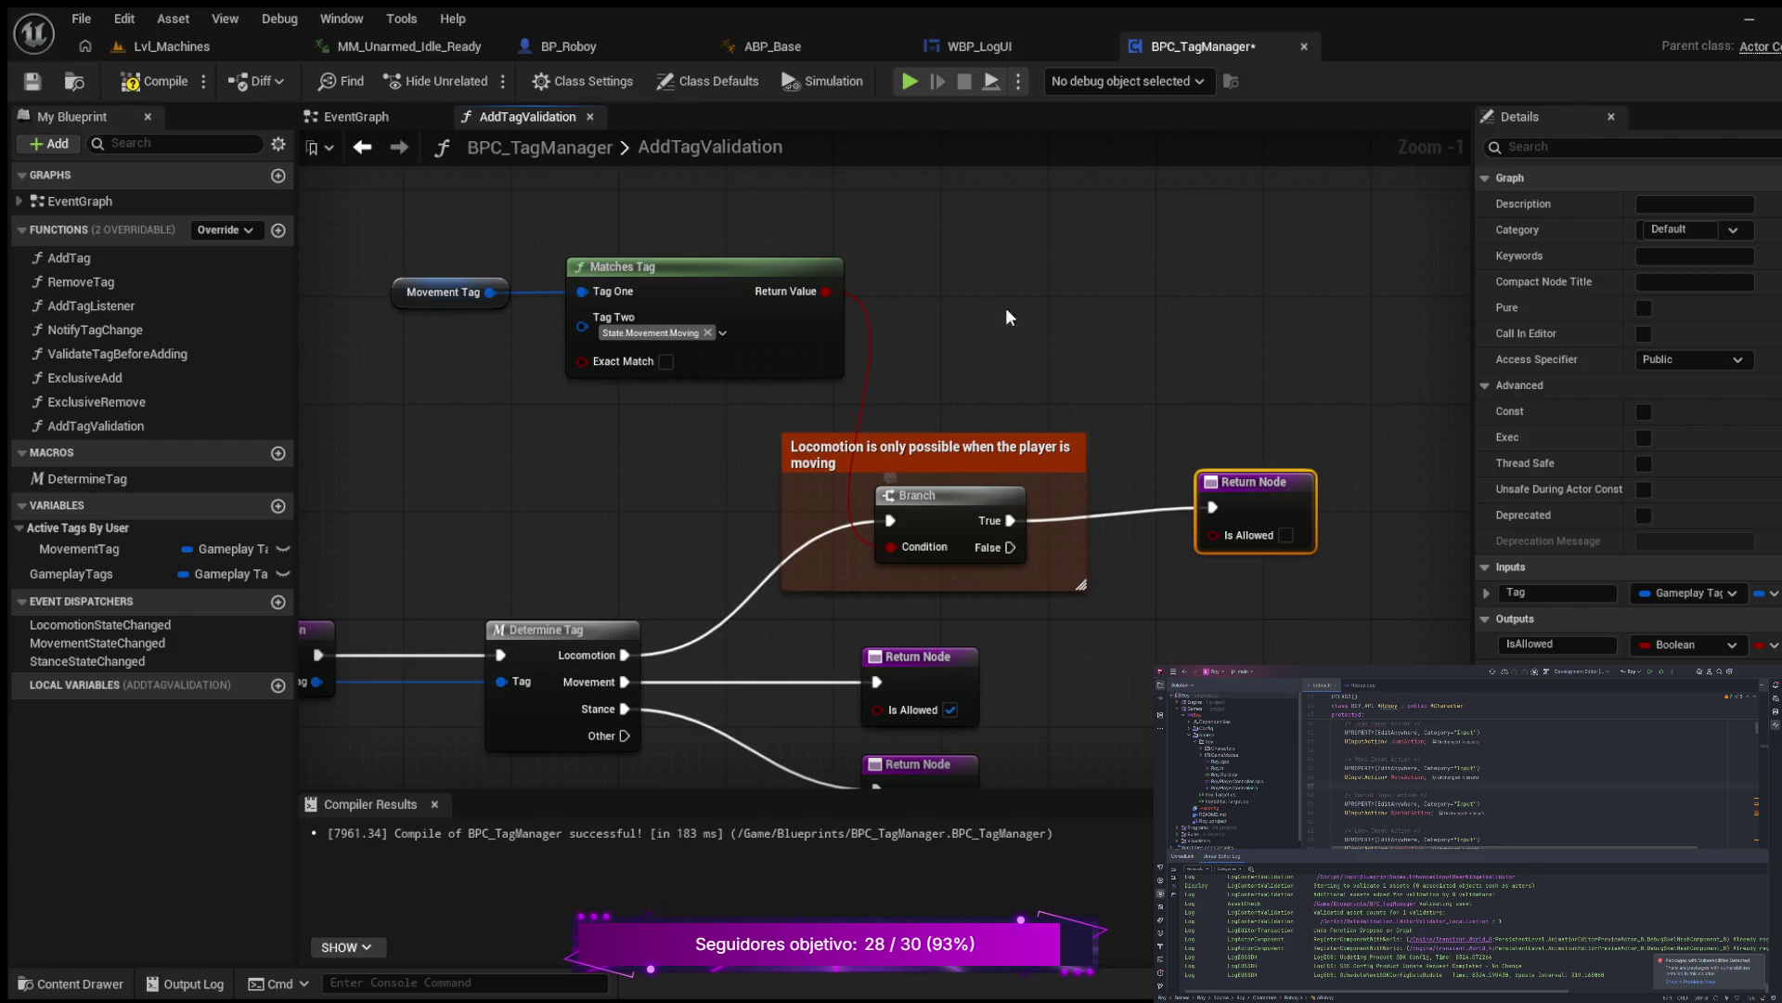
pyautogui.moveTo(825, 291); pyautogui.dragTo(1208, 534)
pyautogui.moveTo(1260, 481)
pyautogui.mouseDown()
pyautogui.moveTo(1288, 464)
pyautogui.moveTo(1299, 481)
pyautogui.moveTo(1265, 484)
pyautogui.mouseUp()
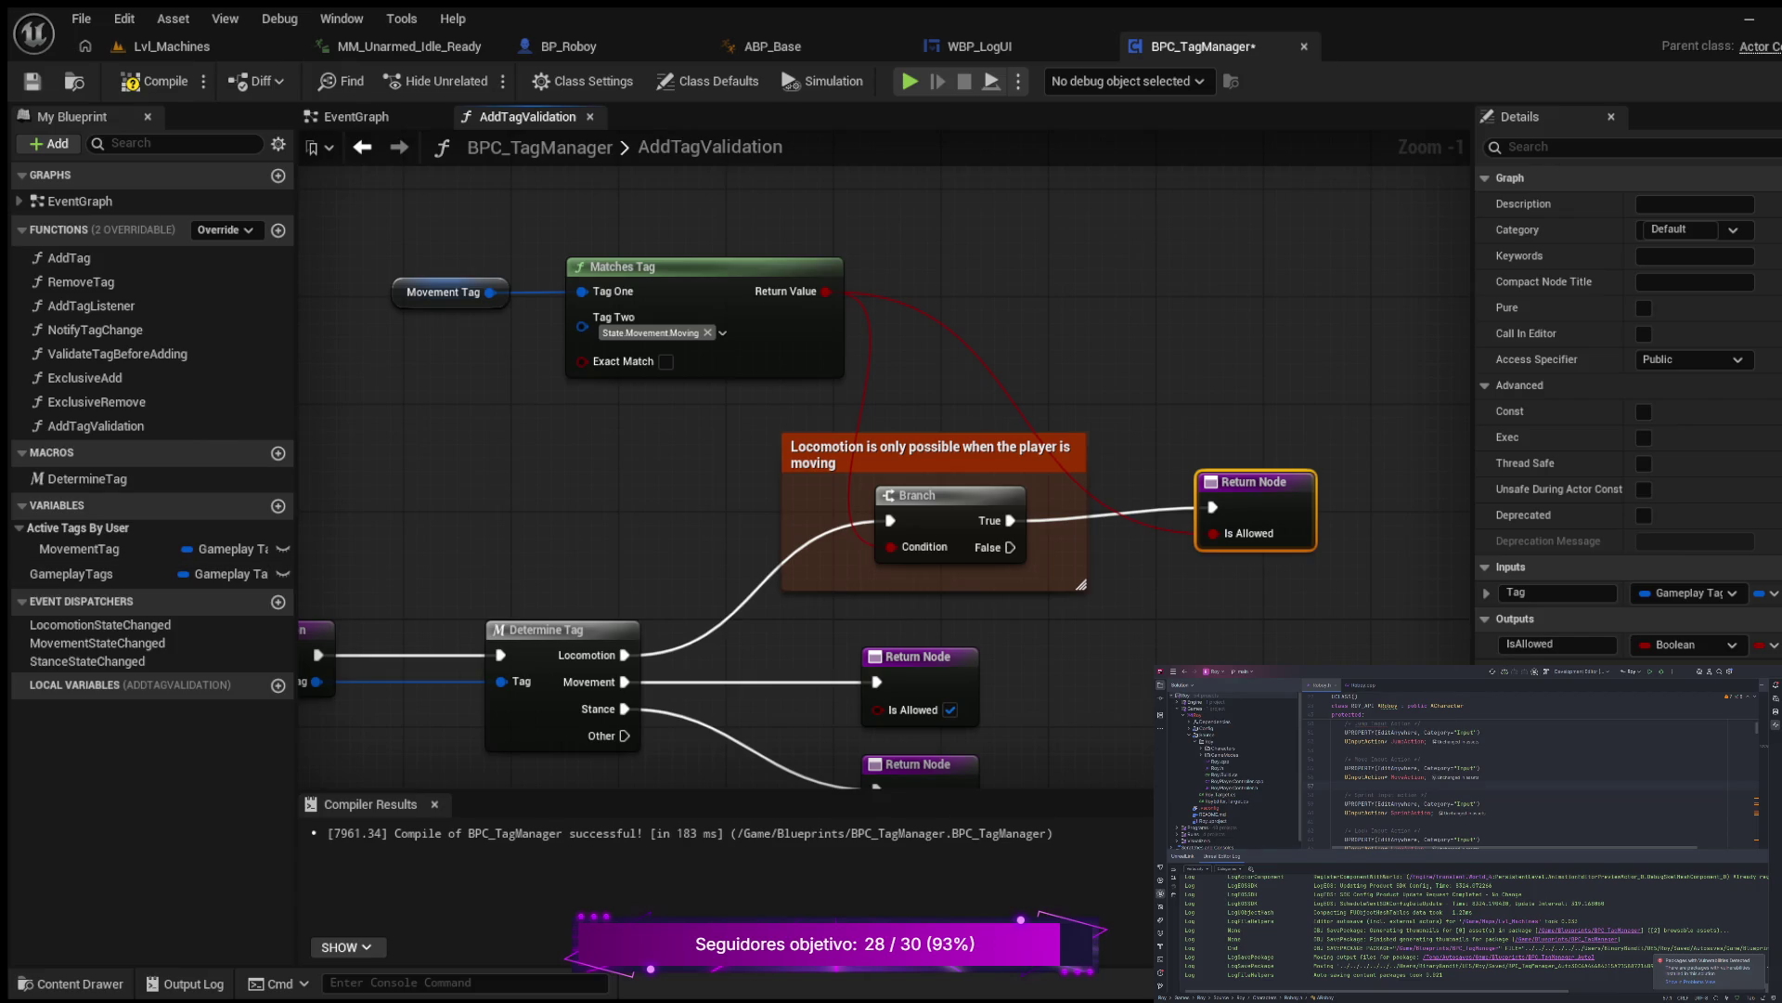
# Step: Zoom out to frame the whole AddTagValidation graph and narrow the My Blueprint panel
pyautogui.scroll(-3, 748, 446)
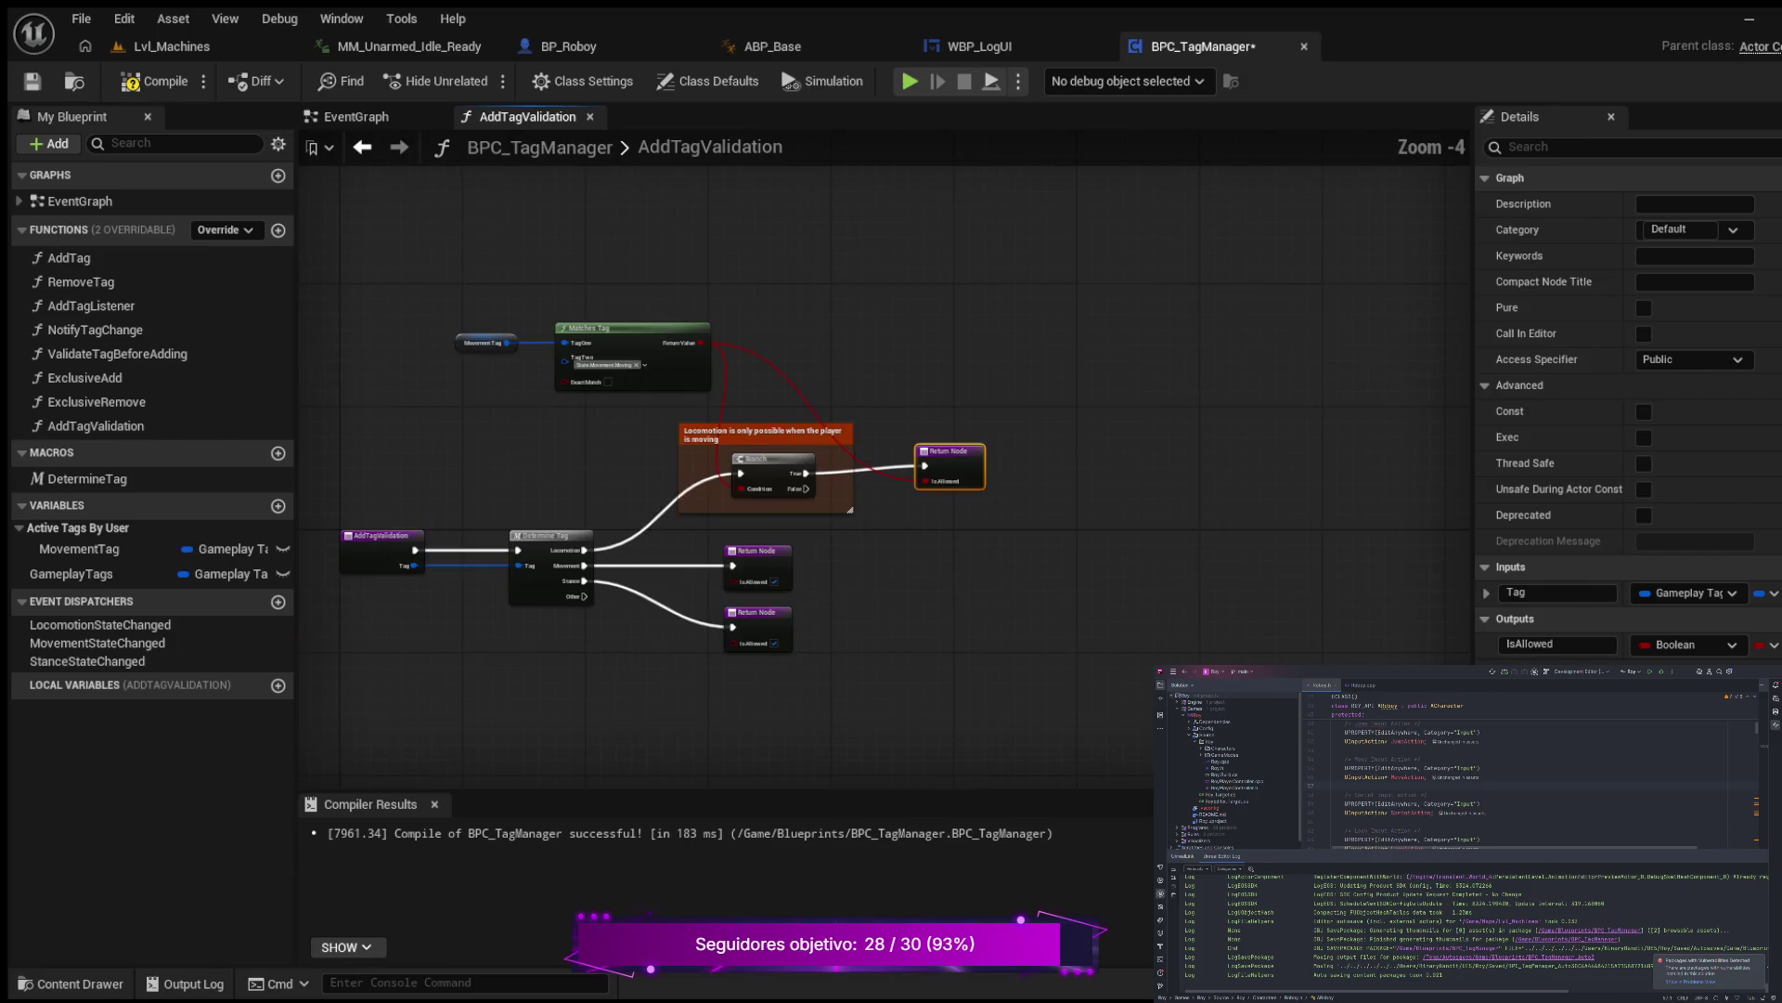
pyautogui.moveTo(506, 409)
pyautogui.mouseDown()
pyautogui.moveTo(748, 445)
pyautogui.moveTo(684, 466)
pyautogui.moveTo(451, 366)
pyautogui.mouseUp()
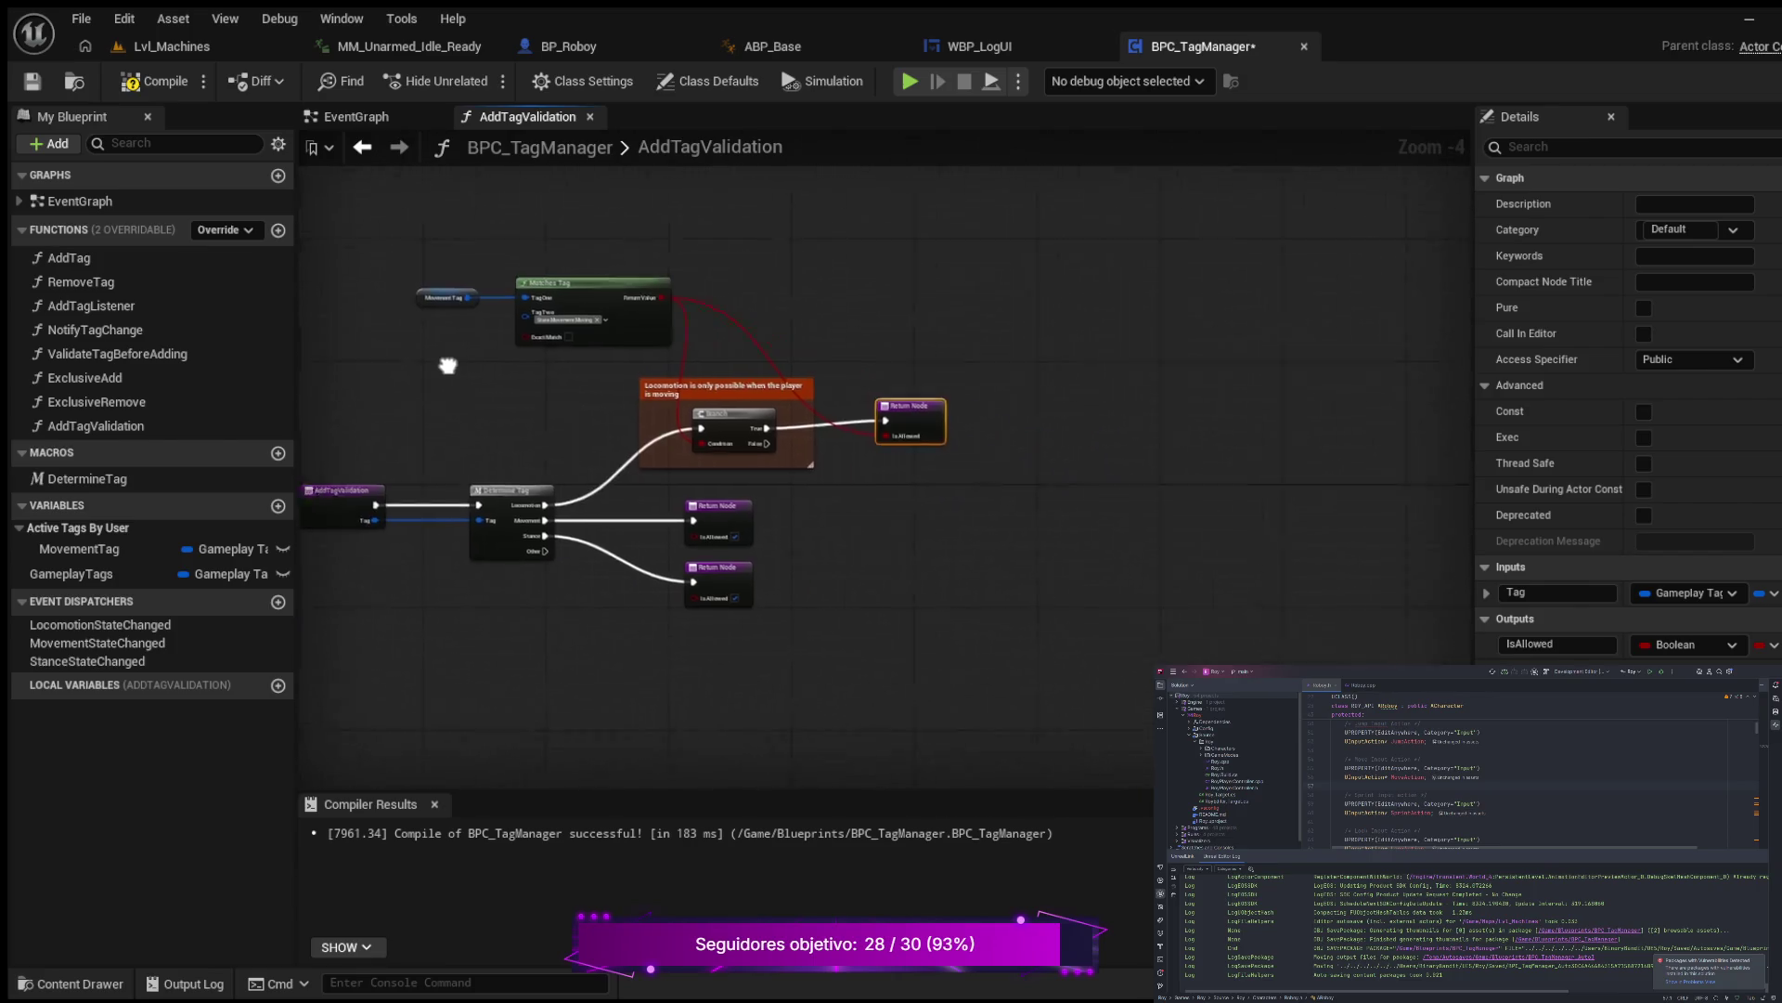
pyautogui.scroll(2, 586, 347)
pyautogui.moveTo(848, 342); pyautogui.dragTo(955, 316)
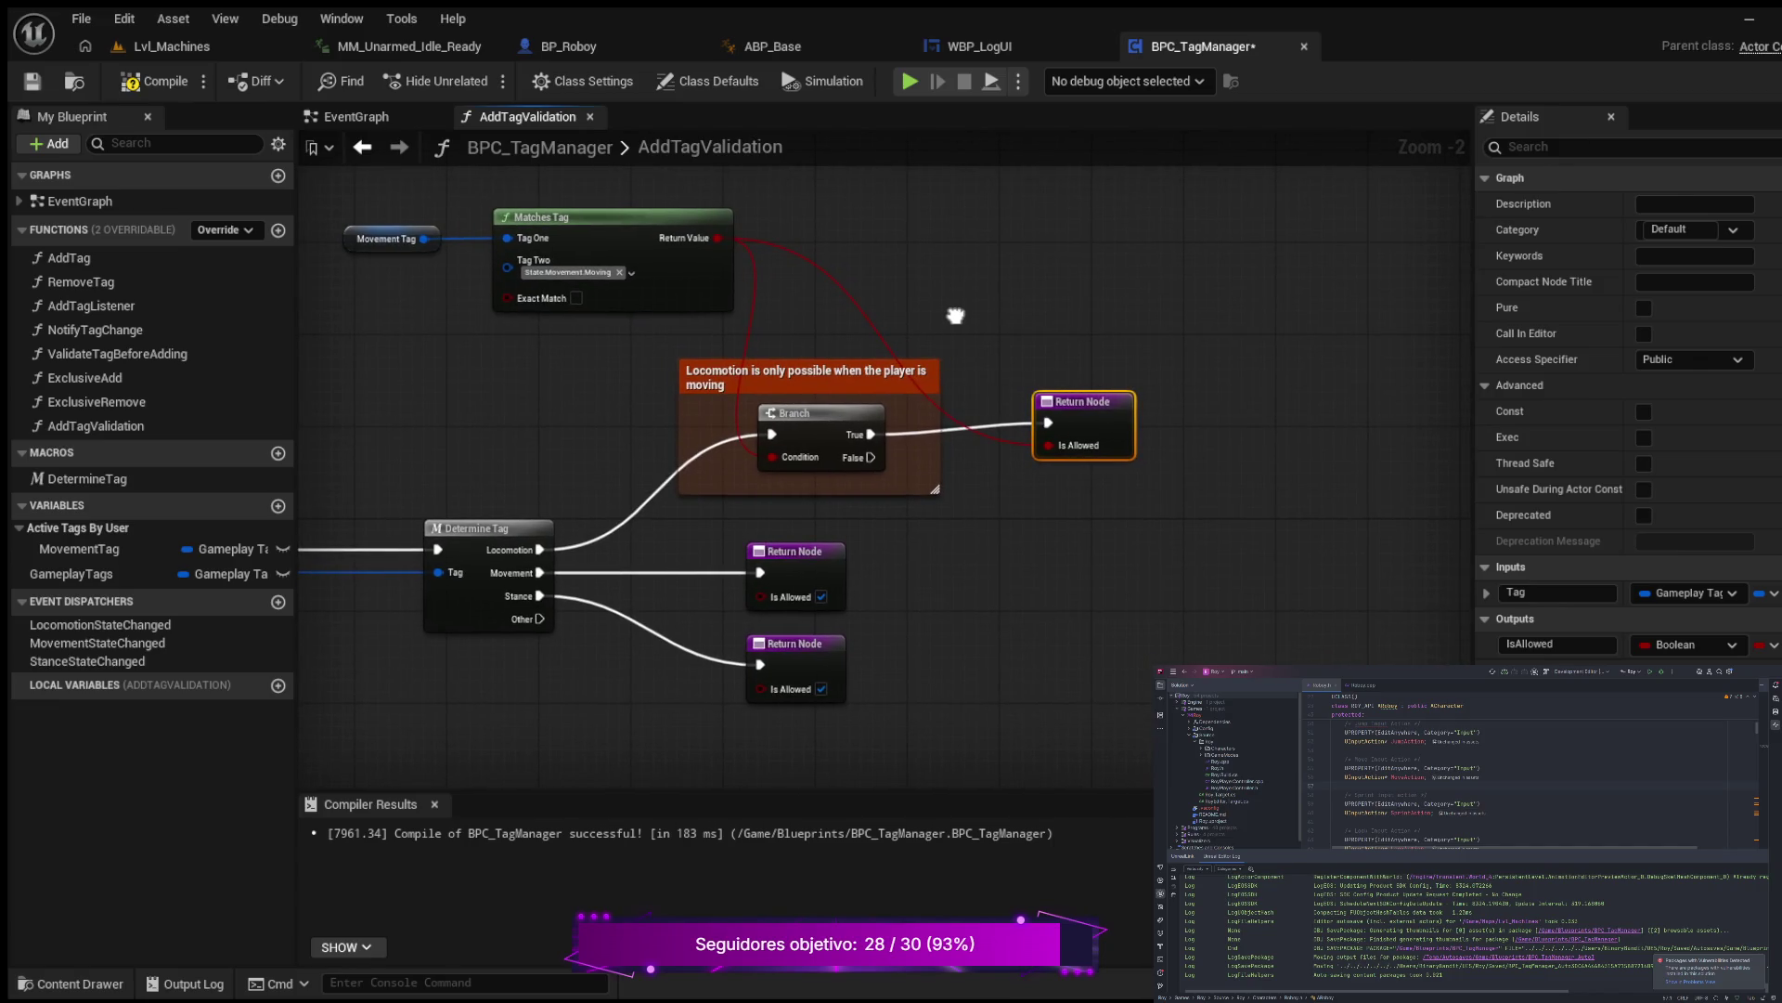
pyautogui.moveTo(507, 394); pyautogui.dragTo(755, 395)
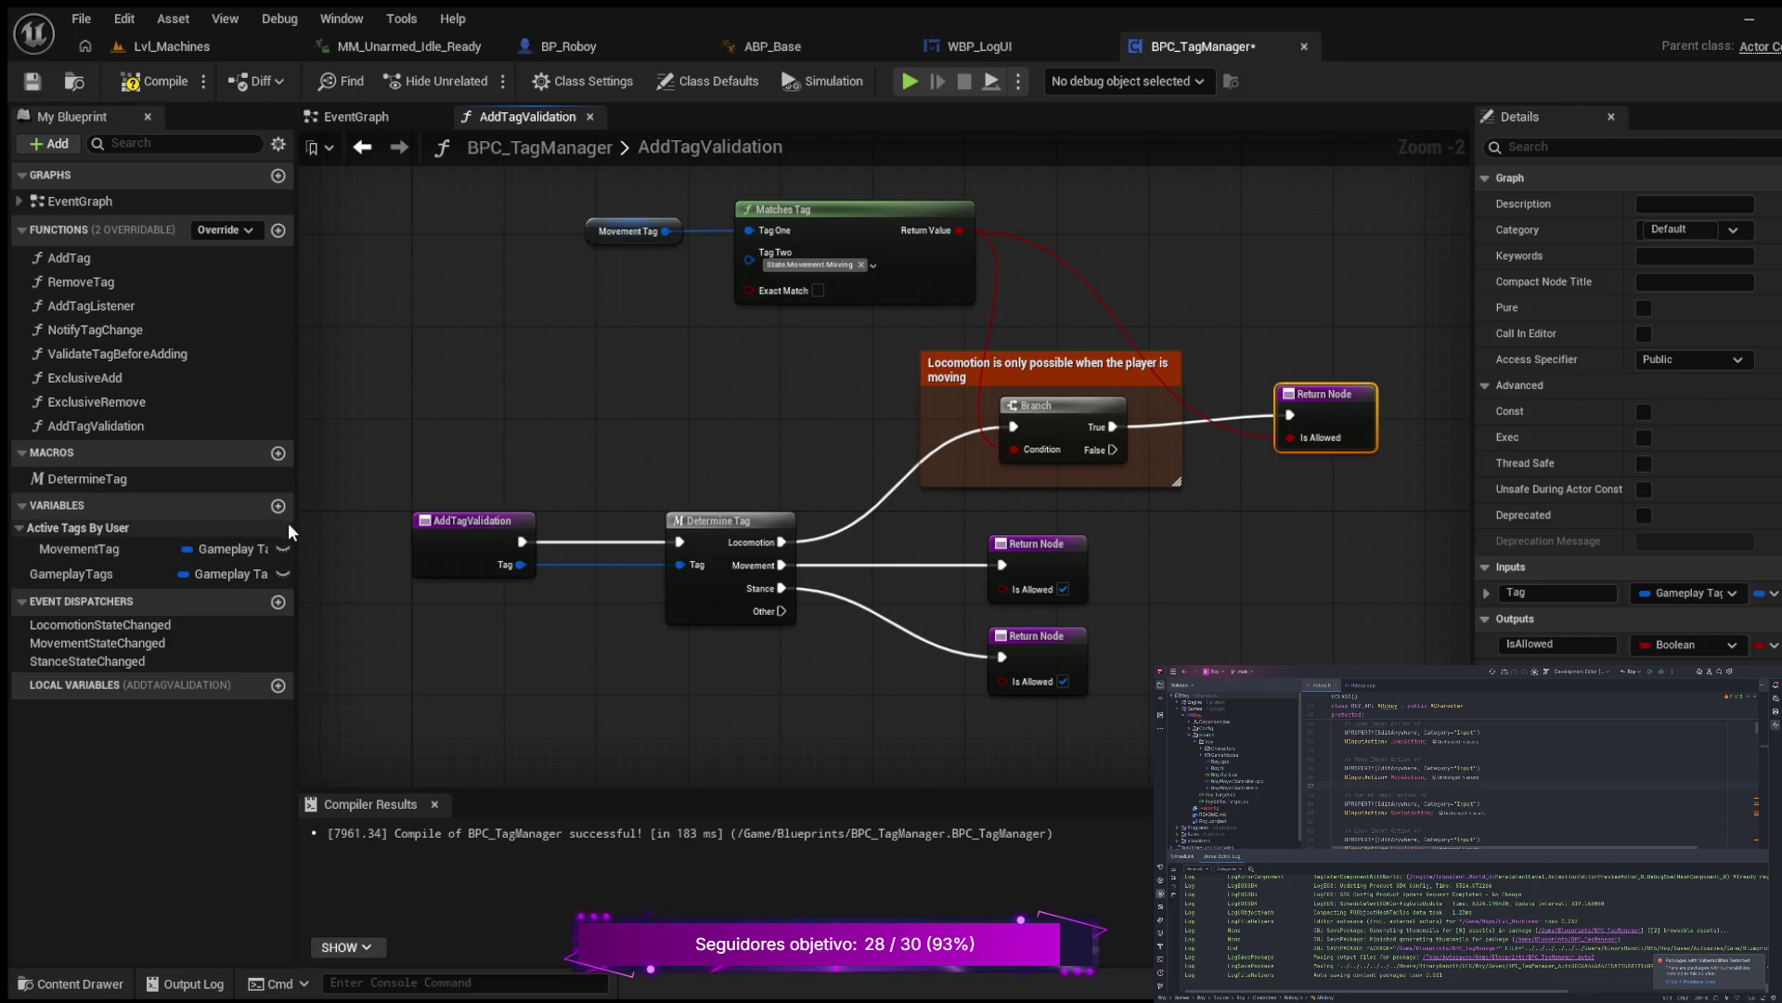
pyautogui.moveTo(296, 522); pyautogui.dragTo(451, 535)
pyautogui.moveTo(448, 533)
pyautogui.mouseDown()
pyautogui.moveTo(388, 527)
pyautogui.moveTo(535, 531)
pyautogui.moveTo(239, 535)
pyautogui.mouseUp()
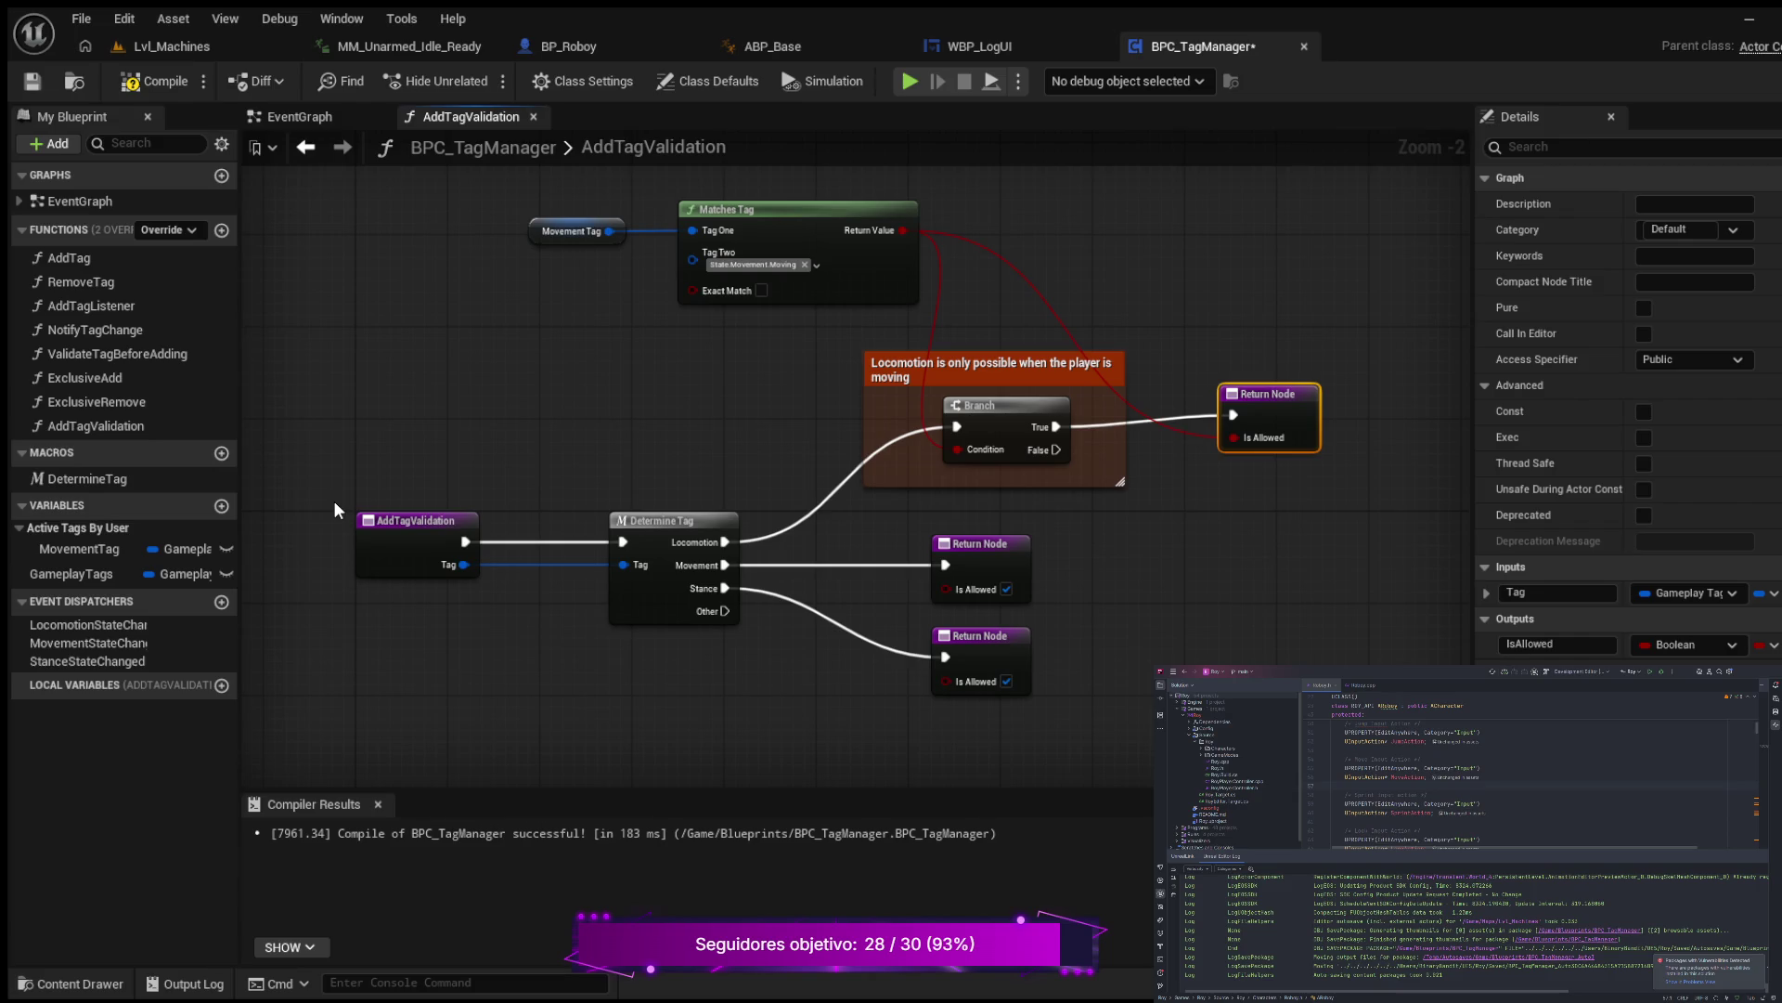
# Step: Create a LocomotionTag variable listed under the Active Tags By User category
pyautogui.click(19, 527)
pyautogui.click(19, 527)
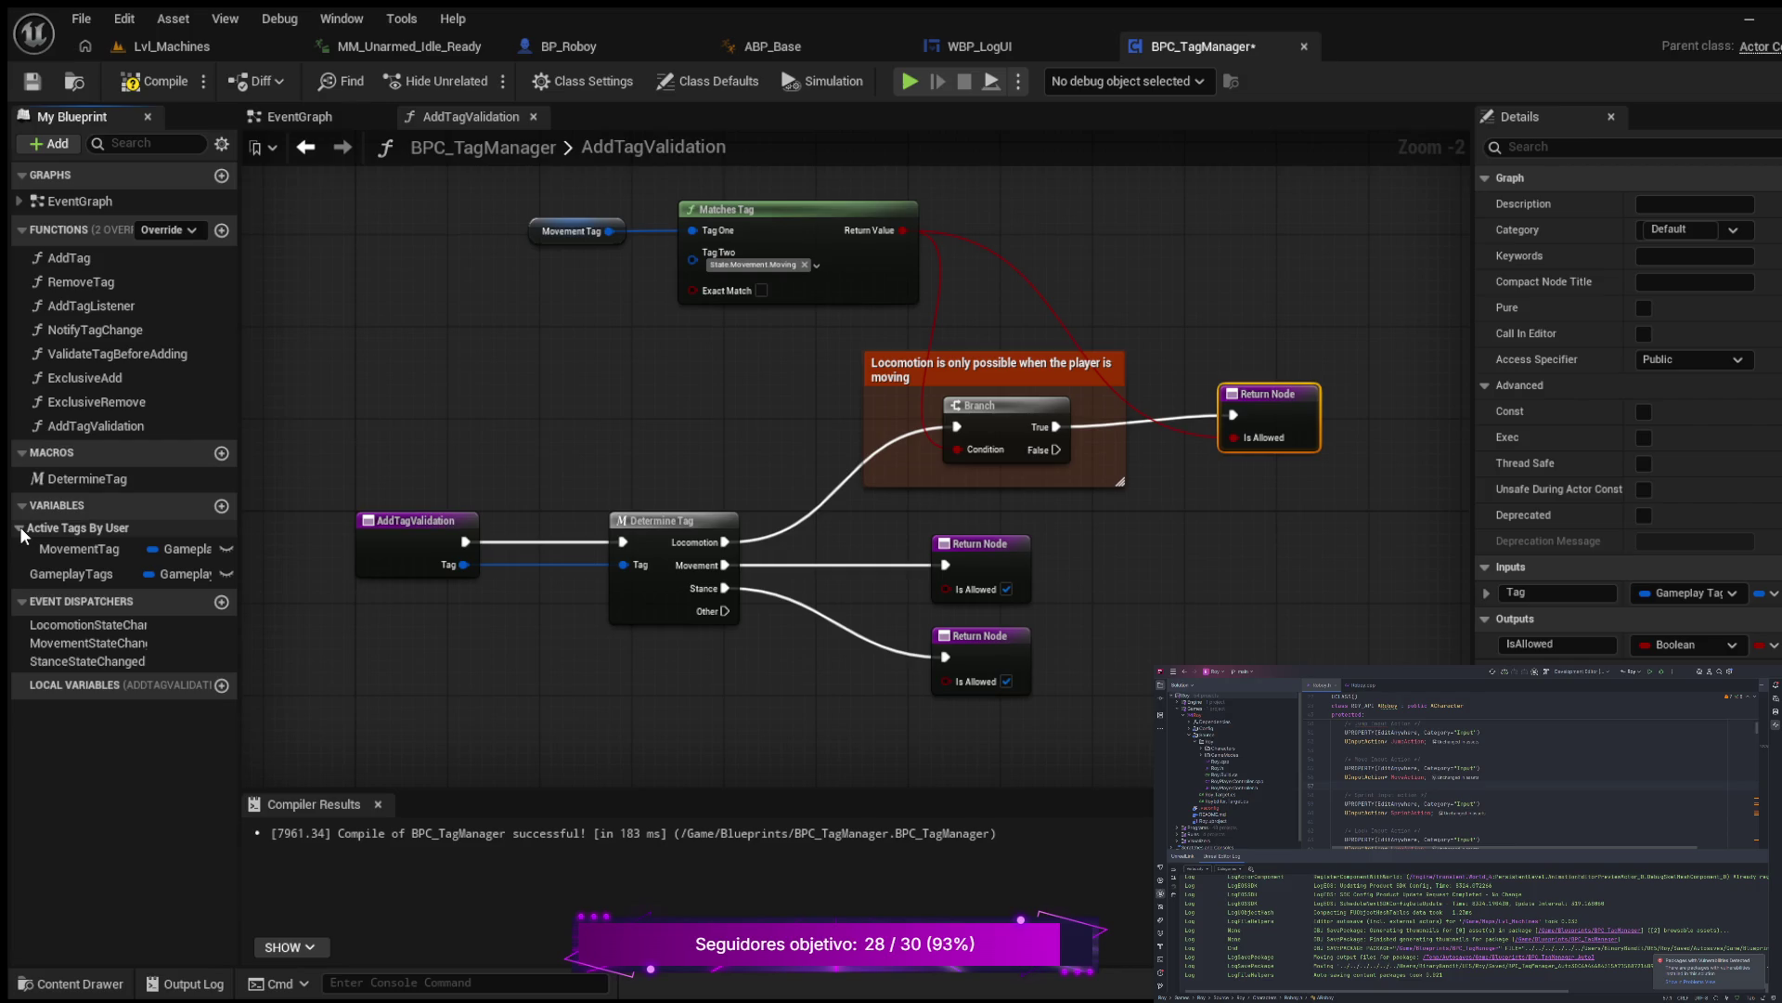
pyautogui.click(20, 525)
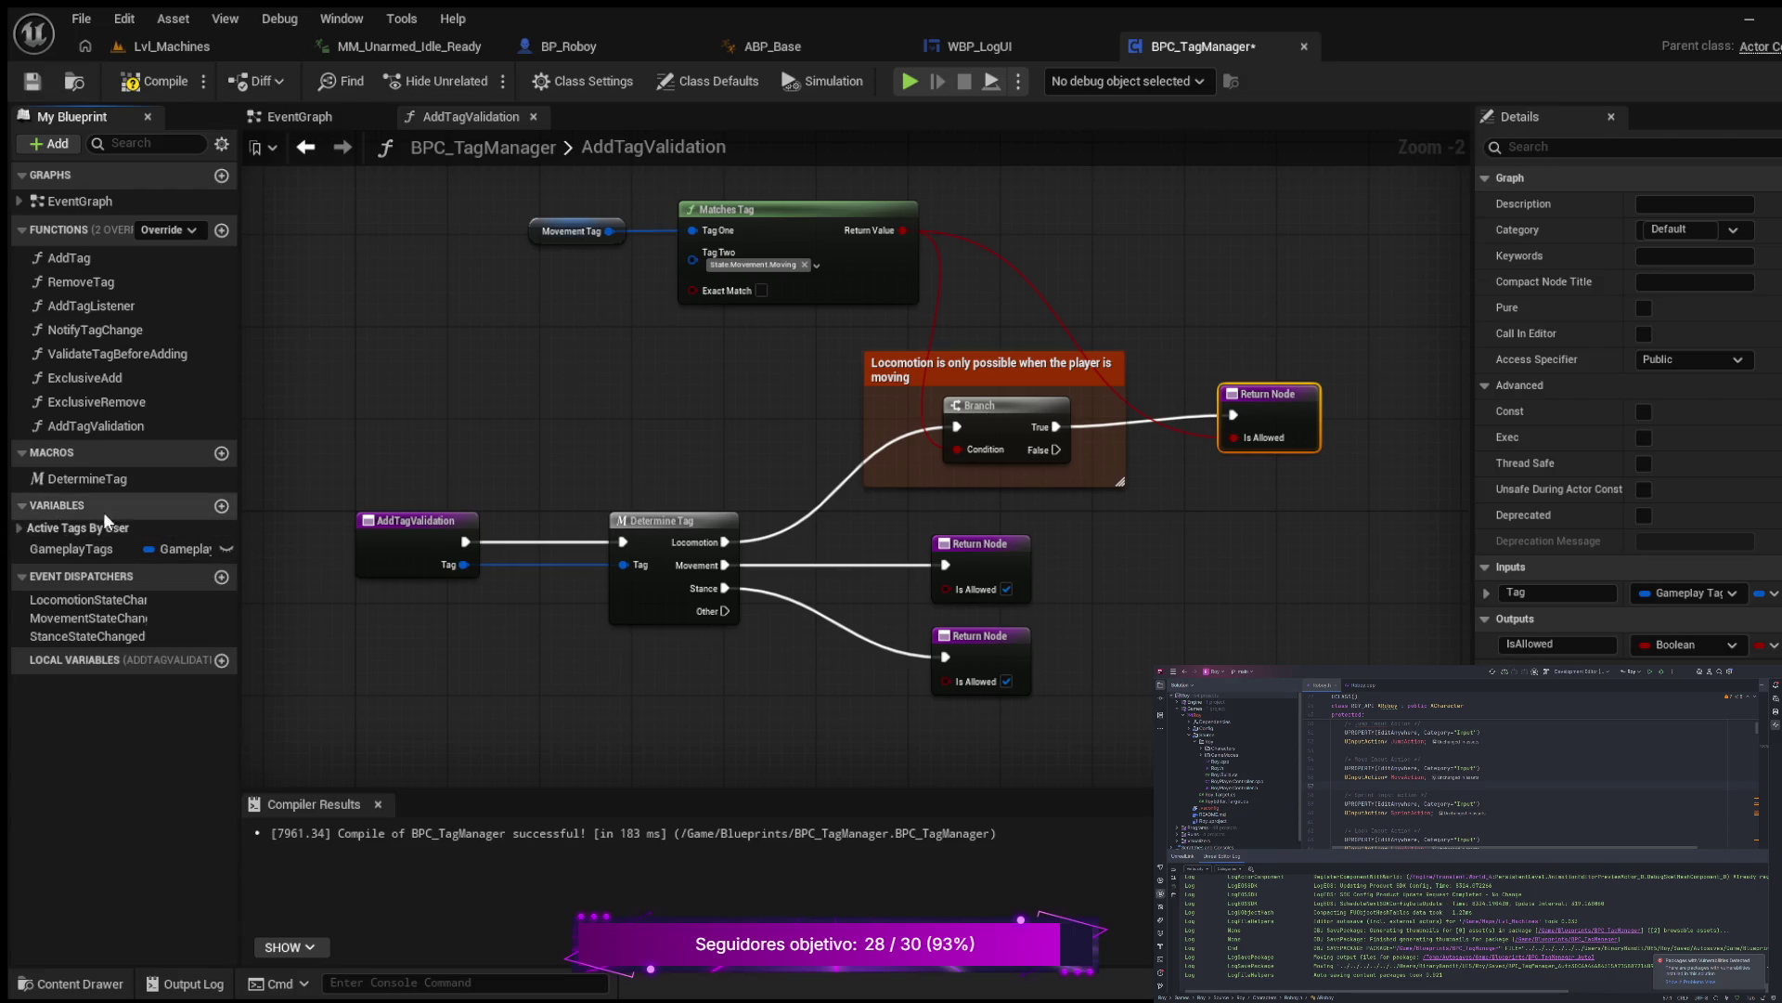
pyautogui.click(21, 526)
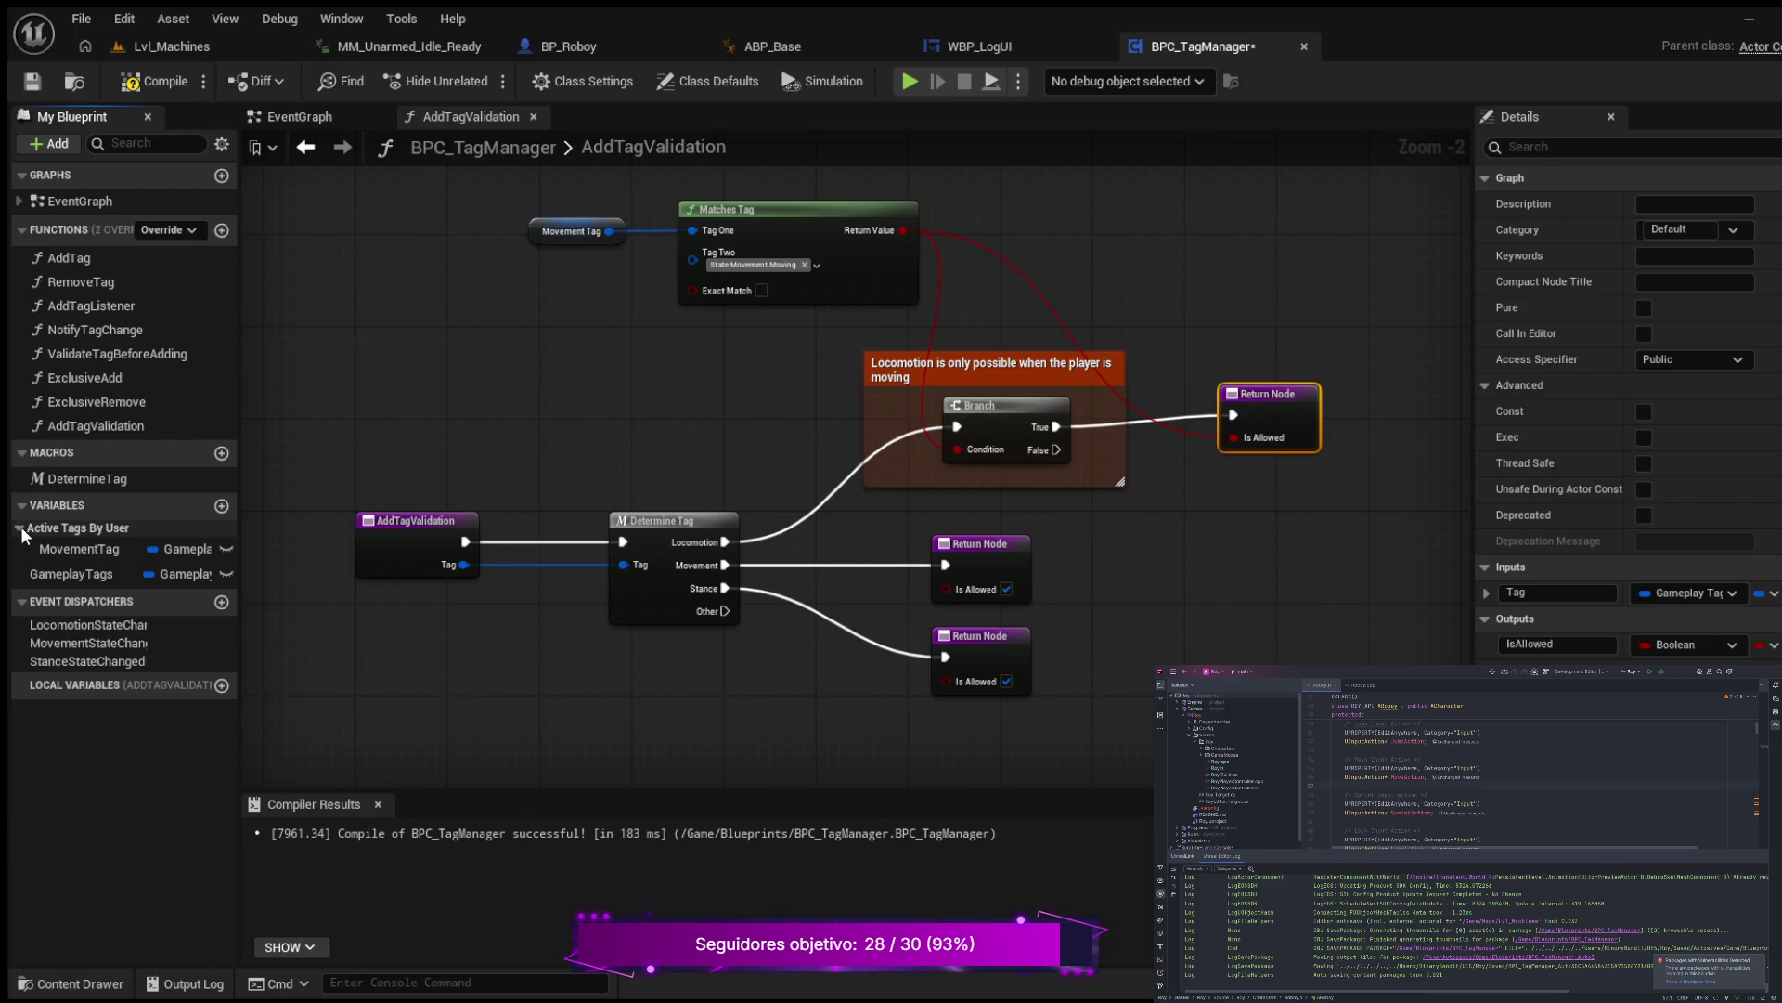
pyautogui.click(223, 505)
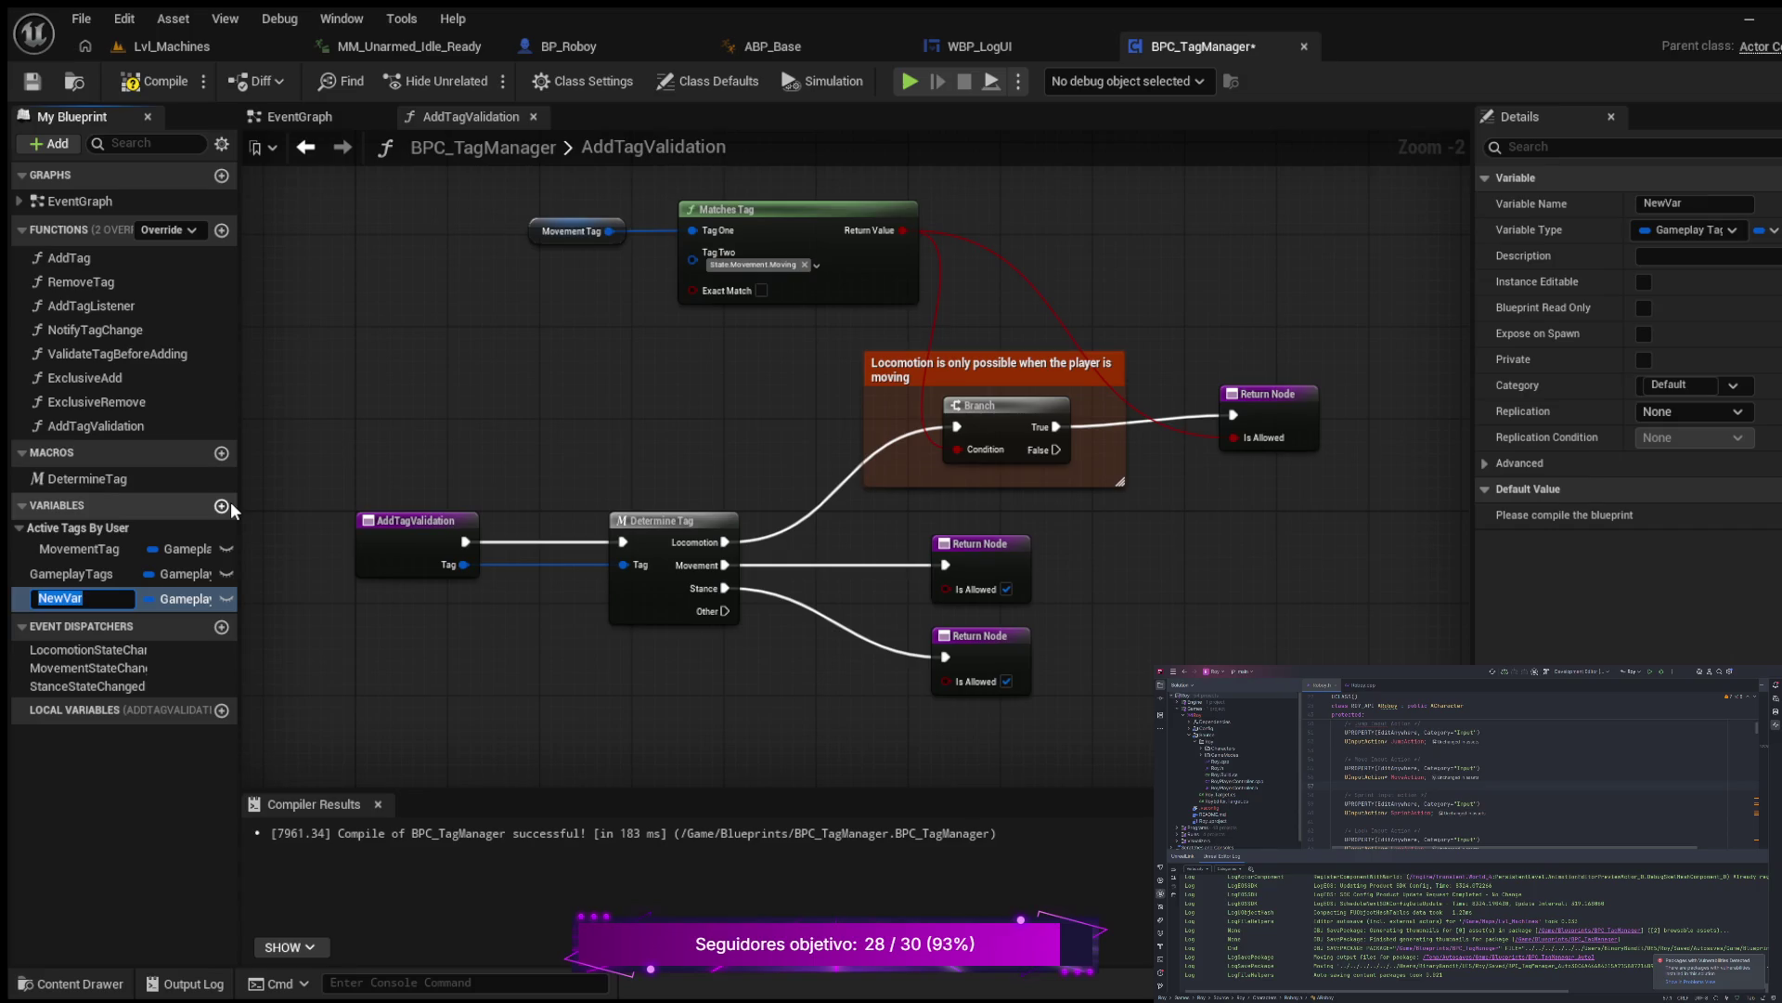
pyautogui.write('Locomo')
pyautogui.write('tion')
pyautogui.write('Tag')
pyautogui.press('Return')
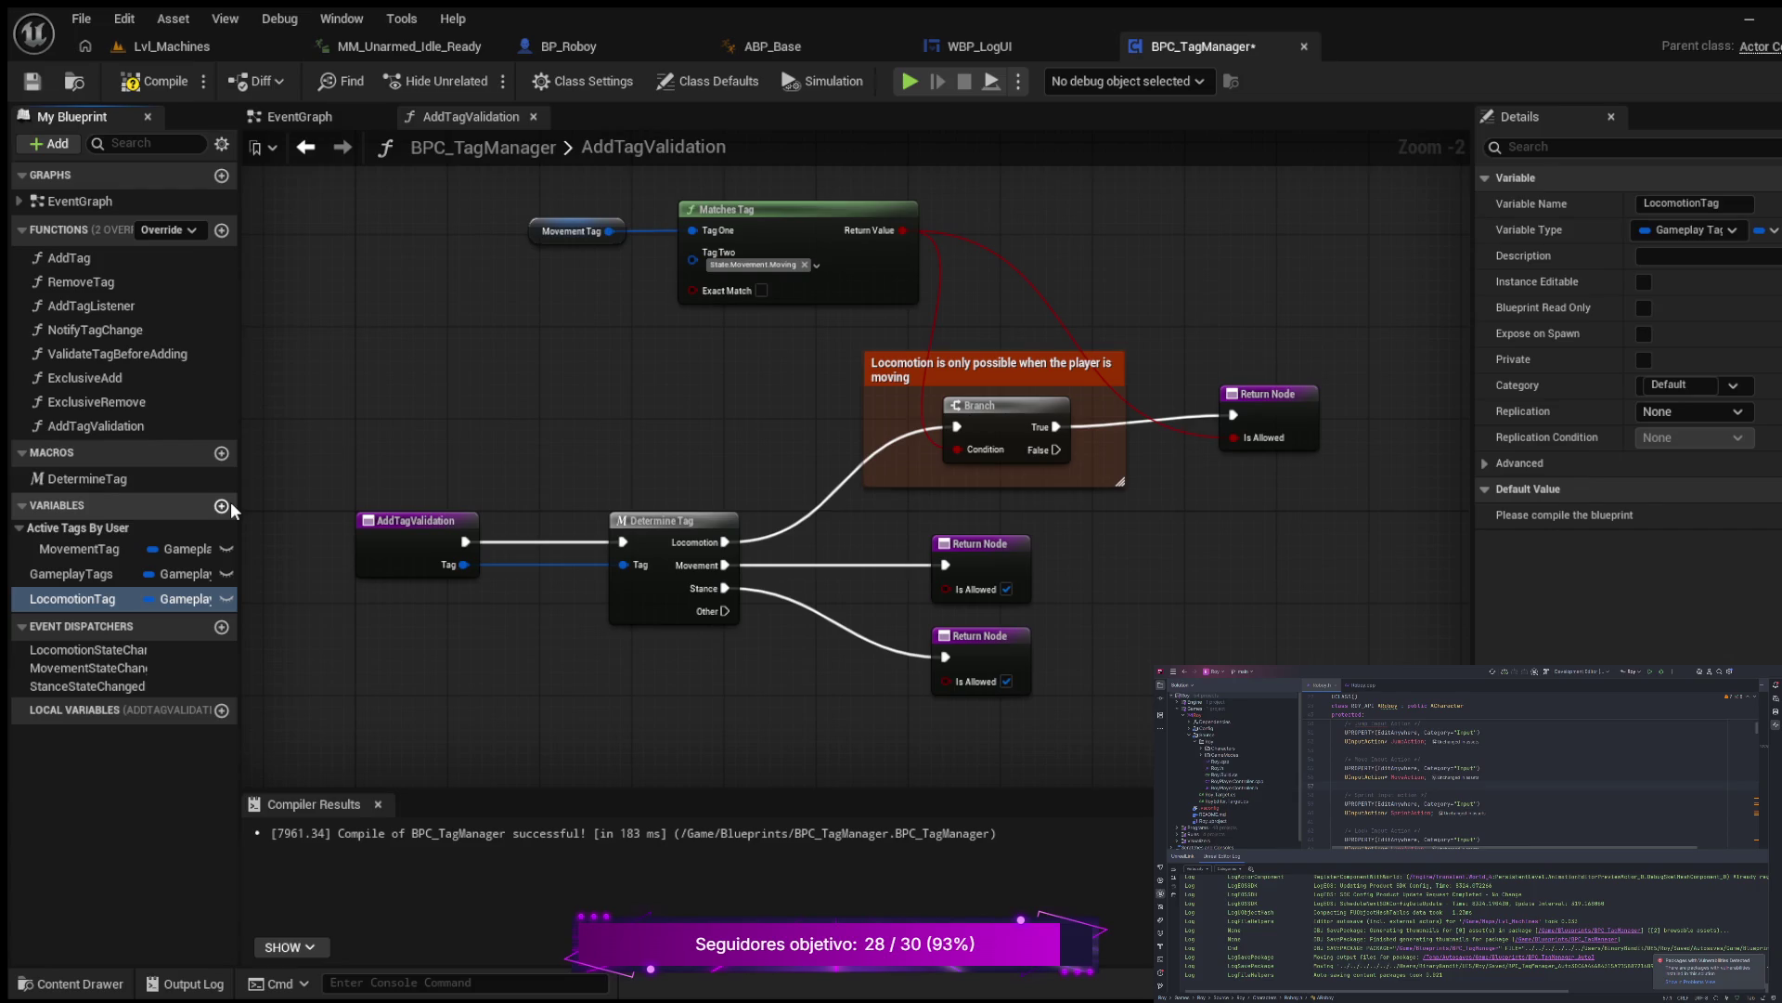
pyautogui.moveTo(240, 520)
pyautogui.mouseDown()
pyautogui.moveTo(415, 548)
pyautogui.moveTo(197, 535)
pyautogui.mouseUp()
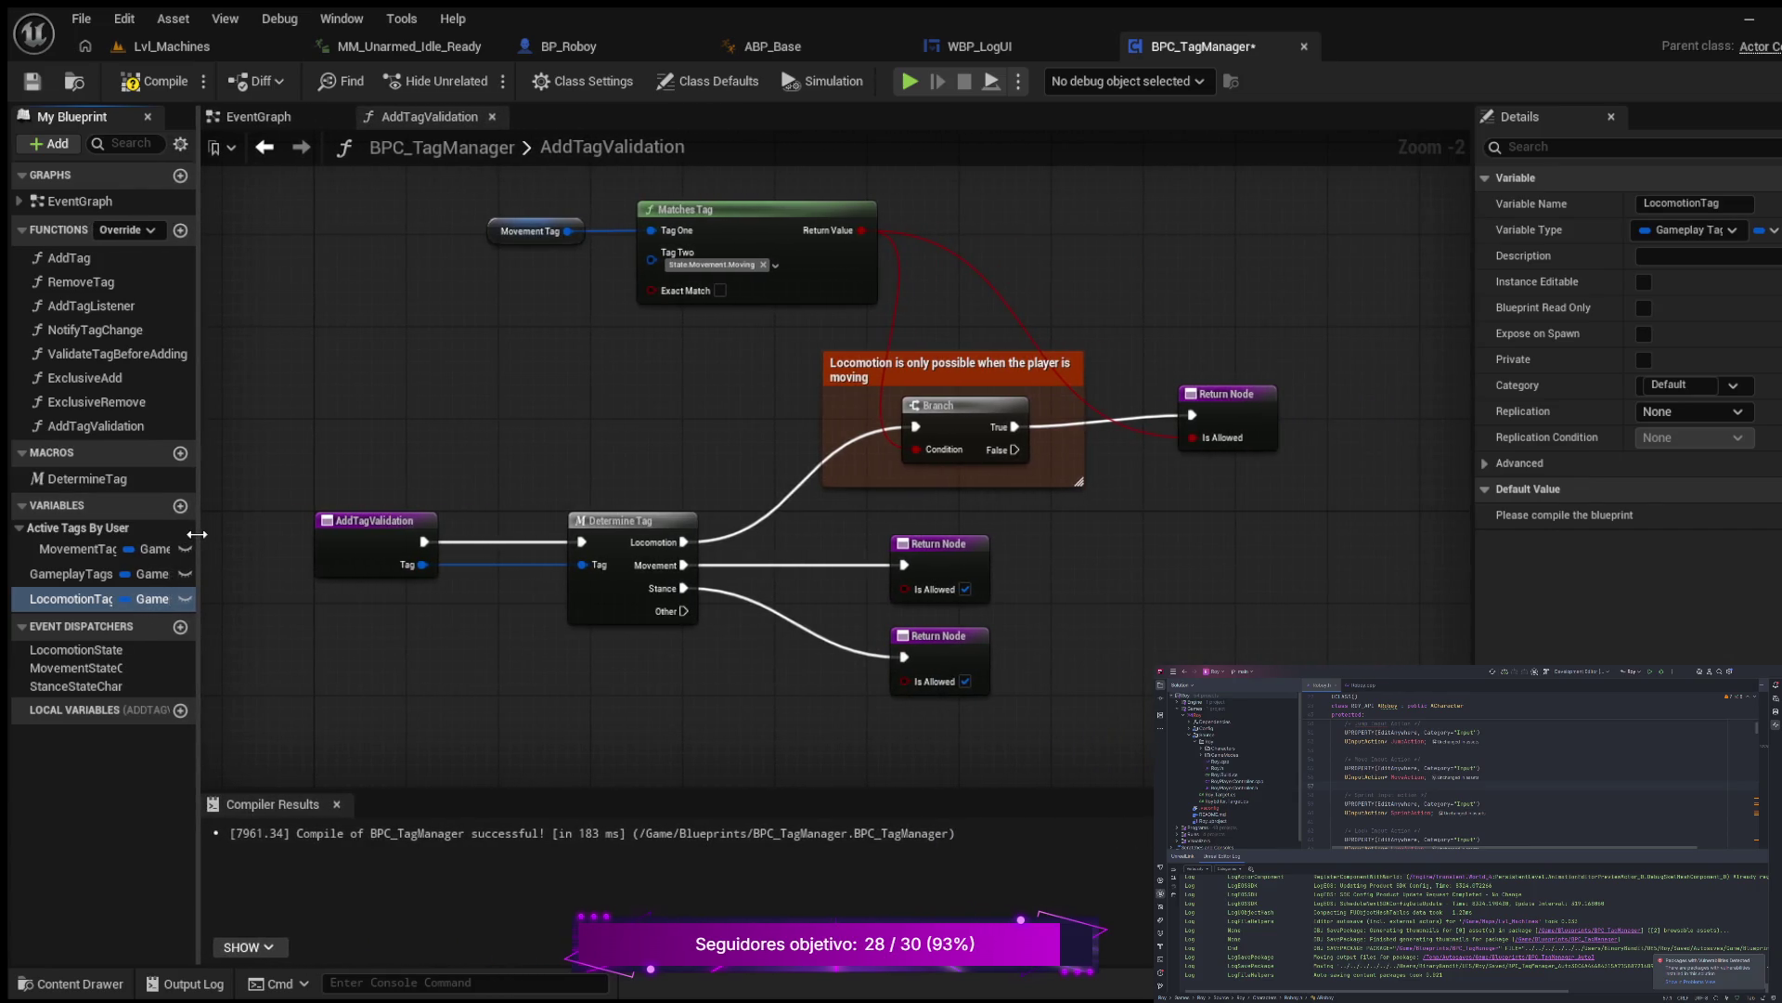
pyautogui.moveTo(681, 366); pyautogui.dragTo(611, 447)
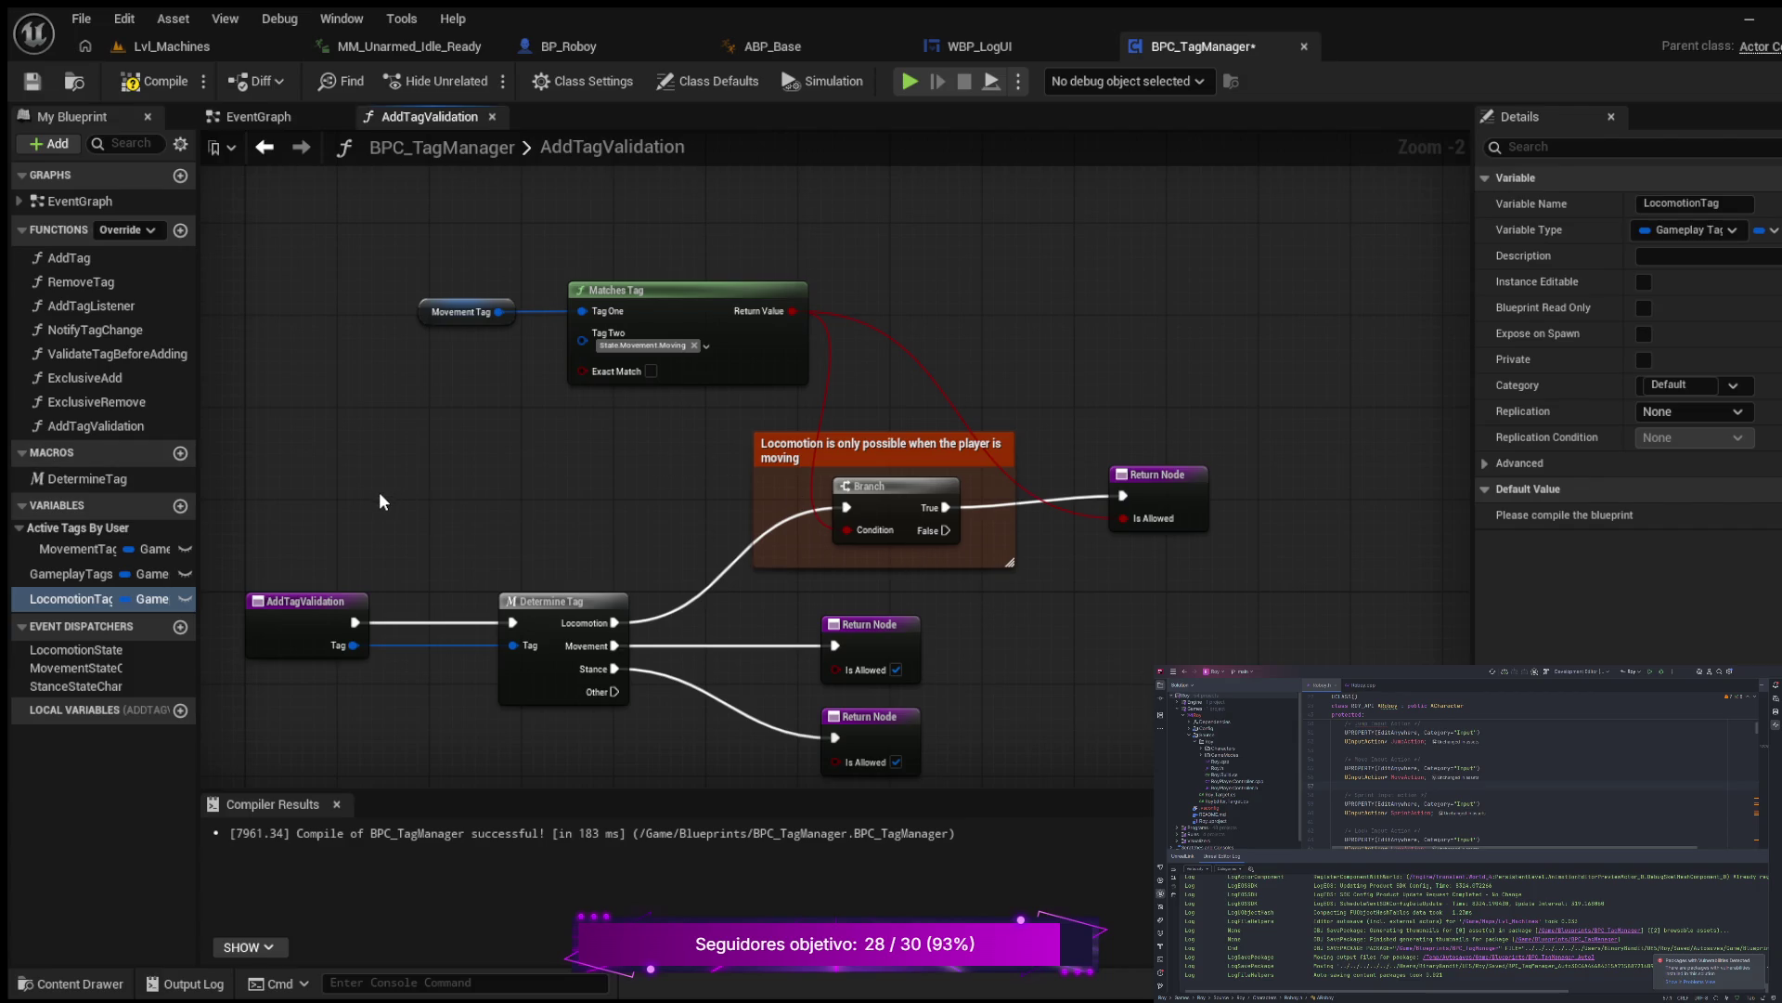
# Step: Place a SET LocomotionTag node and connect the Branch's False output to it
pyautogui.moveTo(379, 492); pyautogui.dragTo(474, 471)
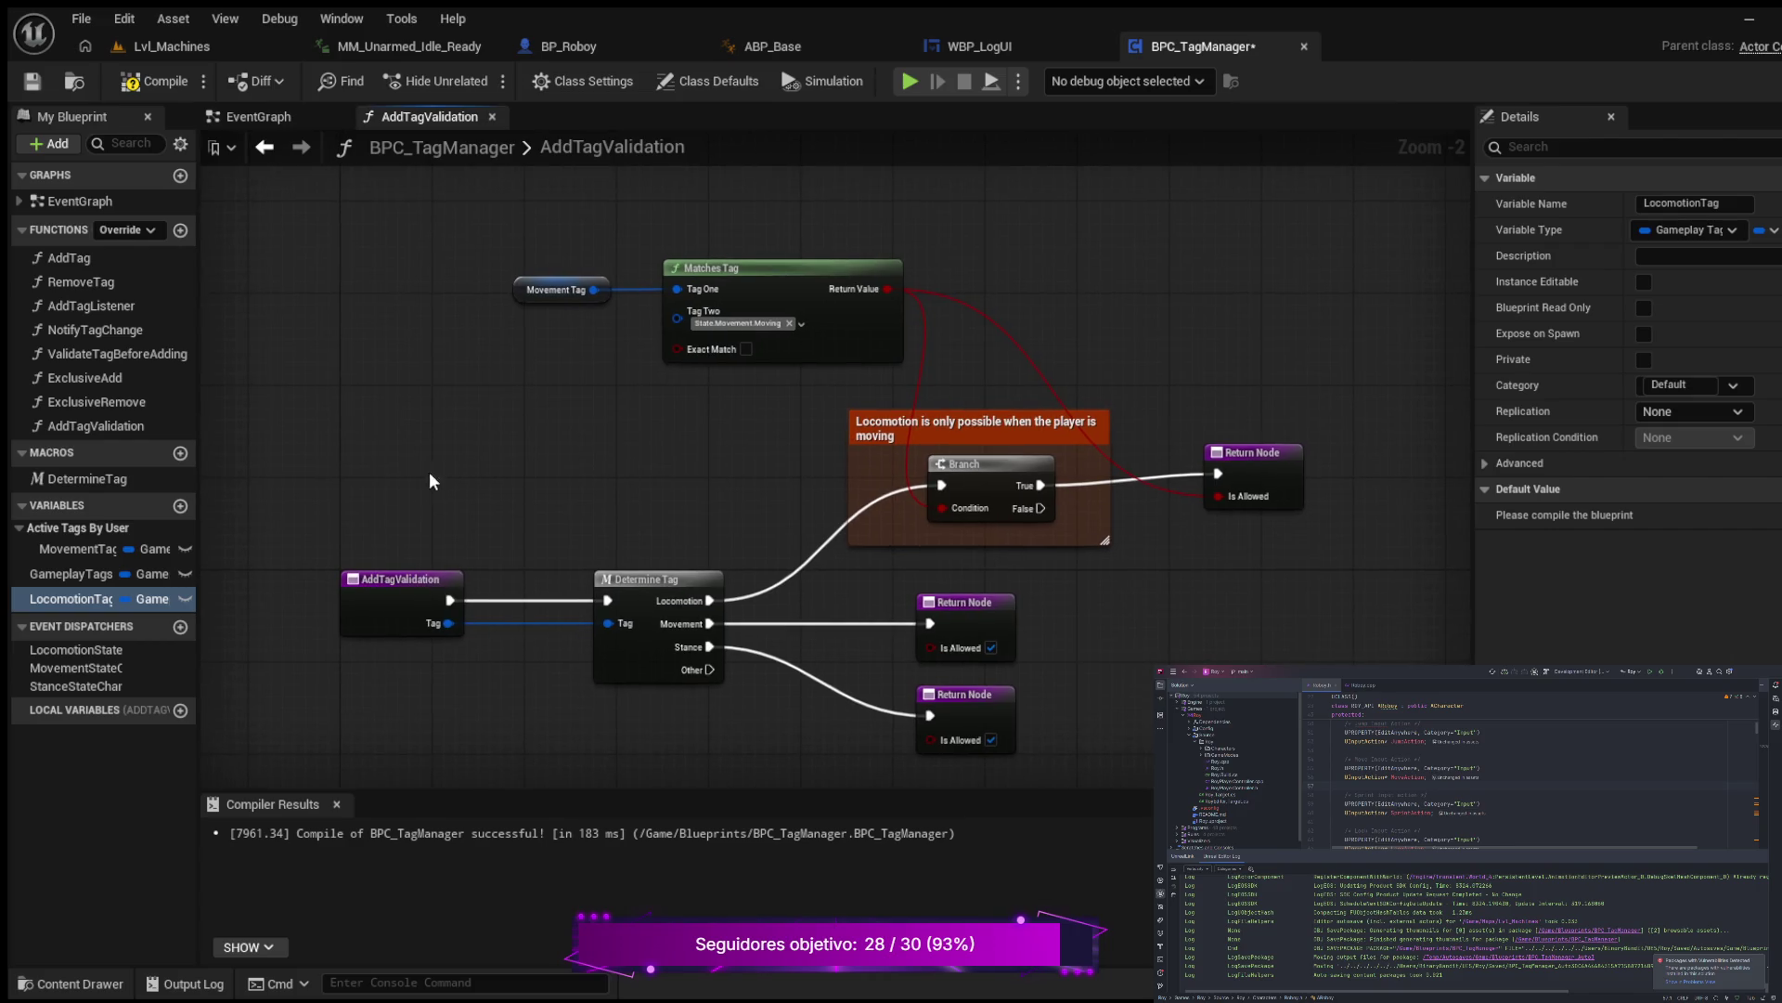
pyautogui.click(69, 596)
pyautogui.moveTo(1173, 570); pyautogui.dragTo(1168, 570)
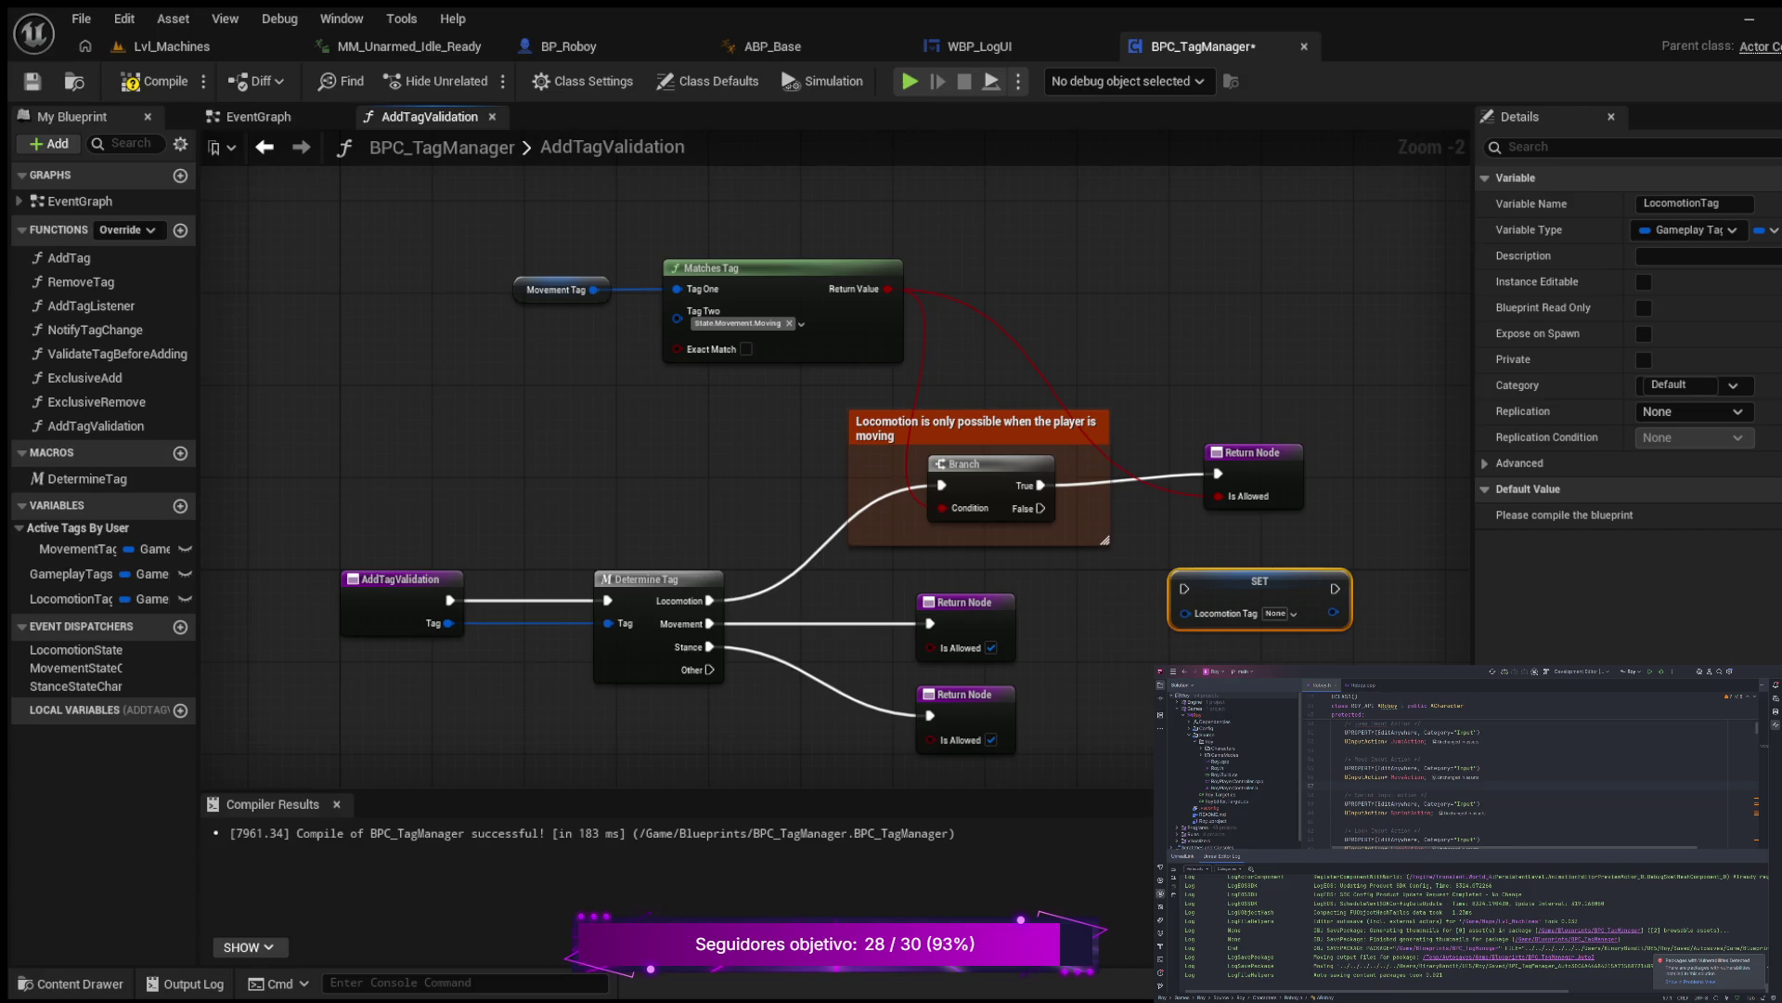
pyautogui.moveTo(878, 568); pyautogui.dragTo(559, 507)
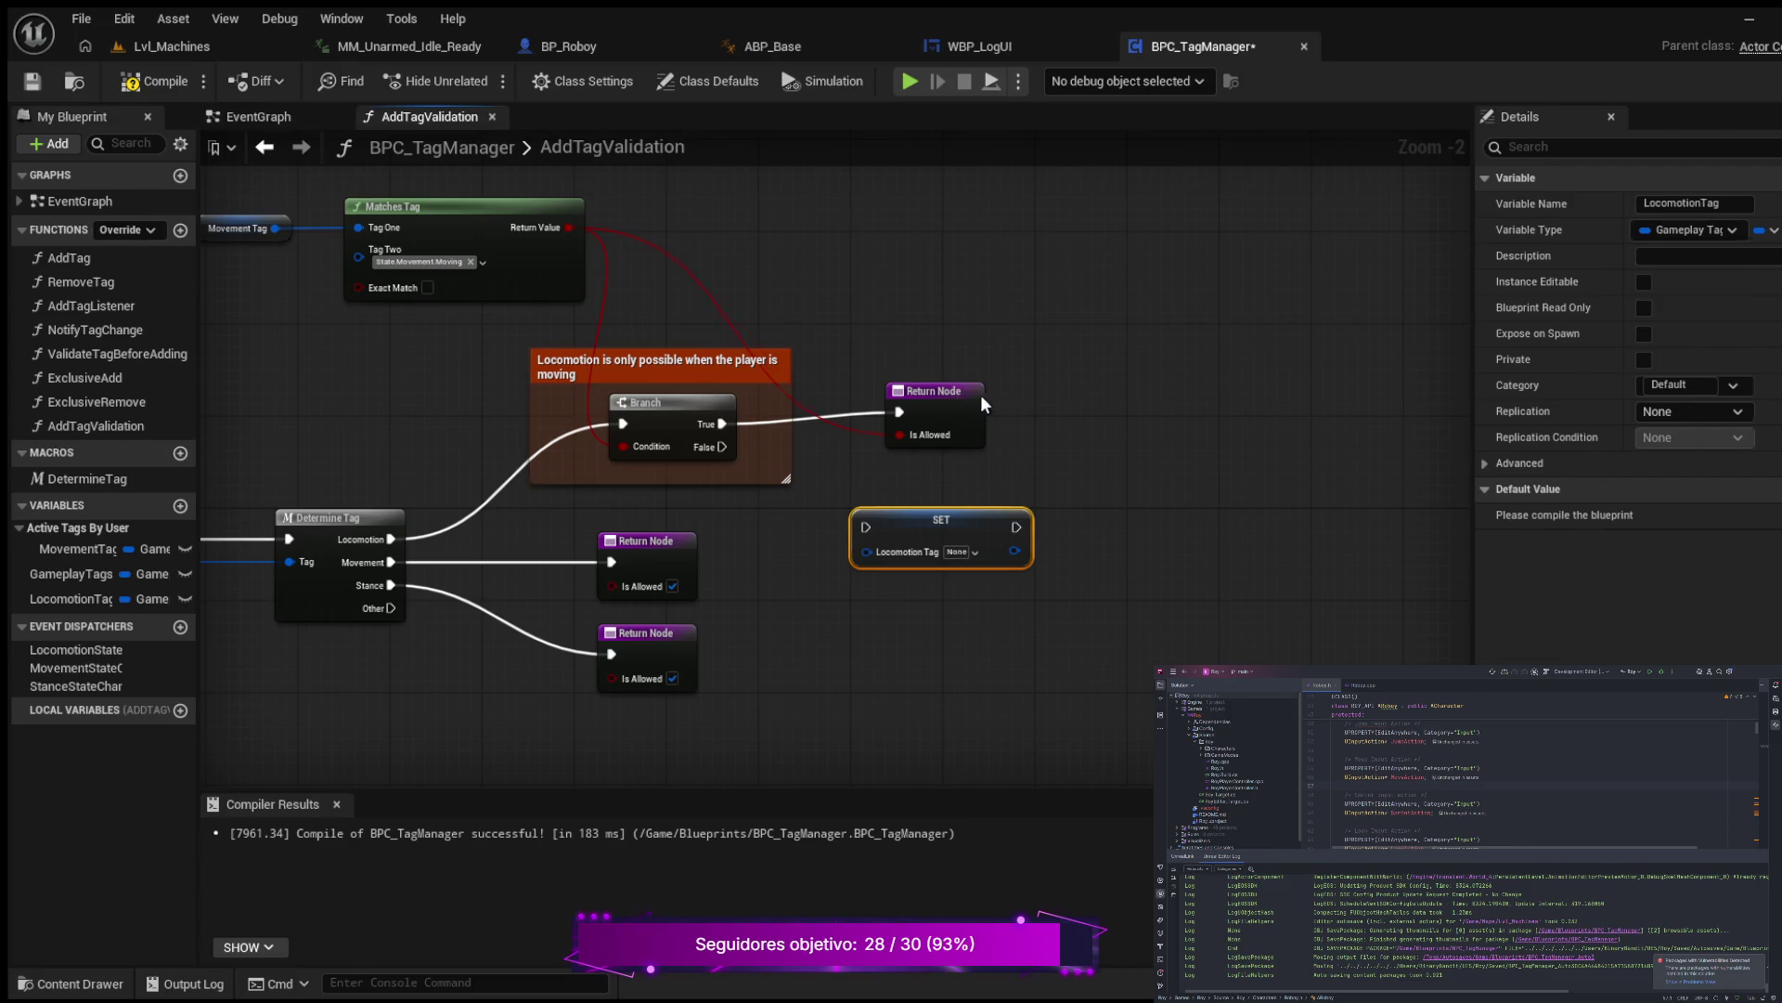
pyautogui.moveTo(983, 397); pyautogui.dragTo(1120, 397)
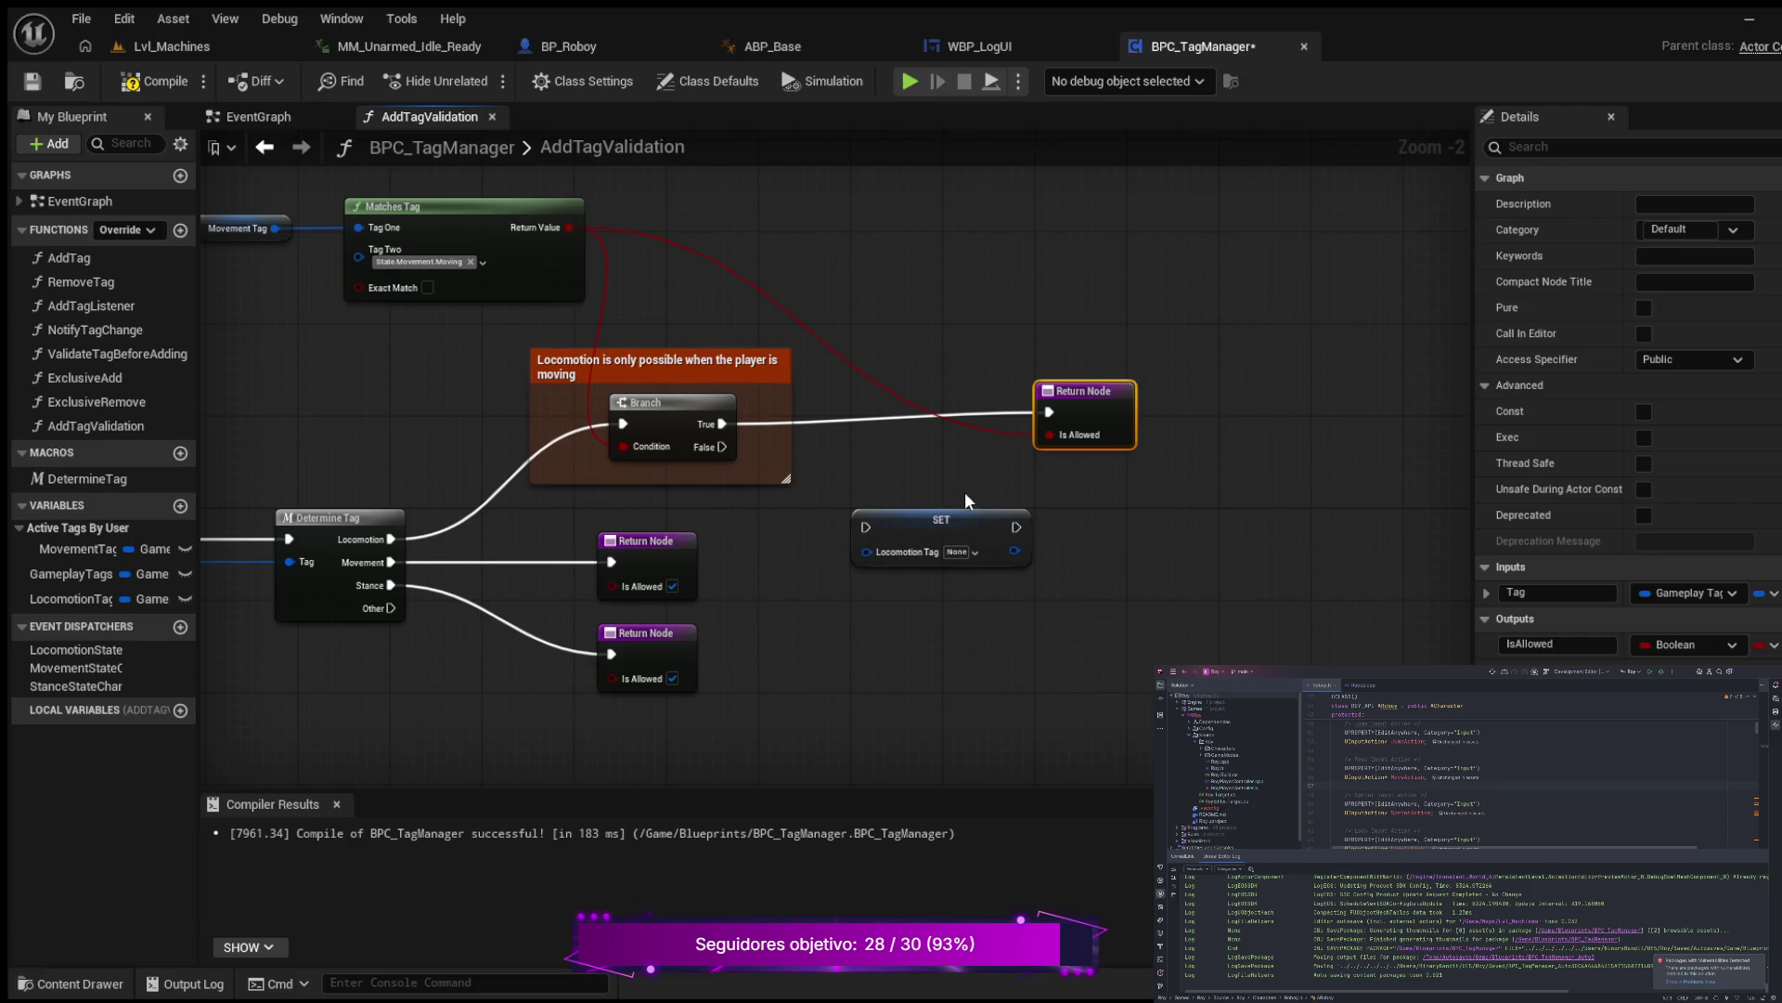
pyautogui.moveTo(965, 528); pyautogui.dragTo(965, 505)
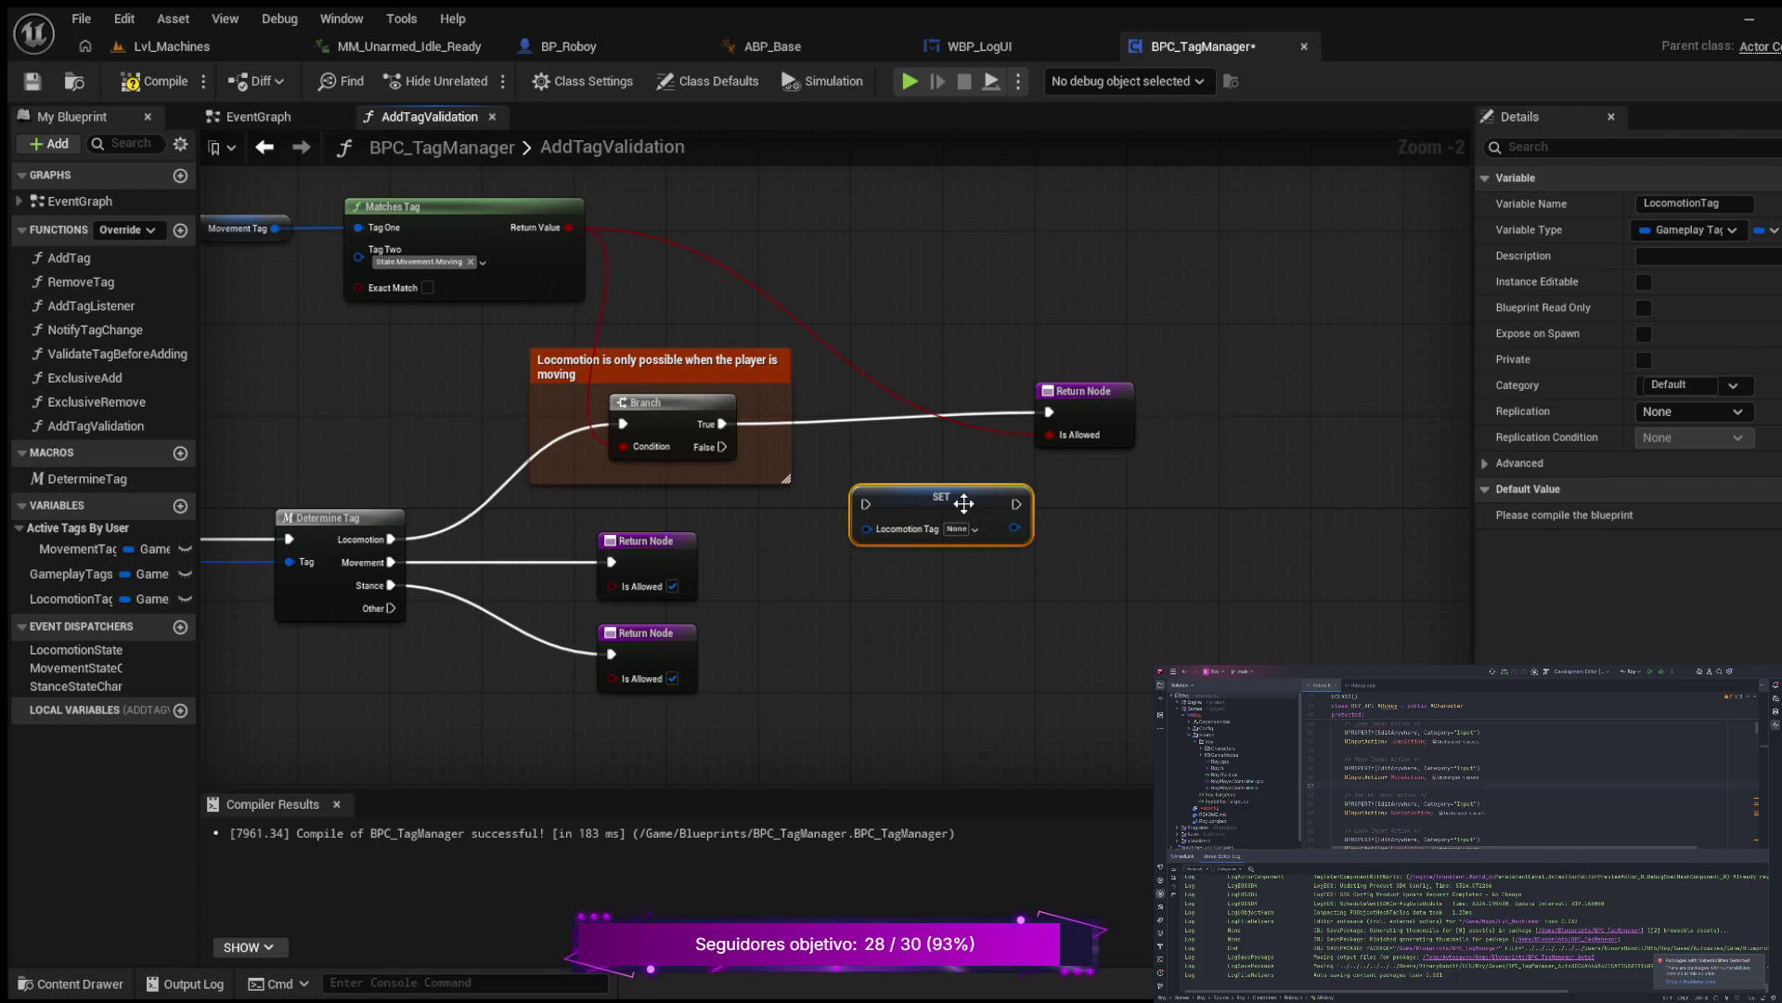
pyautogui.moveTo(722, 447); pyautogui.dragTo(865, 503)
# Step: Feed a Tag getter into the SET node's Locomotion Tag input and tidy the node layout
pyautogui.hotkey('ctrl', 'v')
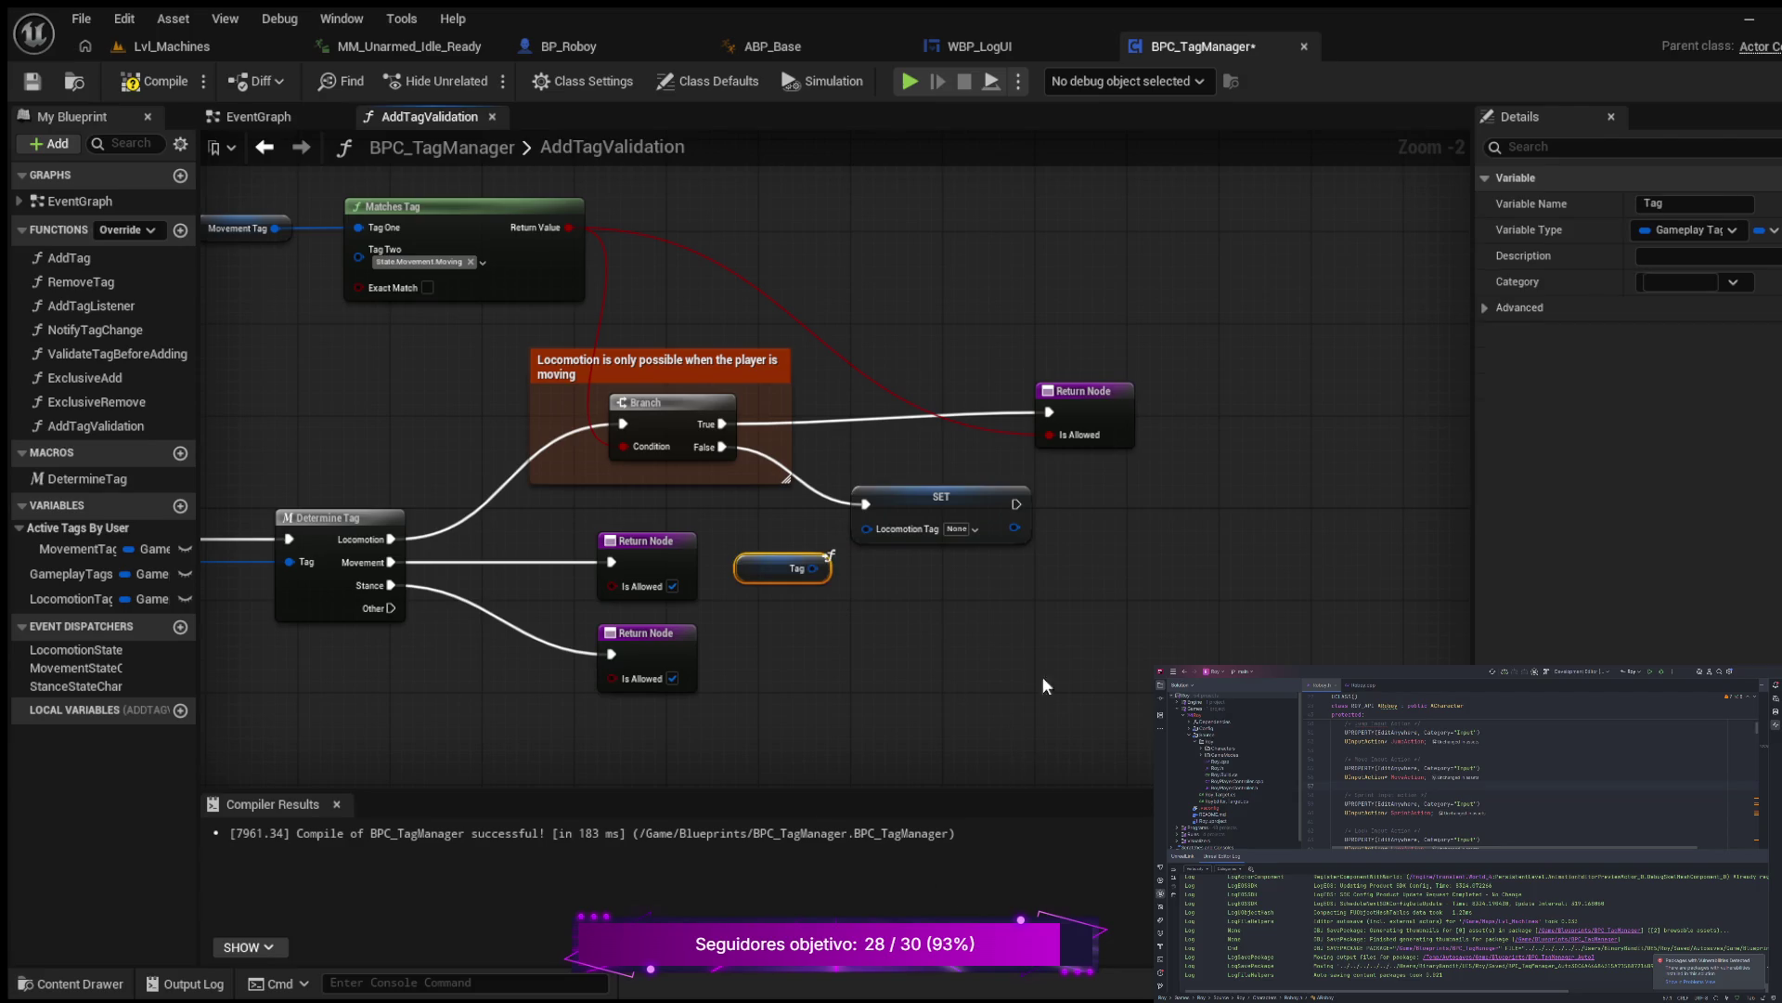
pyautogui.moveTo(819, 577)
pyautogui.mouseDown()
pyautogui.moveTo(797, 532)
pyautogui.moveTo(865, 528)
pyautogui.mouseUp()
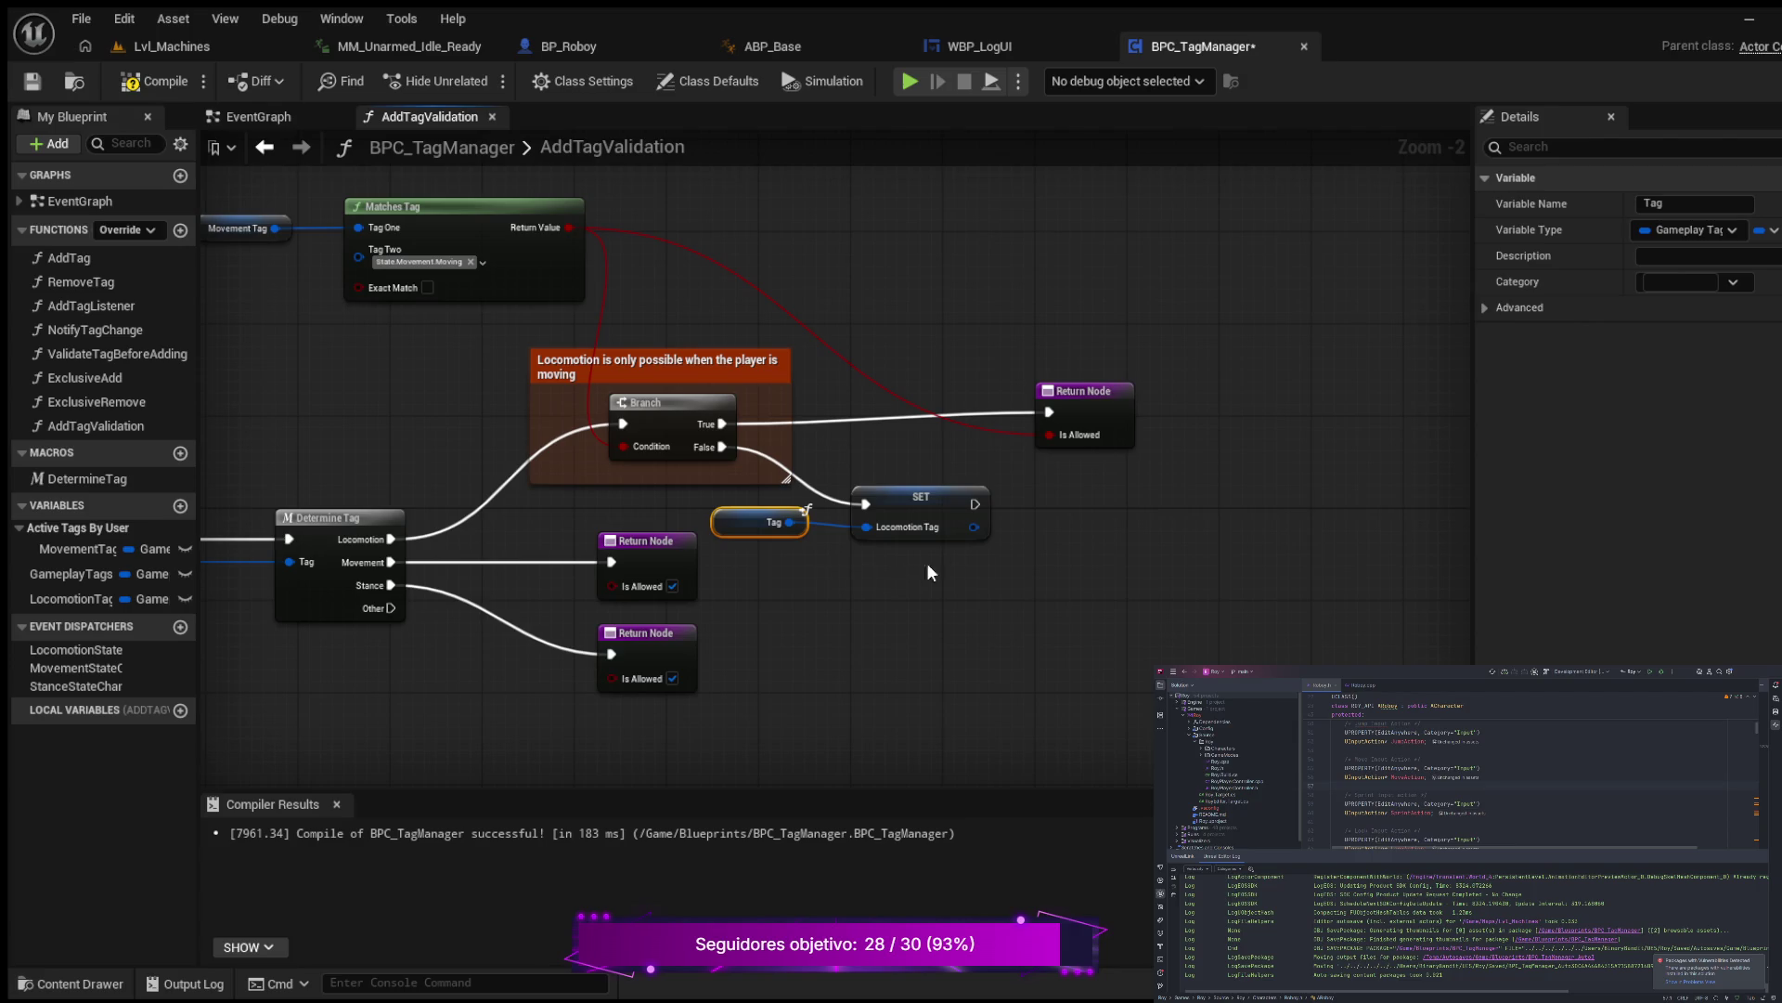
pyautogui.moveTo(1107, 410)
pyautogui.mouseDown()
pyautogui.moveTo(1132, 387)
pyautogui.moveTo(1060, 386)
pyautogui.mouseUp()
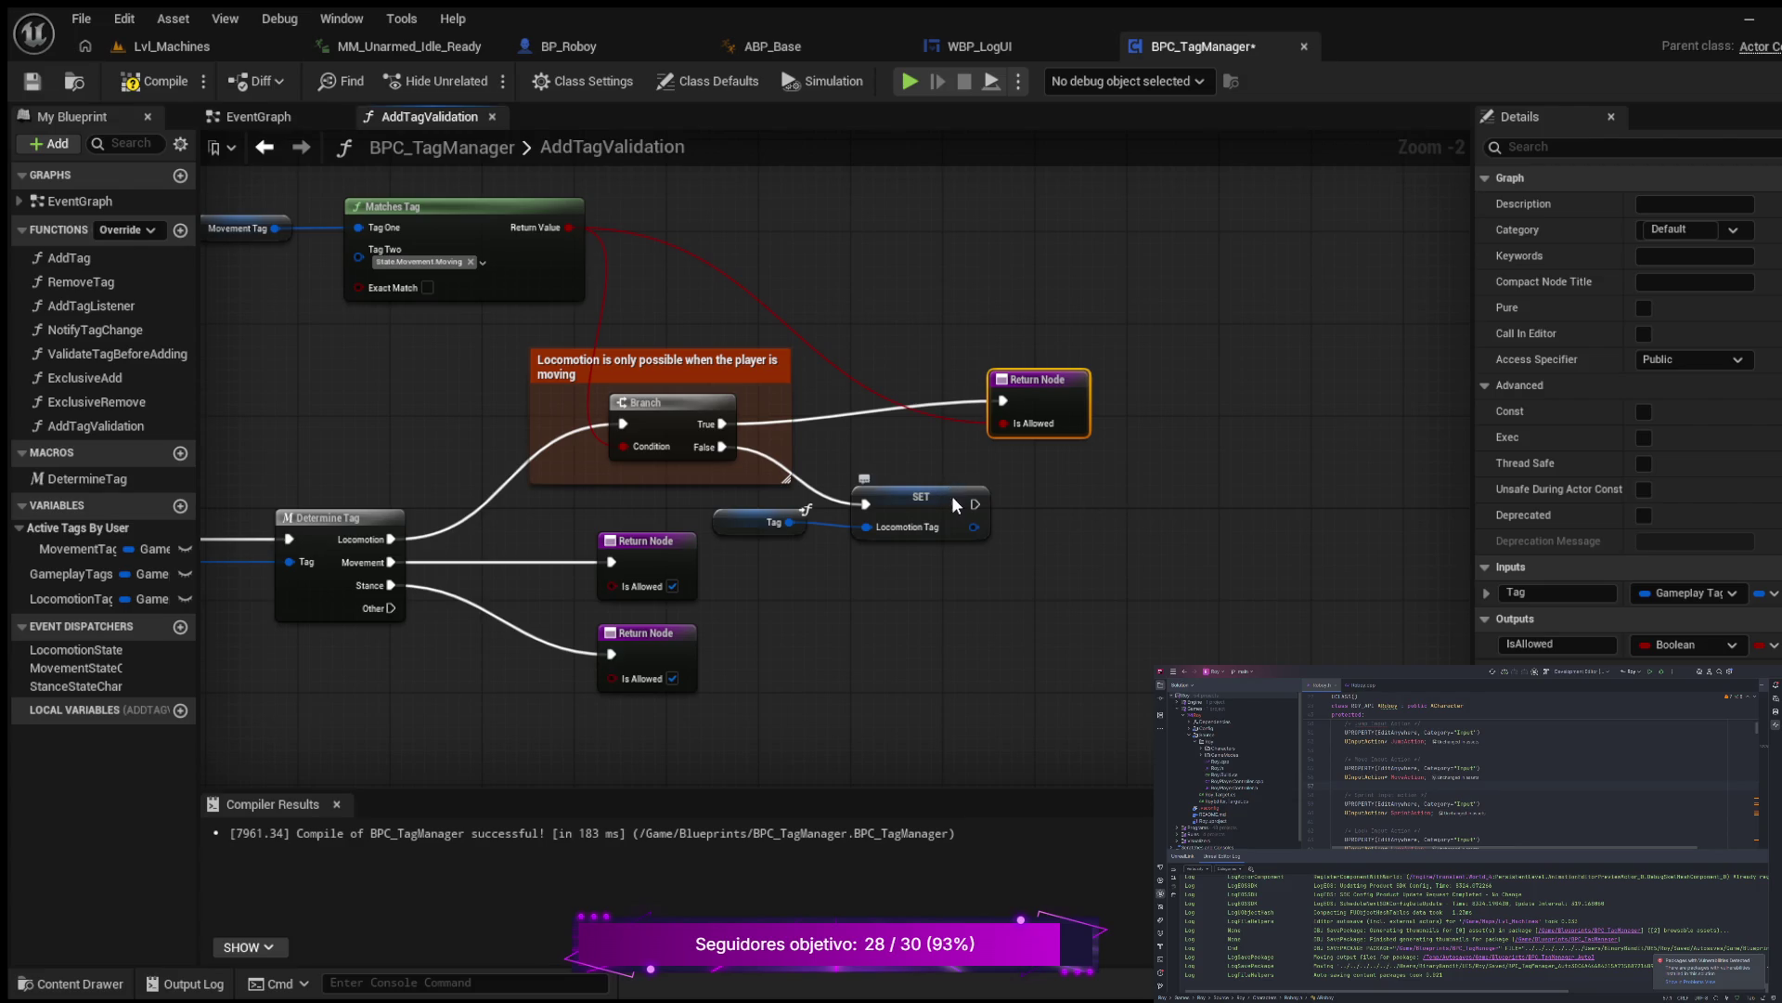
pyautogui.moveTo(951, 495); pyautogui.dragTo(1033, 496)
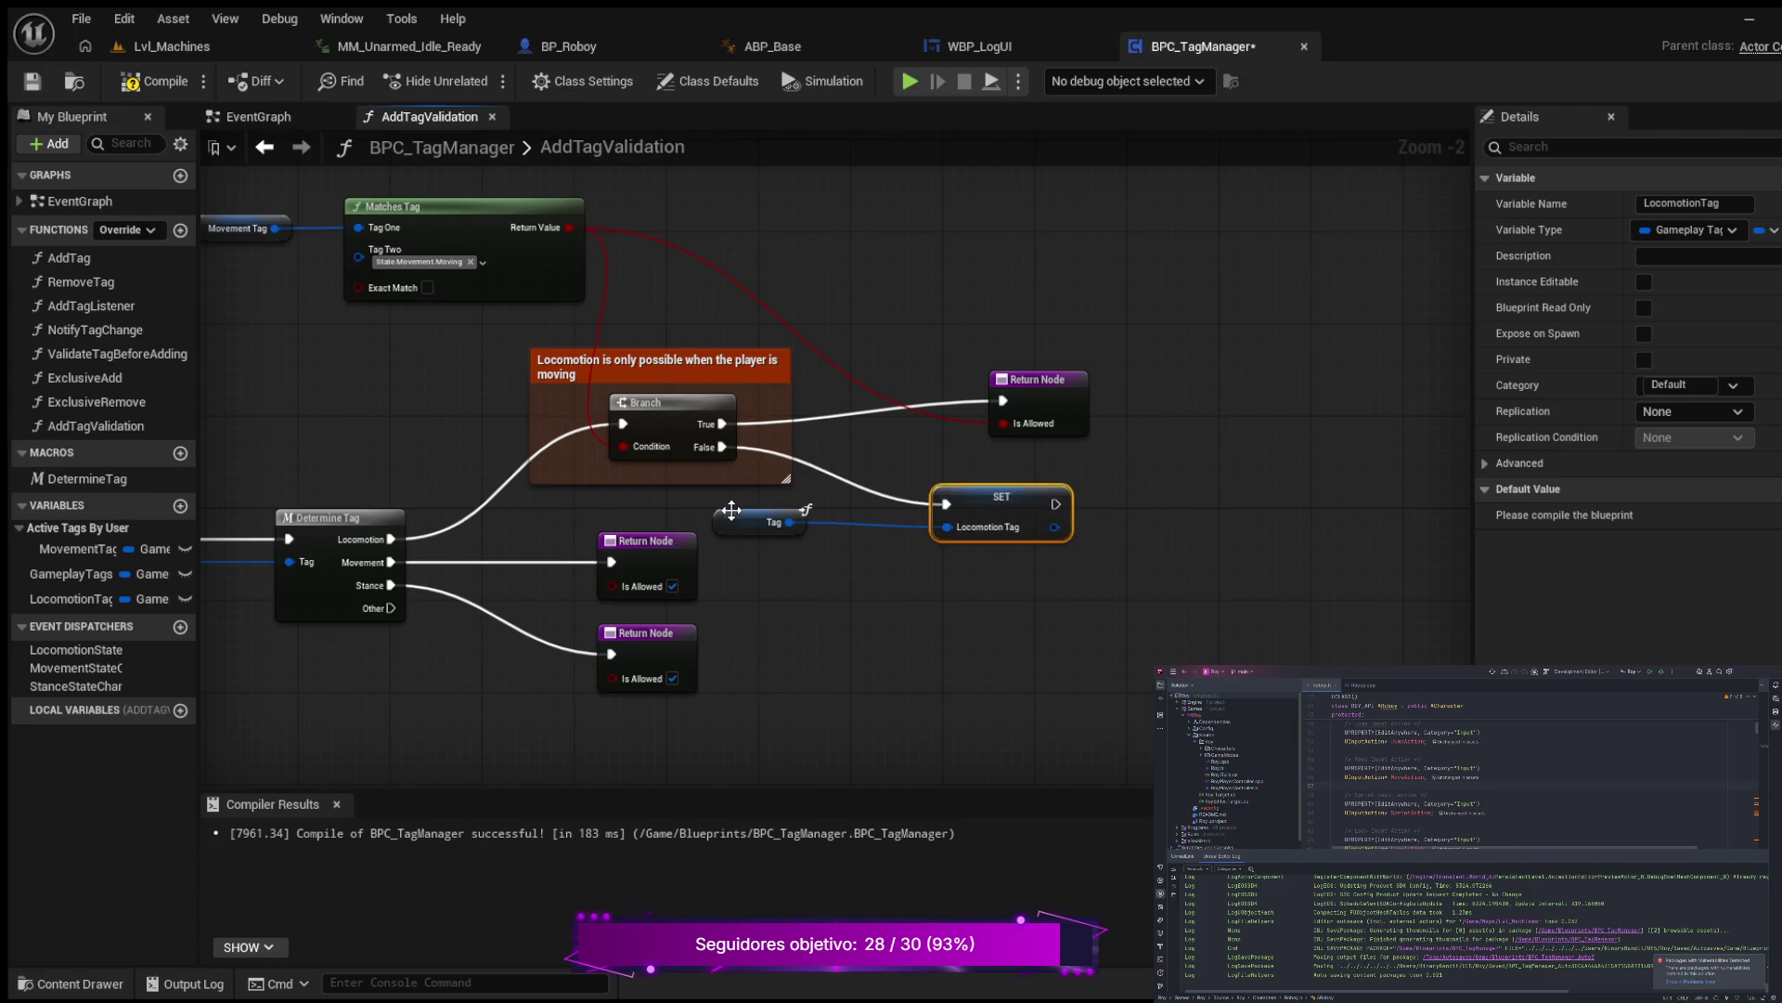
pyautogui.moveTo(732, 510)
pyautogui.mouseDown()
pyautogui.moveTo(829, 534)
pyautogui.moveTo(816, 514)
pyautogui.moveTo(1077, 592)
pyautogui.mouseUp()
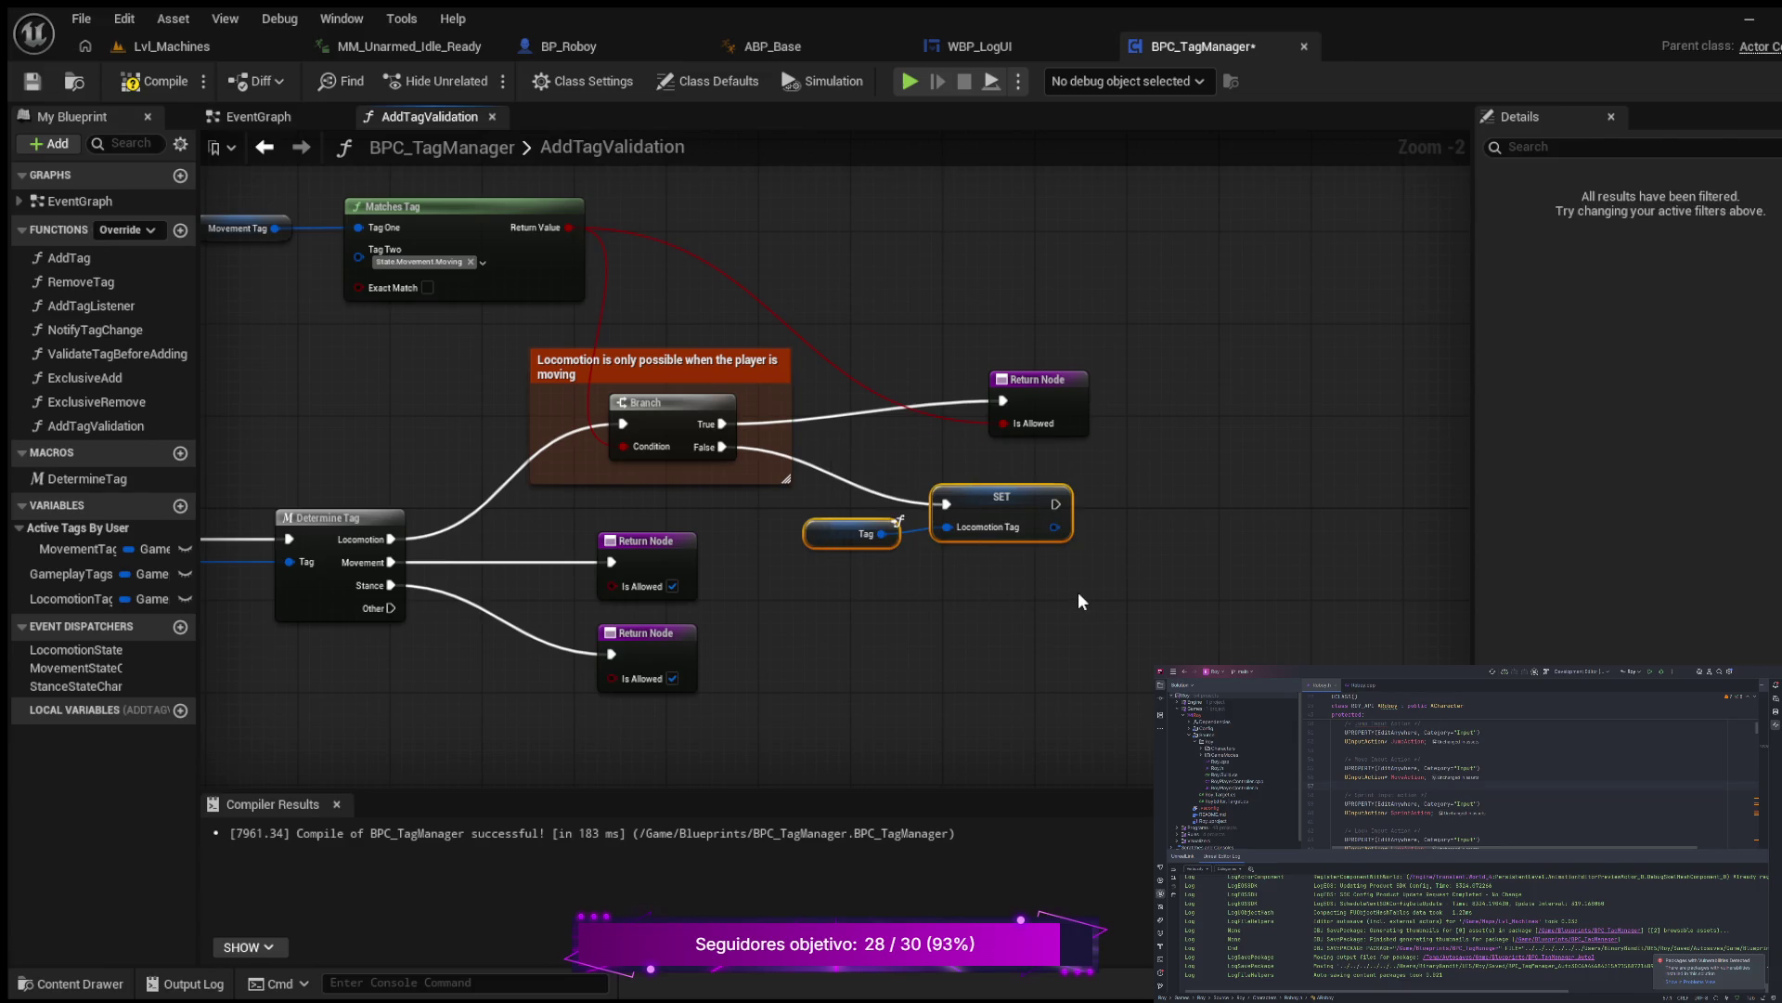
# Step: Wrap the Tag and SET nodes in a comment titled 'Store player request for an not authozired movement'
pyautogui.write('c')
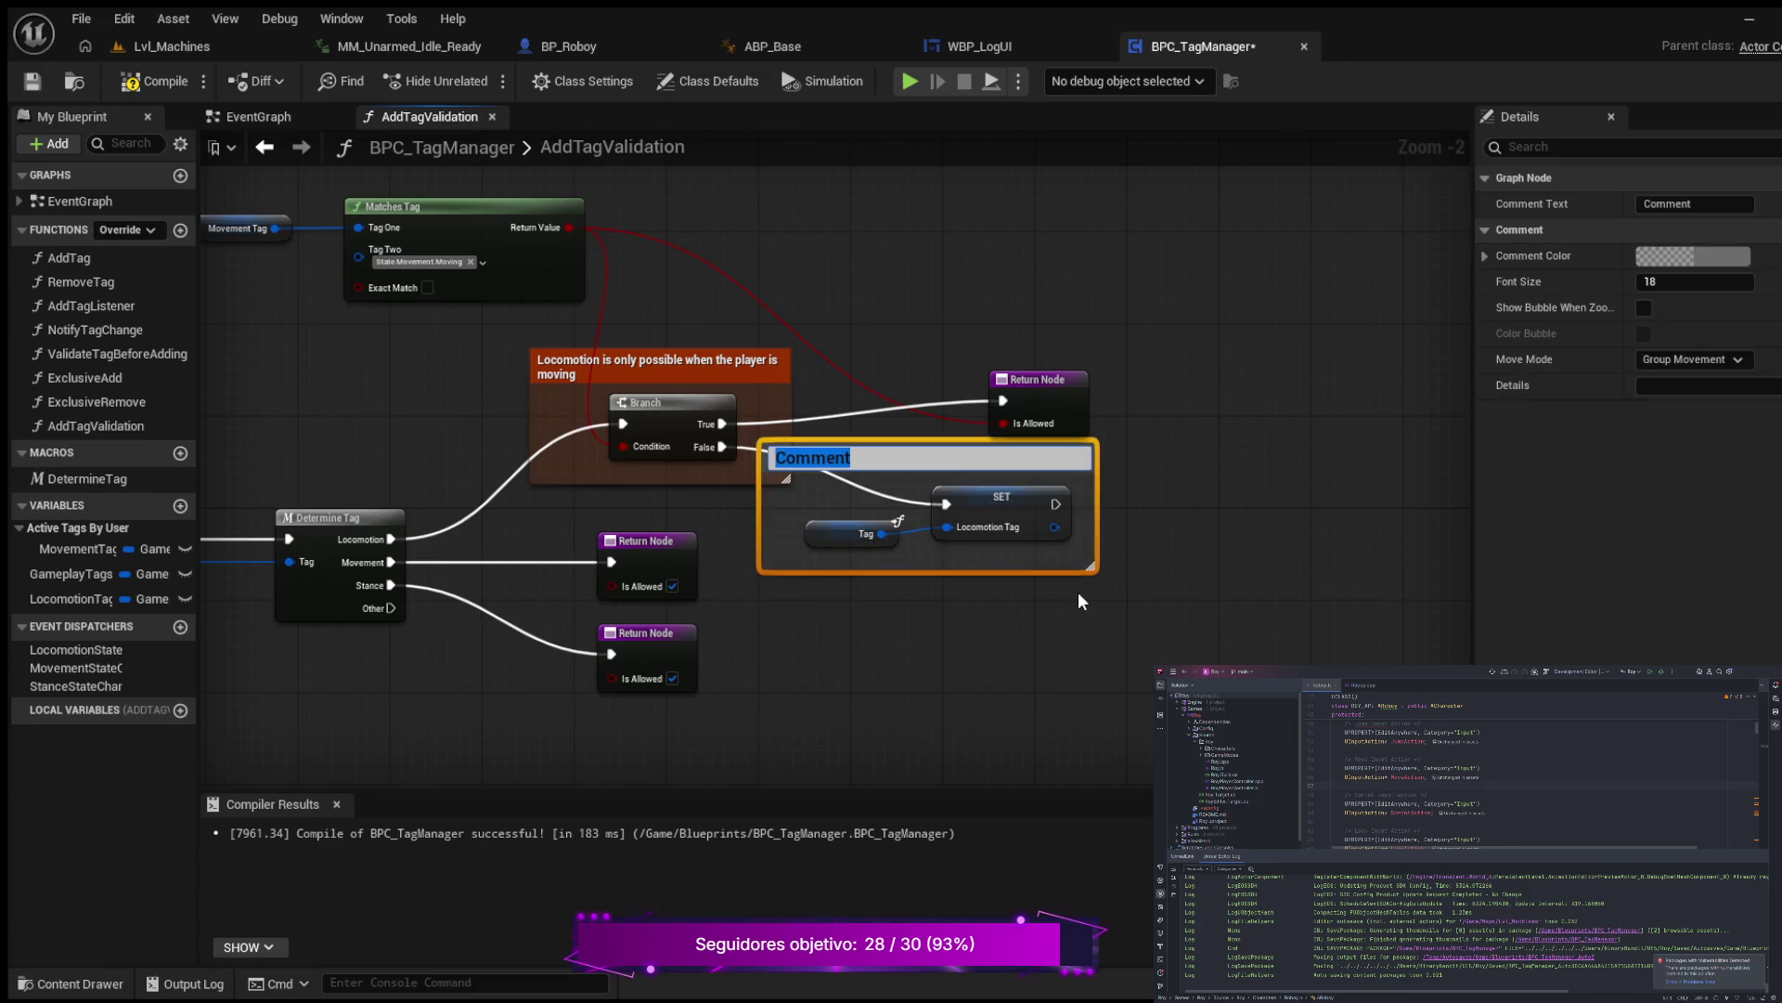
pyautogui.write('Store play')
pyautogui.write('er')
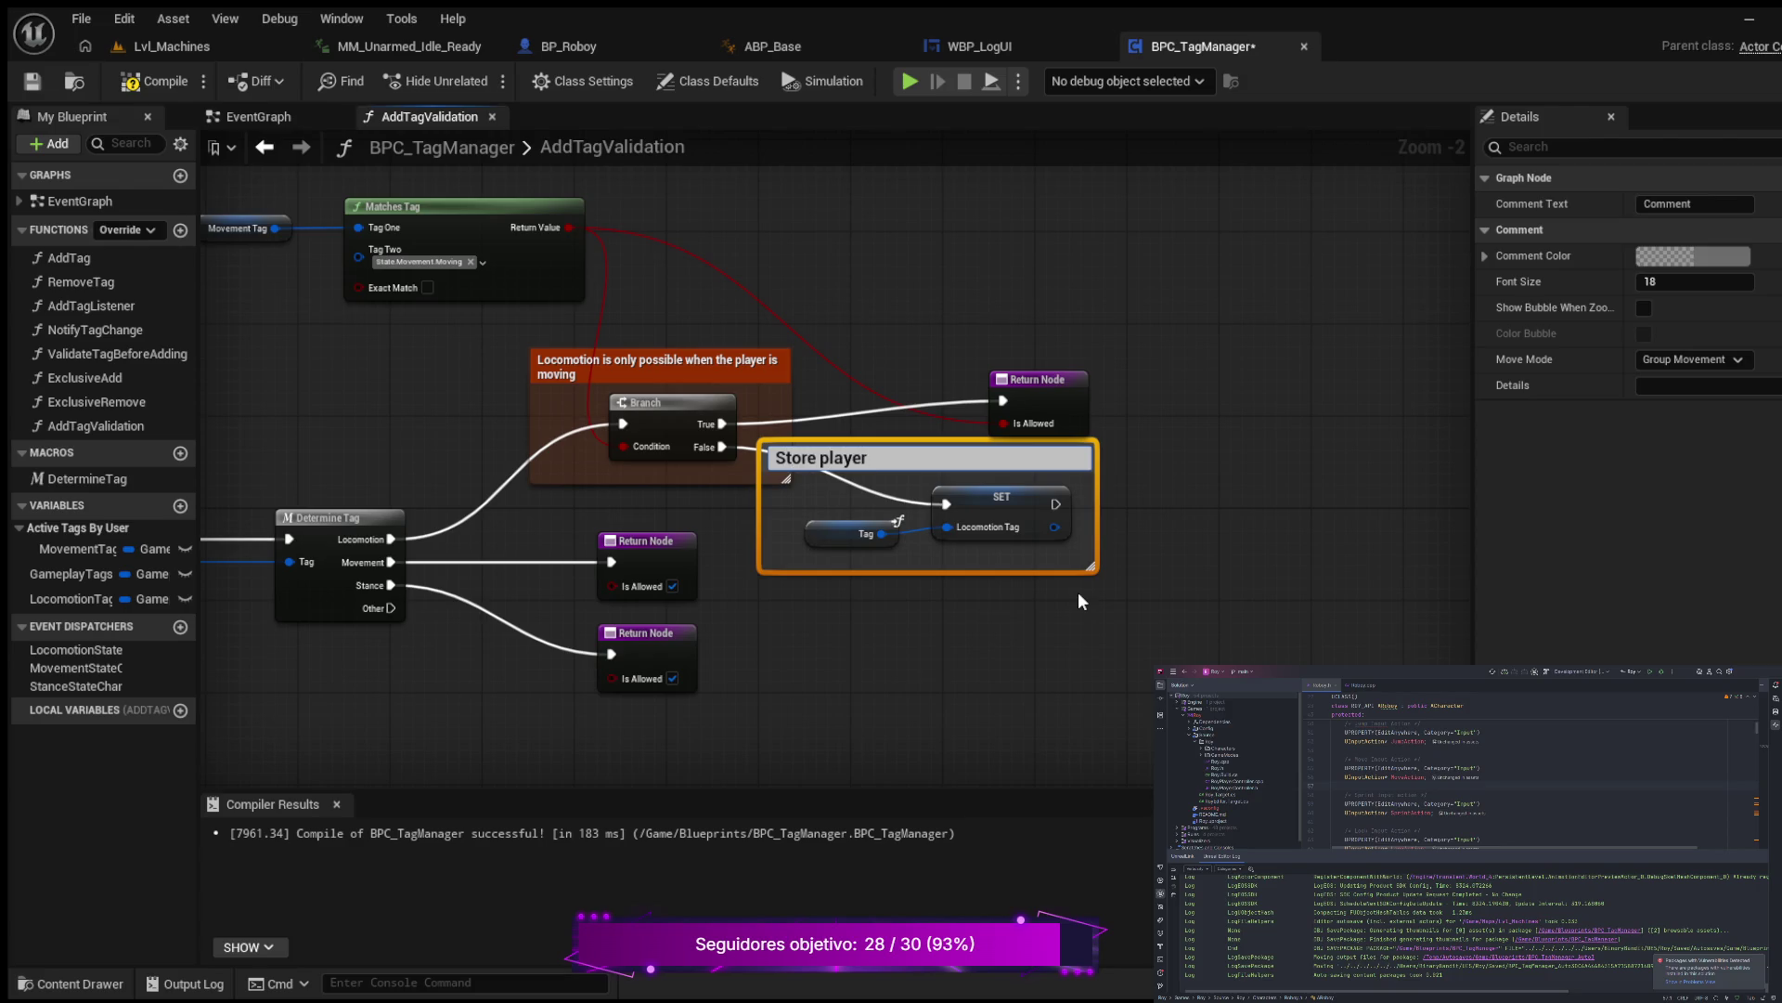
pyautogui.write(' request')
pyautogui.write(' for an ')
pyautogui.write('not a')
pyautogui.write('uthori')
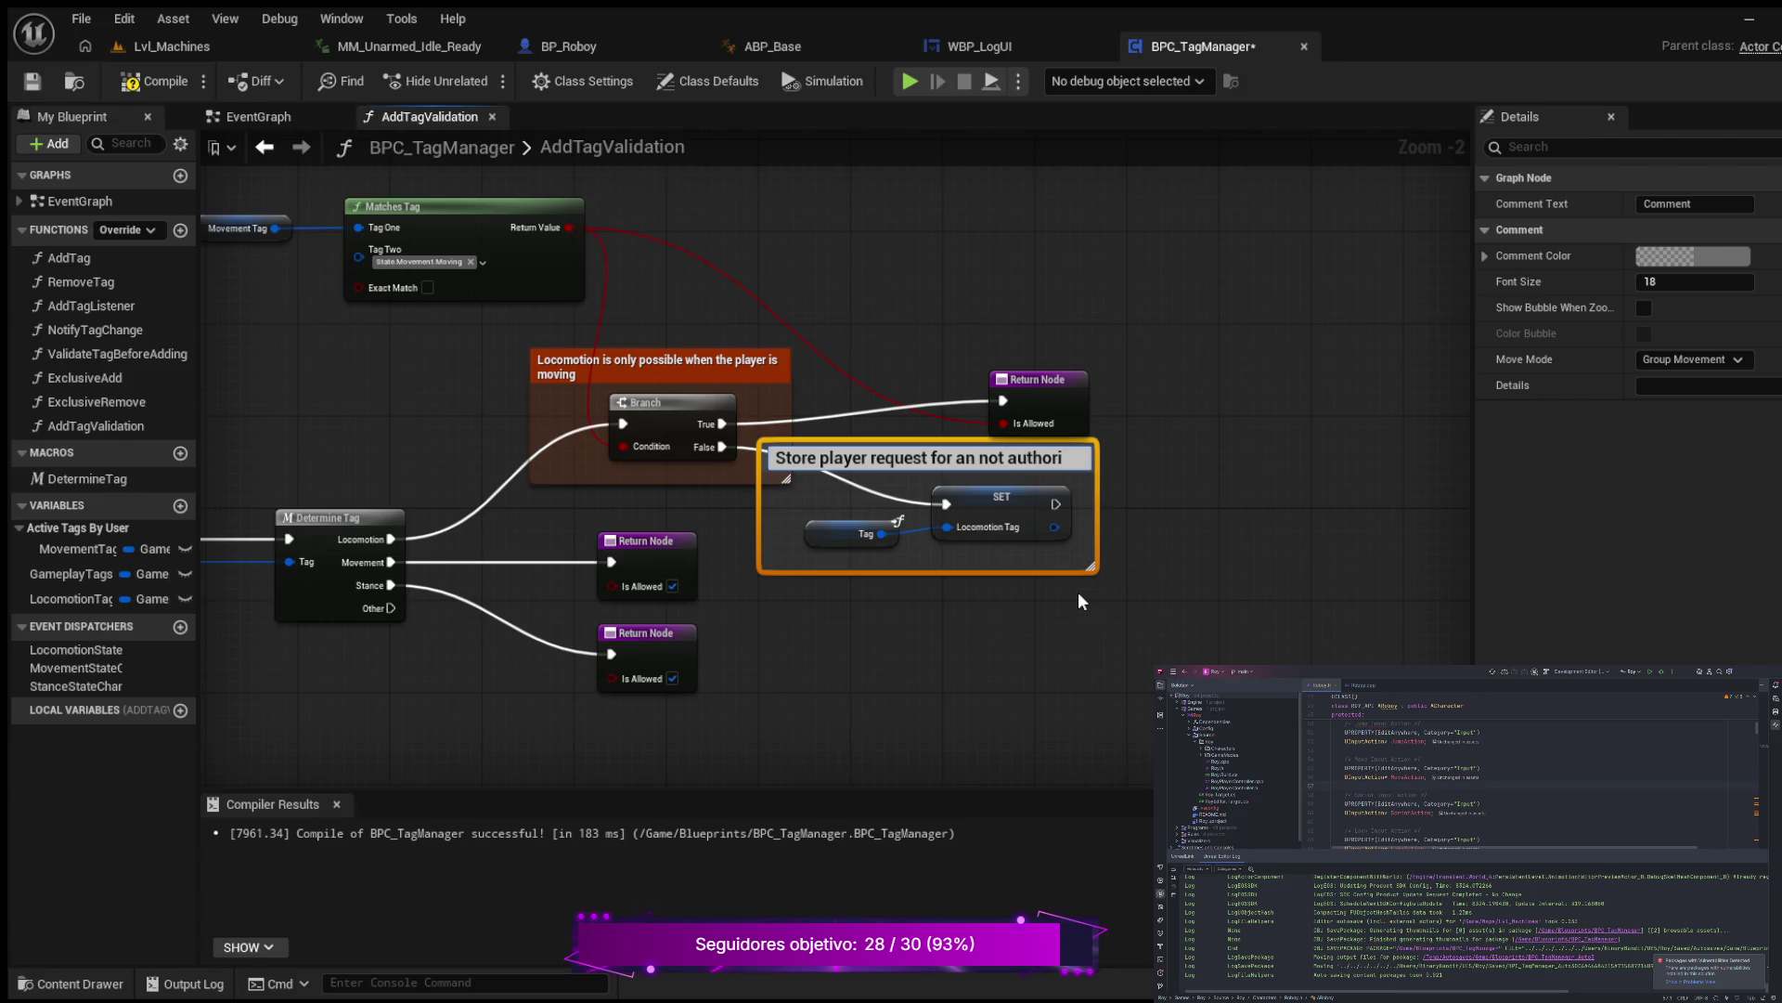
pyautogui.press('BackSpace')
pyautogui.press('BackSpace')
pyautogui.write('zire')
pyautogui.write('d movement')
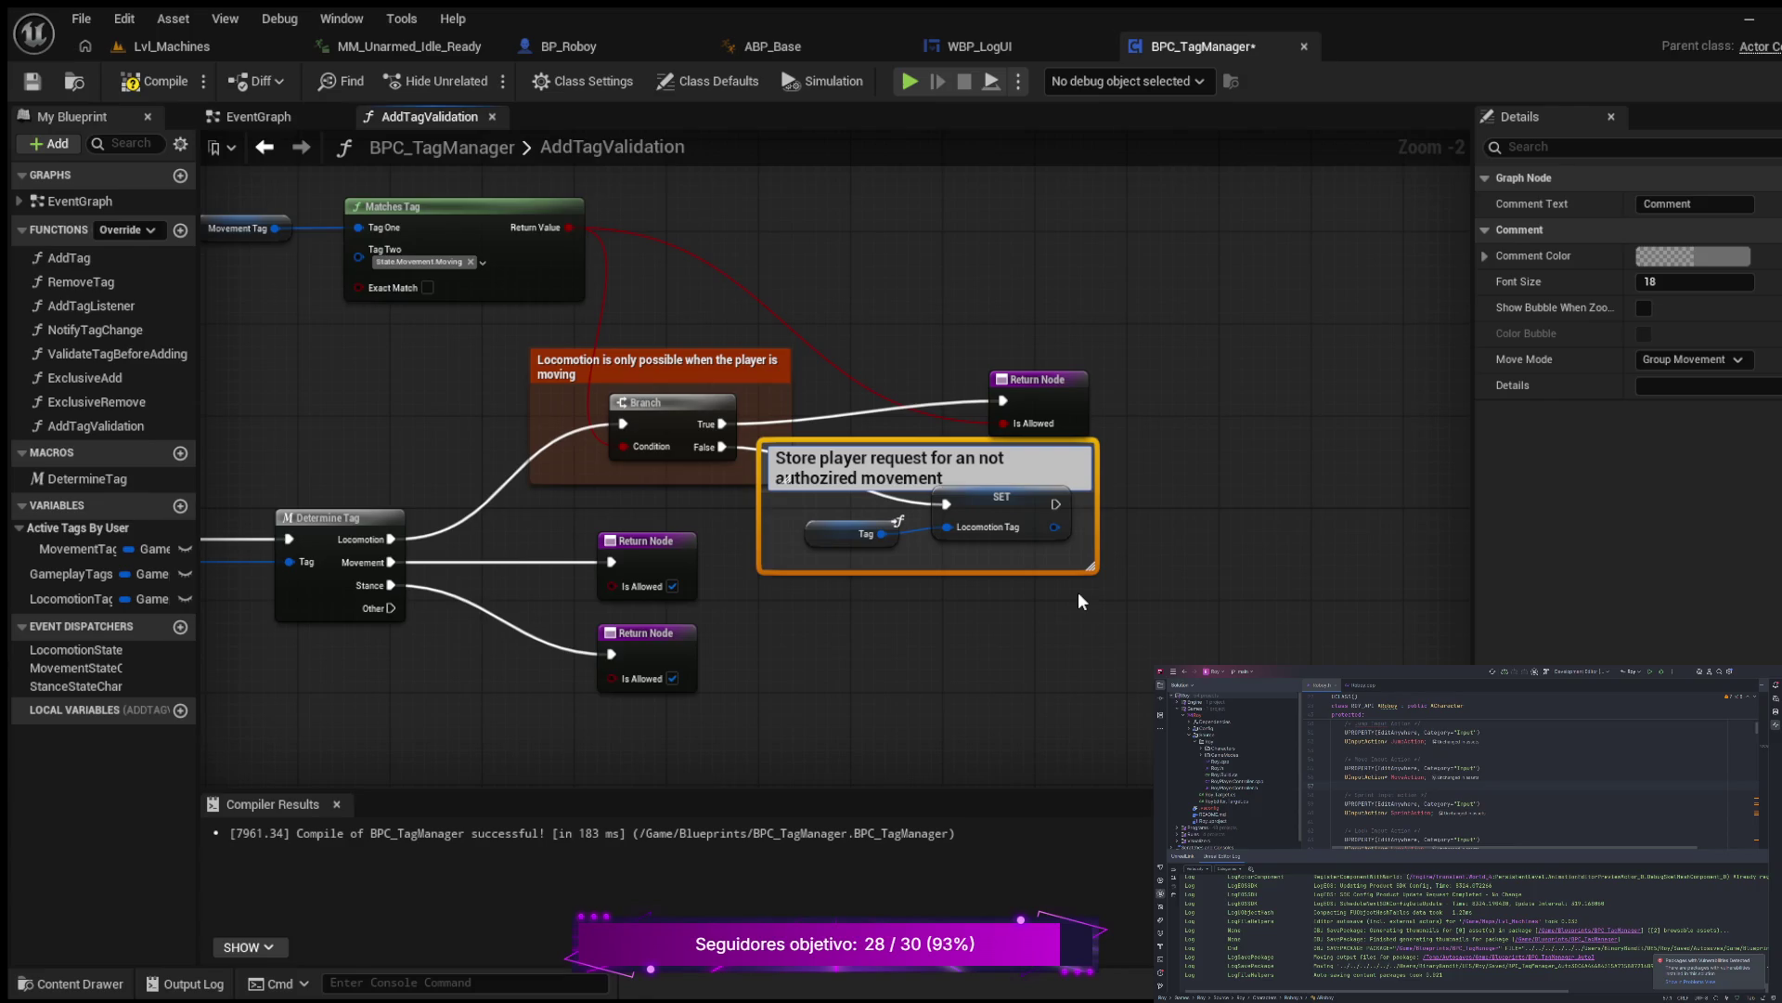
pyautogui.press('Return')
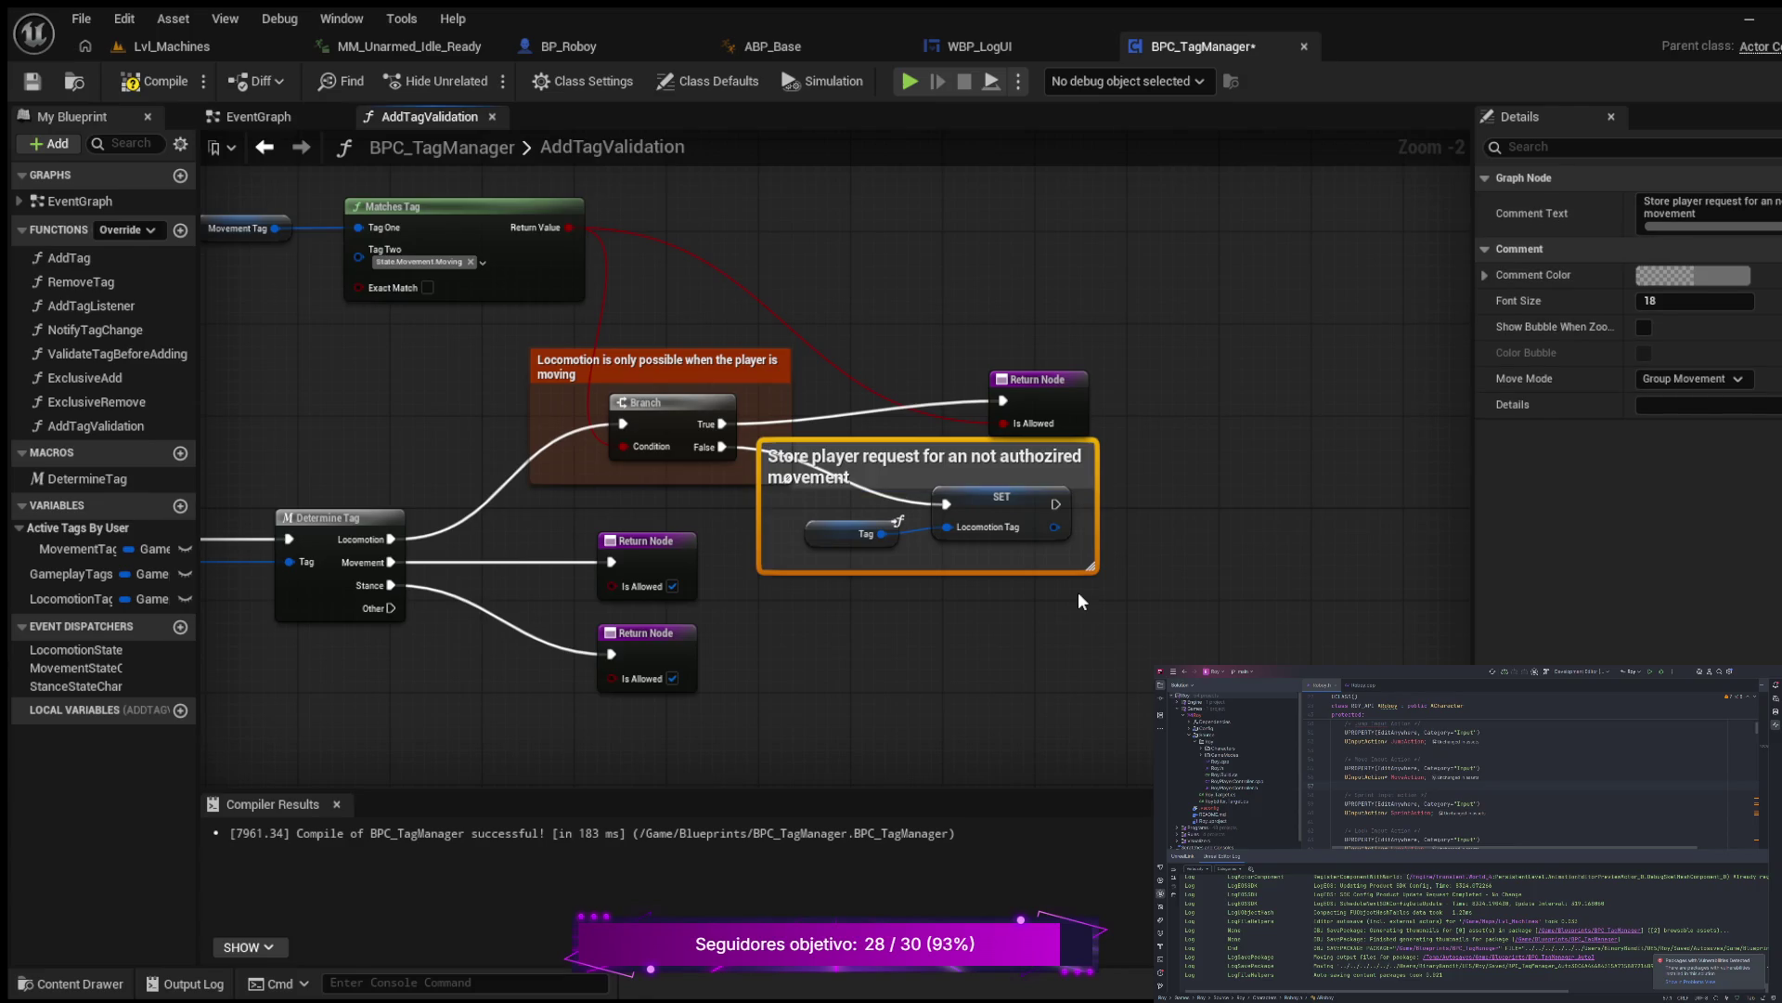
# Step: Set the comment's font size to 12 and move the upper Return Node up
pyautogui.click(1099, 477)
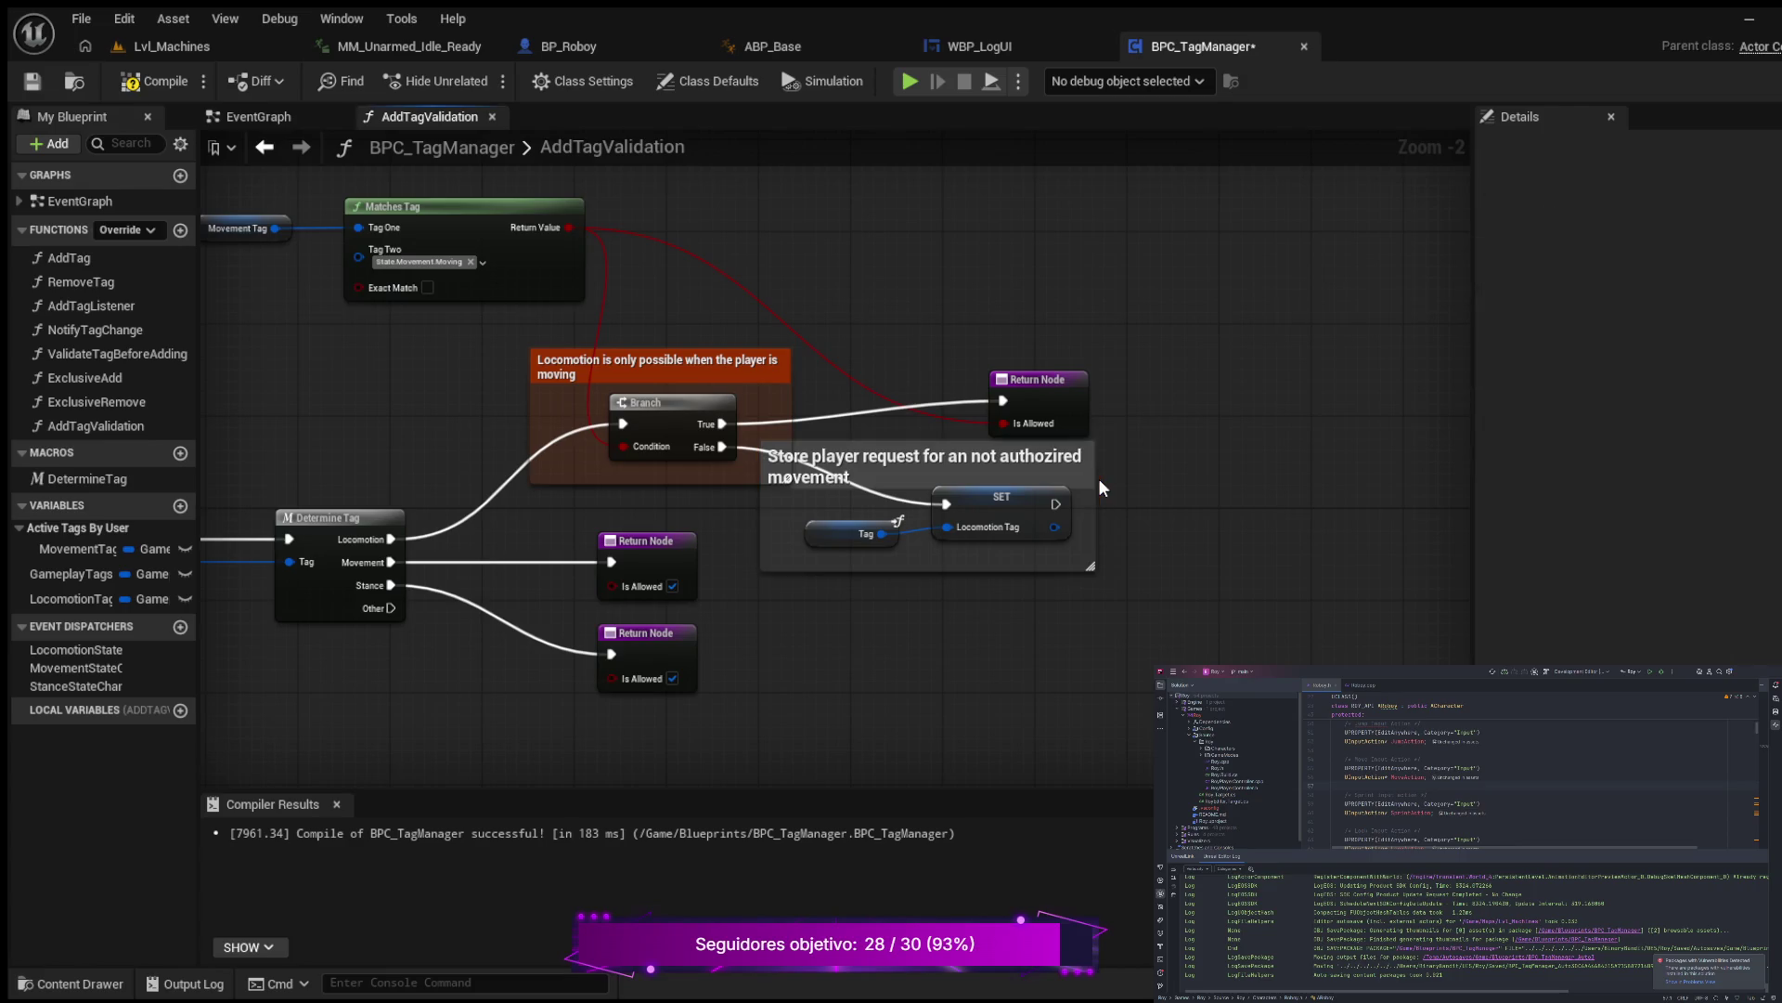
pyautogui.click(1049, 471)
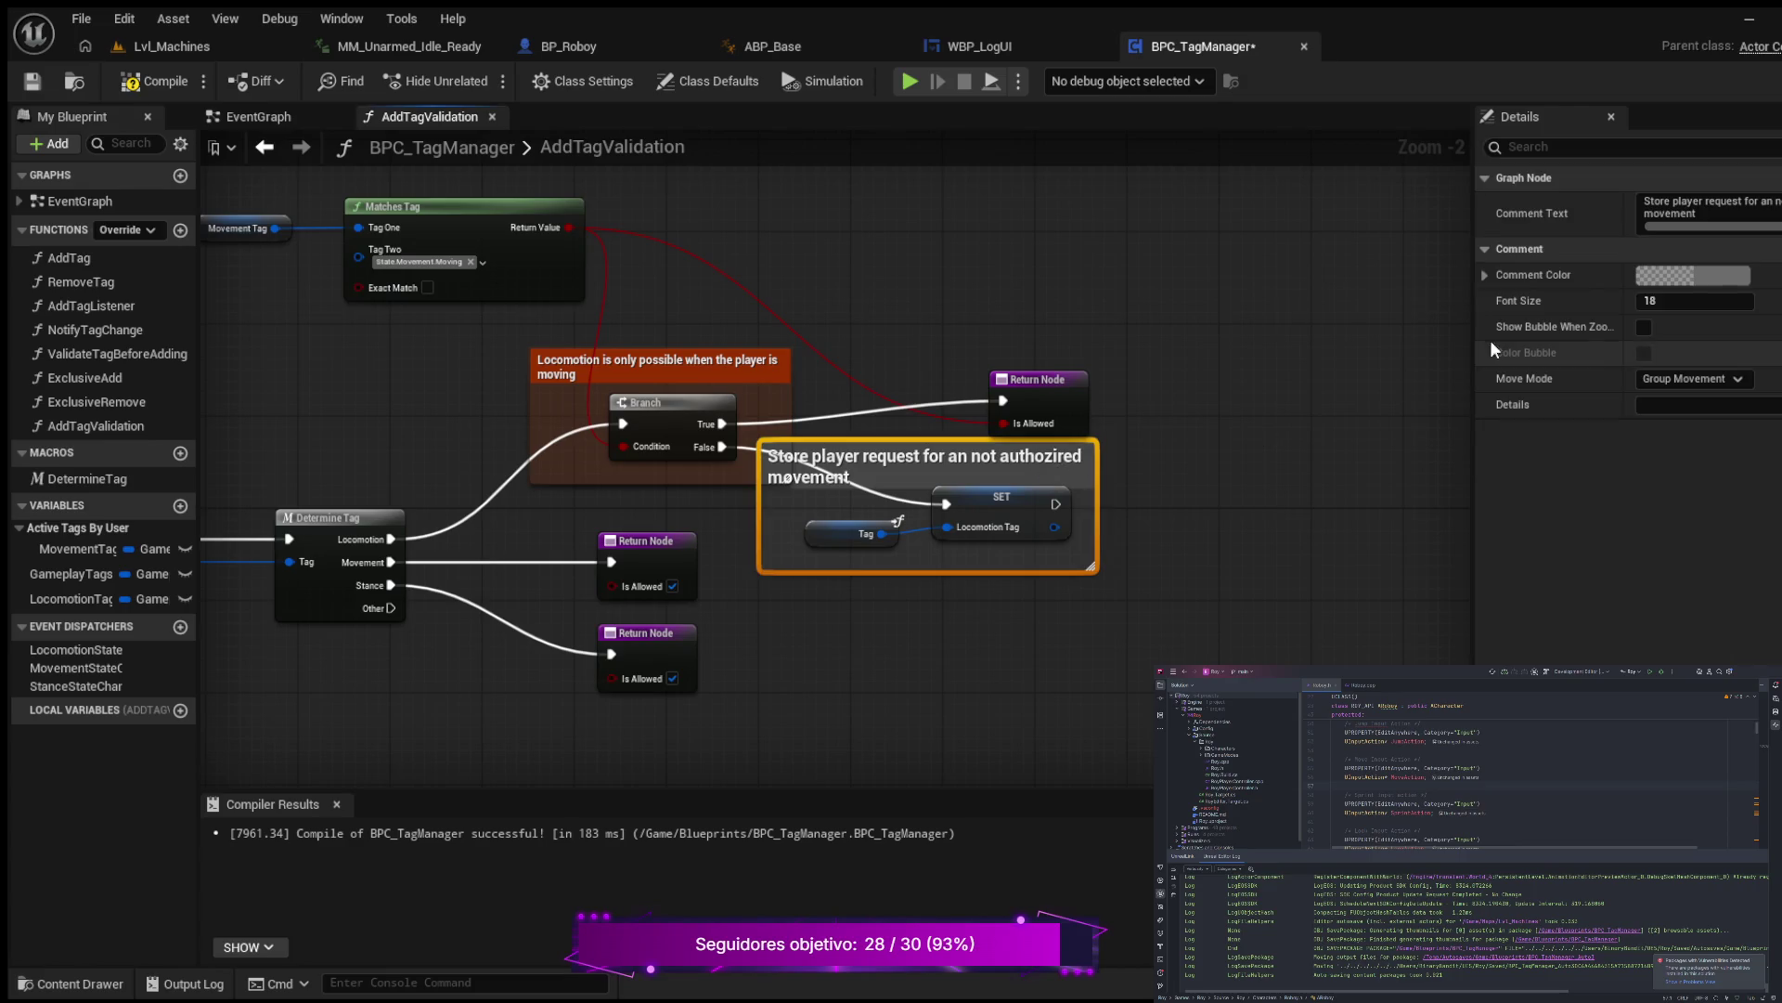
pyautogui.moveTo(1671, 300); pyautogui.dragTo(1635, 299)
pyautogui.click(1683, 304)
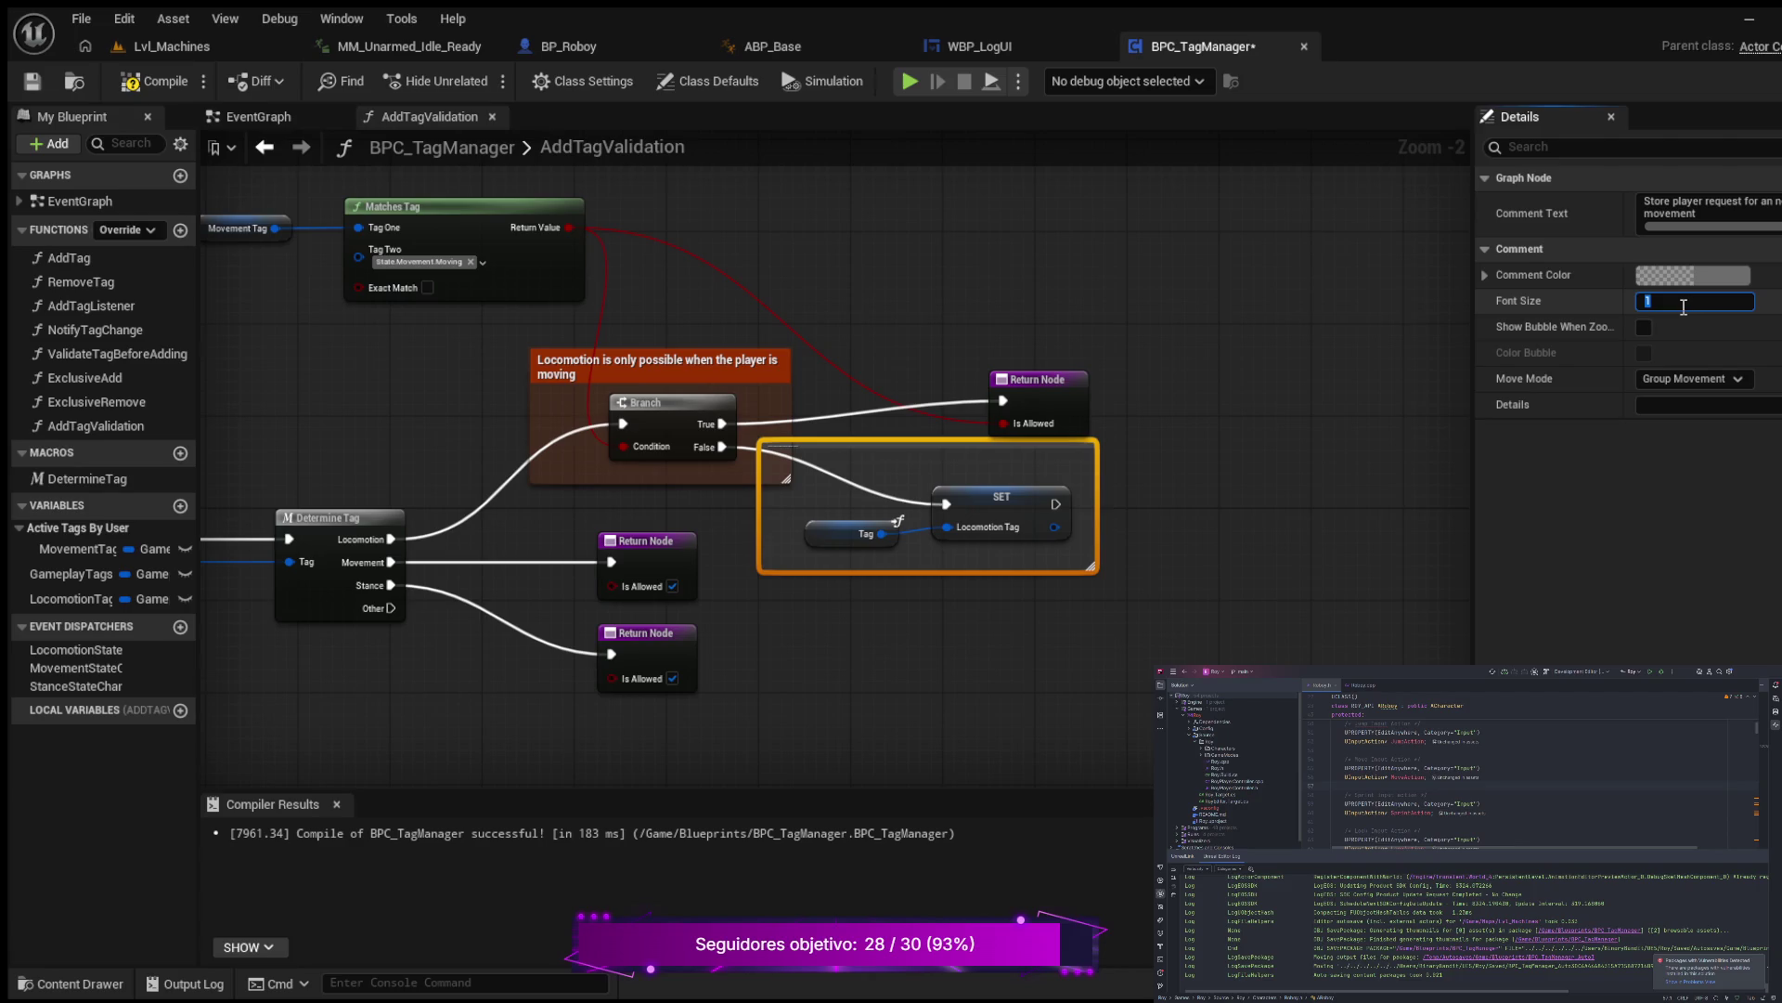
pyautogui.write('12')
pyautogui.press('Return')
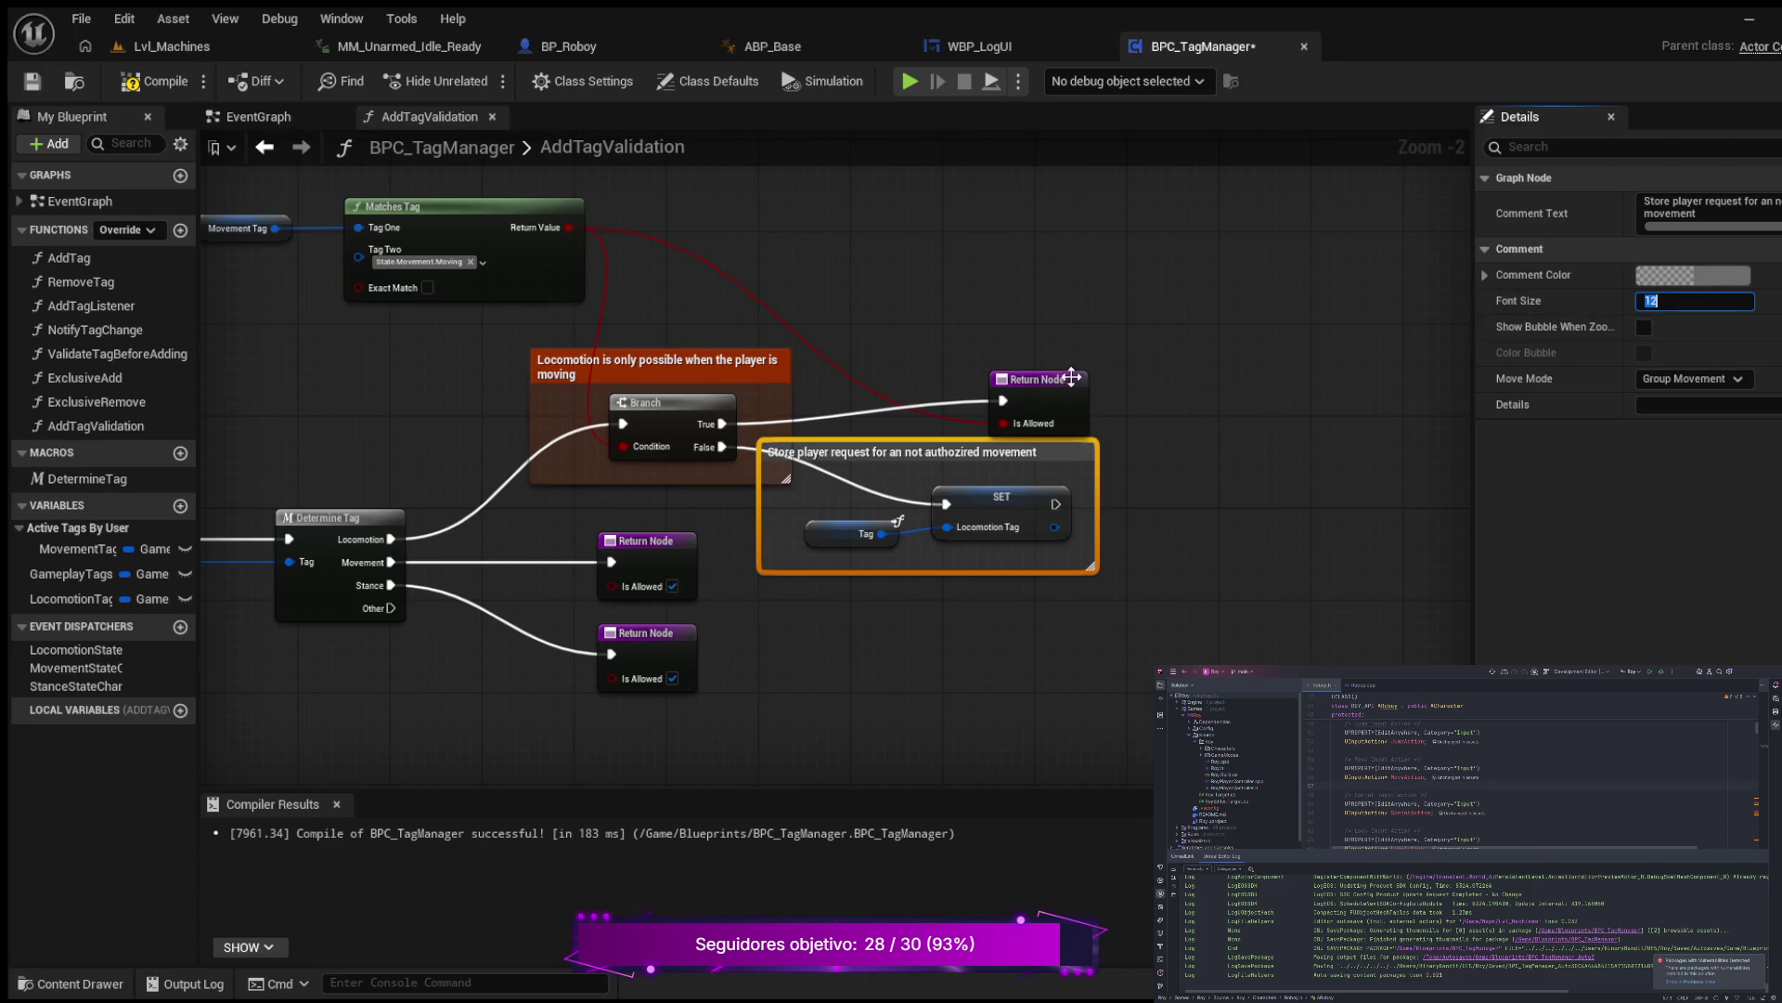
pyautogui.moveTo(1056, 388); pyautogui.dragTo(1068, 353)
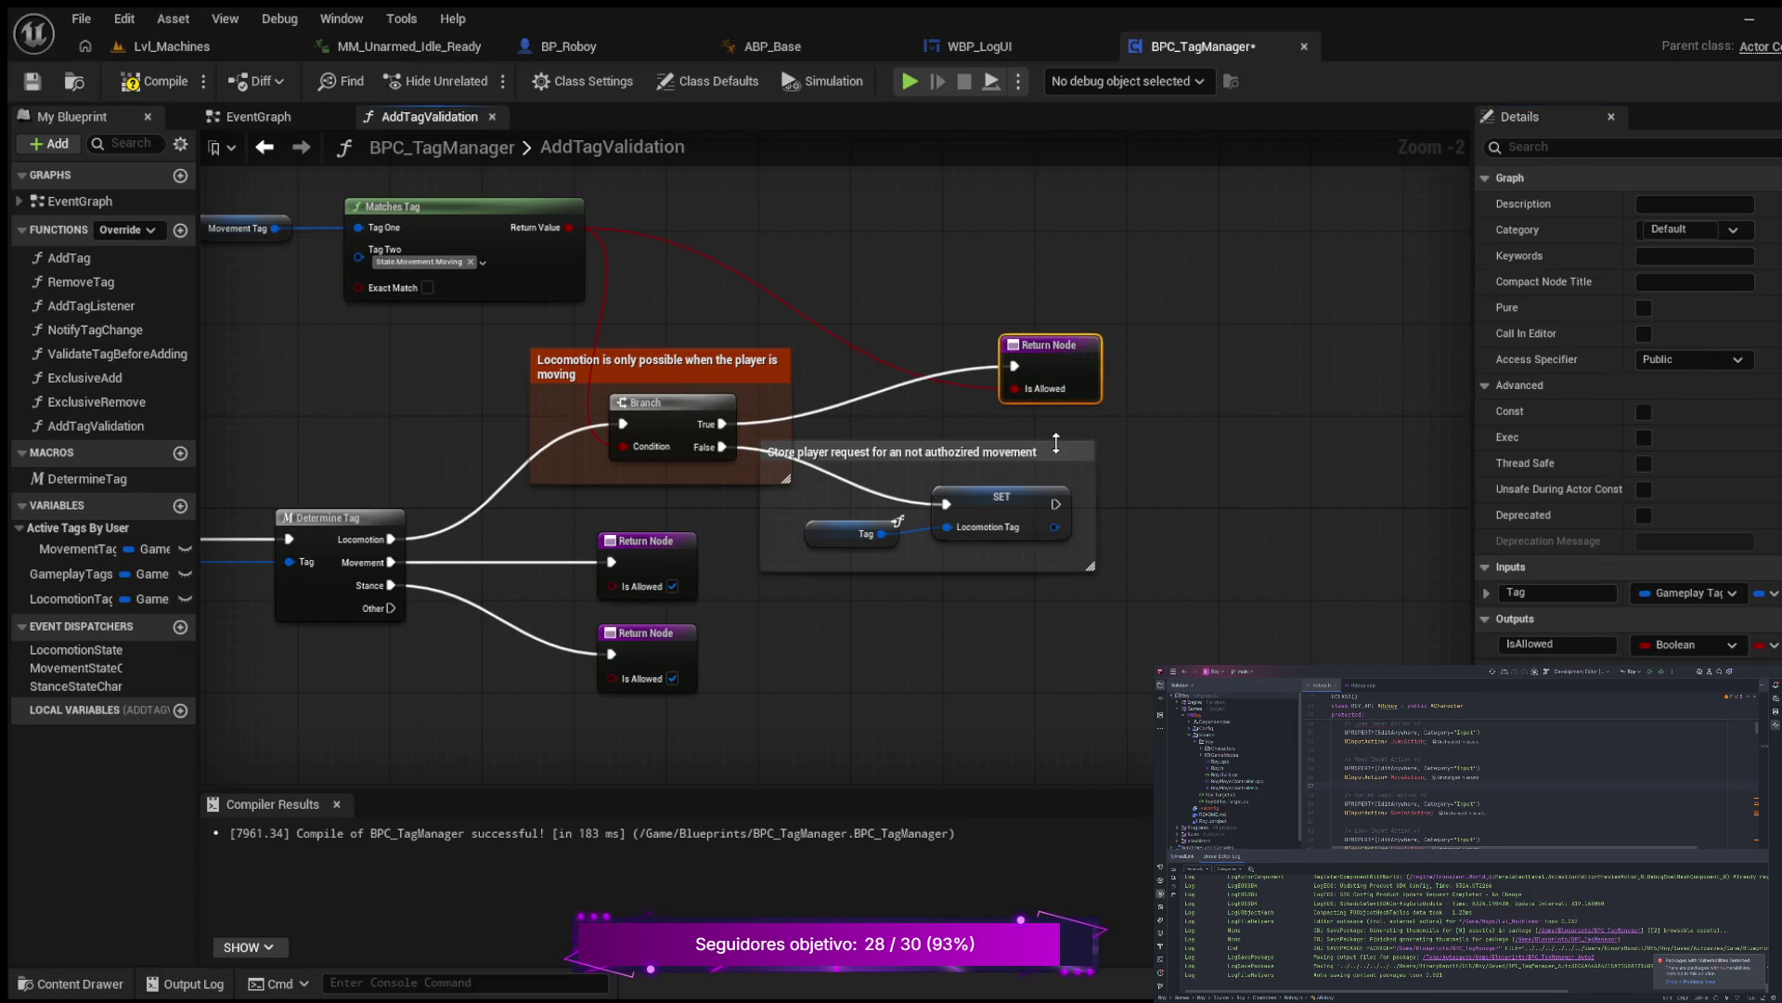
# Step: Extend the comment text: a crouched player cannot run and must be standing to run
pyautogui.moveTo(1061, 451); pyautogui.dragTo(1100, 459)
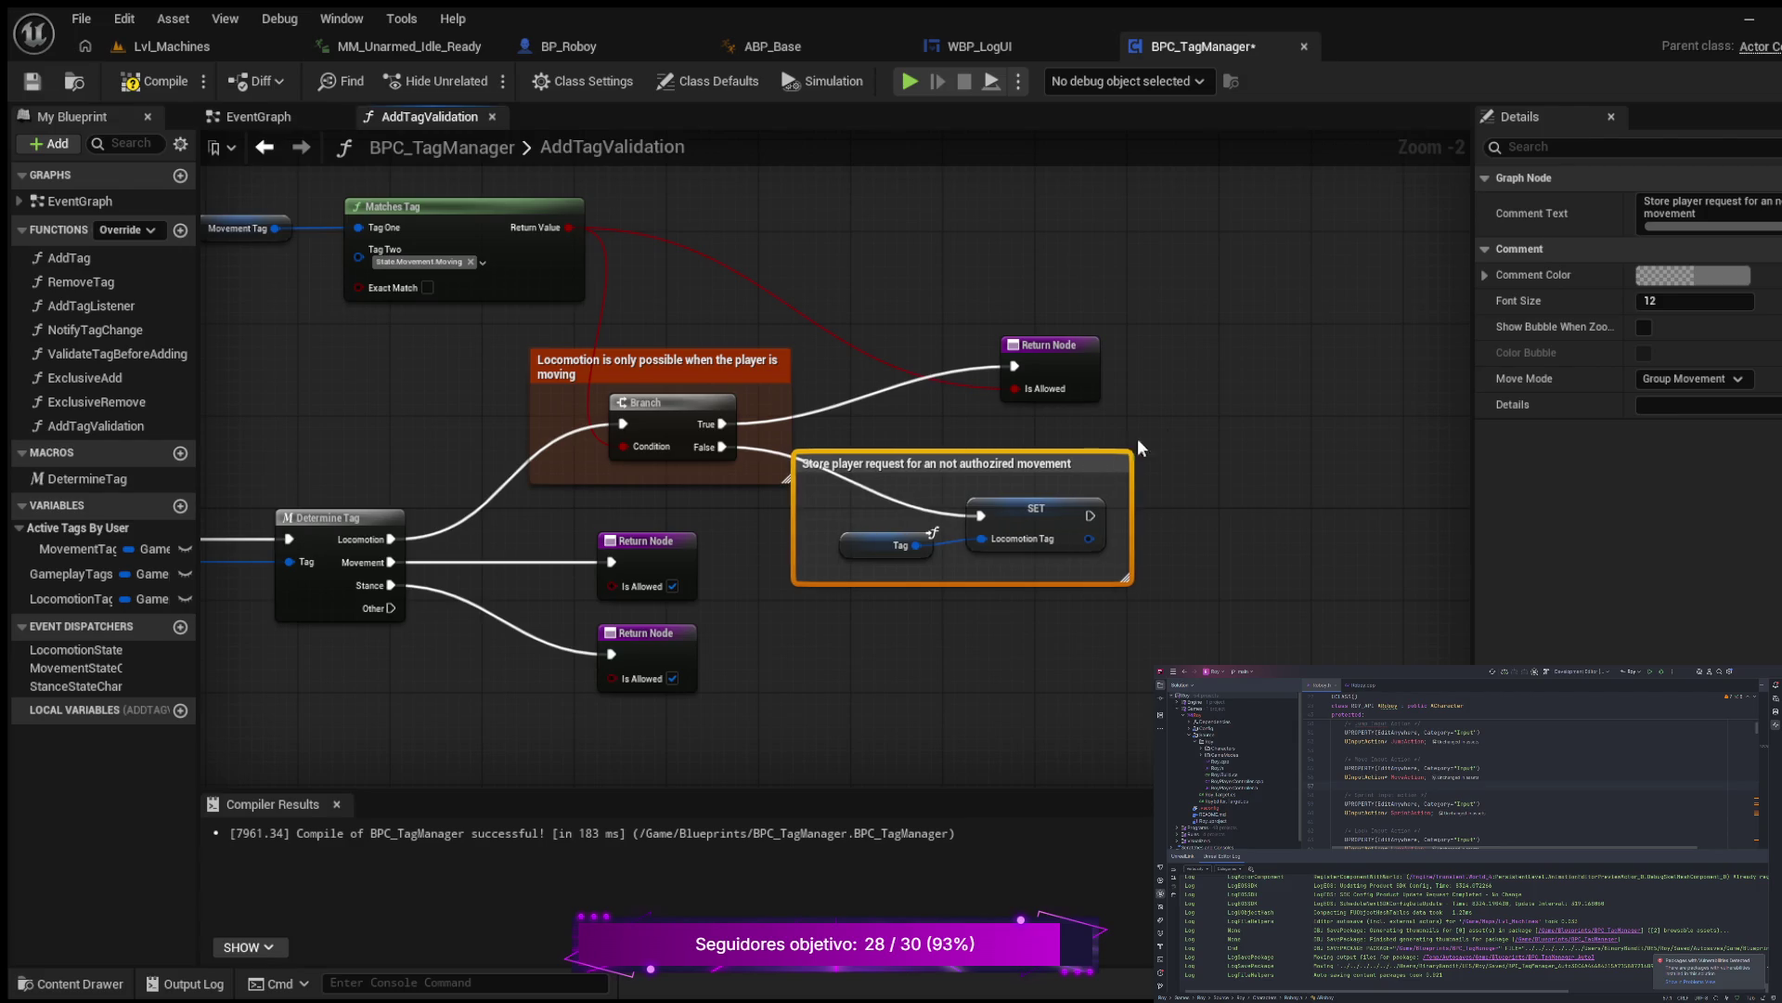
pyautogui.click(1713, 215)
pyautogui.write('.')
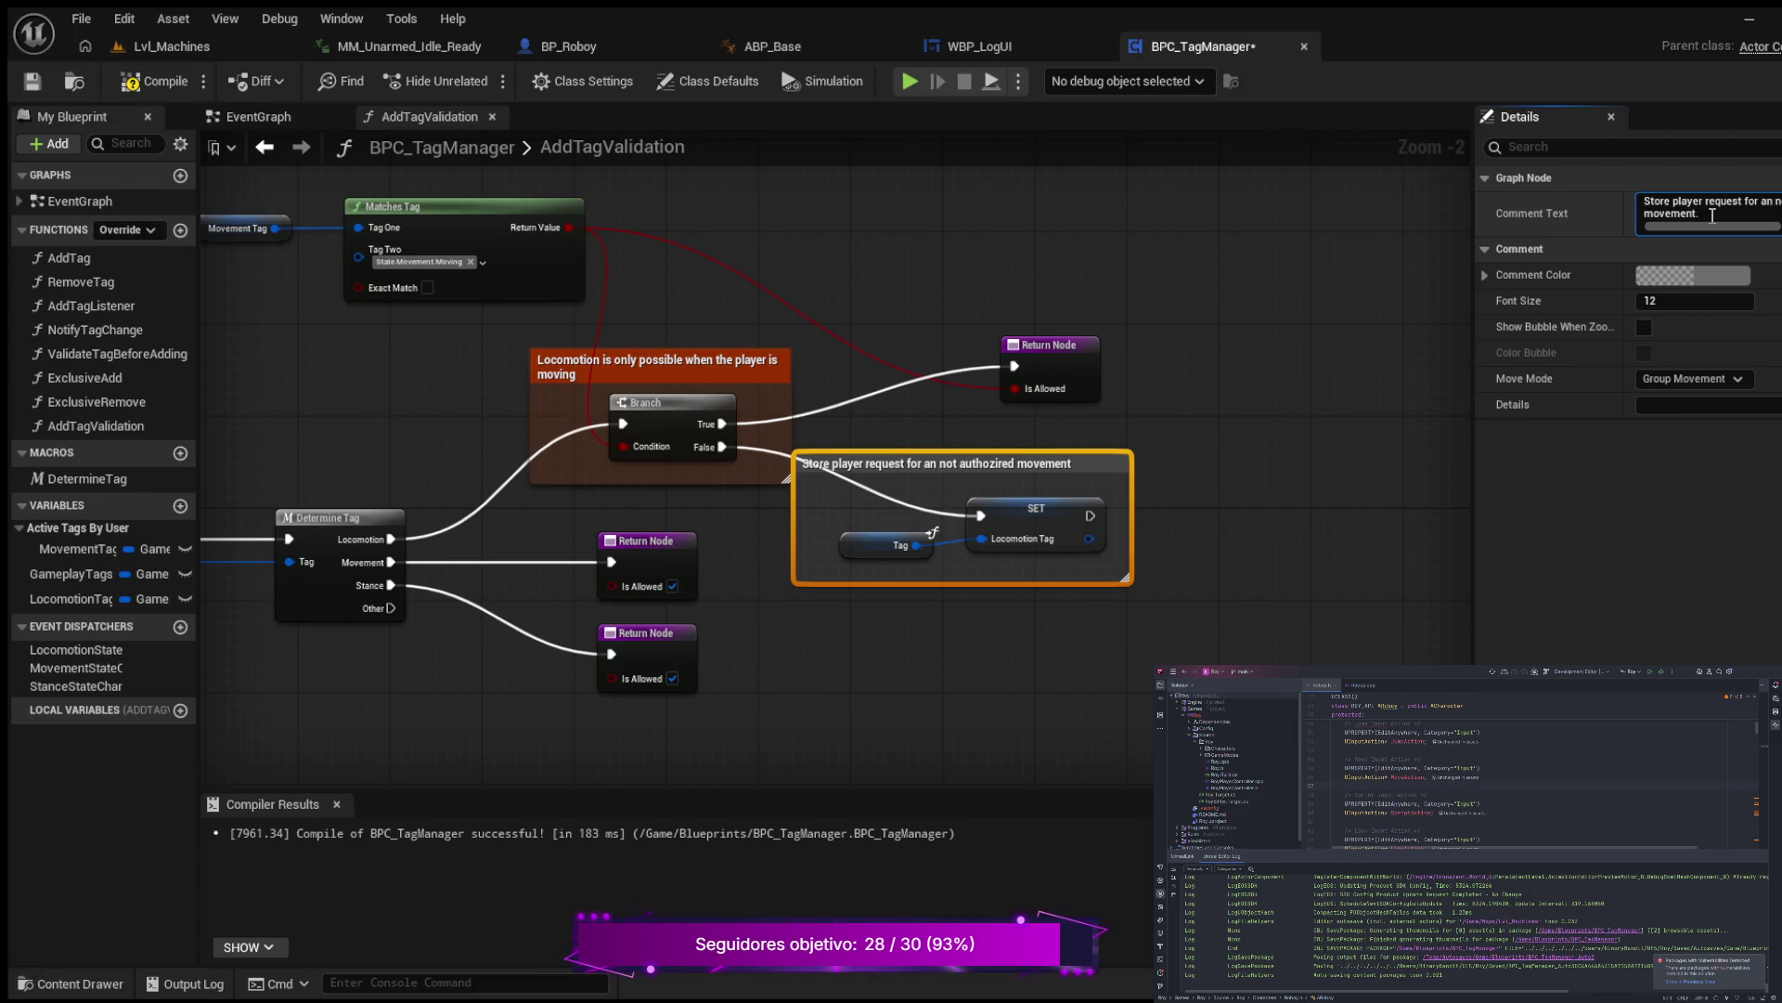
pyautogui.write('(user is not all')
pyautogui.write('owed to')
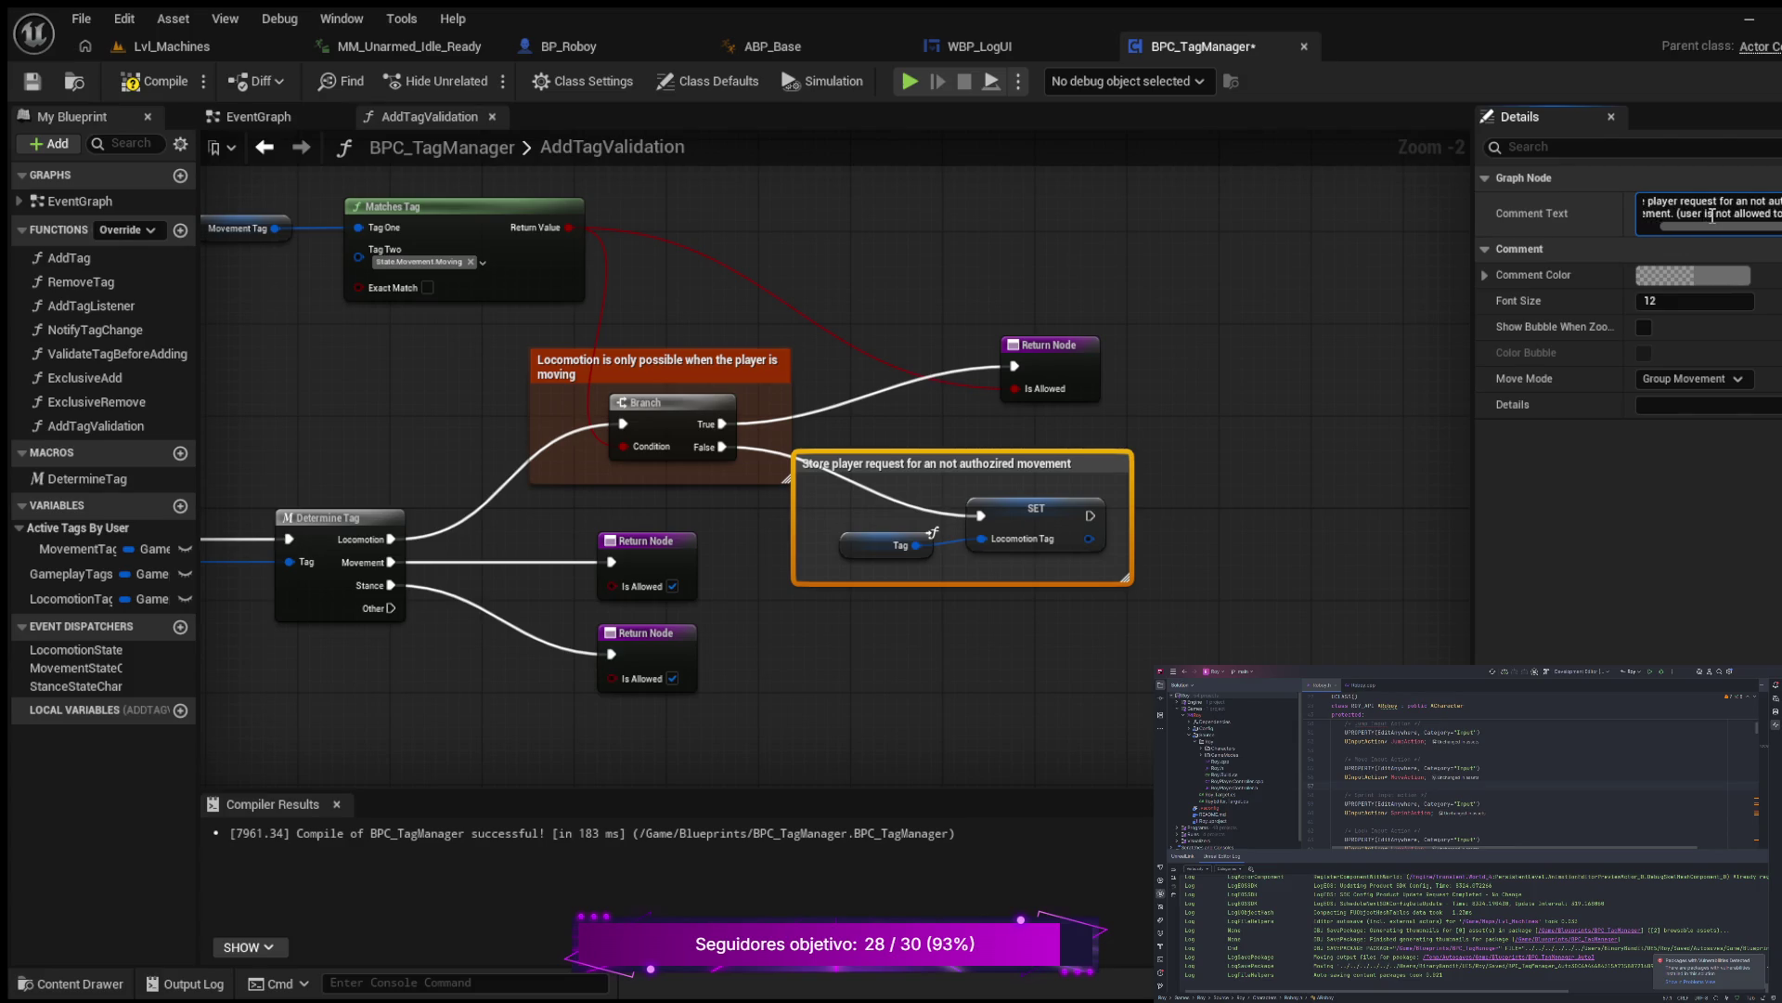
pyautogui.write(' move fr')
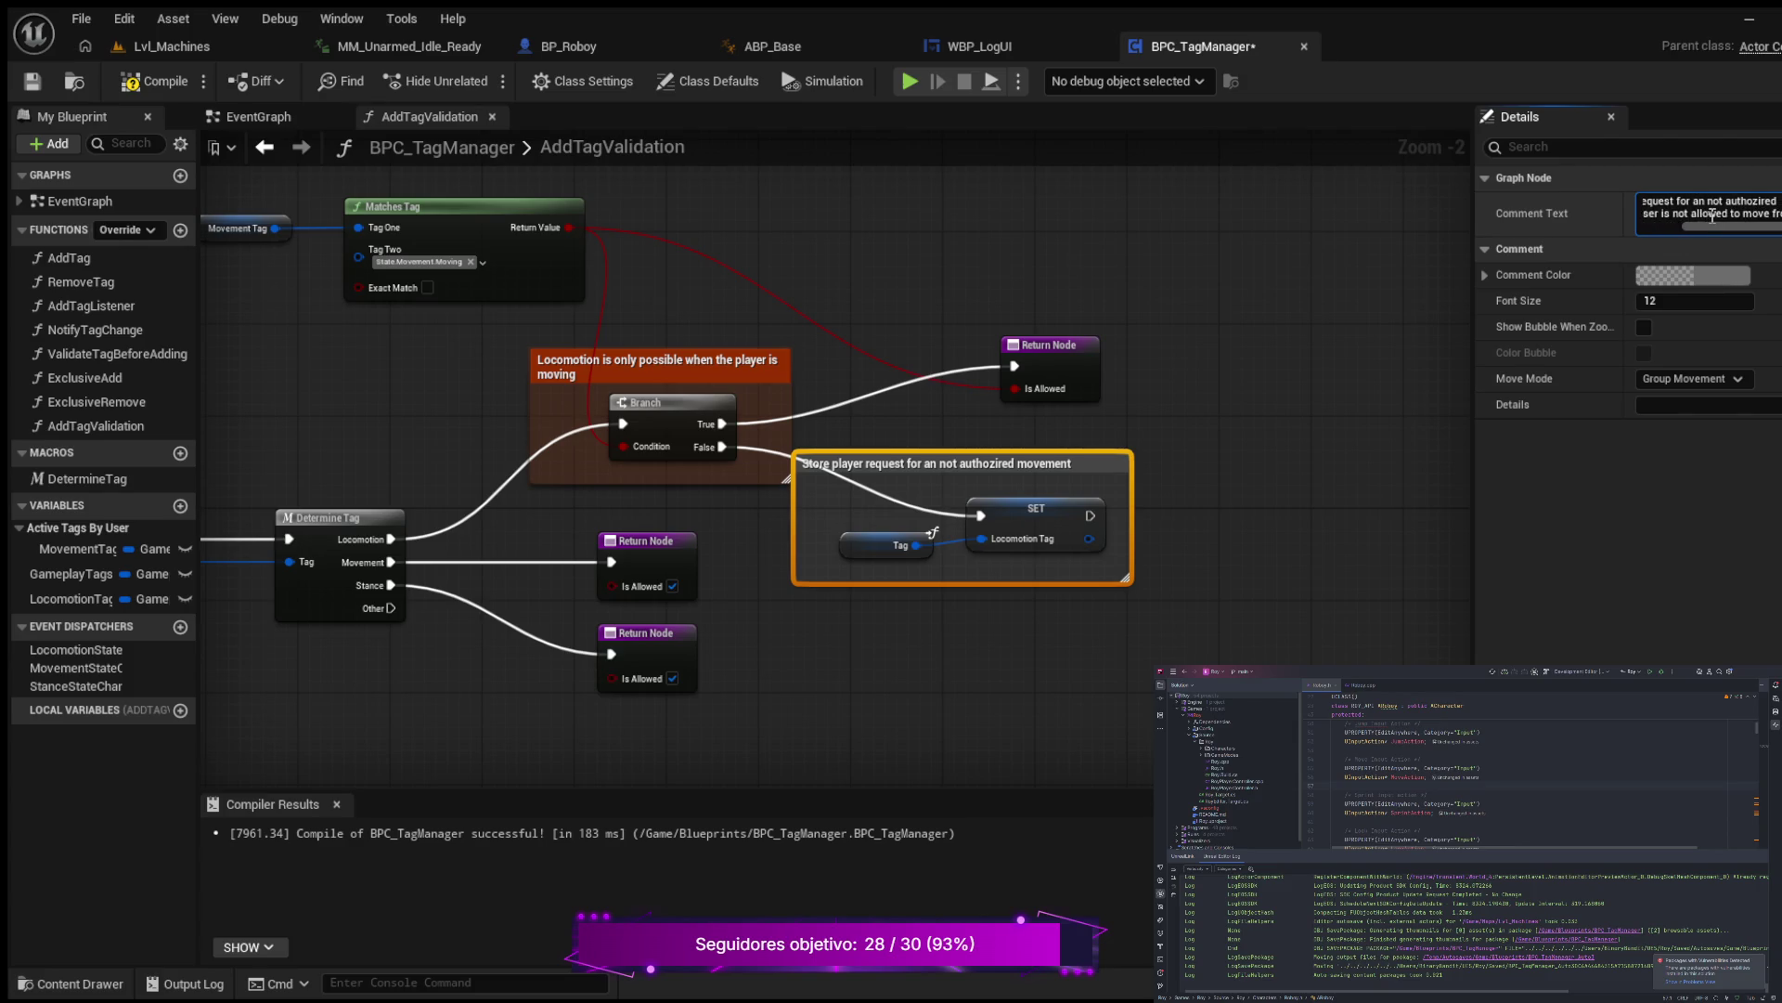
pyautogui.write('om a state')
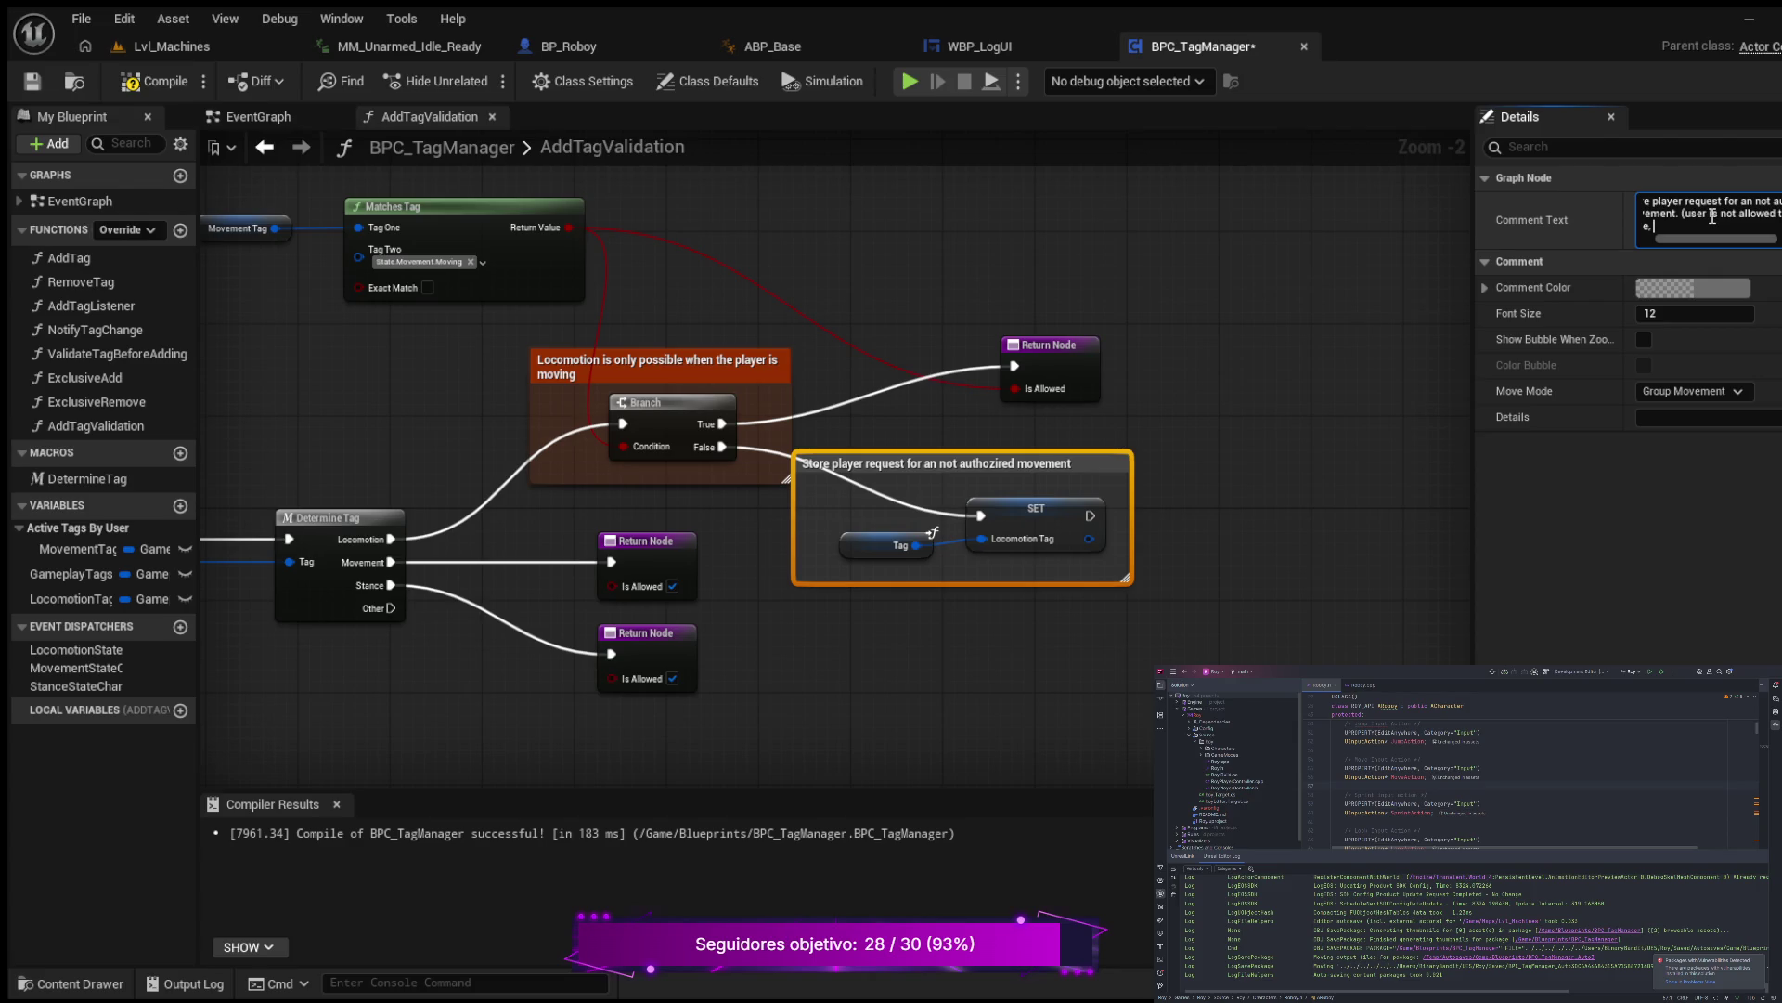
pyautogui.write('li')
pyautogui.press('BackSpace')
pyautogui.write('e.g')
pyautogui.write('.')
pyautogui.write(' crouched -')
pyautogui.write('> ')
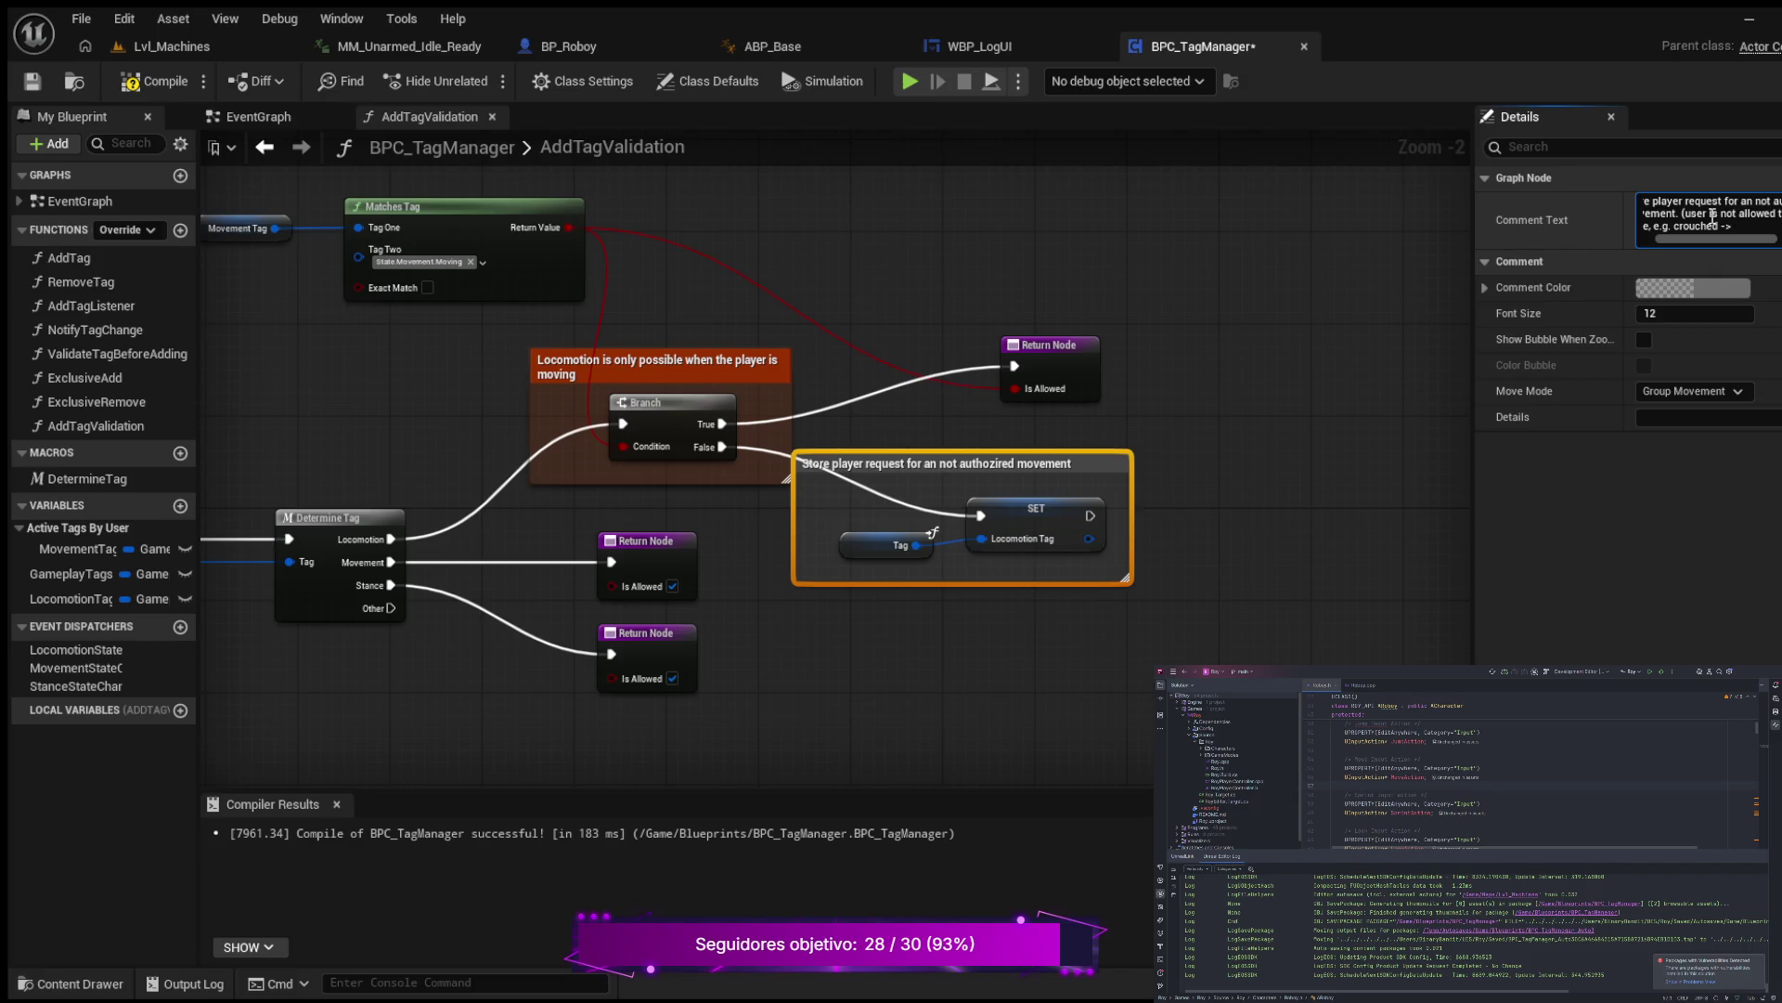
pyautogui.write('Run')
pyautogui.write('is for')
pyautogui.write('biden, pl')
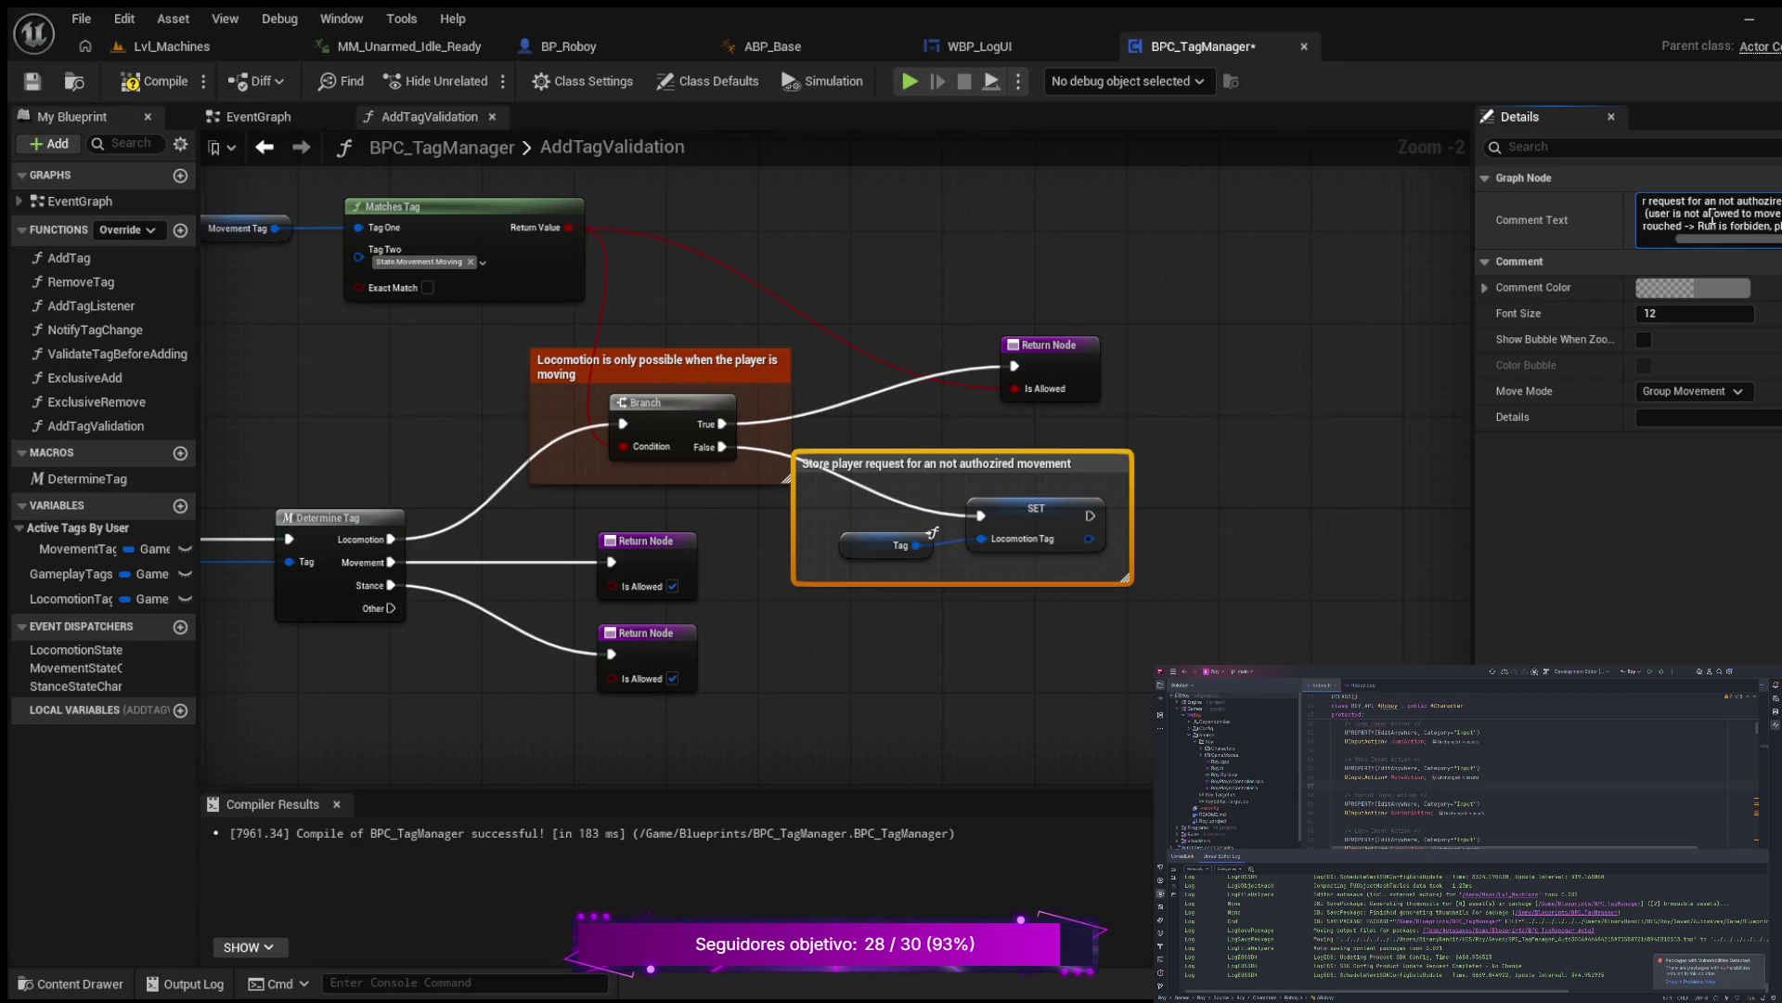
pyautogui.write('ease')
pyautogui.hotkey('shift', 'Return')
pyautogui.write('o')
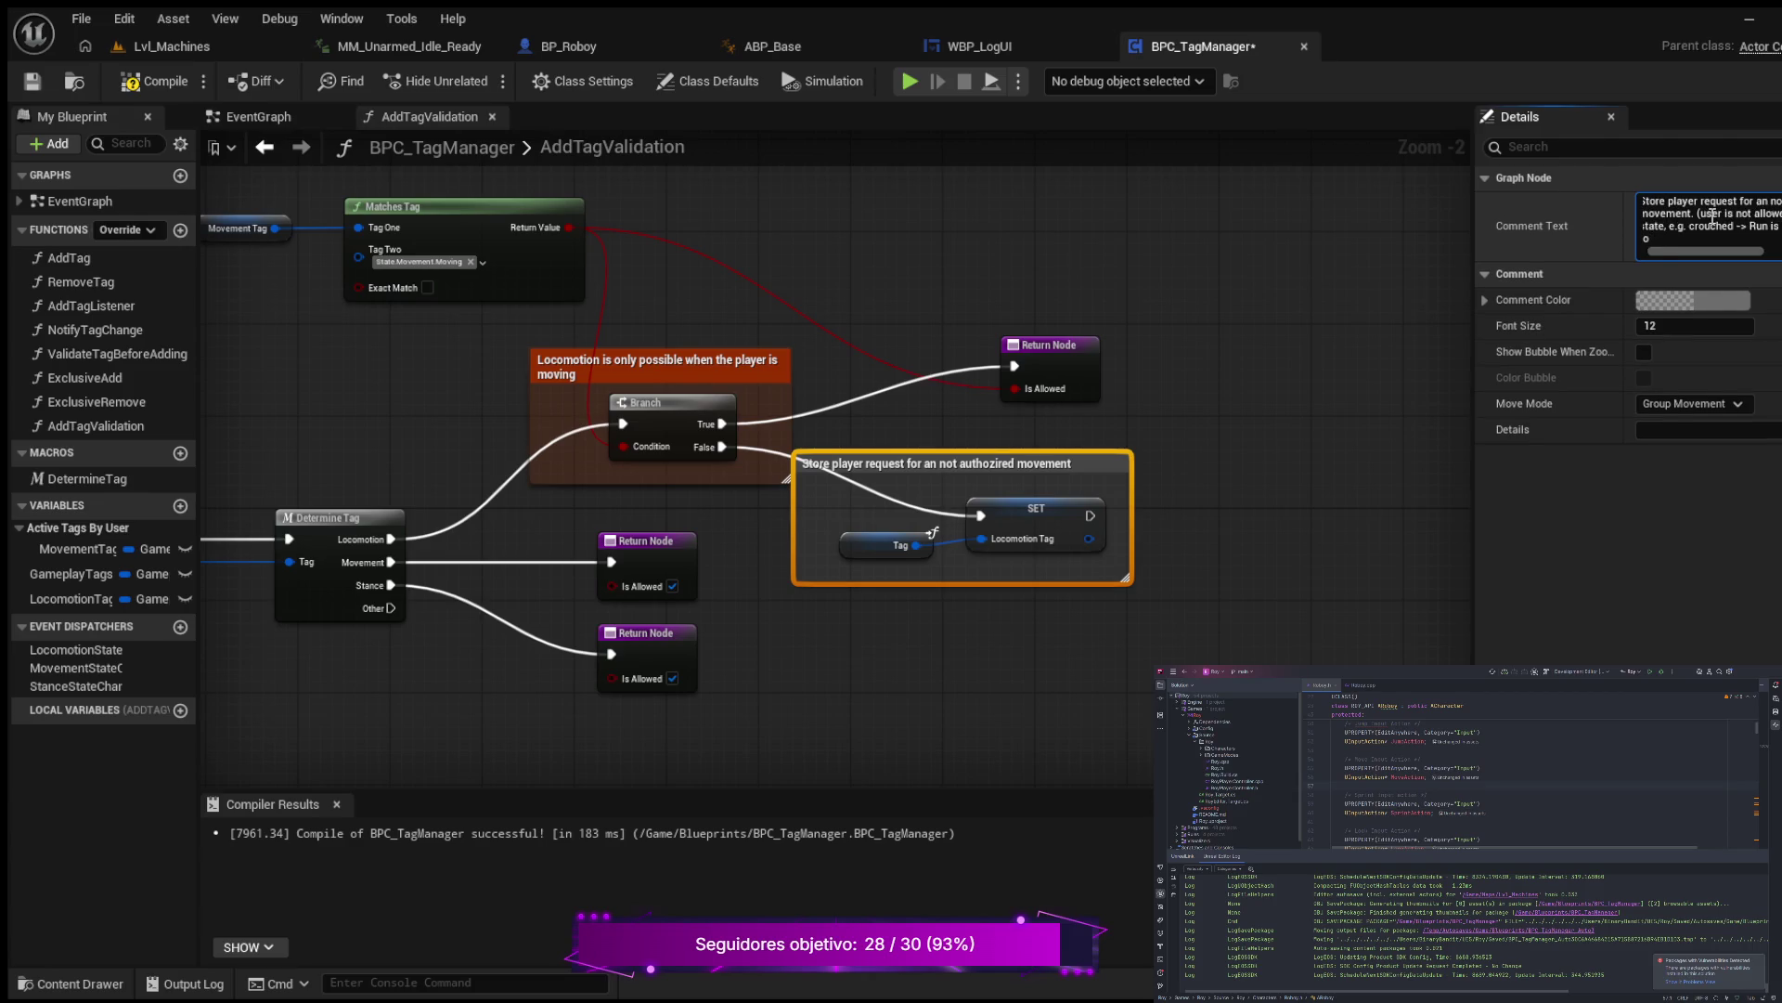
pyautogui.write(' stand')
pyautogui.press('BackSpace')
pyautogui.press('BackSpace')
pyautogui.press('BackSpace')
pyautogui.write('be ')
pyautogui.write('standing')
pyautogui.write('to run')
pyautogui.write(' after a ')
pyautogui.write('c')
pyautogui.write('ro')
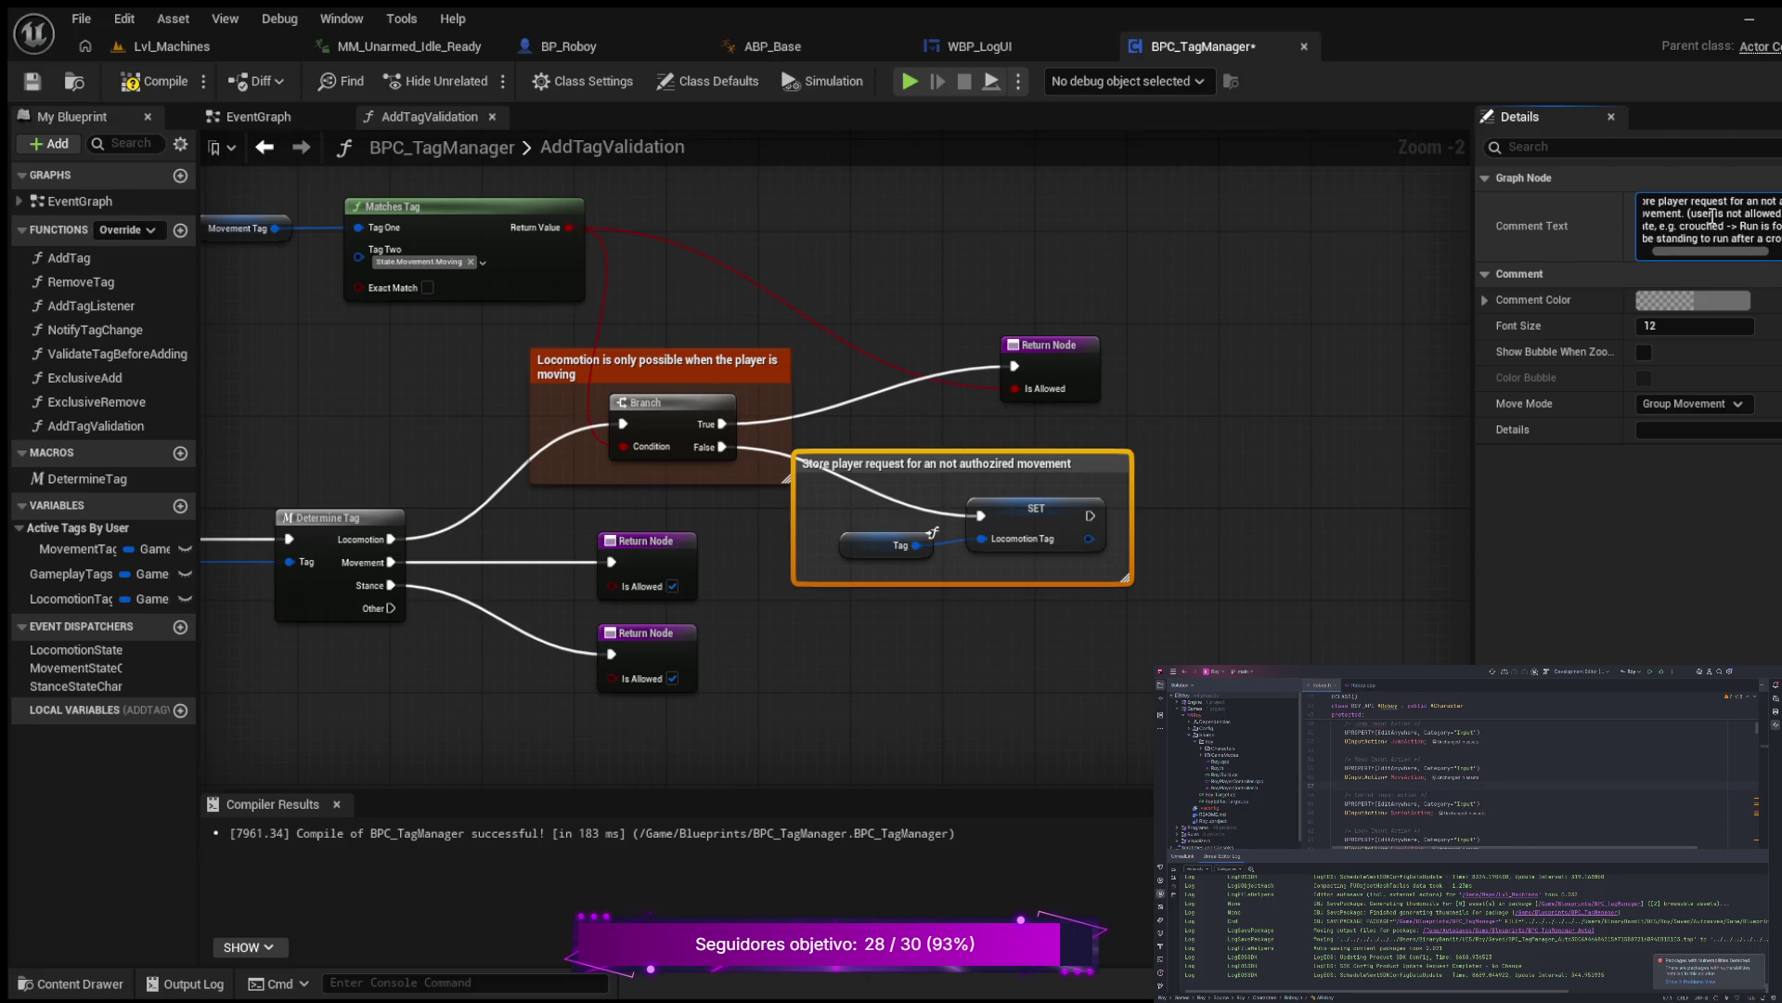
pyautogui.write('u')
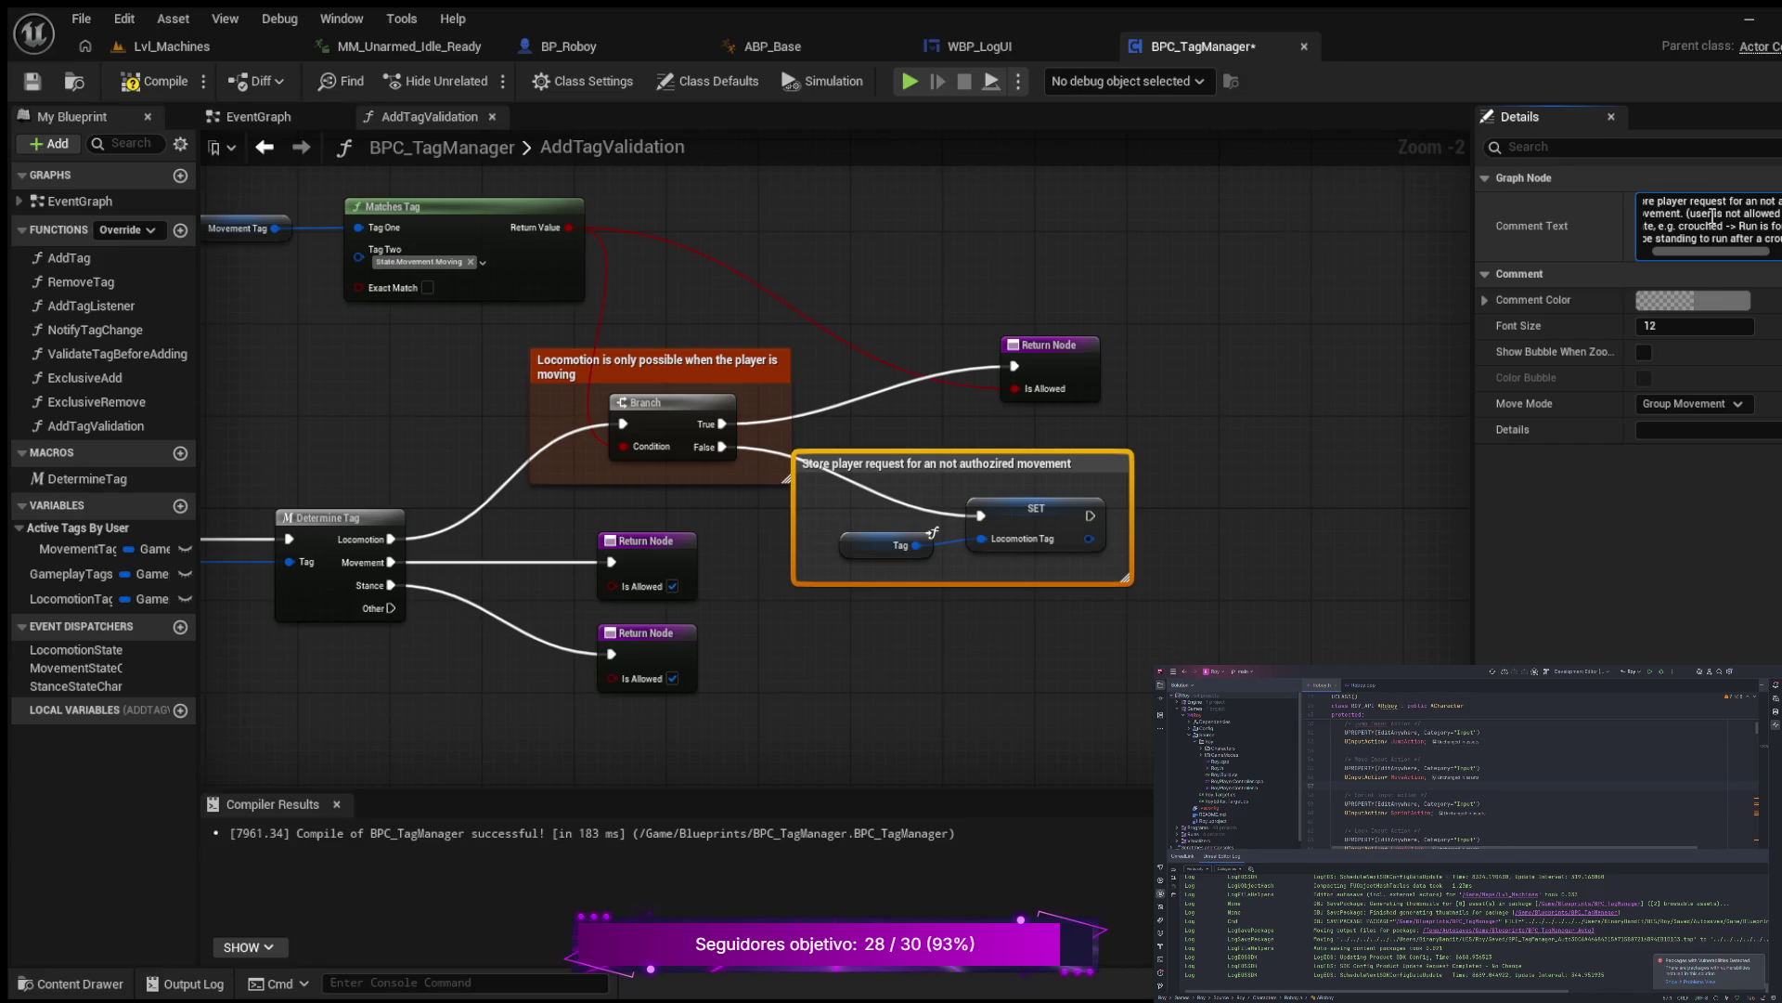
pyautogui.press('Return')
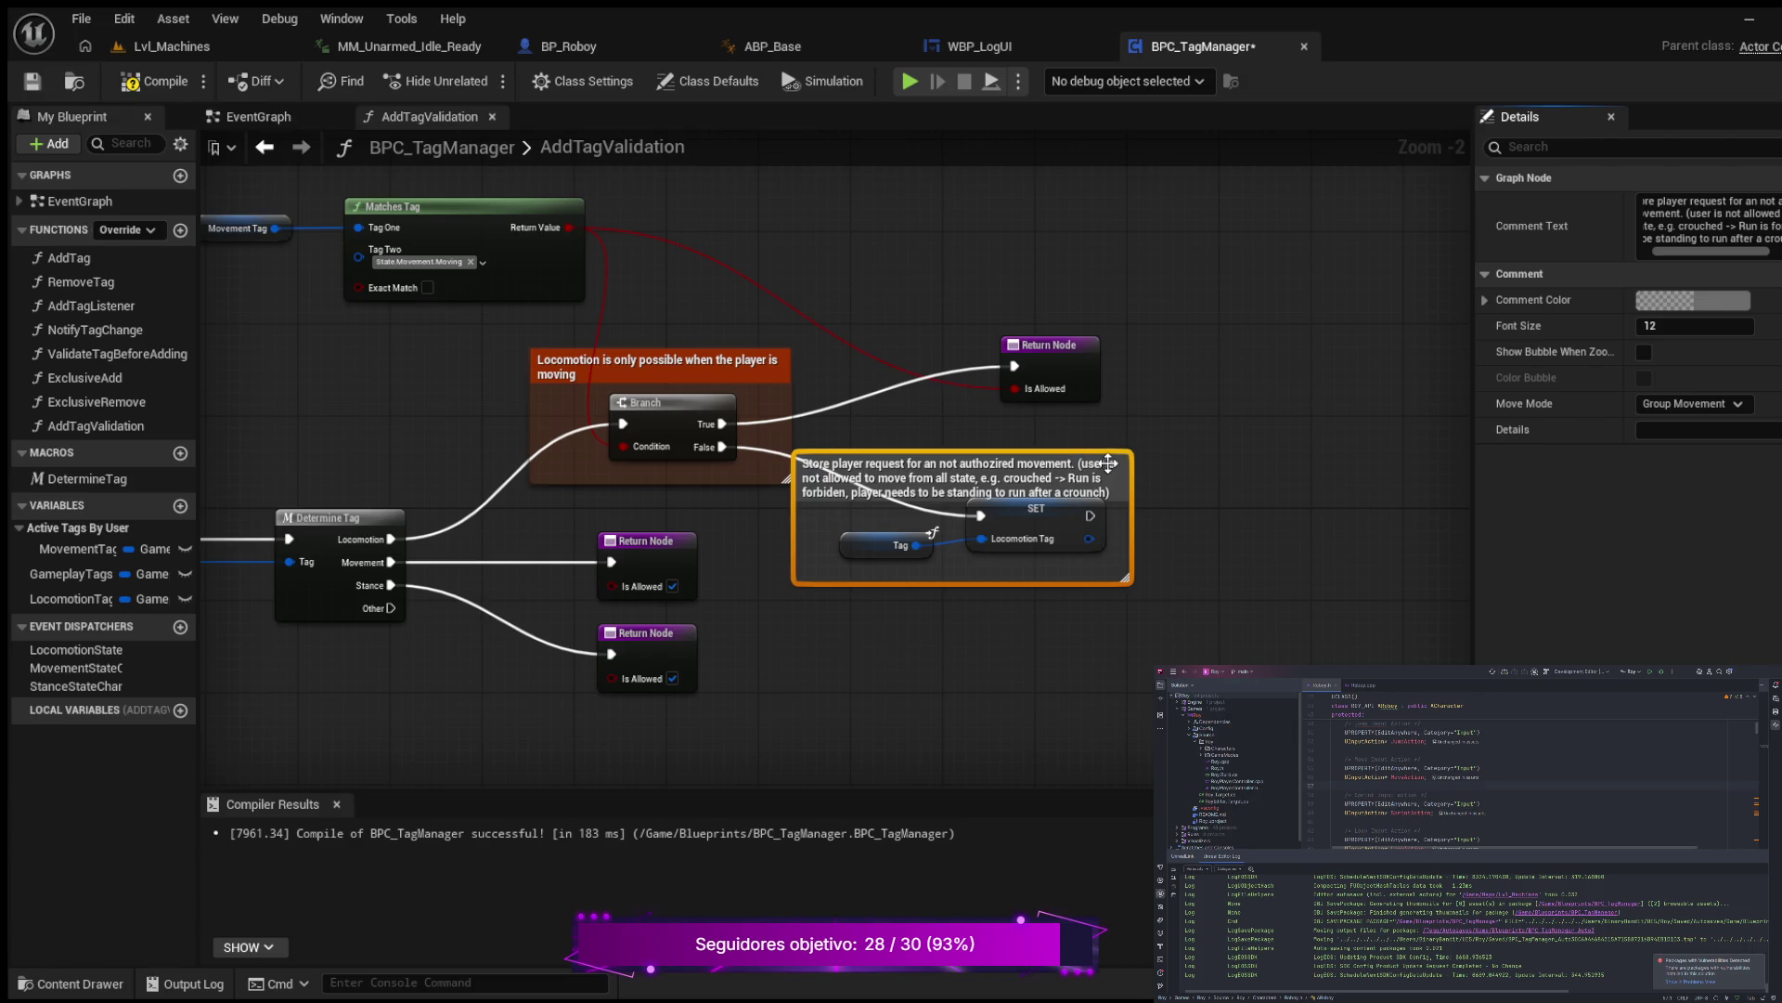
# Step: Shift the orange movement-request comment right and move SET and Tag below its text
pyautogui.moveTo(1118, 468); pyautogui.dragTo(1212, 492)
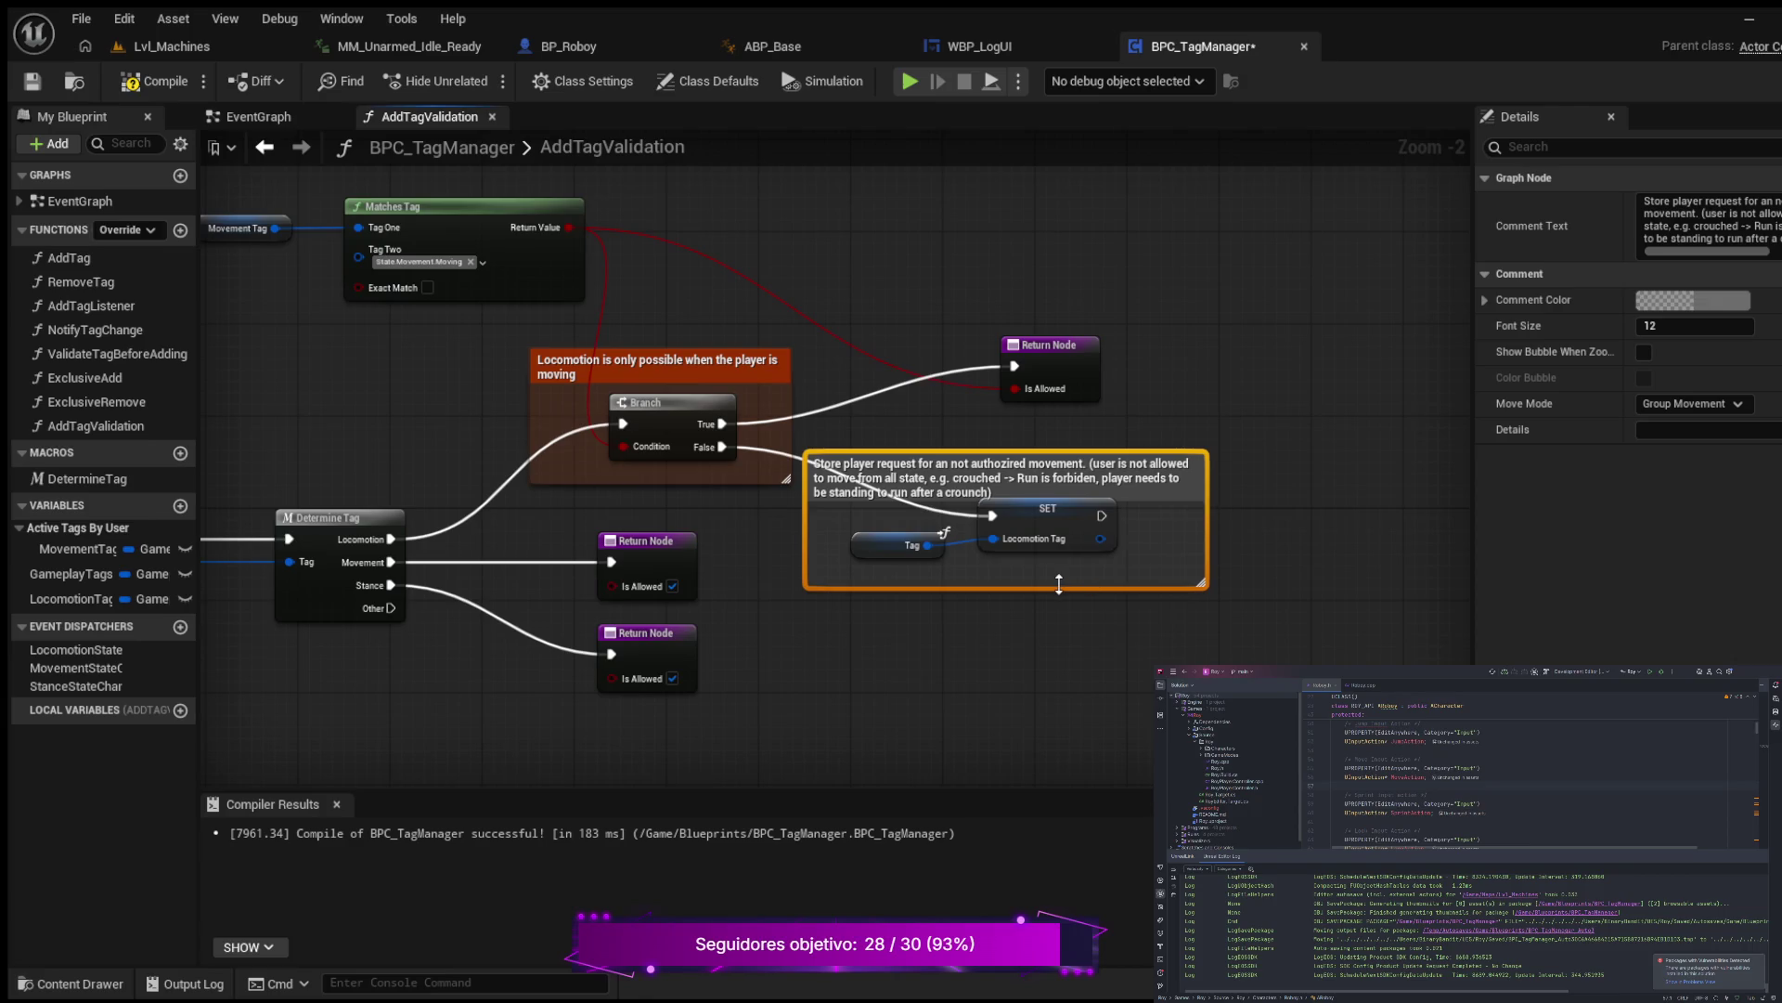
pyautogui.moveTo(1059, 589); pyautogui.dragTo(1060, 609)
pyautogui.moveTo(1067, 509); pyautogui.dragTo(1069, 532)
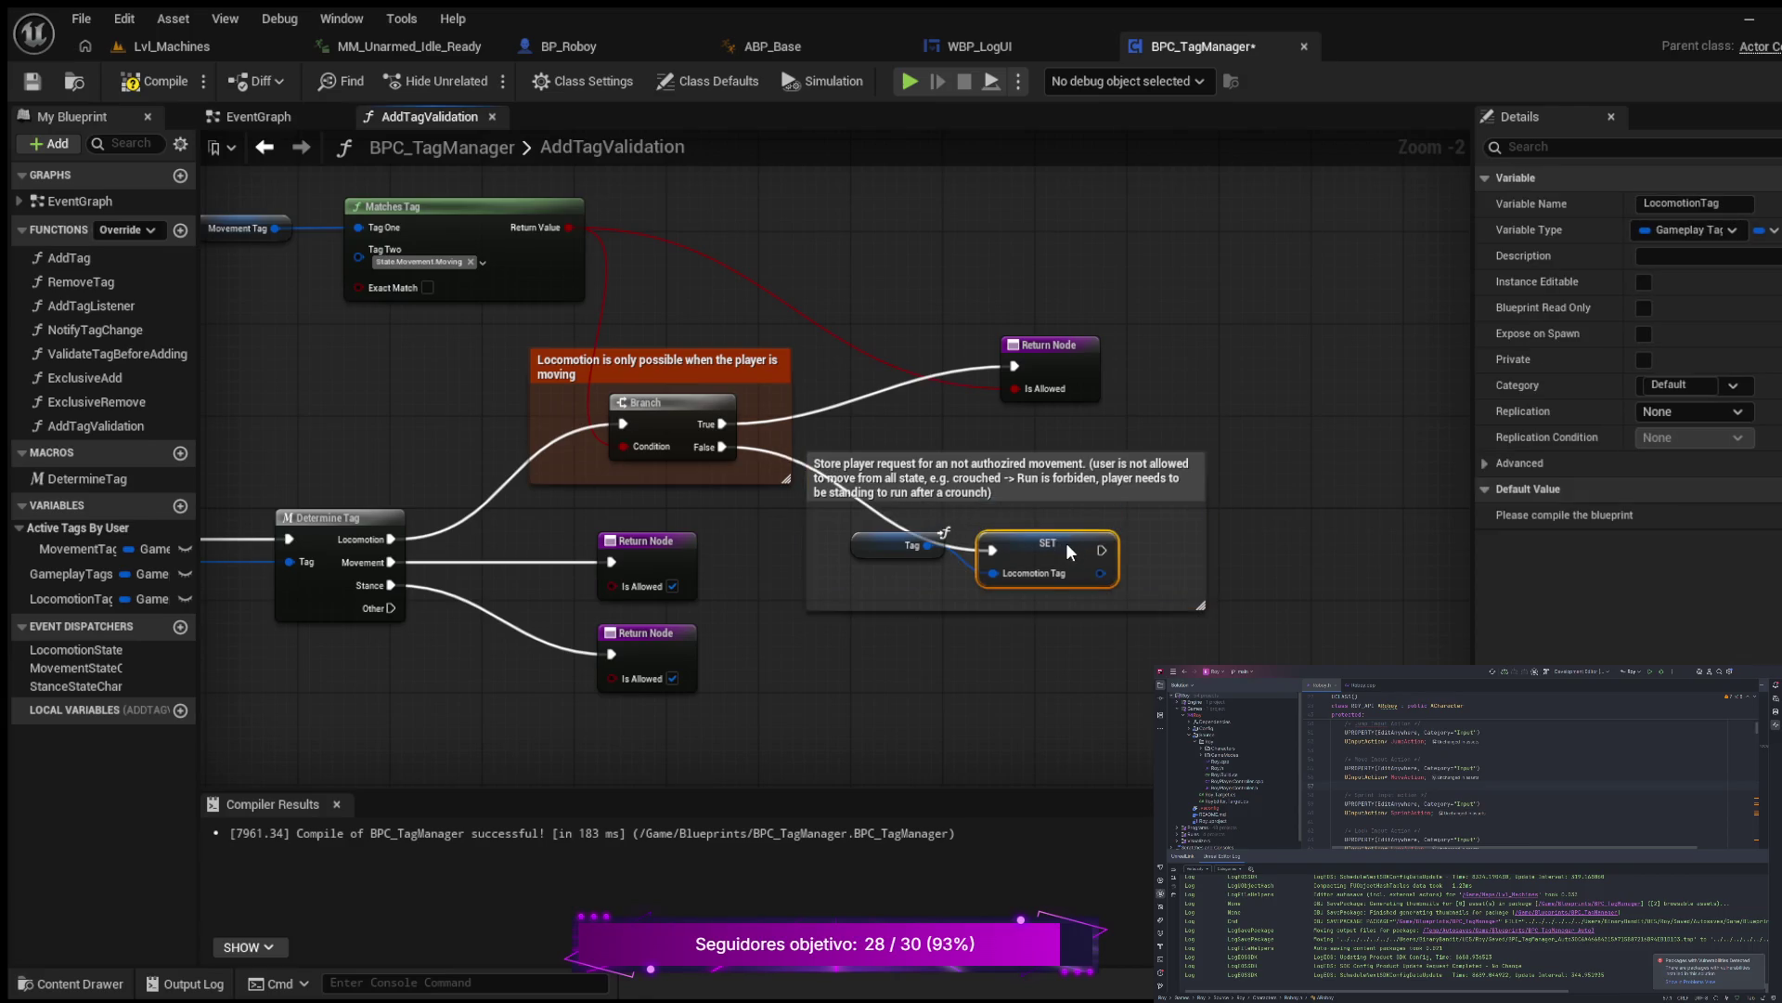
pyautogui.moveTo(870, 549); pyautogui.dragTo(858, 564)
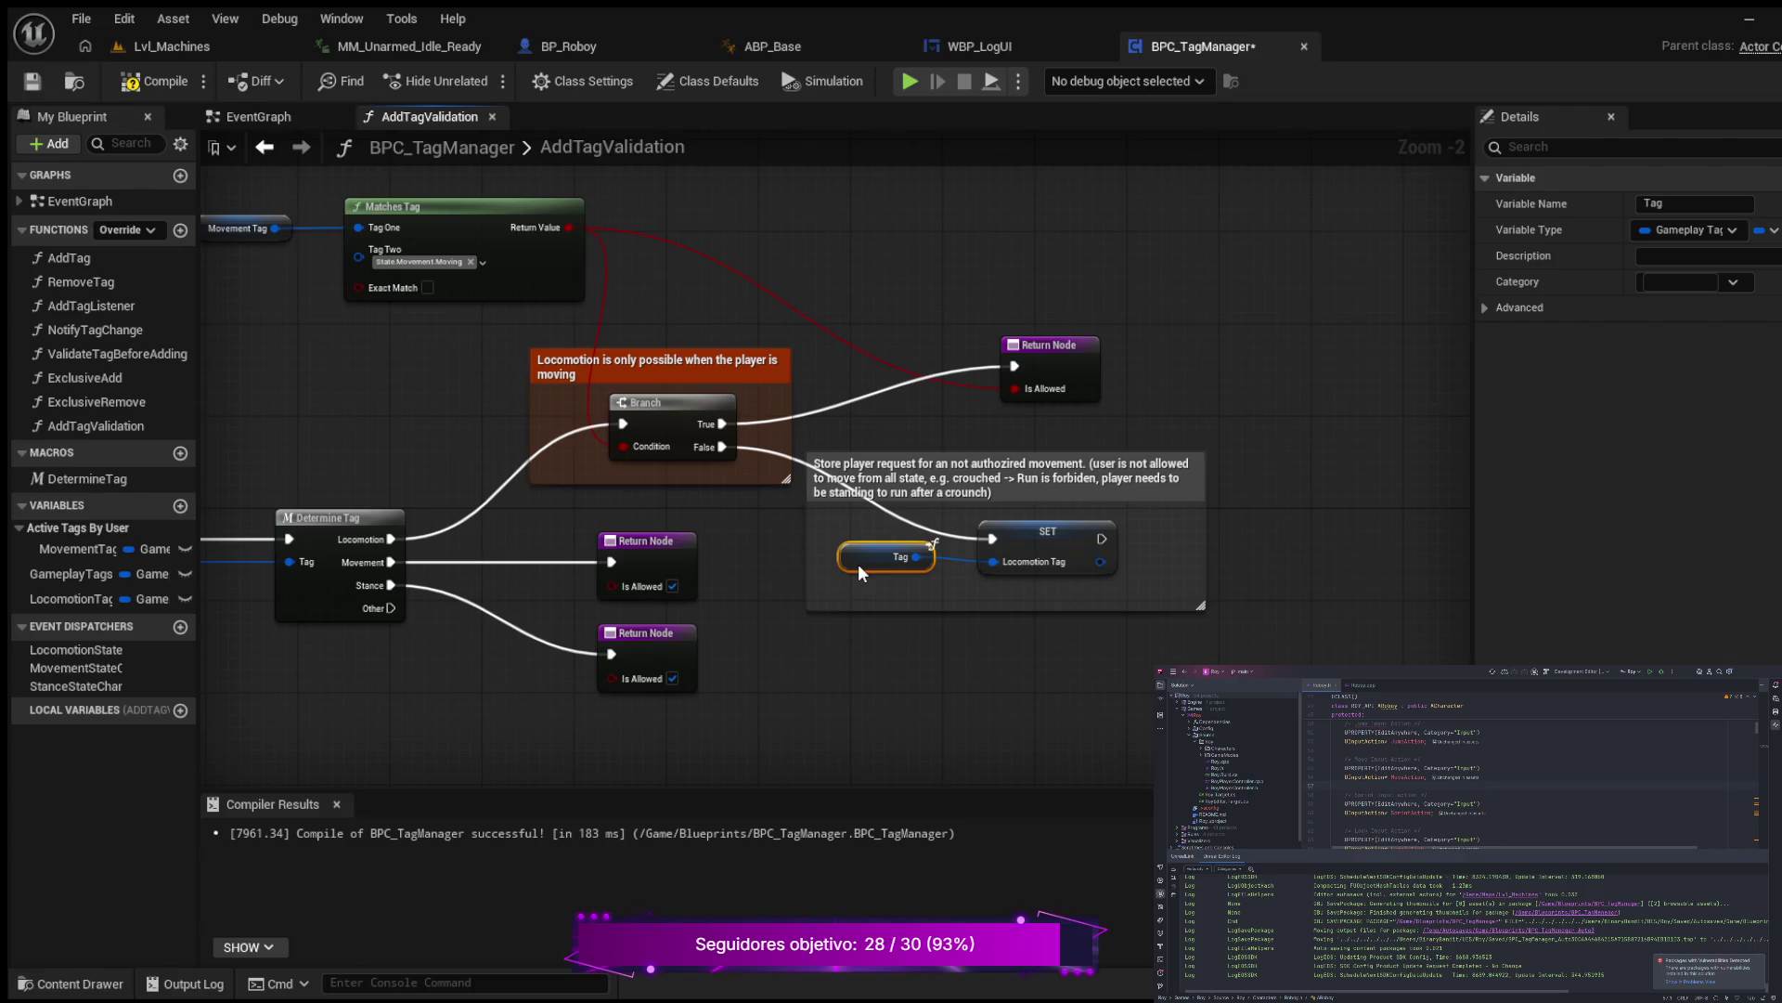
pyautogui.click(1177, 491)
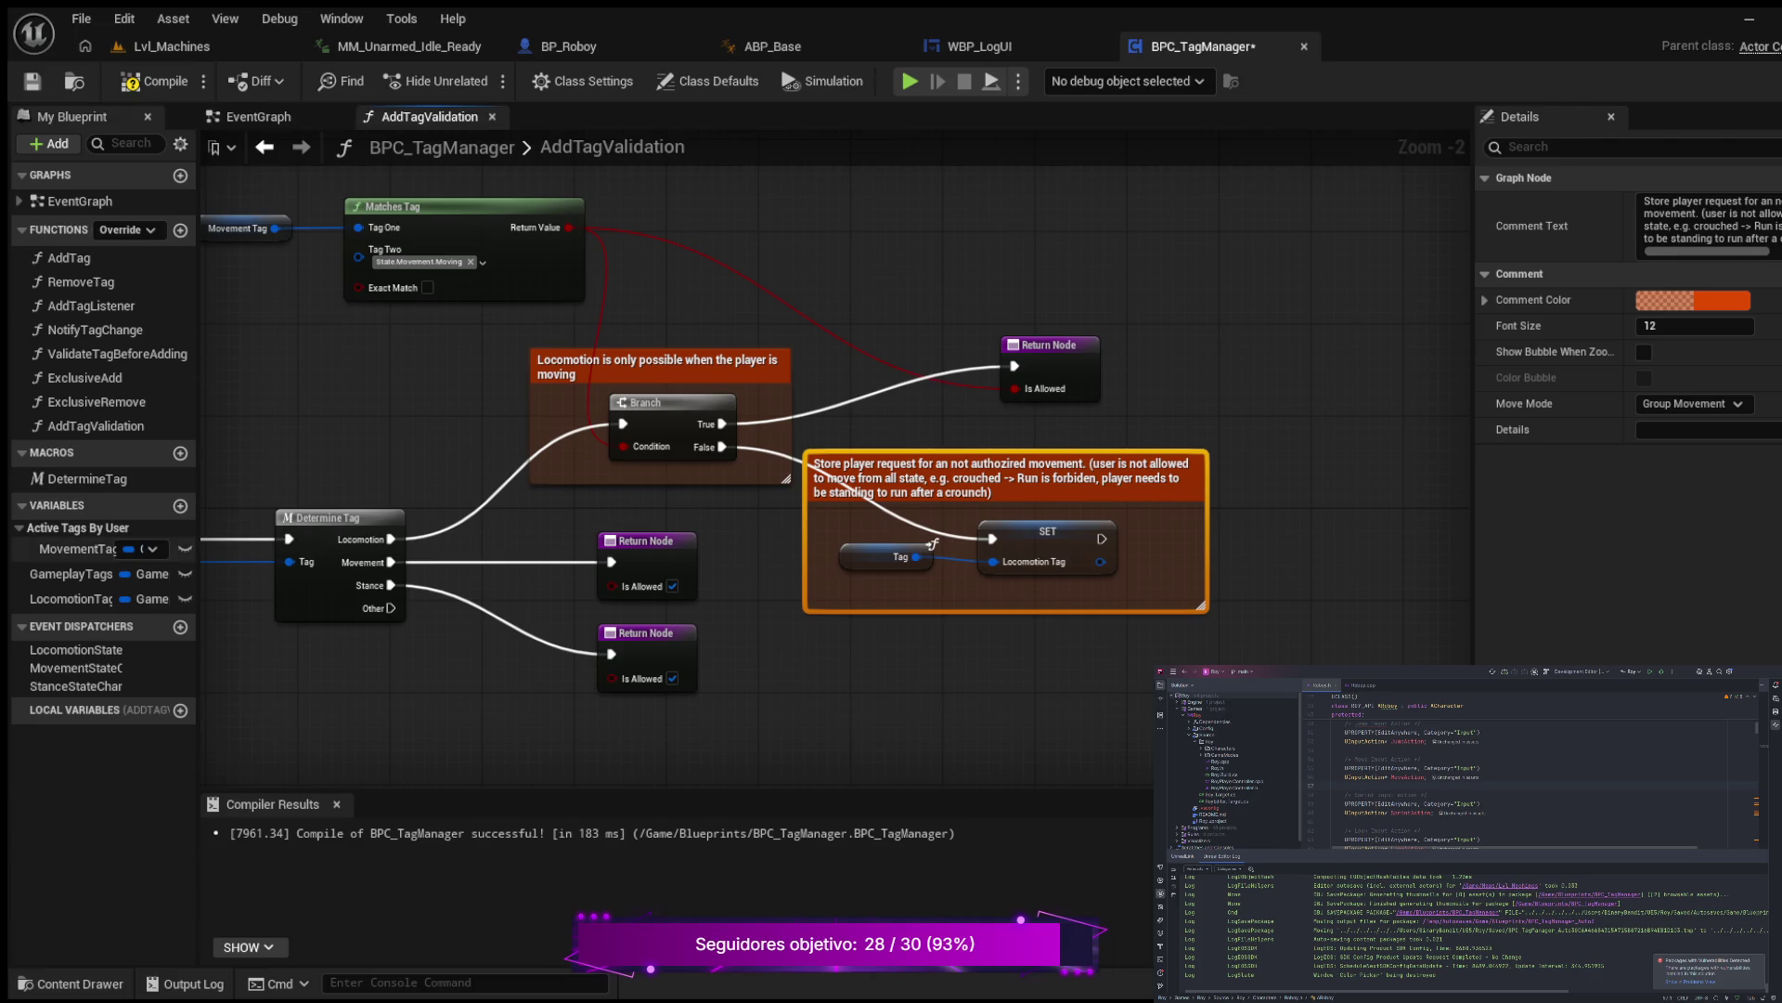
# Step: Correct the comment text from 'an' to 'a', reading 'for a not authozired movement'
pyautogui.moveTo(800, 672)
pyautogui.mouseDown()
pyautogui.moveTo(917, 655)
pyautogui.moveTo(816, 640)
pyautogui.mouseUp()
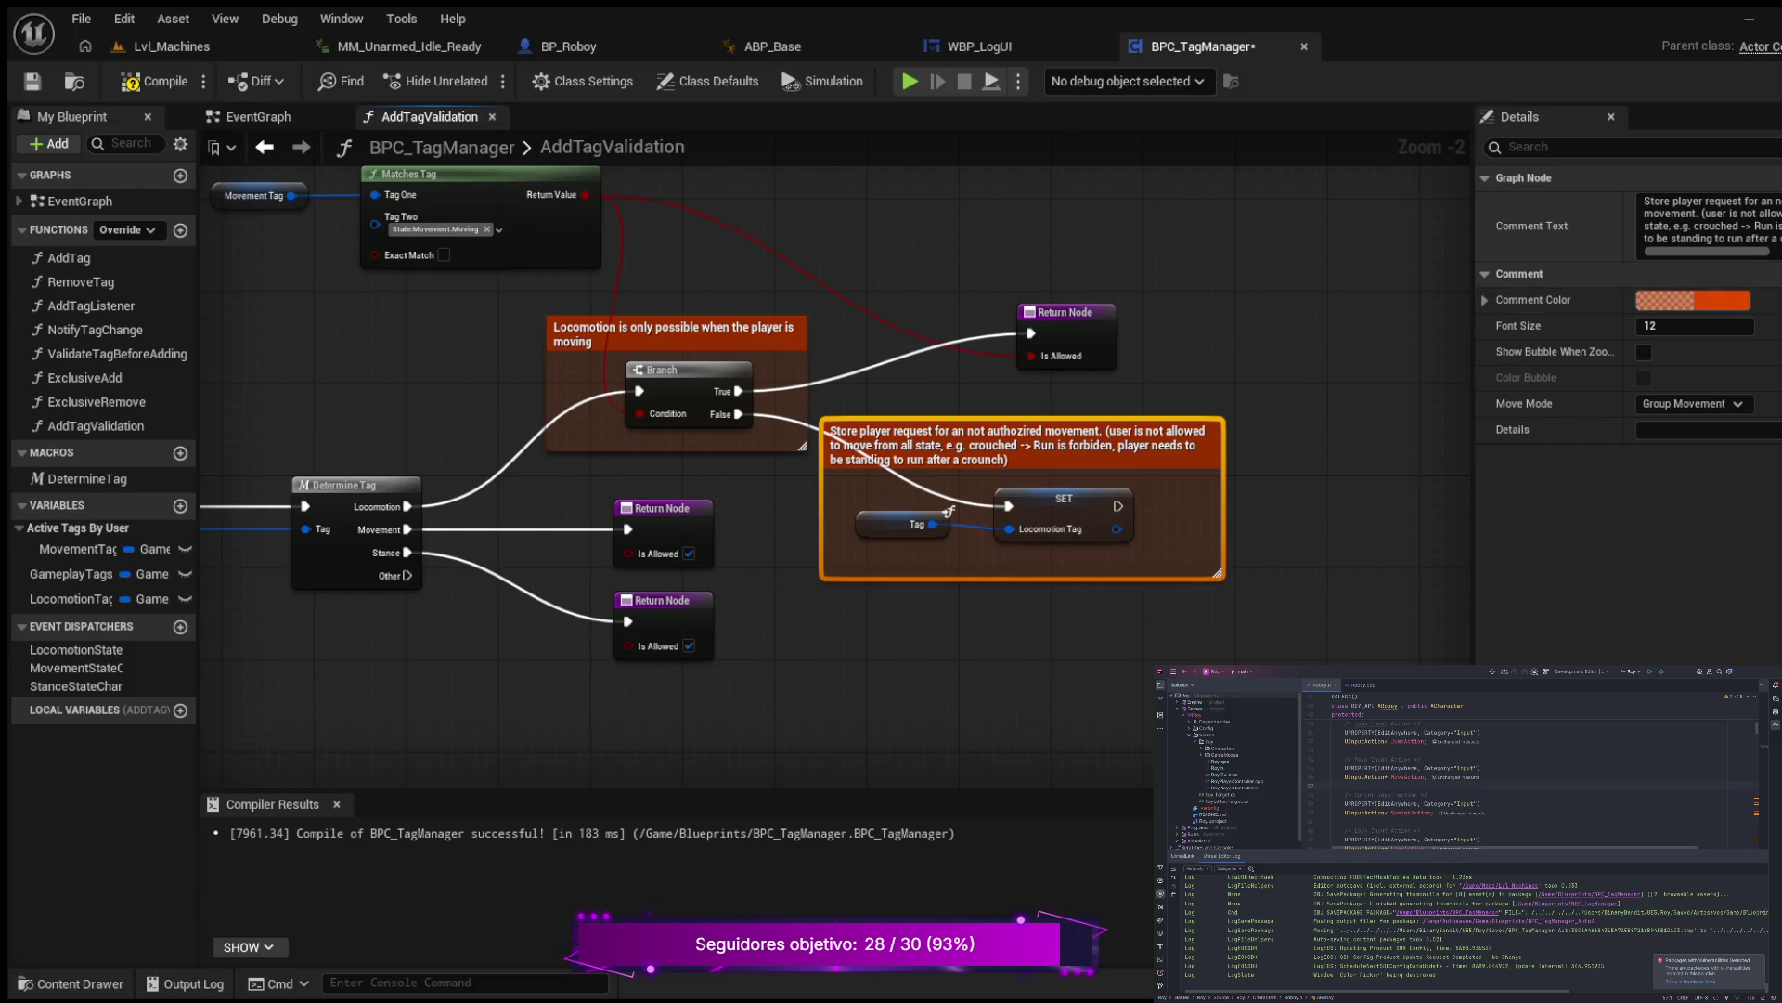
pyautogui.click(1708, 227)
pyautogui.press('BackSpace')
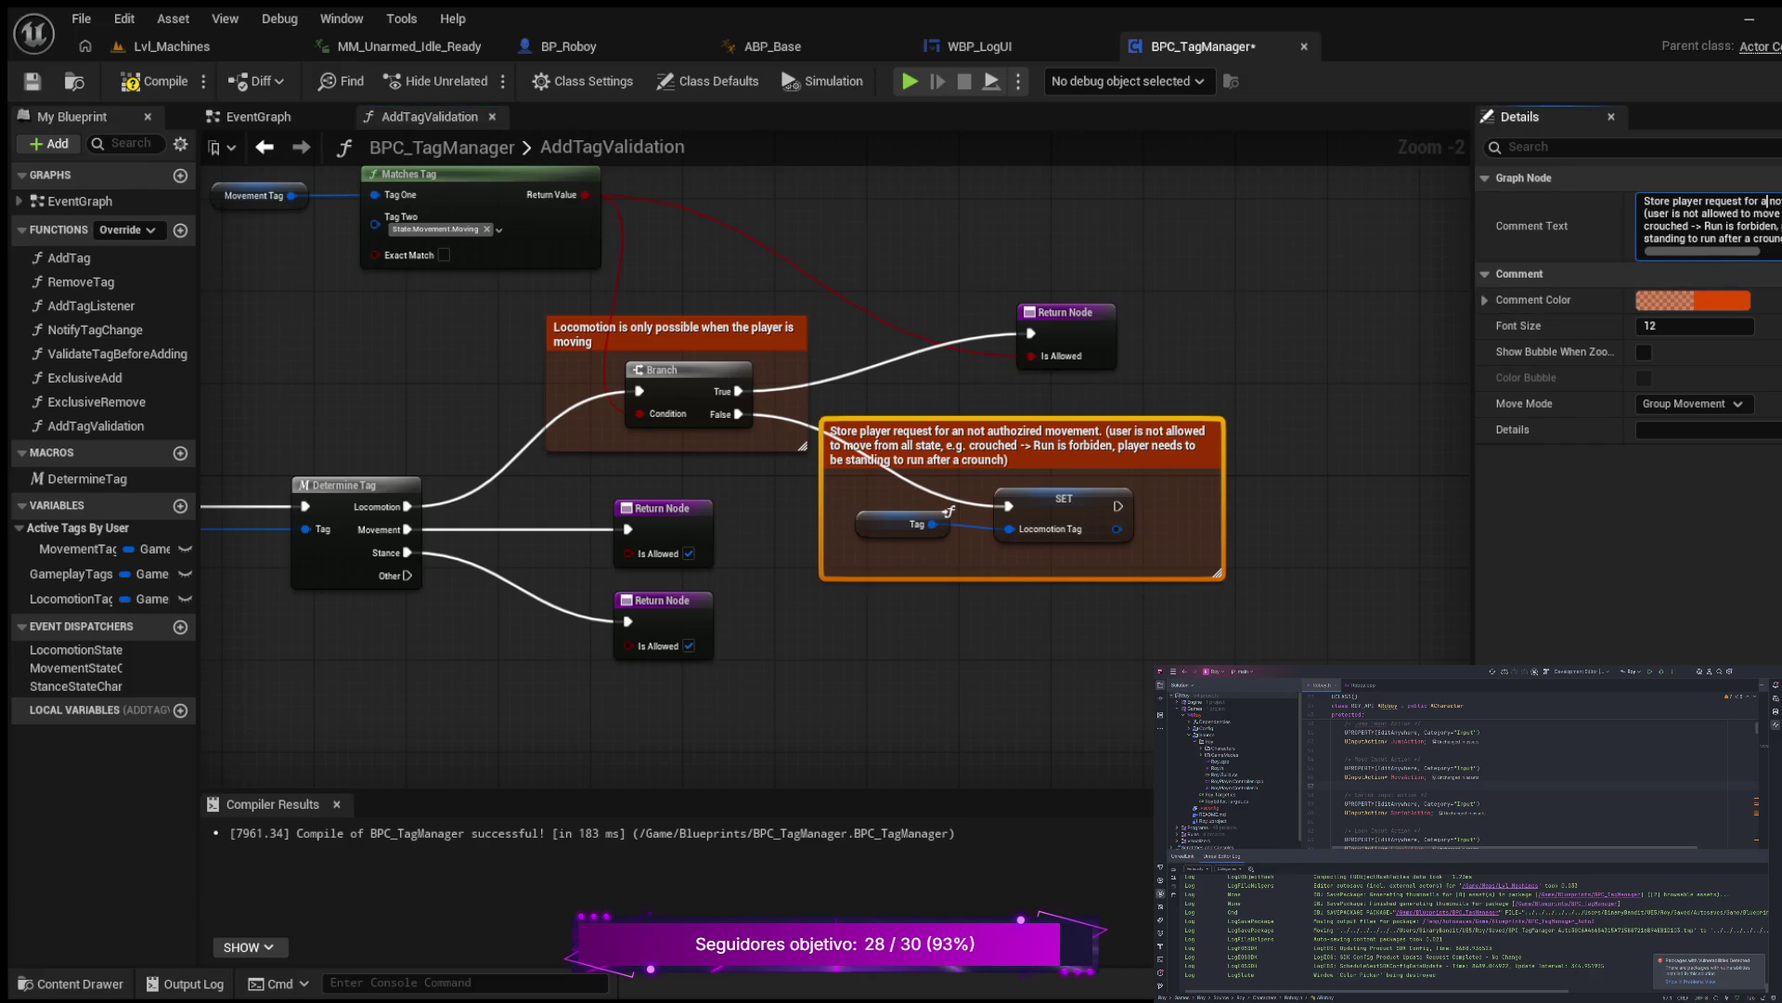
pyautogui.press('Return')
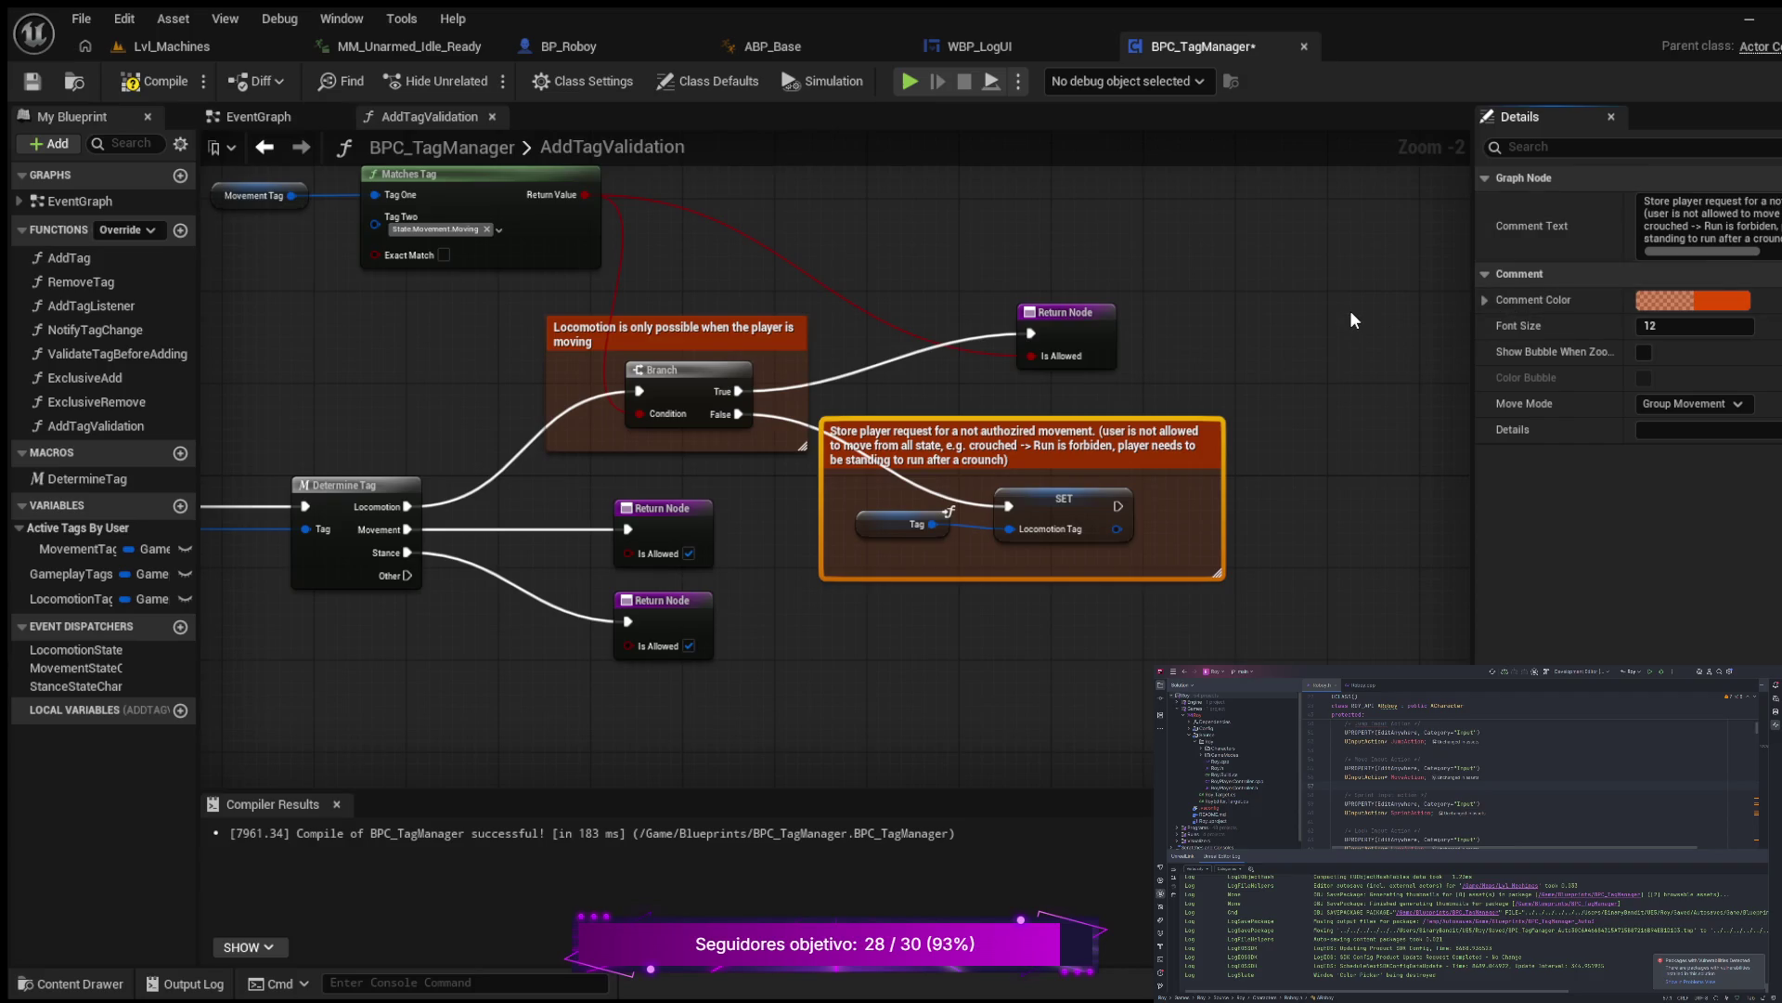
# Step: Compile BPC_TagManager and confirm it succeeds in 172 ms
pyautogui.click(167, 81)
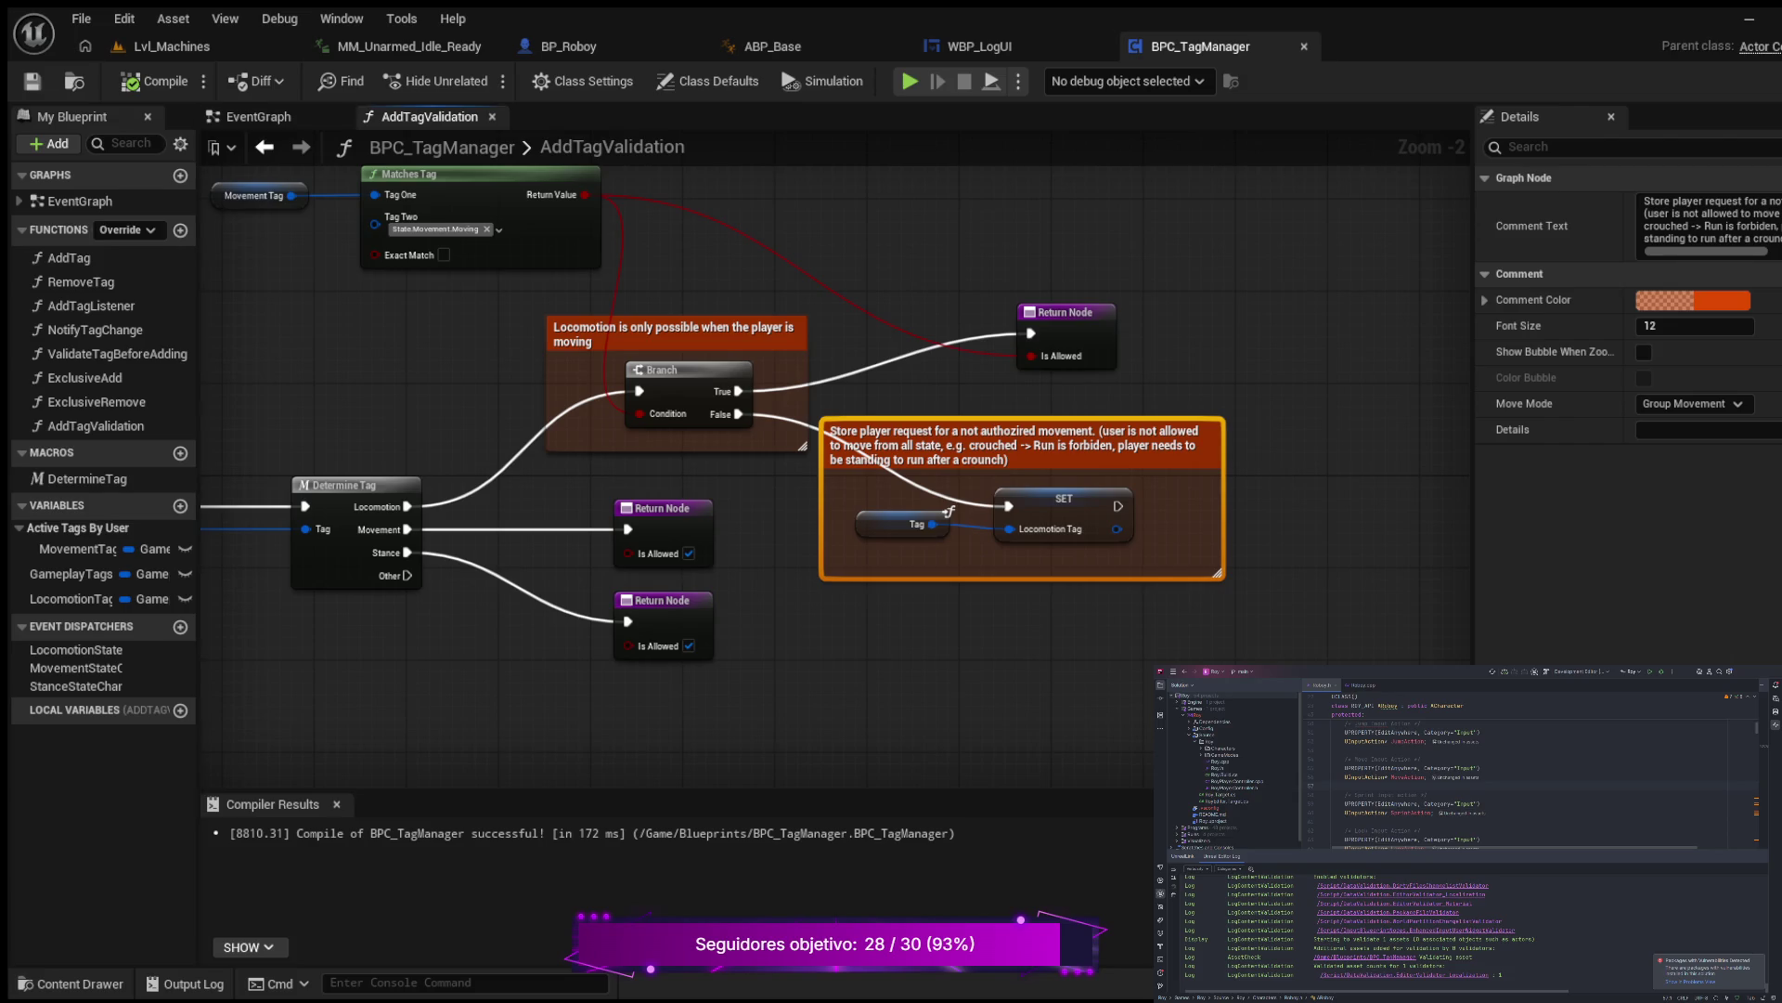
pyautogui.moveTo(929, 623)
pyautogui.mouseDown()
pyautogui.moveTo(1091, 688)
pyautogui.moveTo(829, 686)
pyautogui.mouseUp()
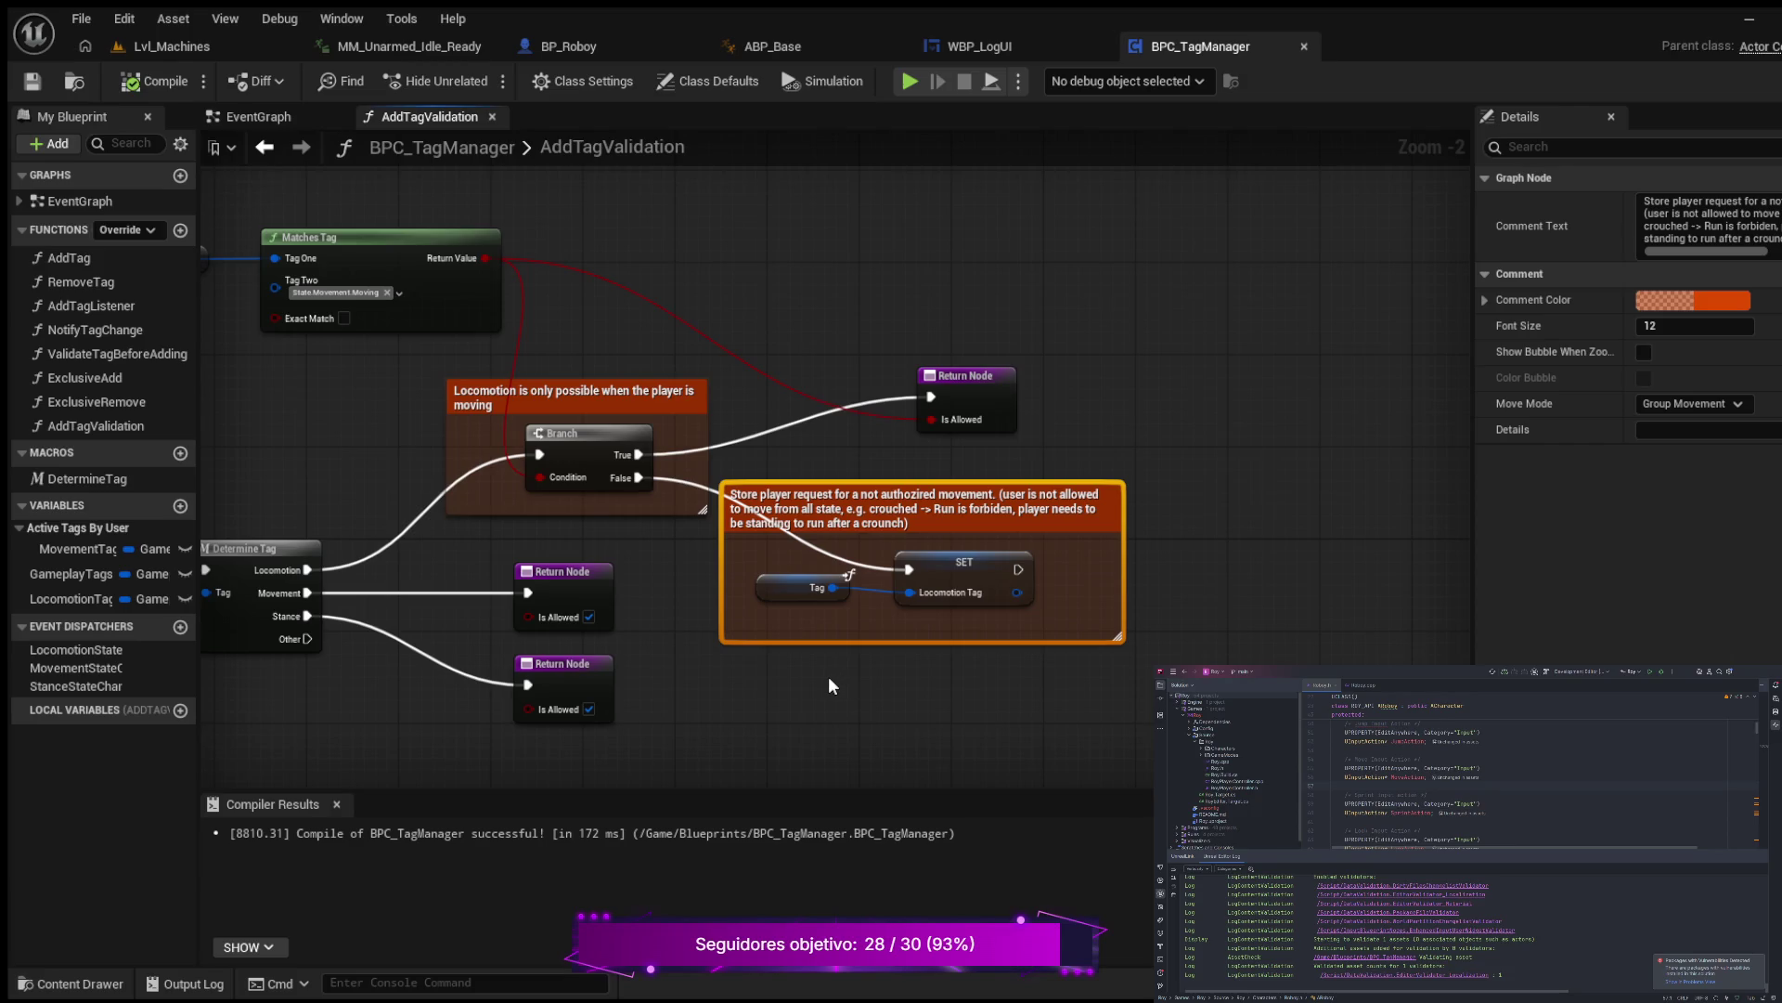
pyautogui.moveTo(743, 681); pyautogui.dragTo(1010, 643)
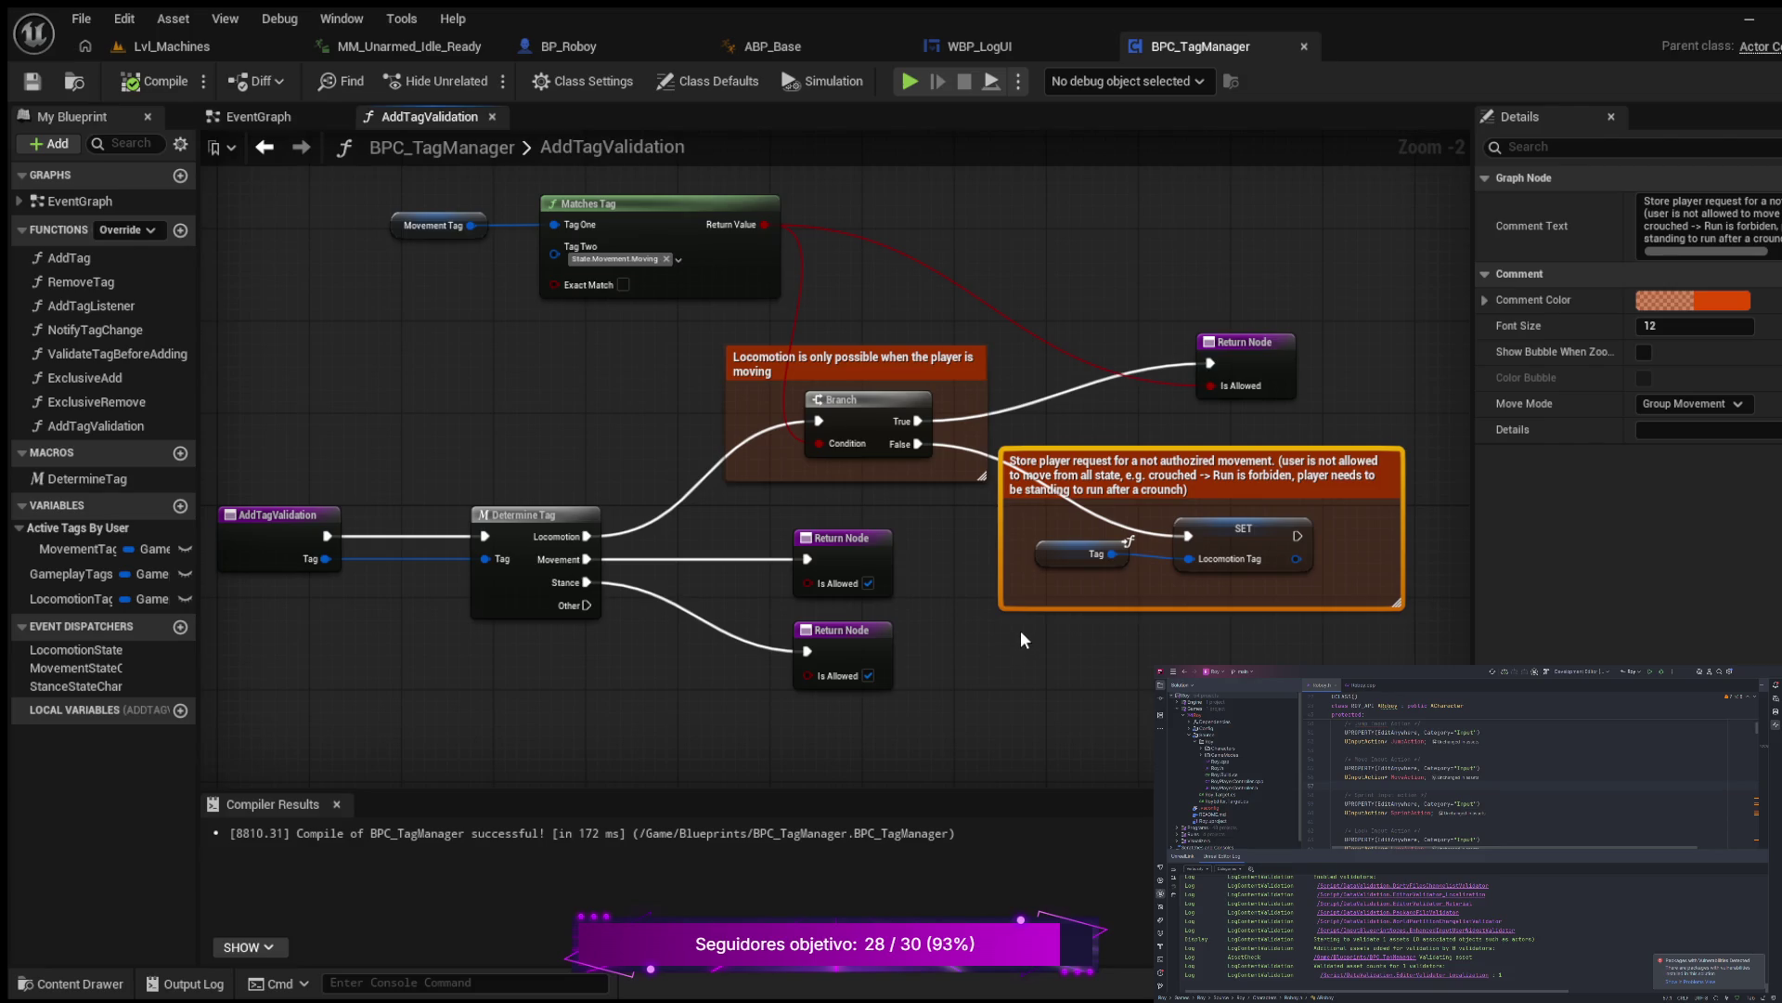
pyautogui.moveTo(1077, 228); pyautogui.dragTo(1032, 288)
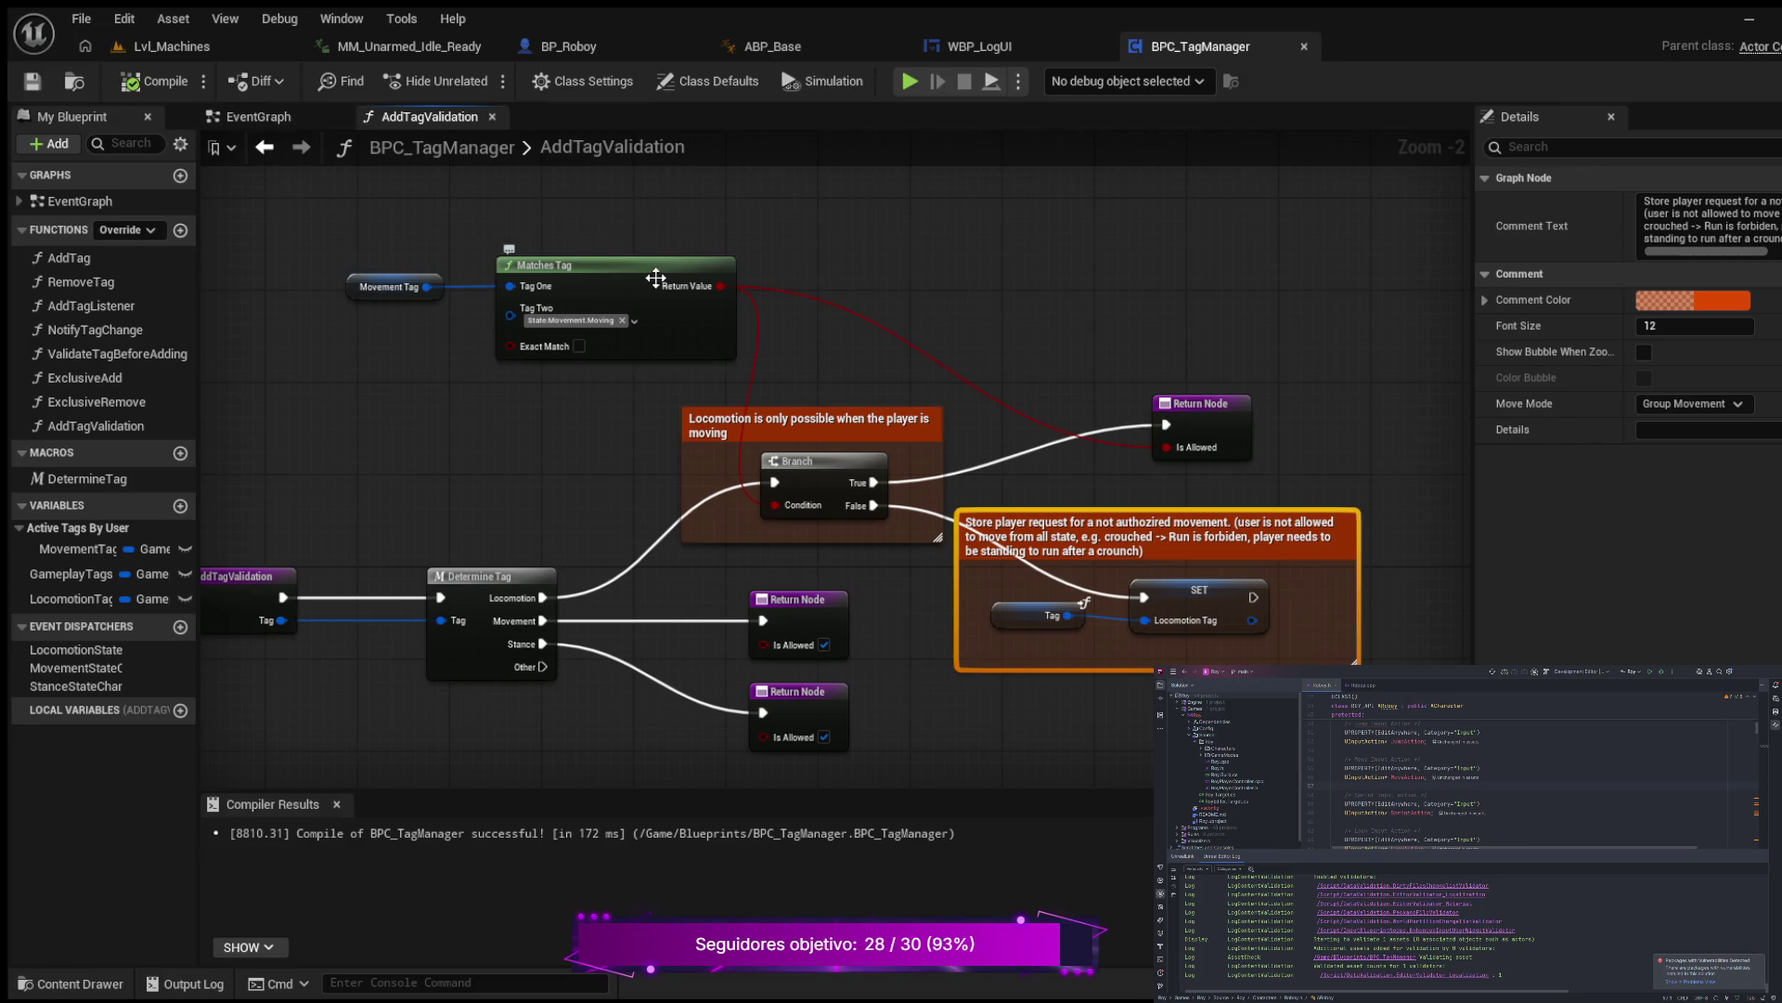
# Step: Move Matches Tag and Movement Tag left and disconnect Matches Tag's result from the Branch Condition
pyautogui.moveTo(634, 274); pyautogui.dragTo(588, 275)
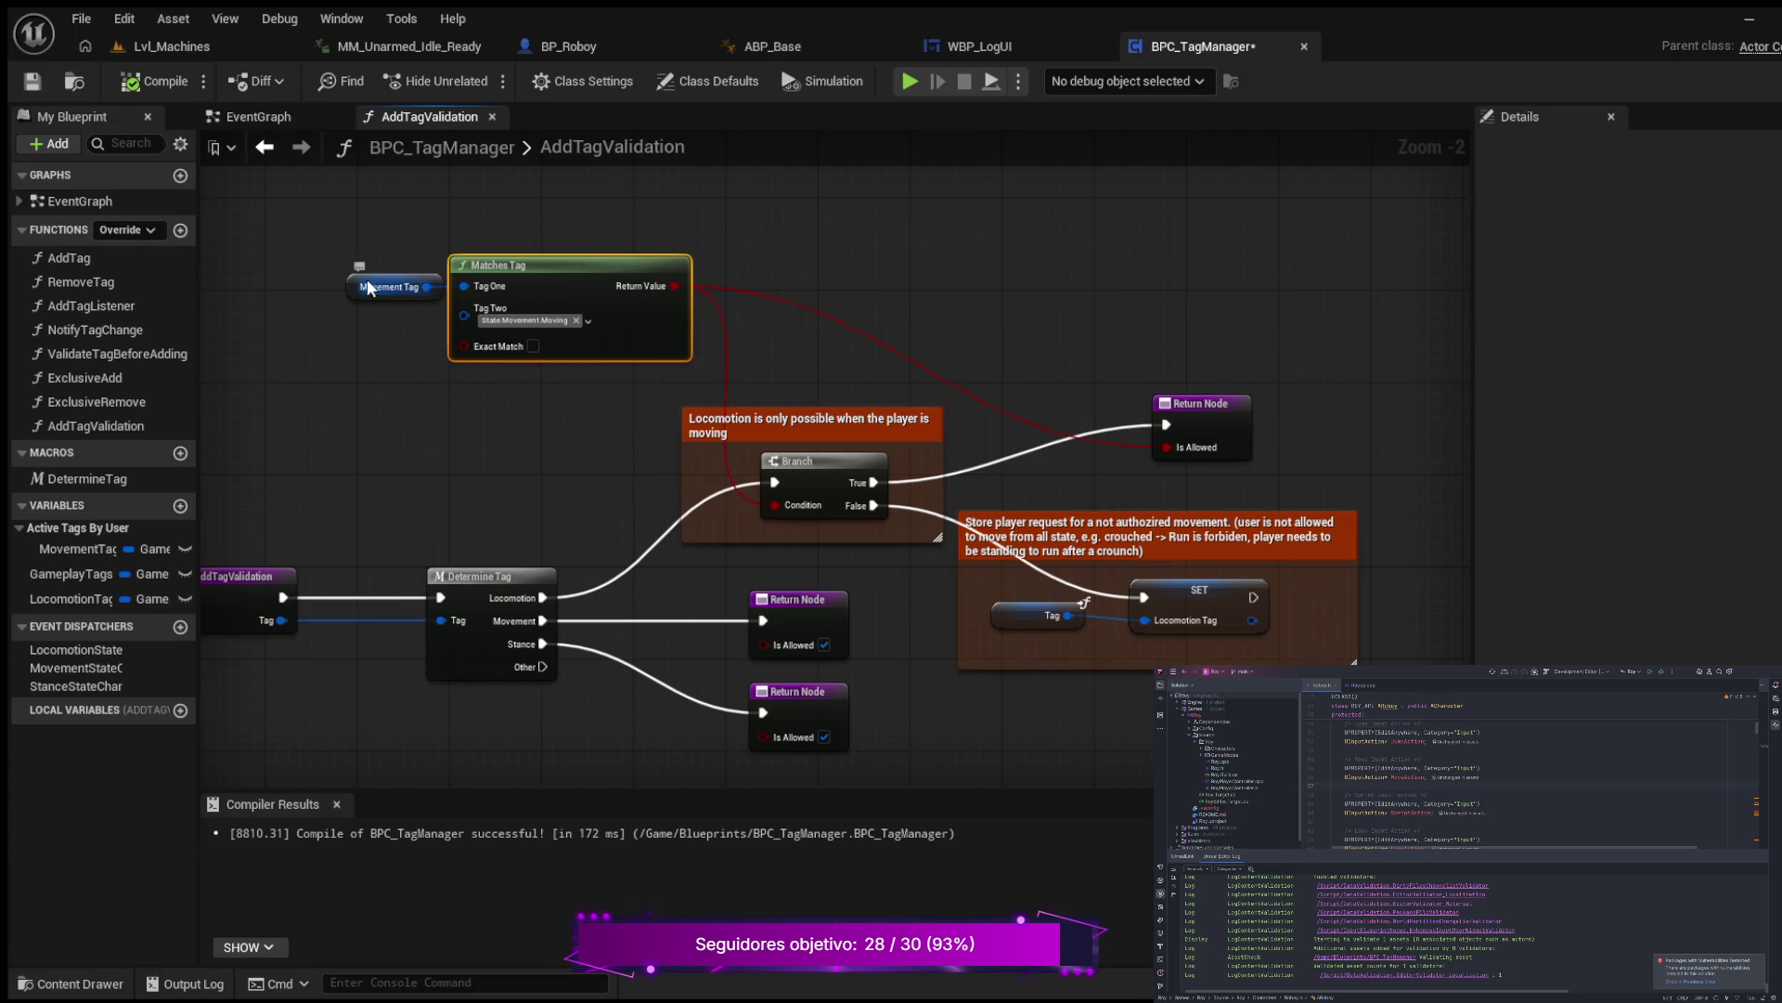
pyautogui.moveTo(395, 279)
pyautogui.mouseDown()
pyautogui.moveTo(336, 285)
pyautogui.moveTo(286, 260)
pyautogui.moveTo(283, 275)
pyautogui.mouseUp()
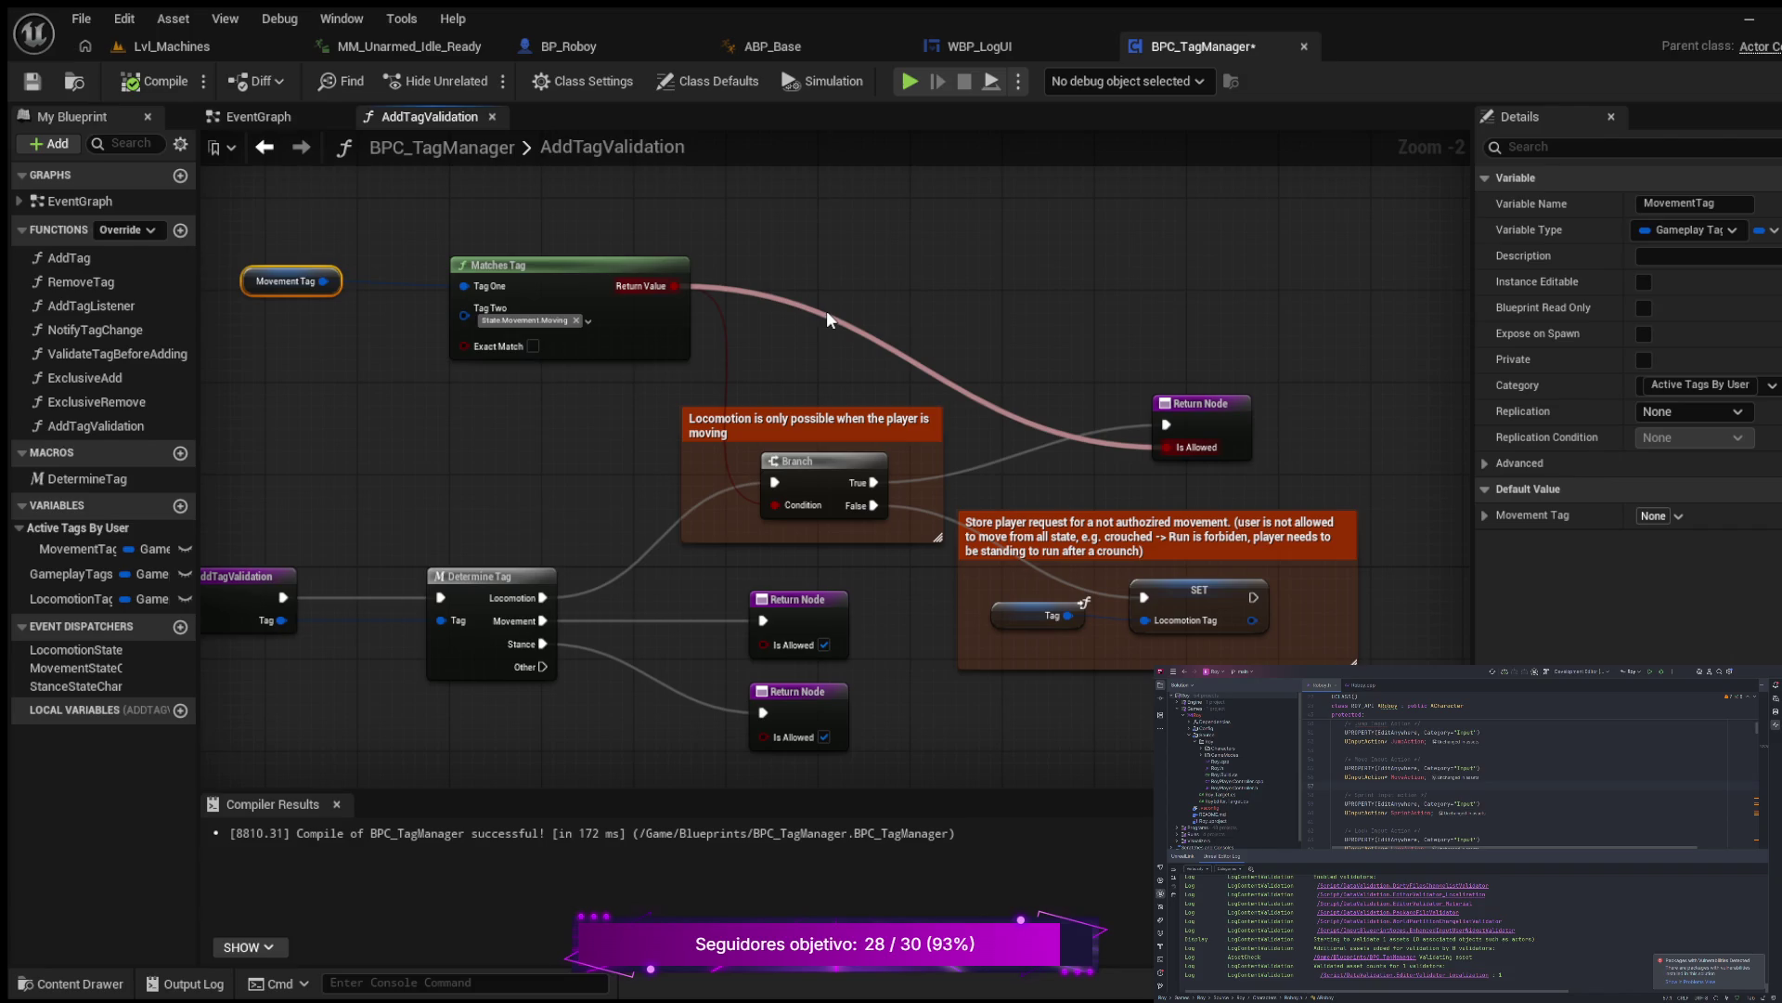
pyautogui.click(728, 364)
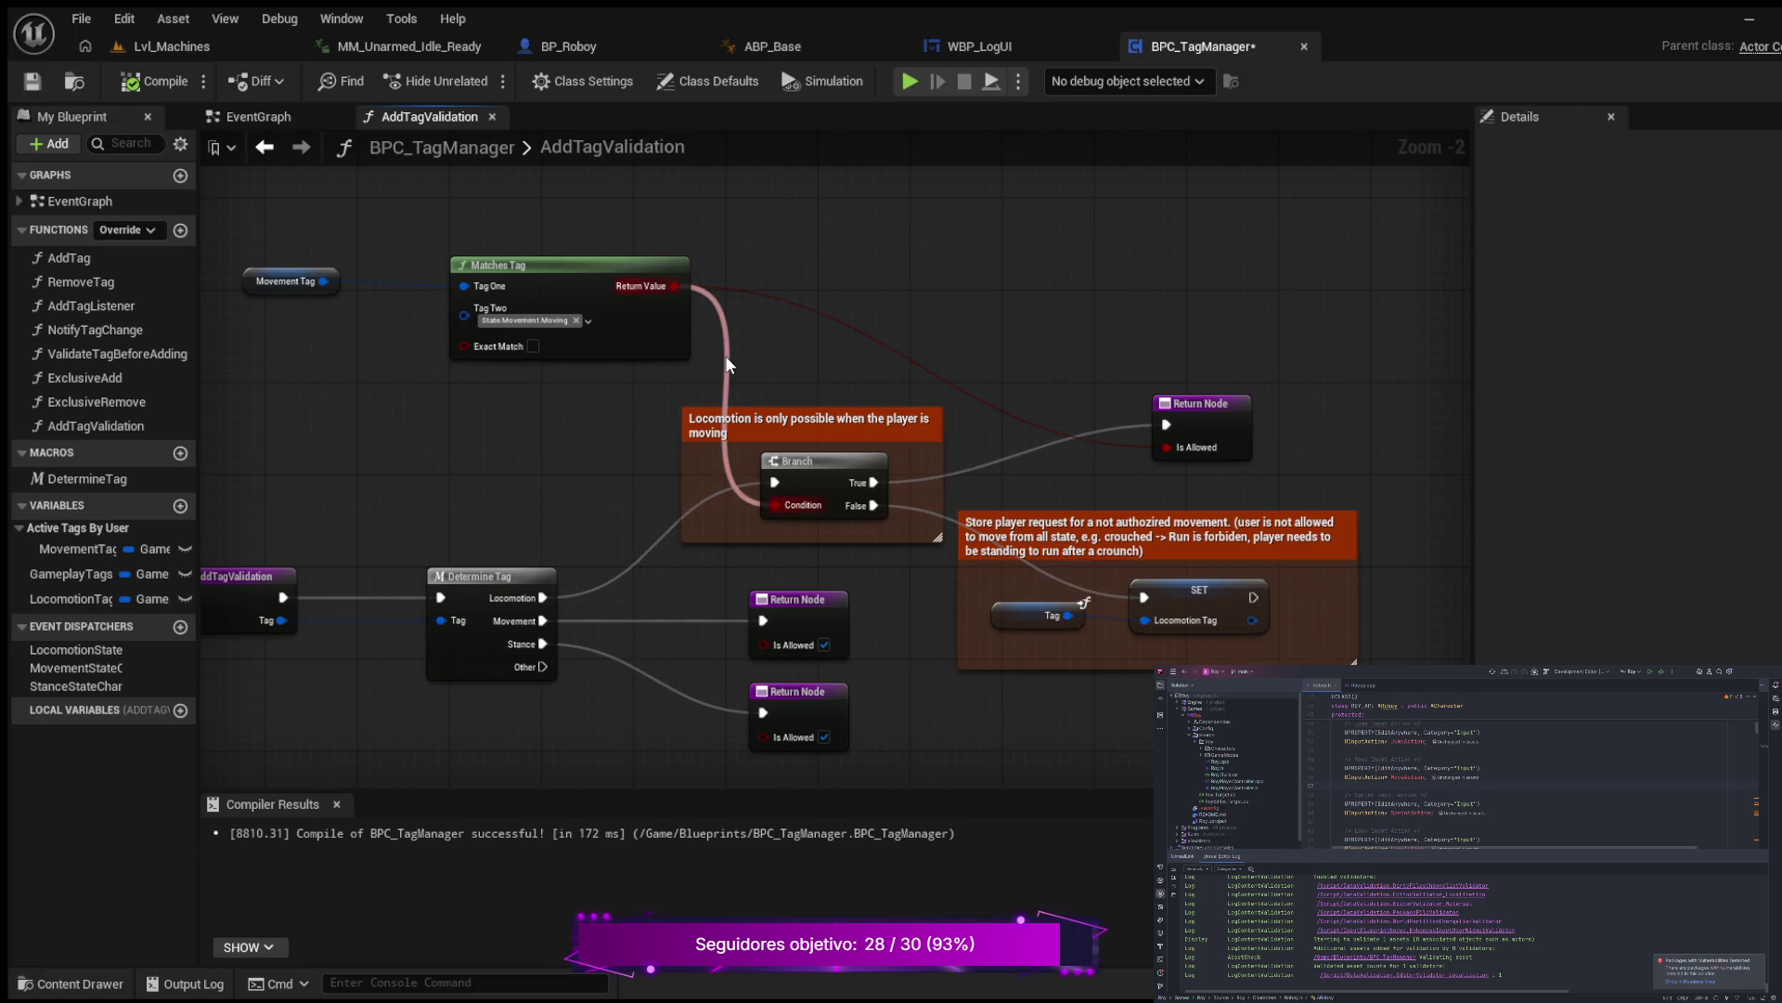
pyautogui.moveTo(725, 357); pyautogui.dragTo(725, 357)
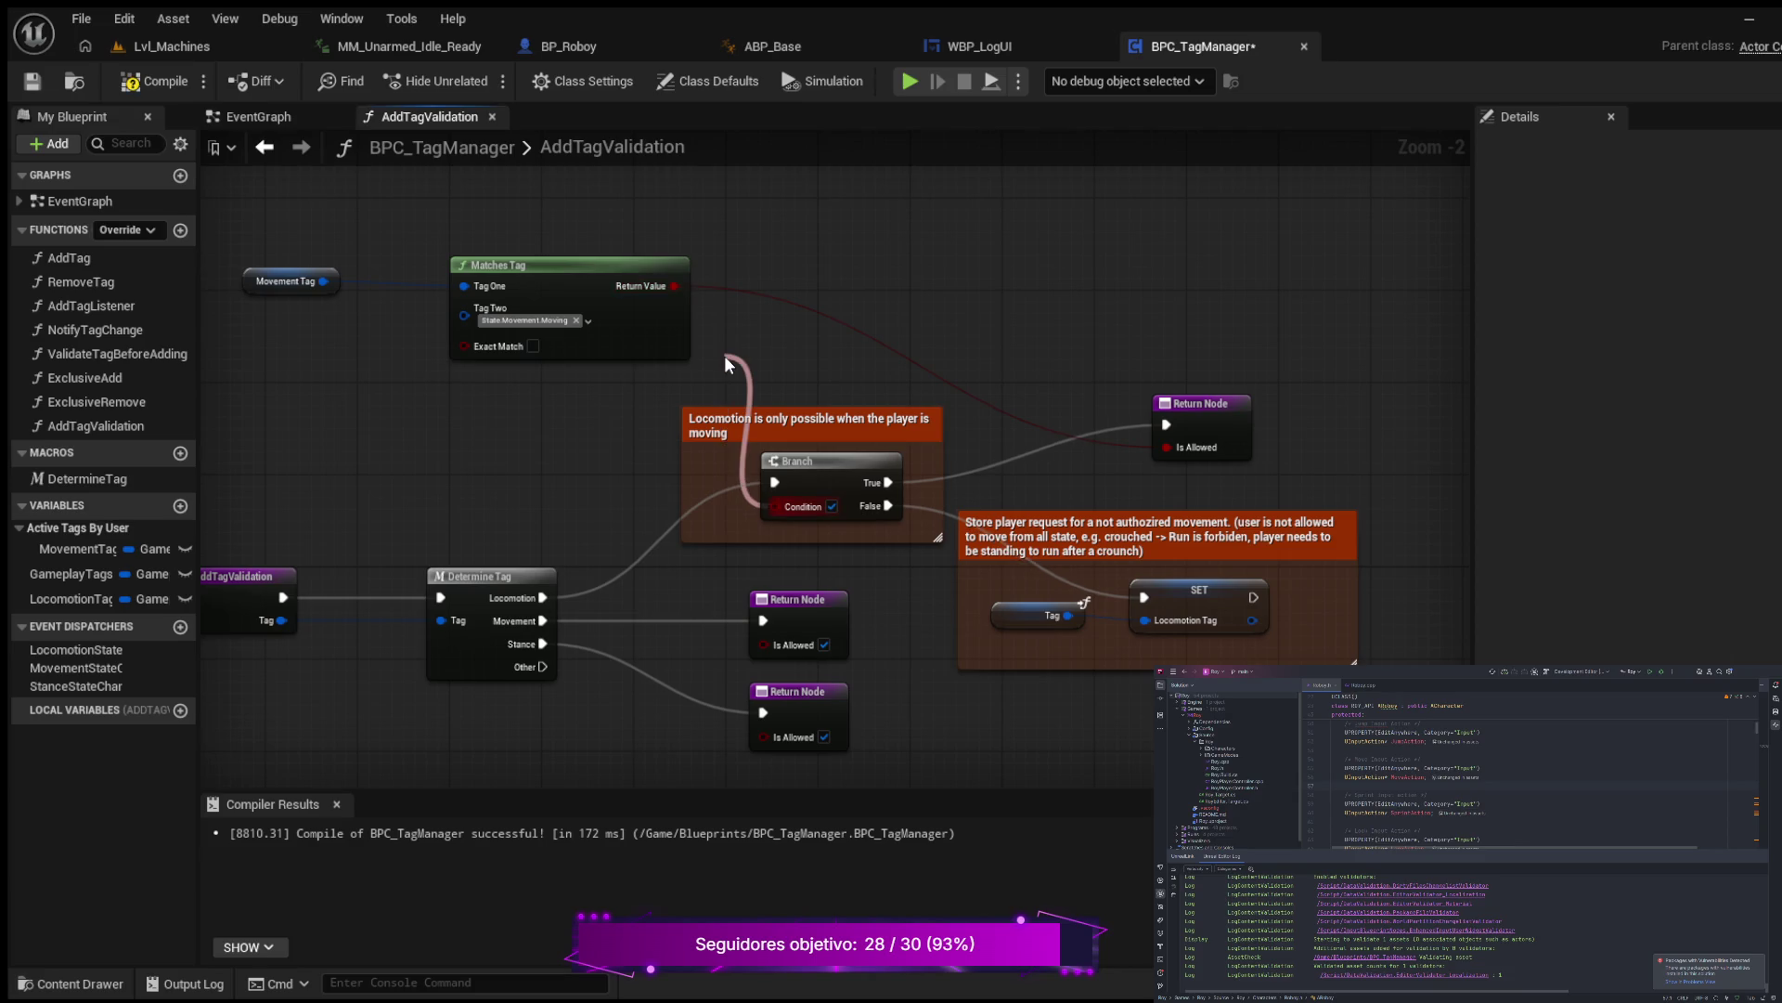
# Step: Insert a NOT node inverting Matches Tag into the Branch Condition, then show AddTagValidation's properties
pyautogui.moveTo(724, 355); pyautogui.dragTo(724, 355)
pyautogui.write('not')
pyautogui.press('Return')
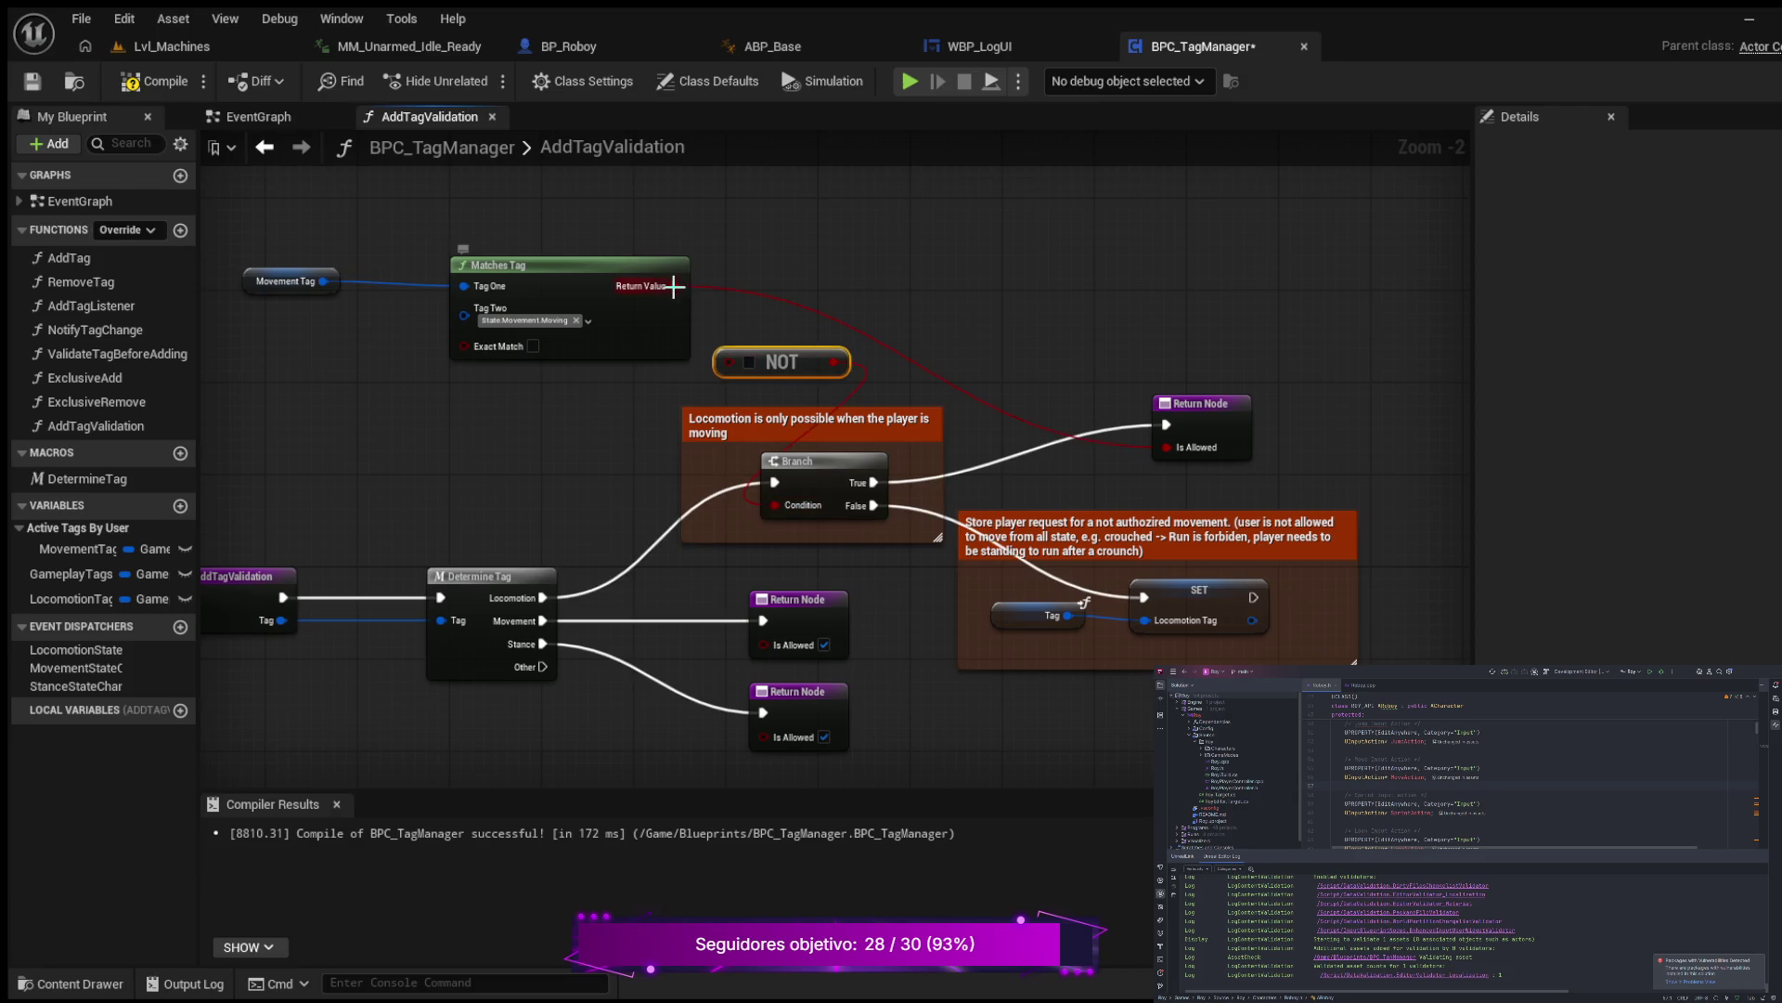
pyautogui.moveTo(675, 286)
pyautogui.mouseDown()
pyautogui.moveTo(706, 362)
pyautogui.moveTo(744, 358)
pyautogui.moveTo(627, 403)
pyautogui.moveTo(565, 392)
pyautogui.moveTo(529, 469)
pyautogui.moveTo(551, 493)
pyautogui.moveTo(568, 466)
pyautogui.mouseUp()
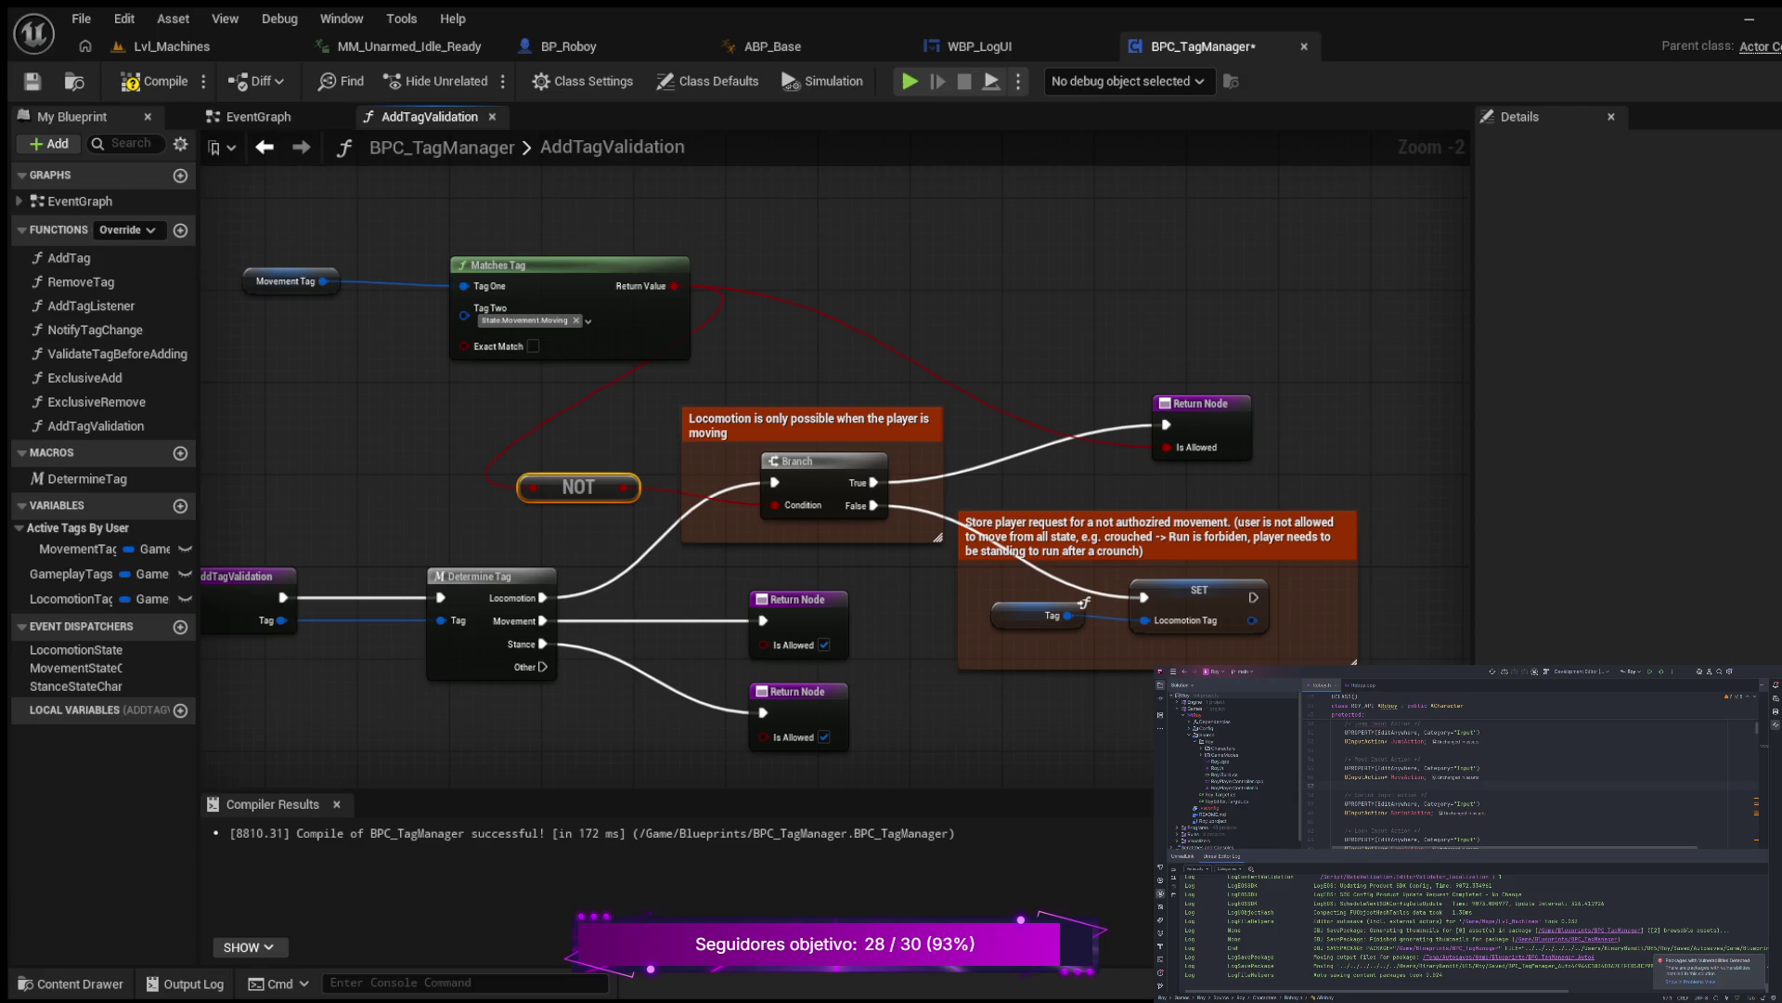
pyautogui.click(243, 585)
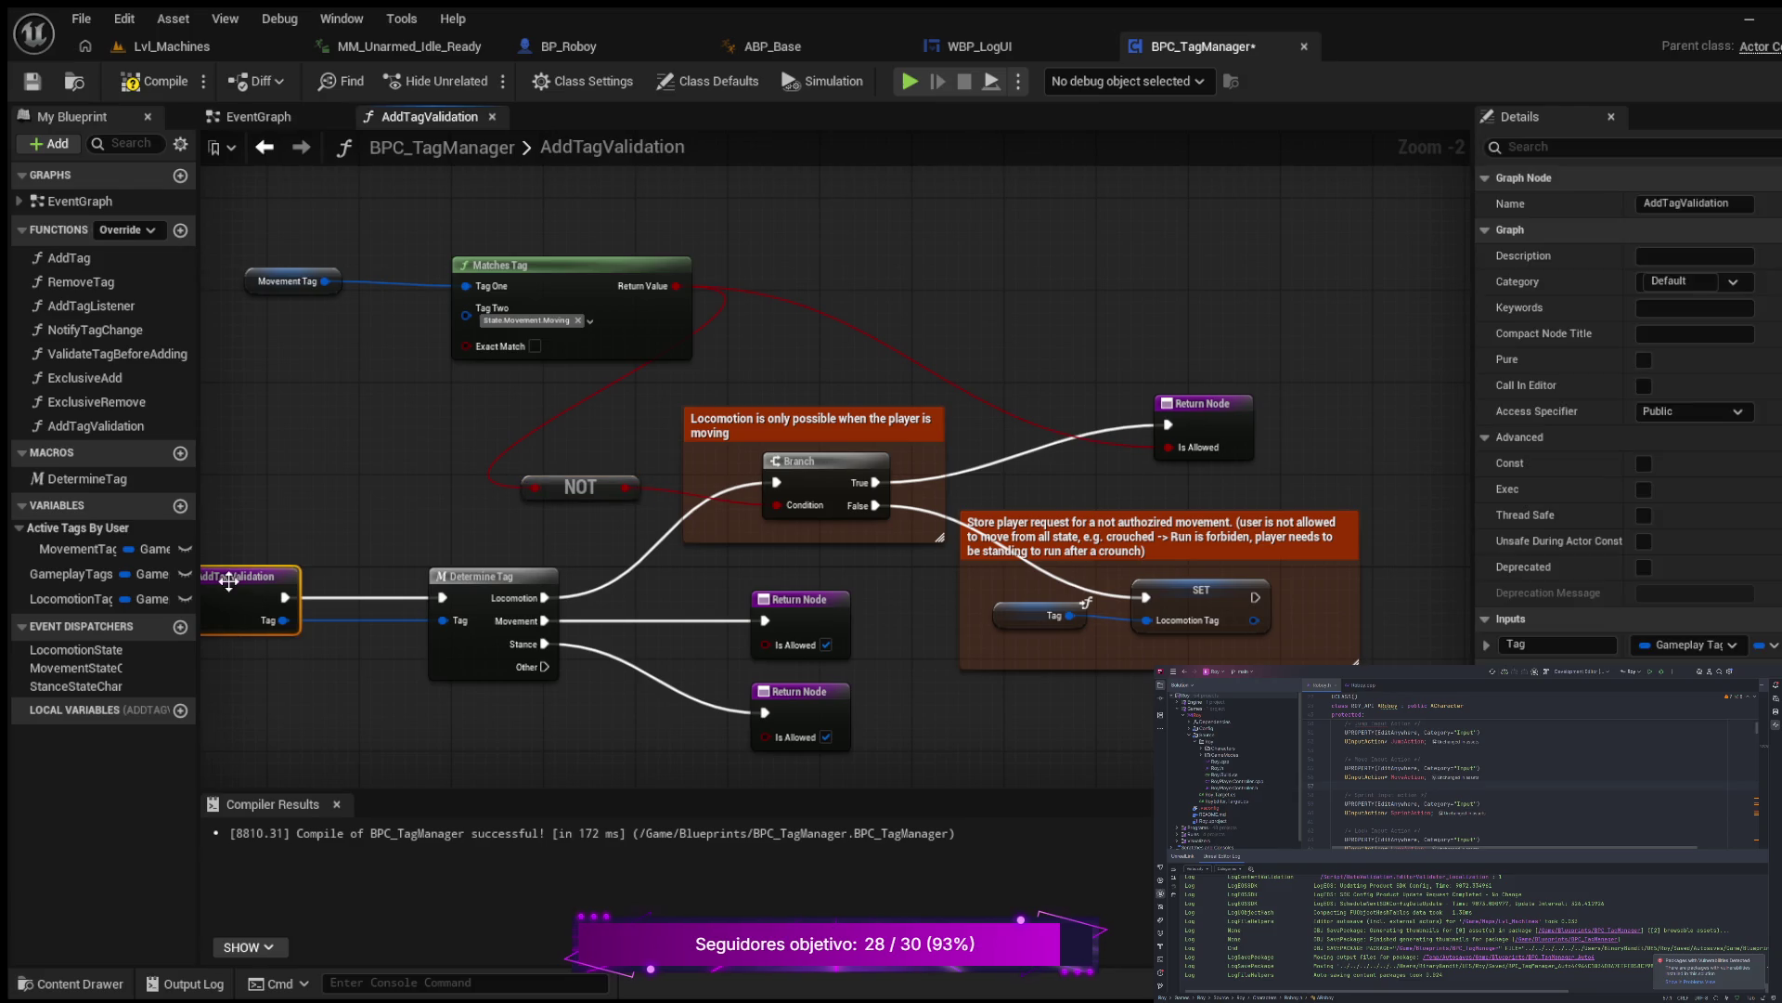